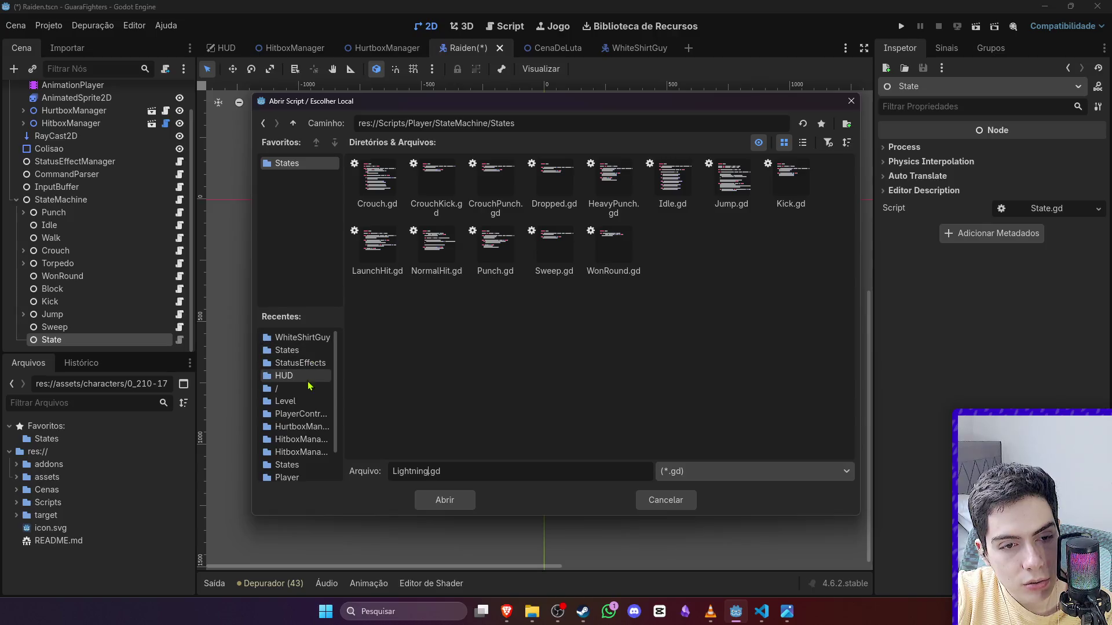
Step: Browse to res://Scripts/Characters/Raiden/States, favourite the Raiden folder, and create Lightning.gd there
left_click(302, 337)
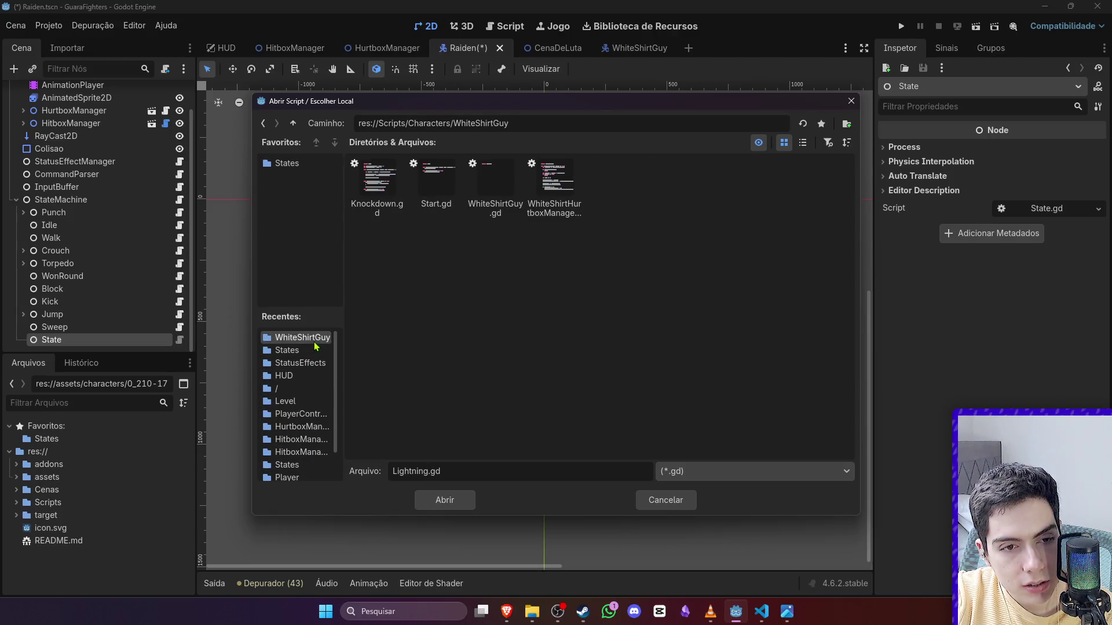
left_click(293, 123)
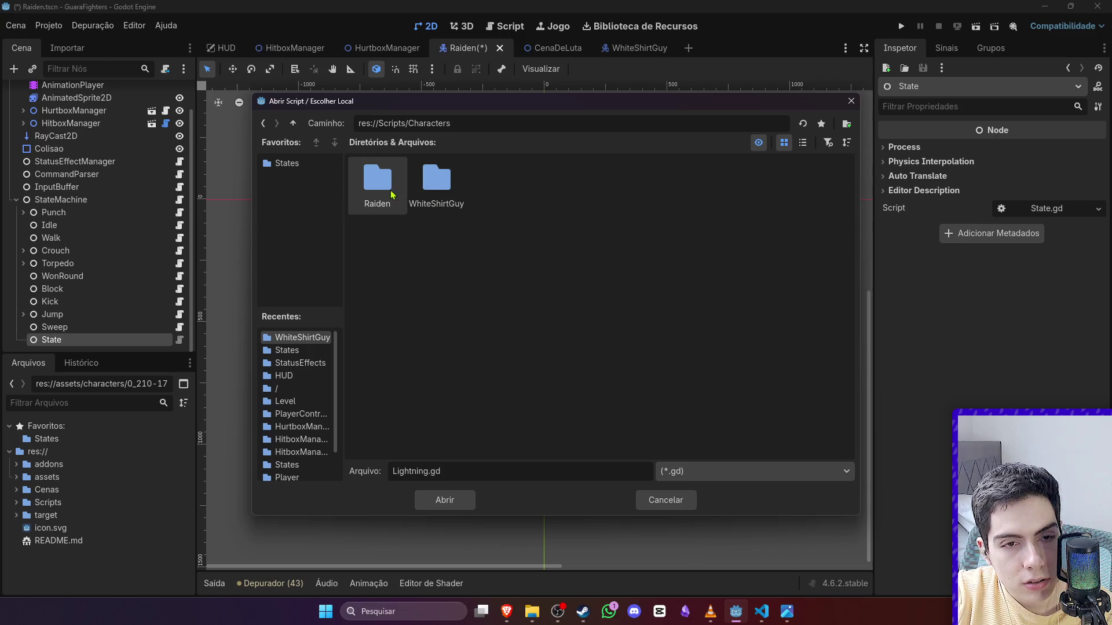
double_click(377, 183)
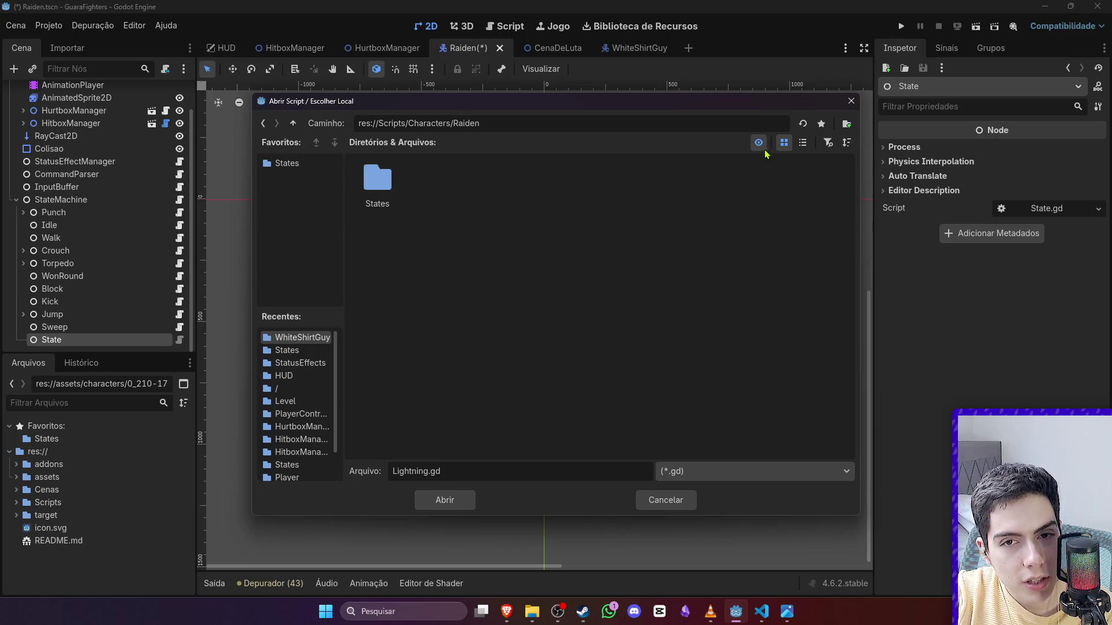
left_click(845, 125)
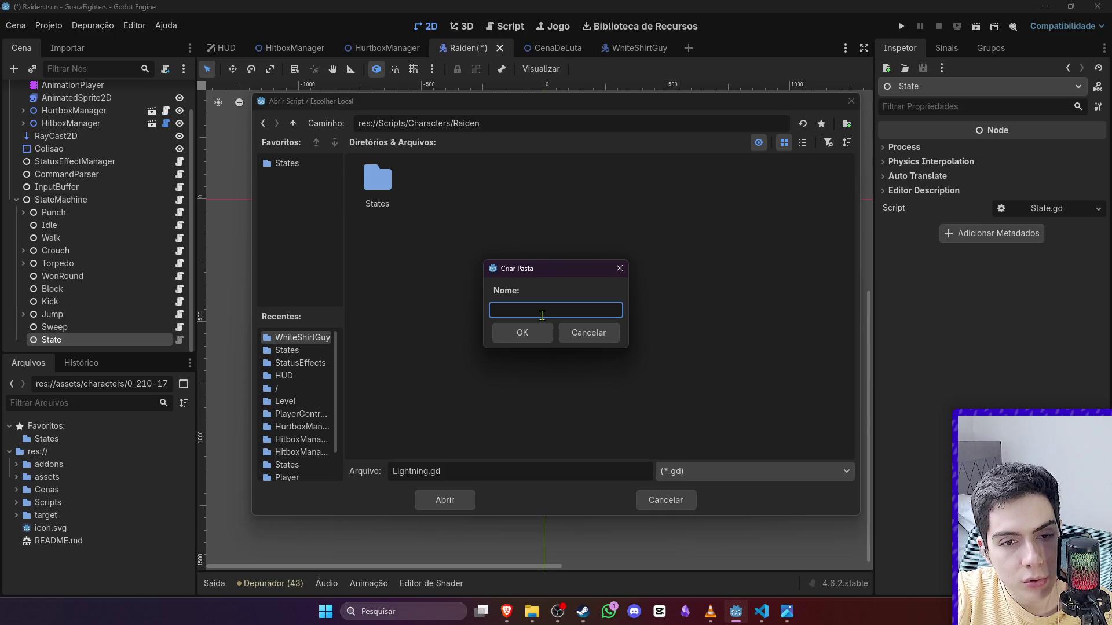
left_click(619, 268)
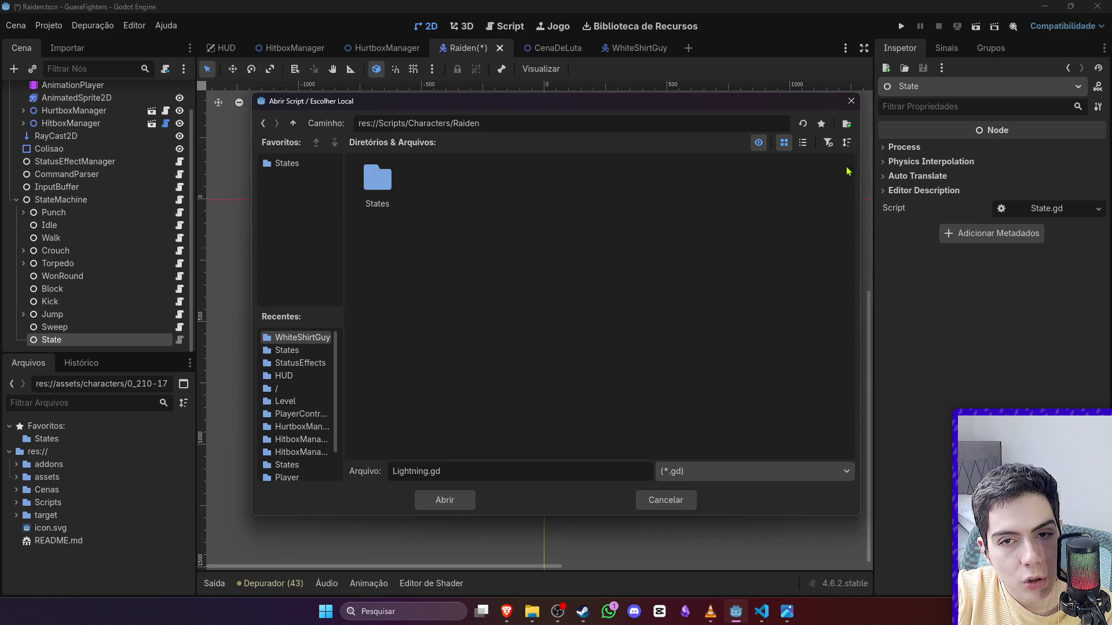
left_click(821, 124)
double_click(386, 211)
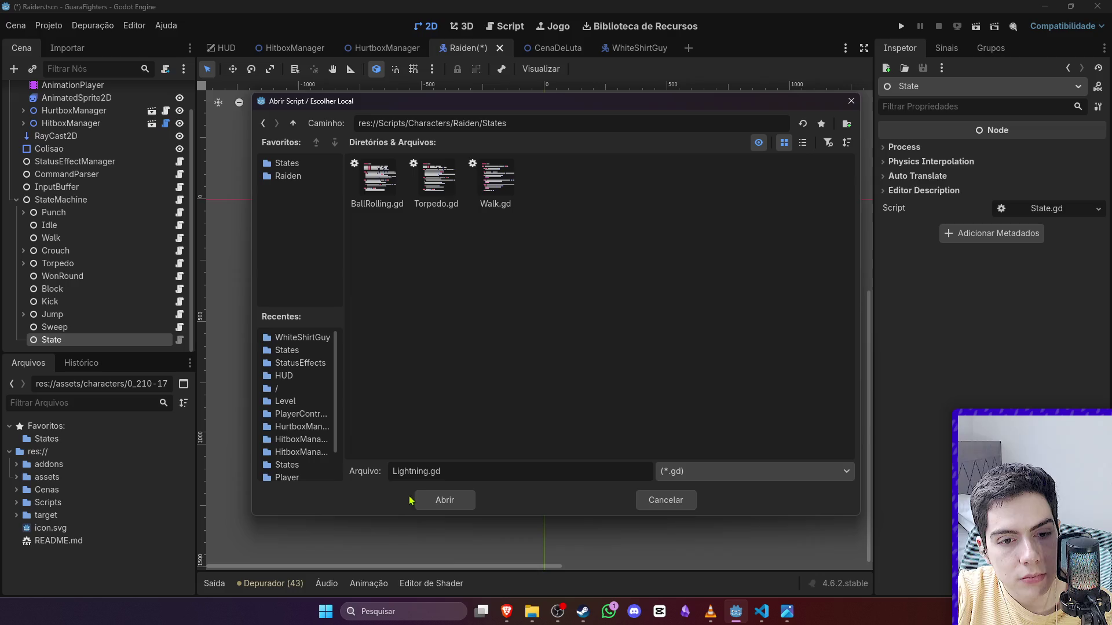
left_click(445, 502)
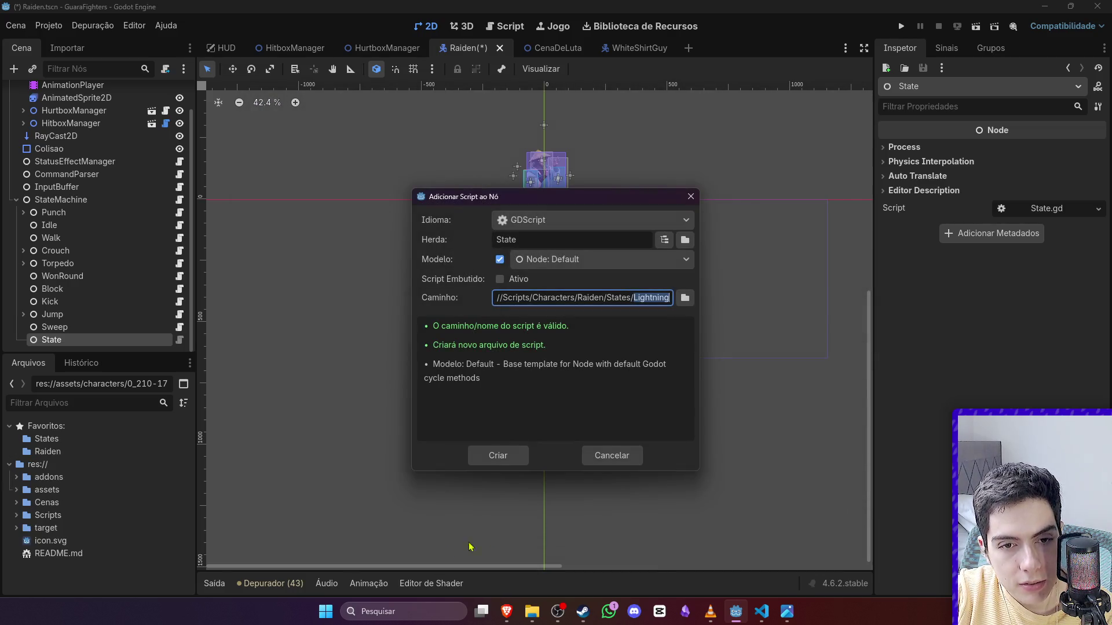
left_click(506, 457)
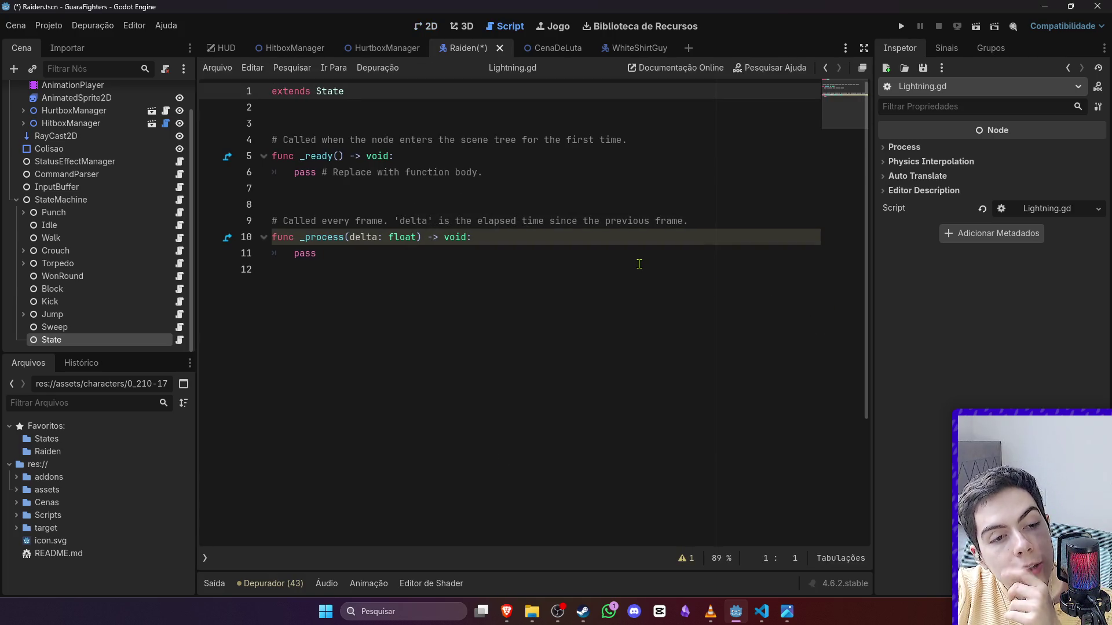
Step: Replace the template code with an _enter function calling request_animation(), and save
mouse_move(576, 313)
left_mouse_down()
mouse_move(209, 145)
mouse_move(207, 132)
left_mouse_up()
key("BackSpace")
type("func _en")
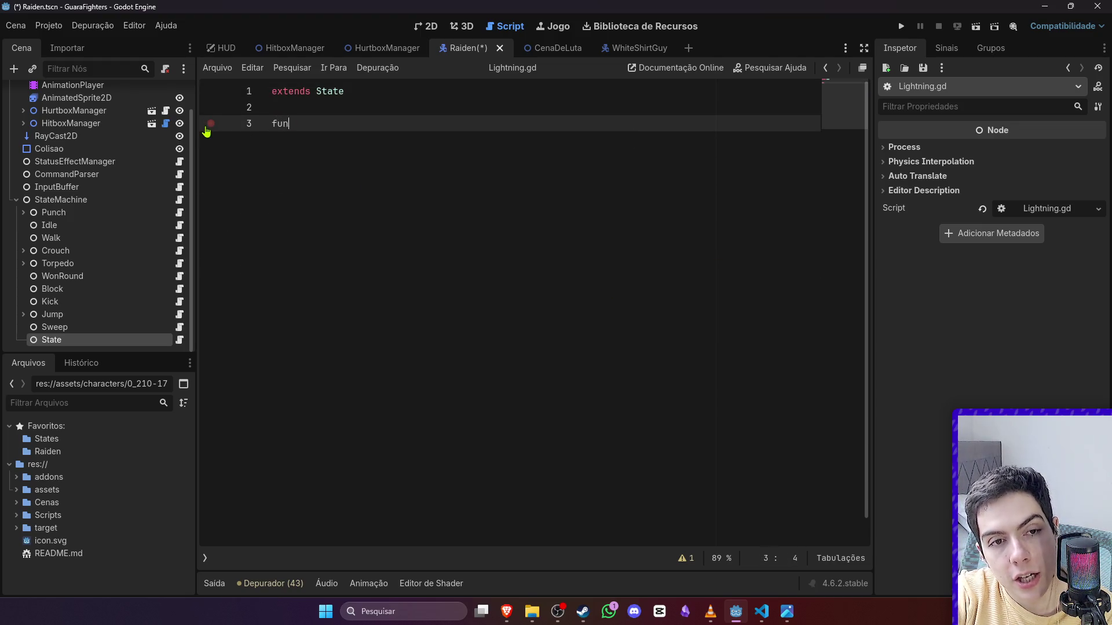
key("Return")
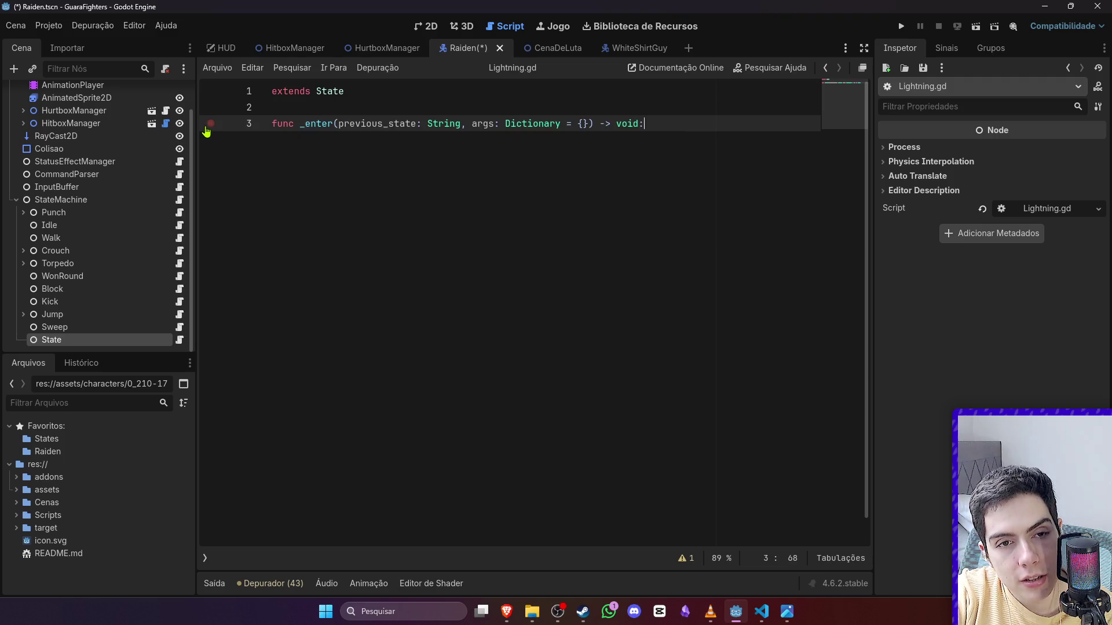
key("Return")
type("p")
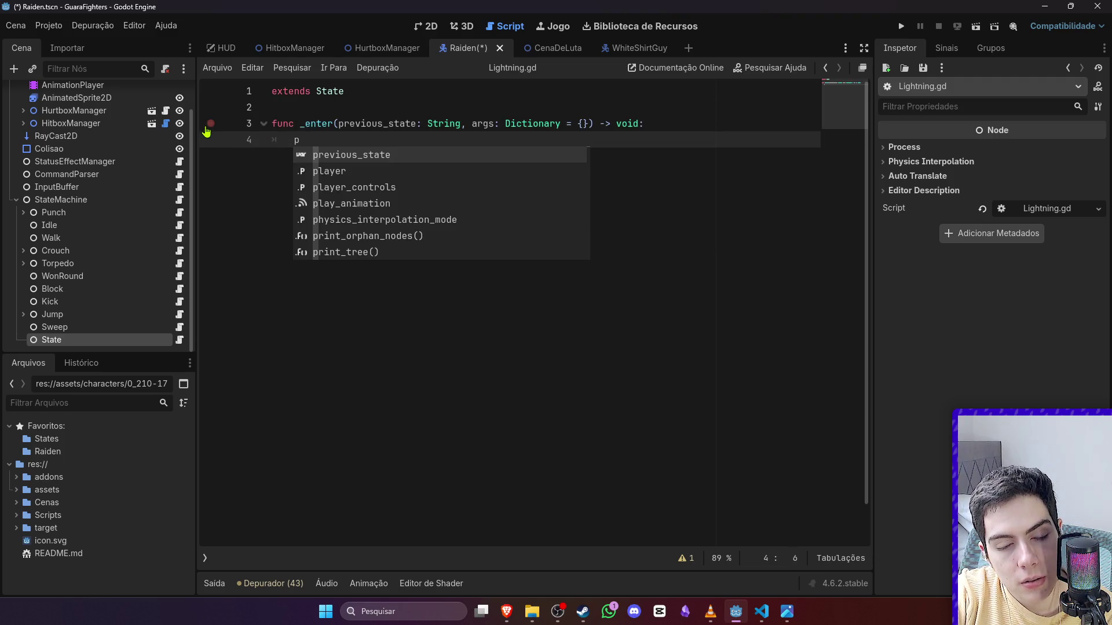
key("BackSpace")
type("reques")
key("Return")
key("ctrl+s")
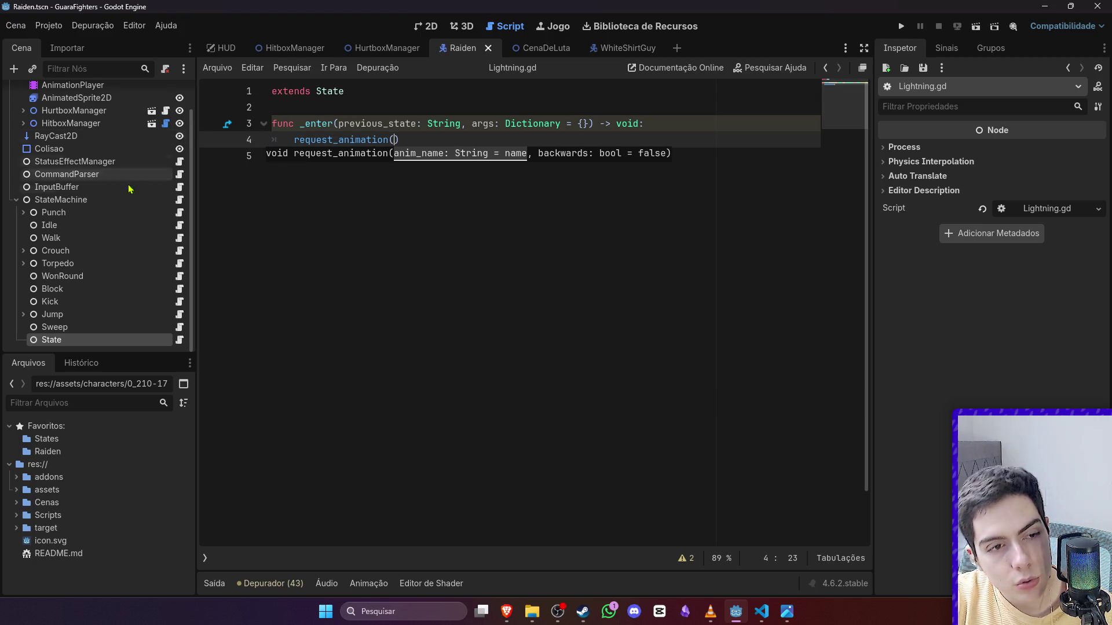
Step: Rename the State node to Lightning and save the Raiden scene
double_click(77, 339)
type("Lightning")
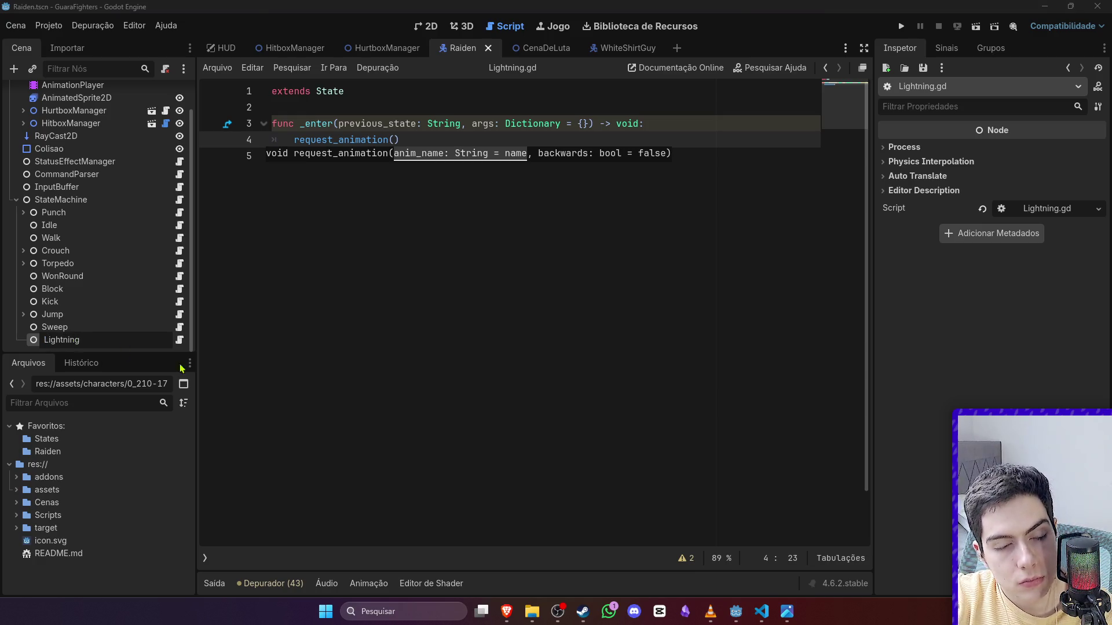
key("Return")
key("ctrl+s")
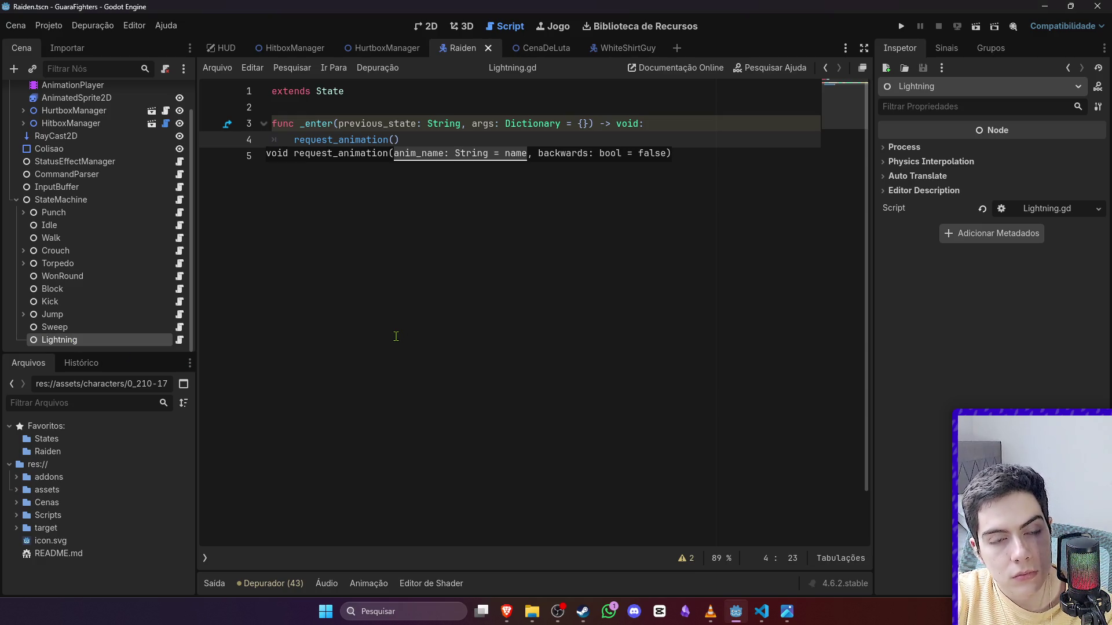
Step: Add _animation_finished calling request_transition("Idle") and save Lightning.gd
left_click(396, 334)
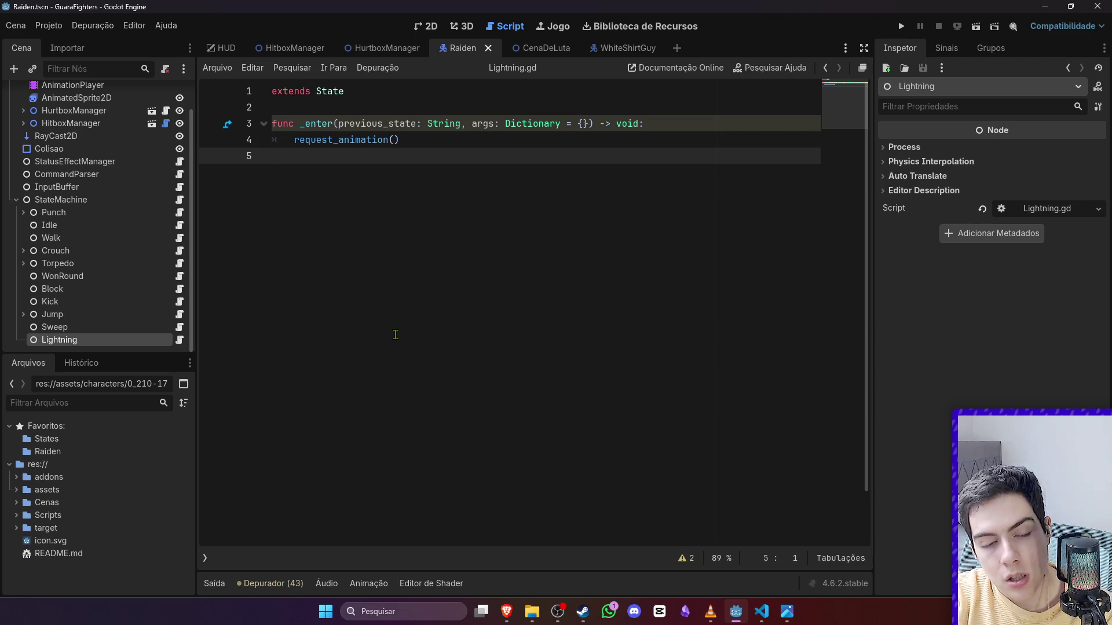
key("Return")
type("func _ani")
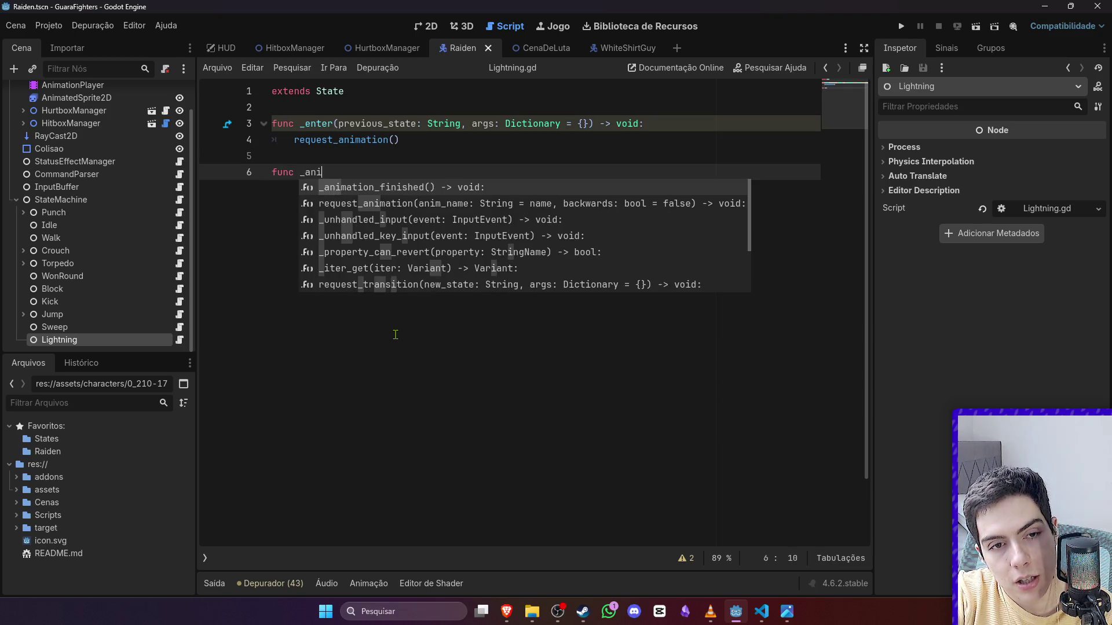
key("Return")
key("Return")
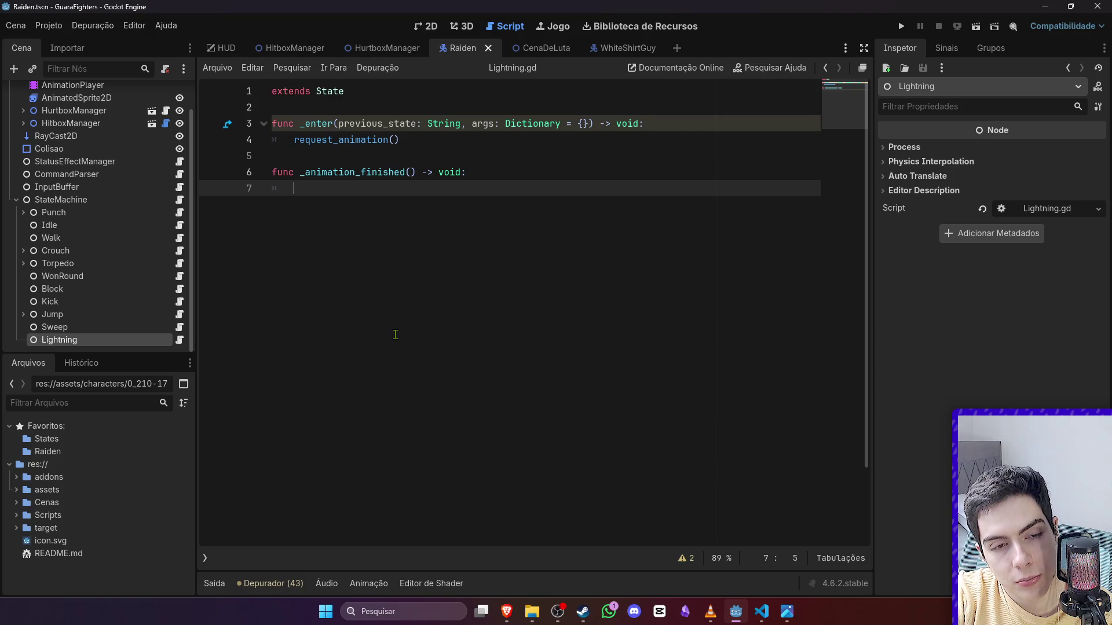
type("request_t")
key("Return")
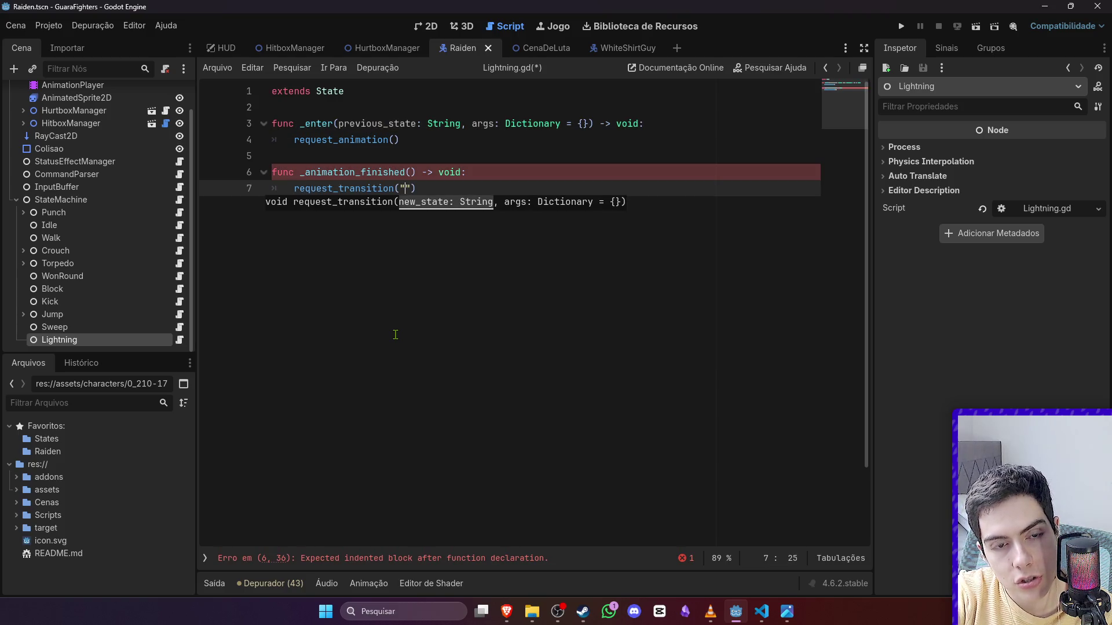
type("Idle")
key("End")
key("Return")
key("ctrl+s")
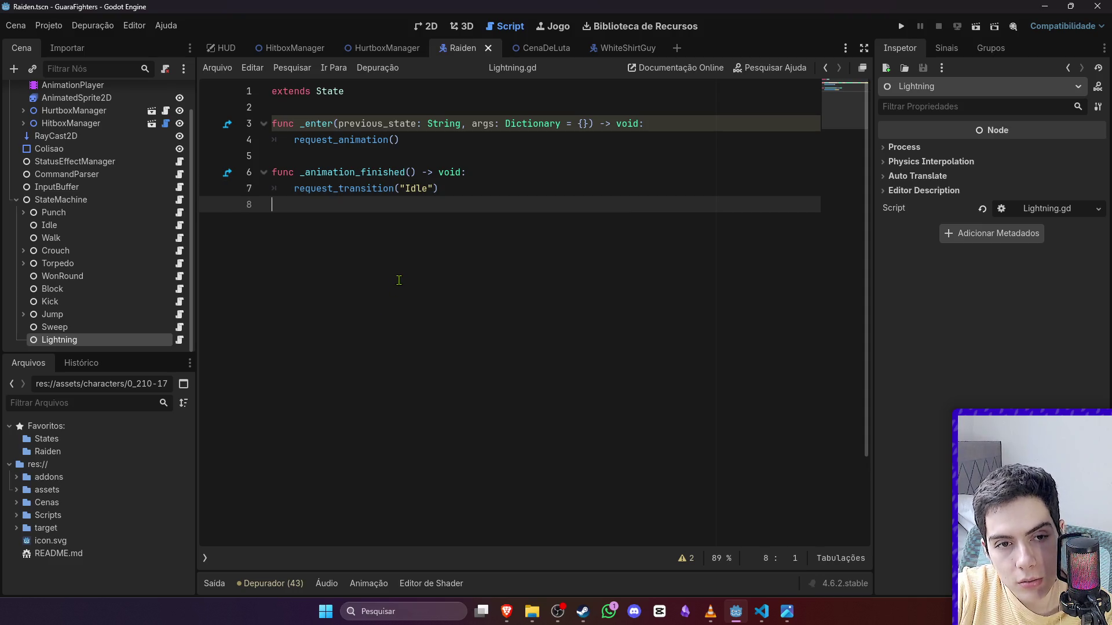
Step: Run the CenaDeLuta scene, test Raiden's low punch with J twice, then stop and return to Raiden
left_click(290, 49)
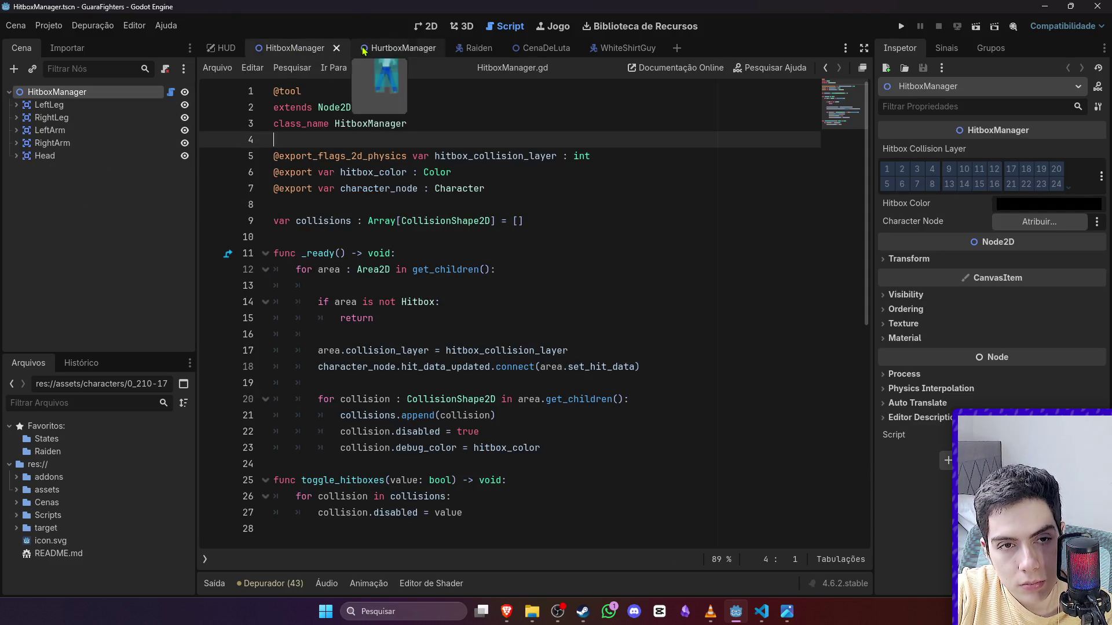
left_click(520, 51)
left_click(975, 28)
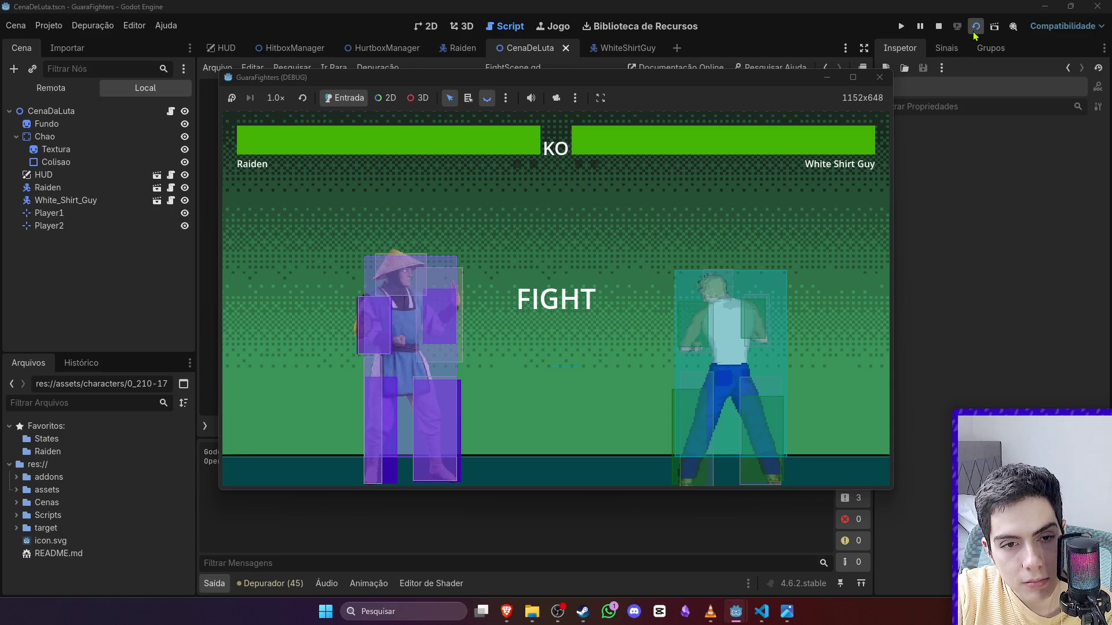
key("j")
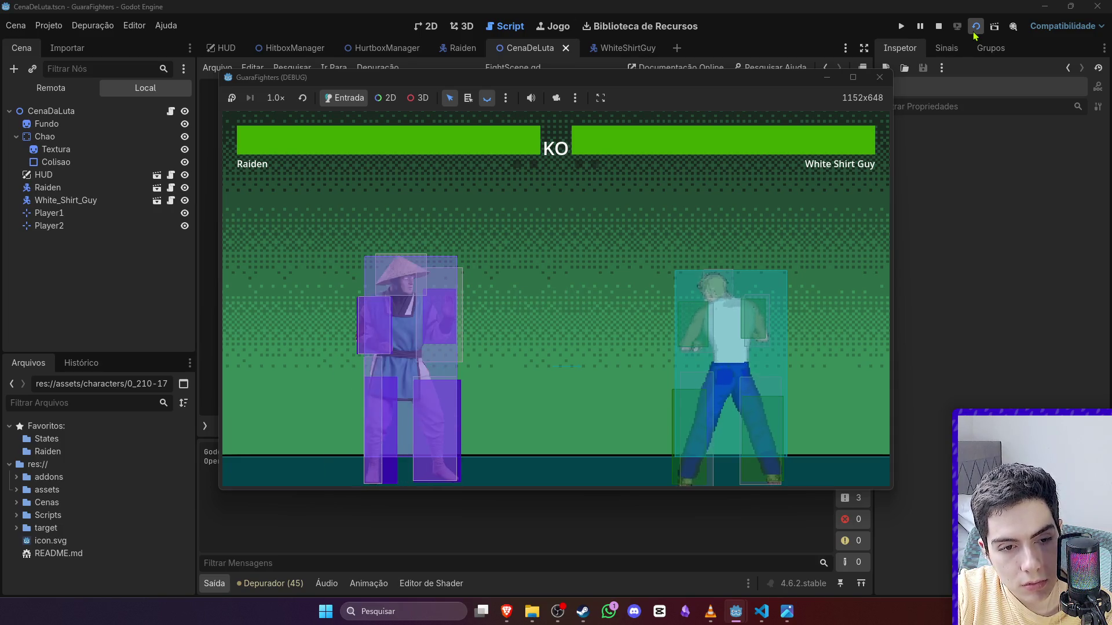
key("j")
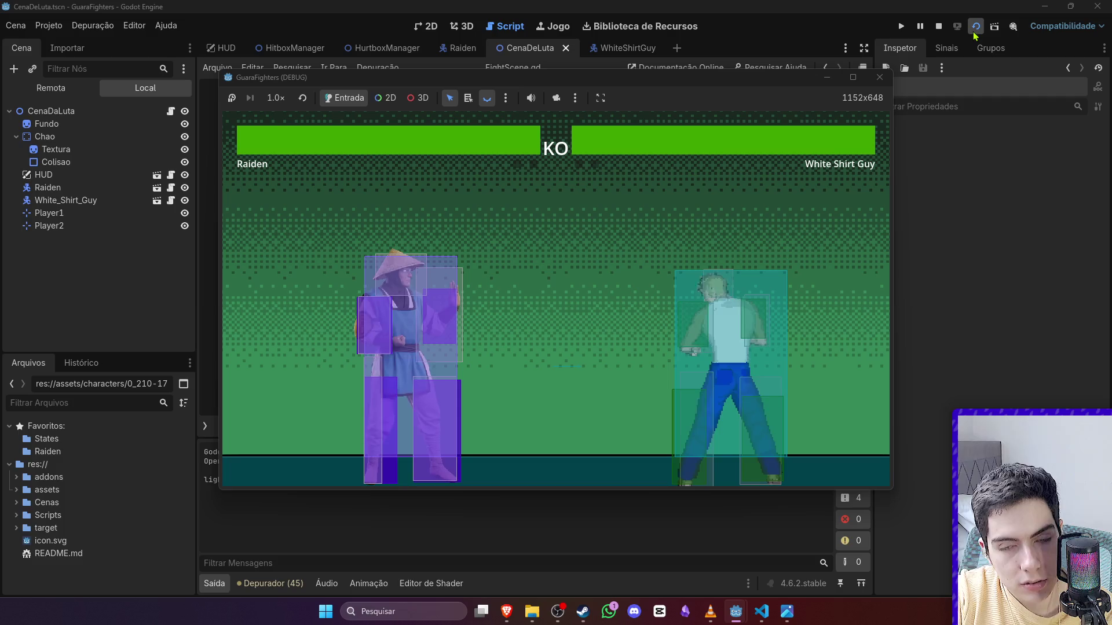
left_click(939, 26)
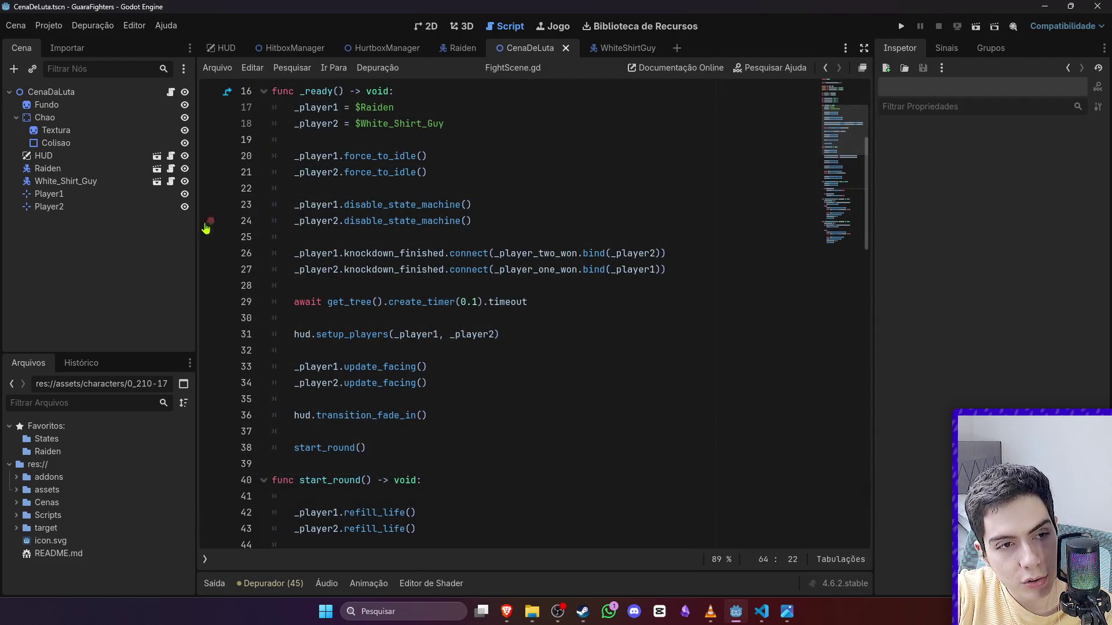
left_click(460, 53)
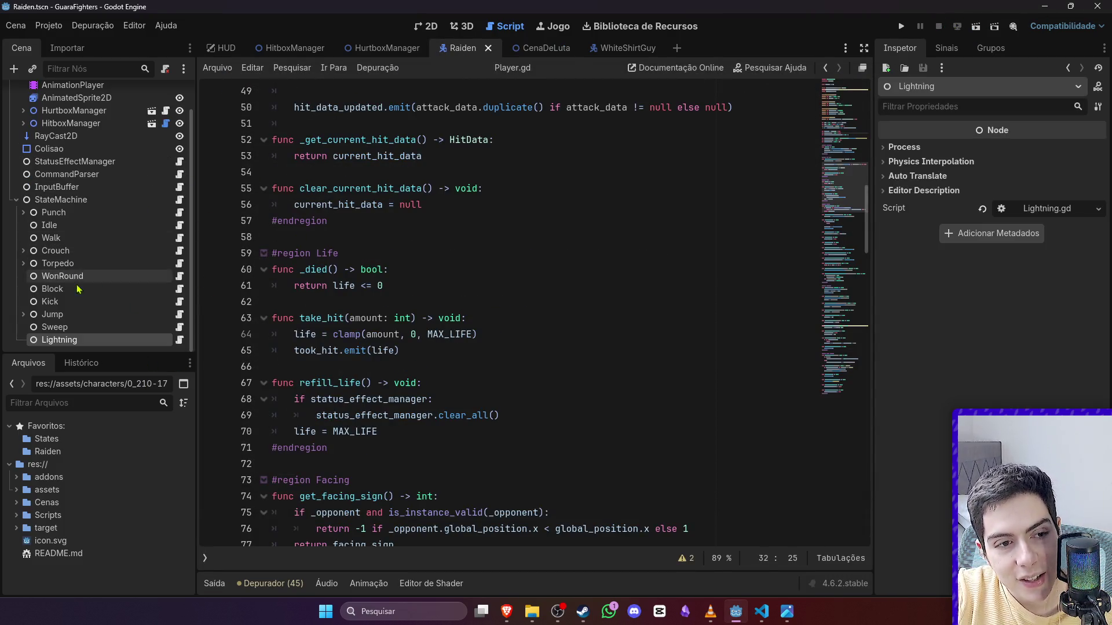
Step: In Crouch.gd, replace print("lightning") with request_transition("Lightning") and save
left_click(180, 302)
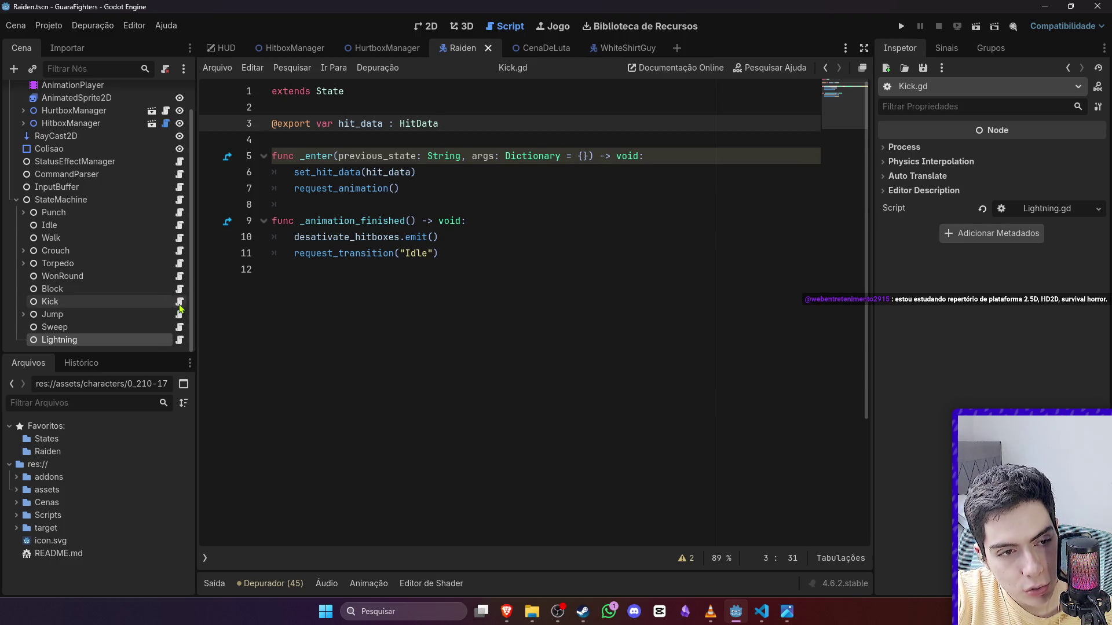
left_click(180, 251)
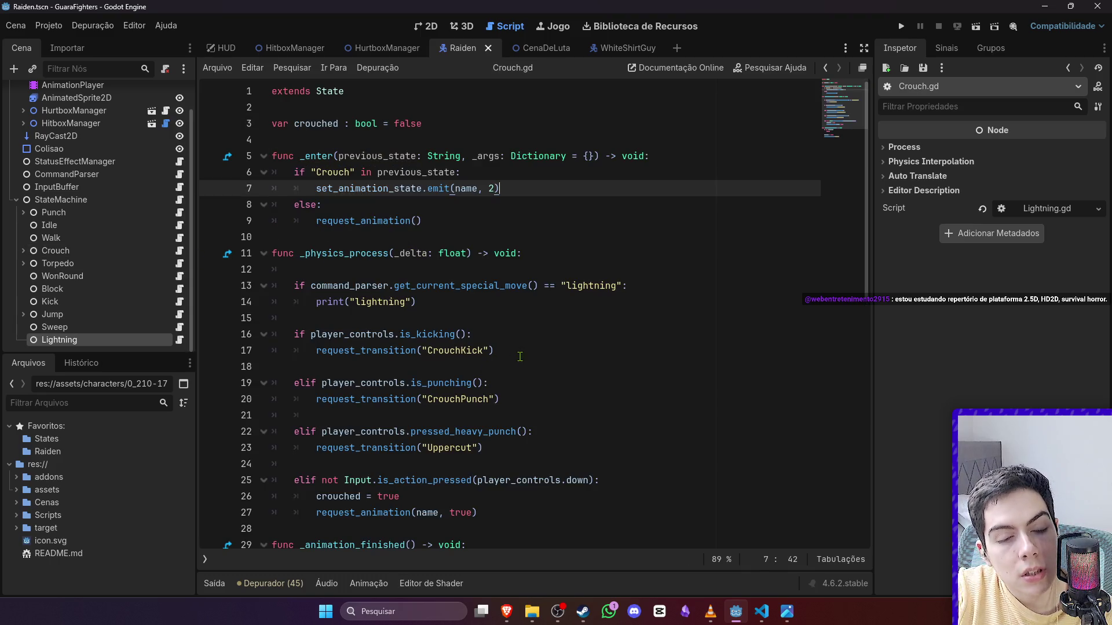
left_click_drag(417, 302, 317, 302)
type("req")
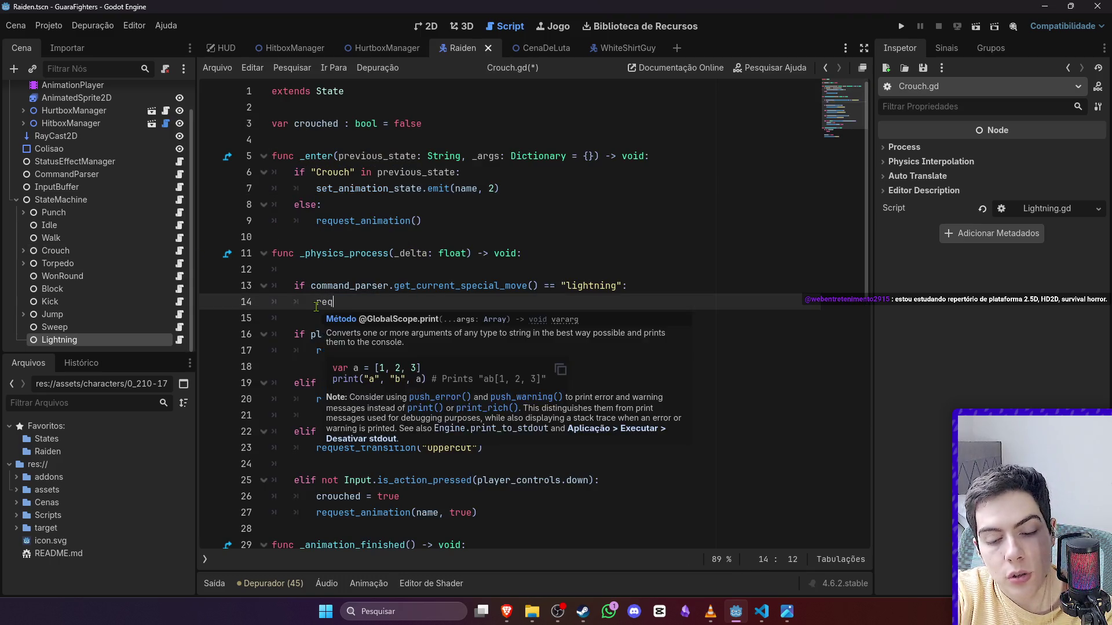
type("uest_tra")
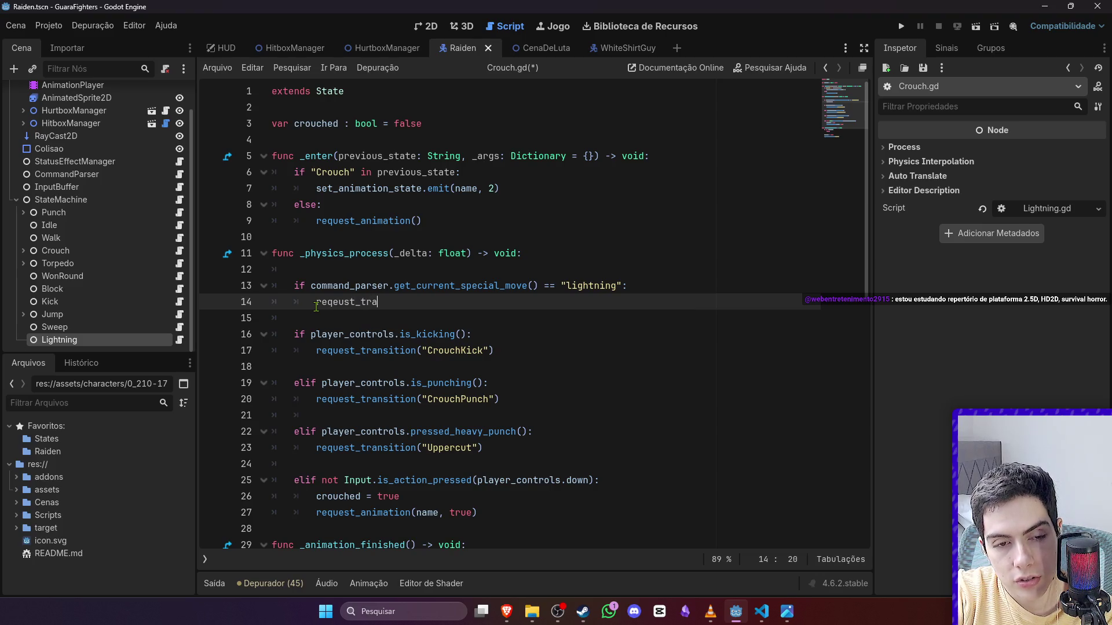
key("BackSpace")
key("BackSpace")
key("BackSpace")
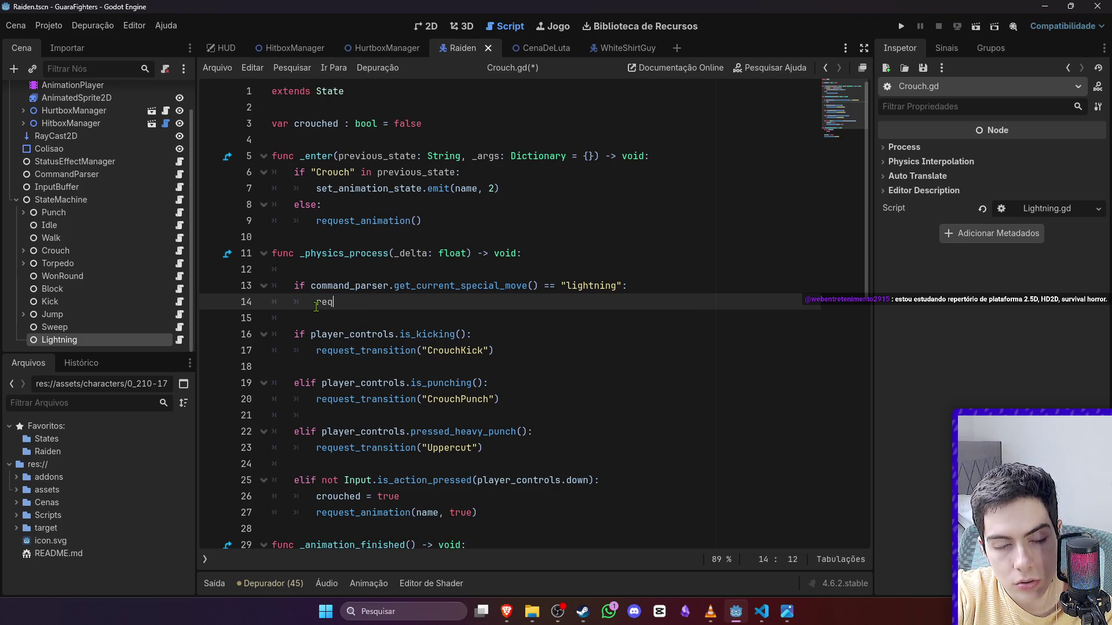
type("uest_tra")
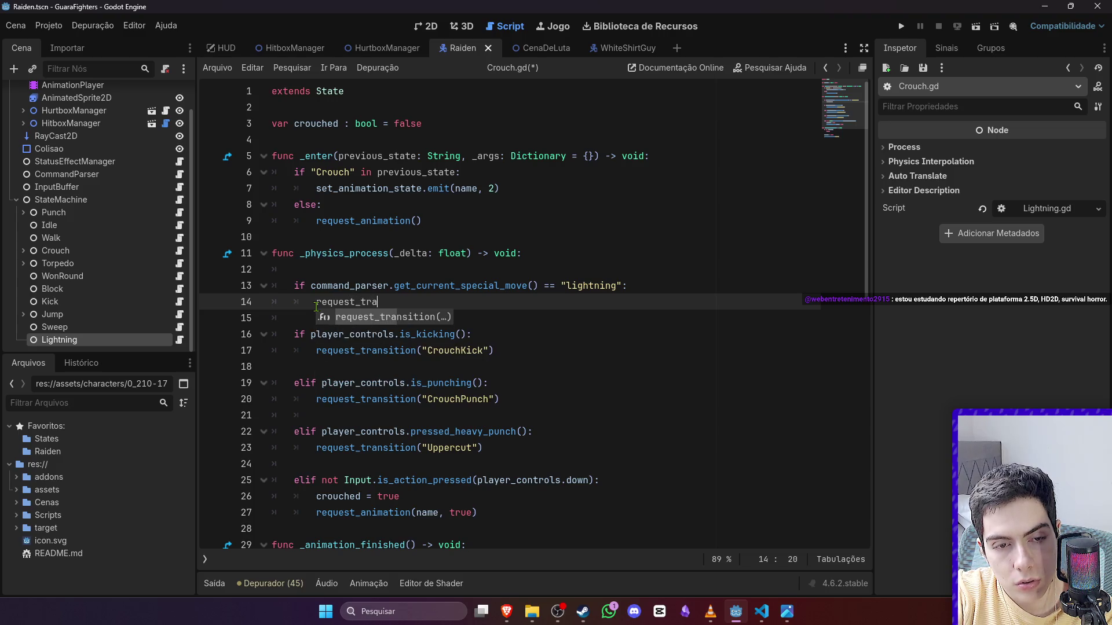
key("Return")
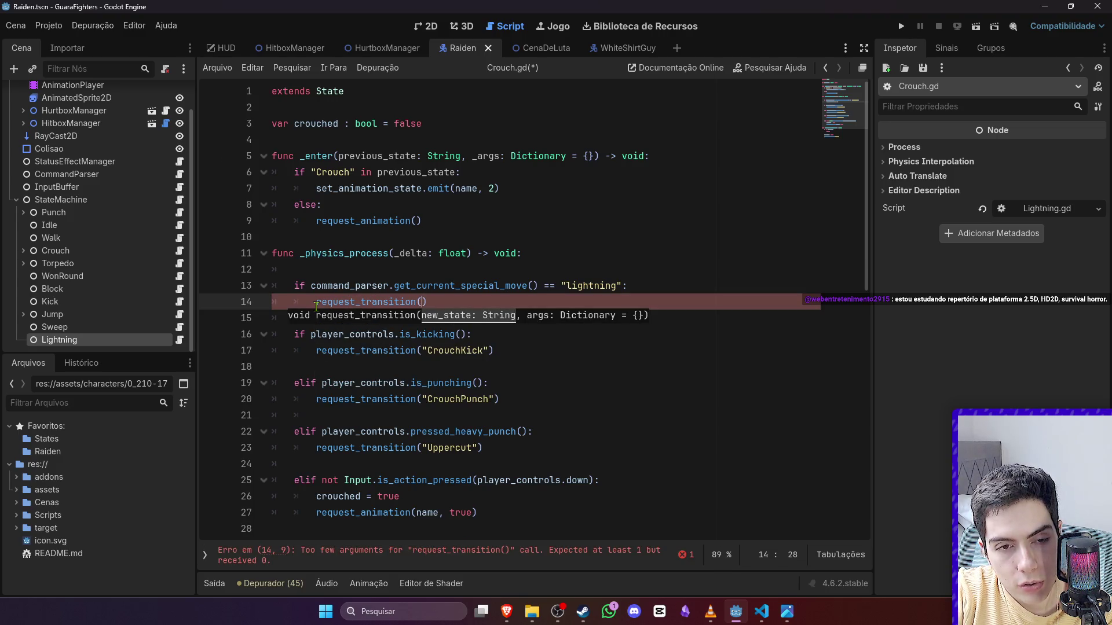
type("\"Lightning")
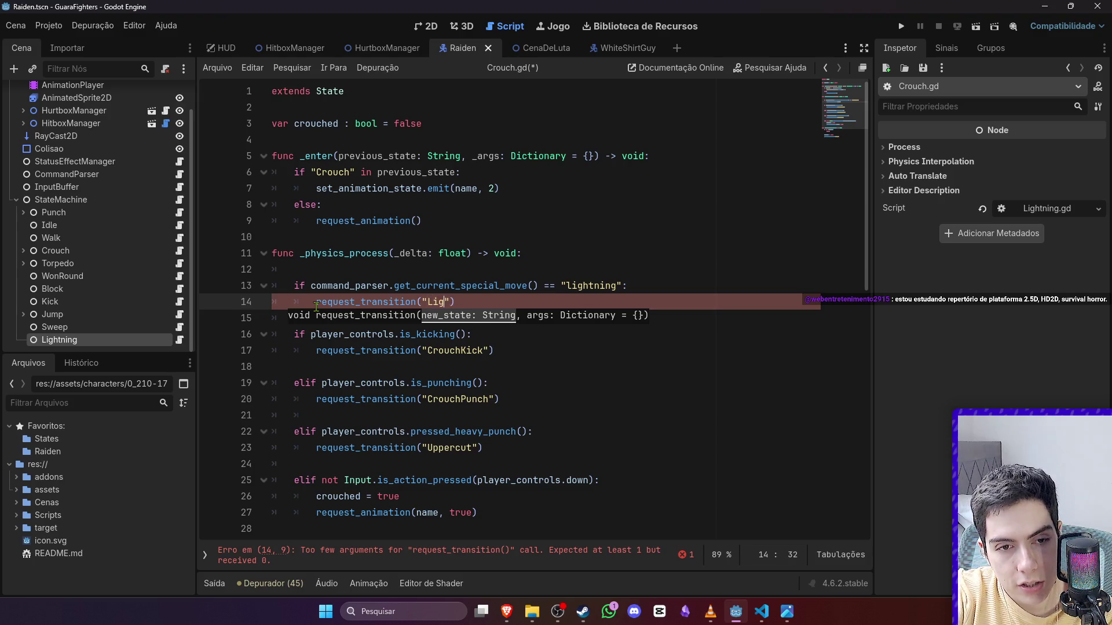
key("ctrl+s")
Step: Review the physics process and lightning check lines in Crouch.gd
left_click(556, 205)
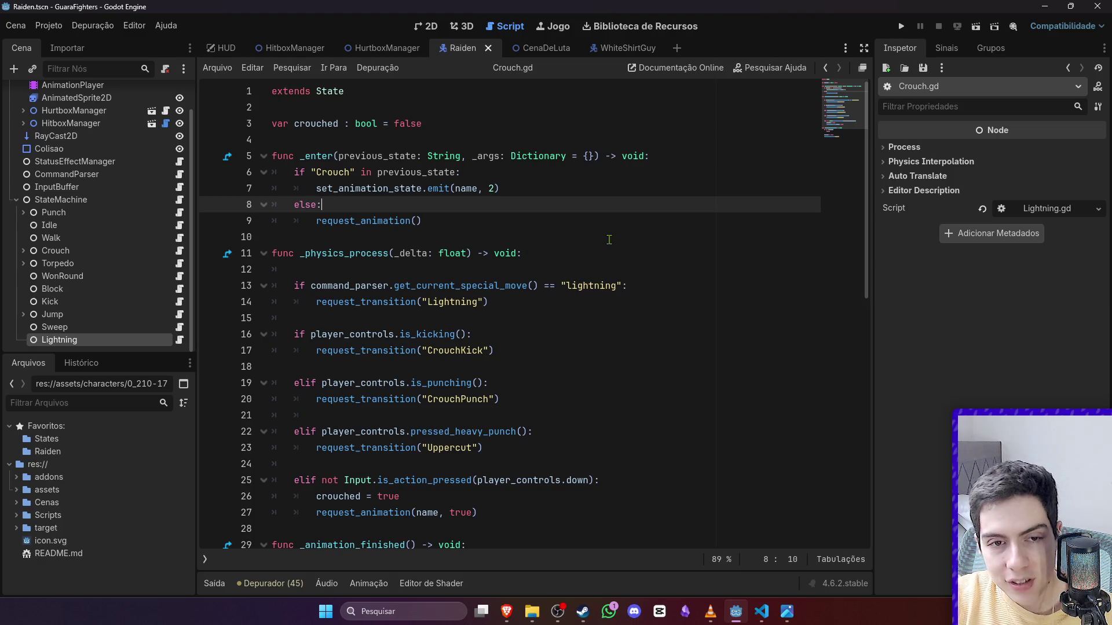
left_click(608, 251)
left_click(611, 283)
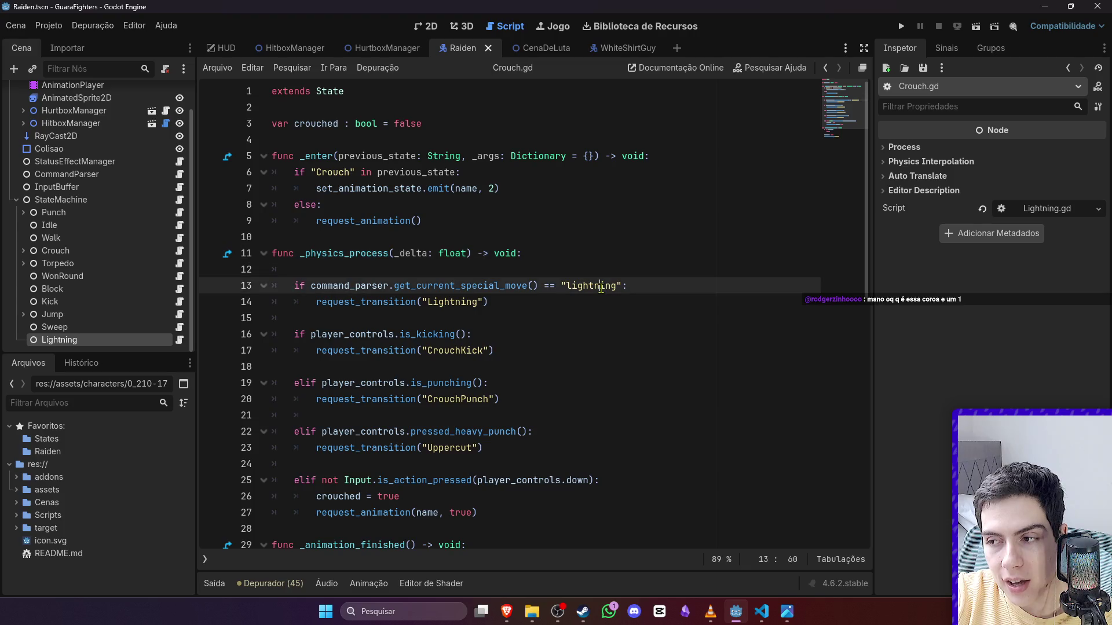
left_click(618, 302)
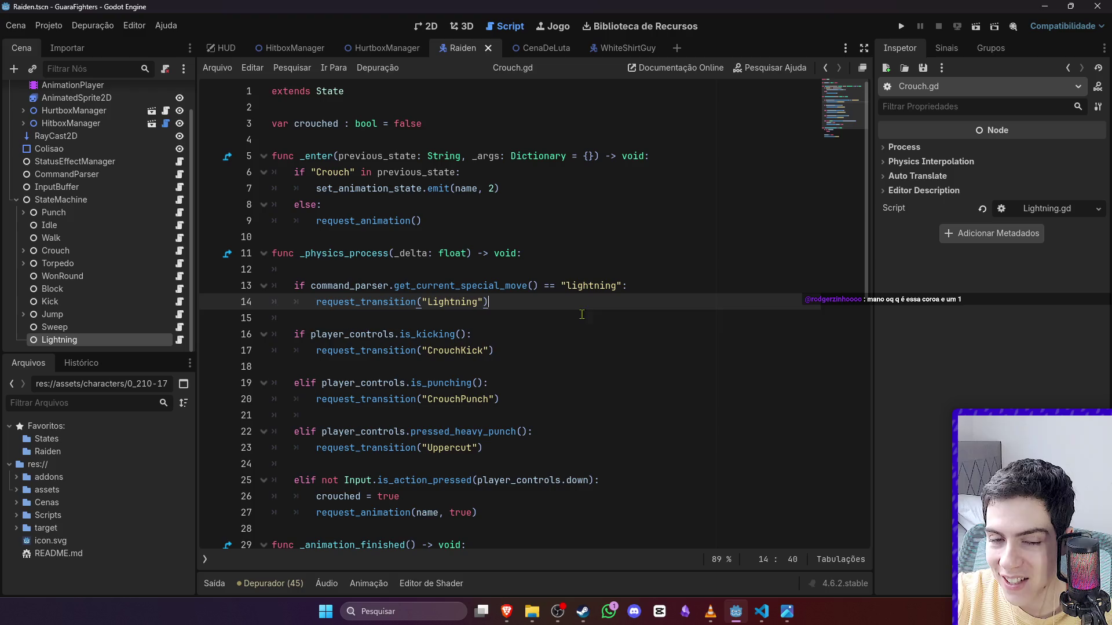
left_click(575, 325)
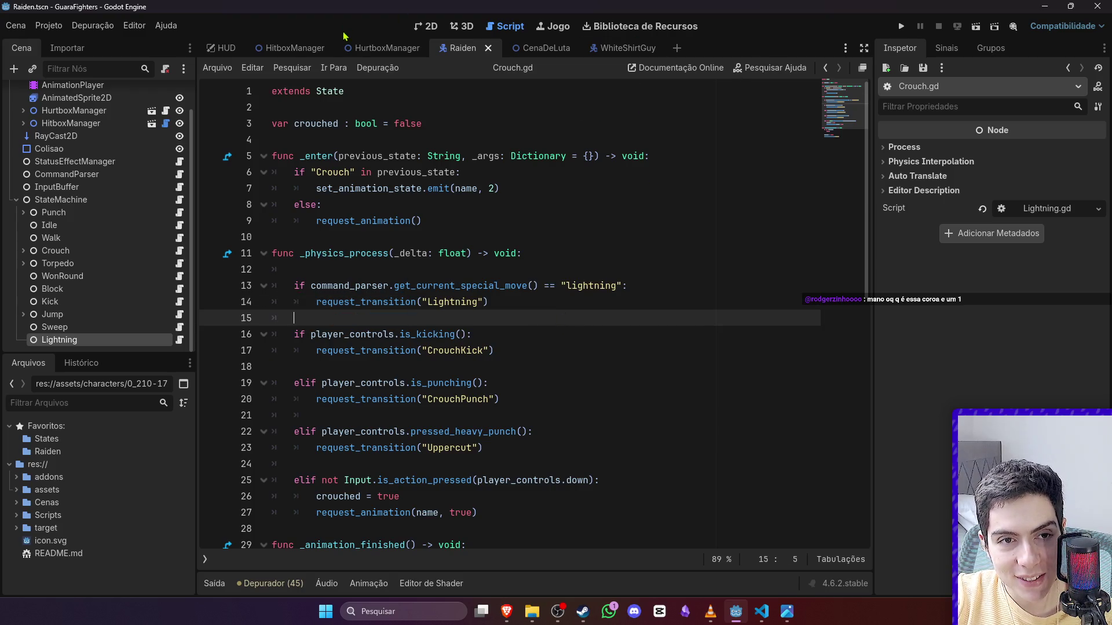
Step: Run the CenaDeLuta scene and test Raiden crouching with Down, attacking with J, then crouching again
left_click(523, 56)
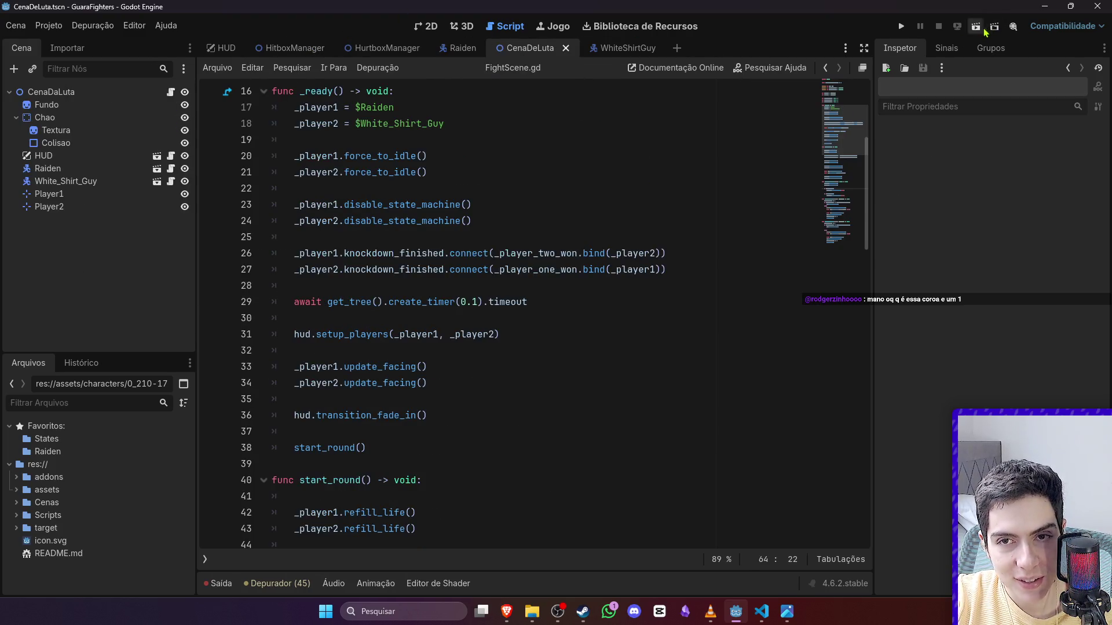
left_click(978, 28)
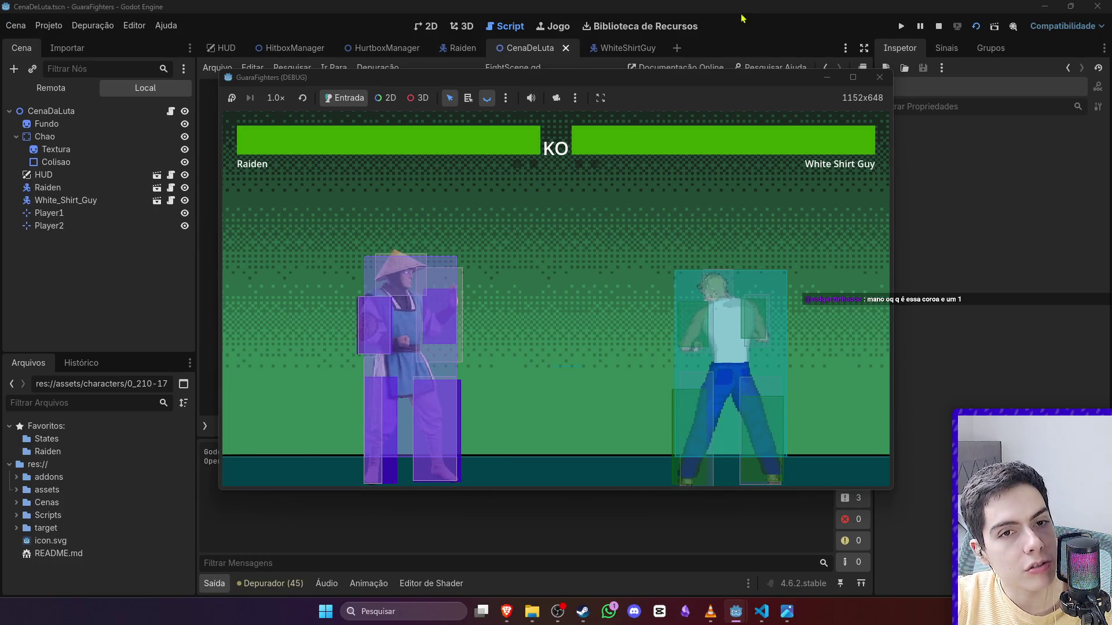
key("F8")
scroll(619, 313, "up", 5)
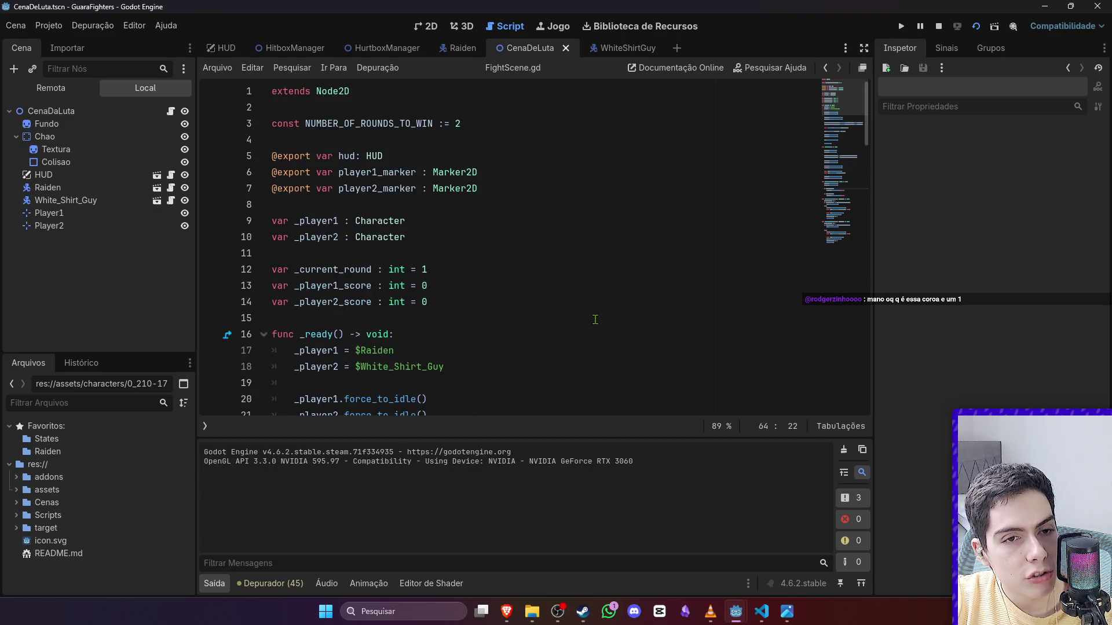
scroll(595, 320, "down", 1)
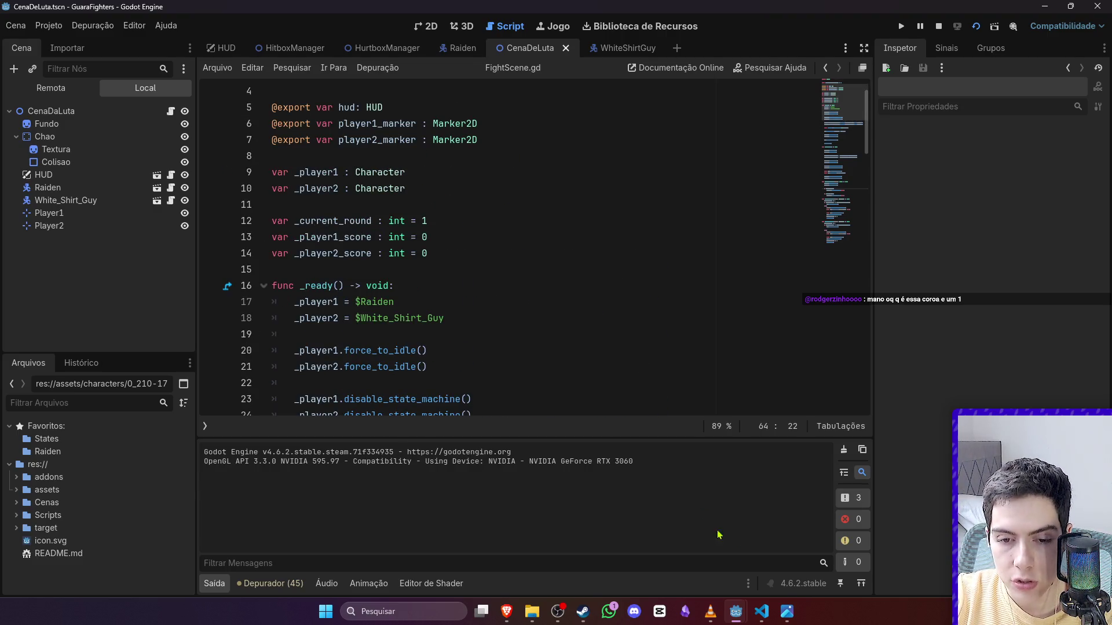
mouse_move(736, 612)
left_click(796, 564)
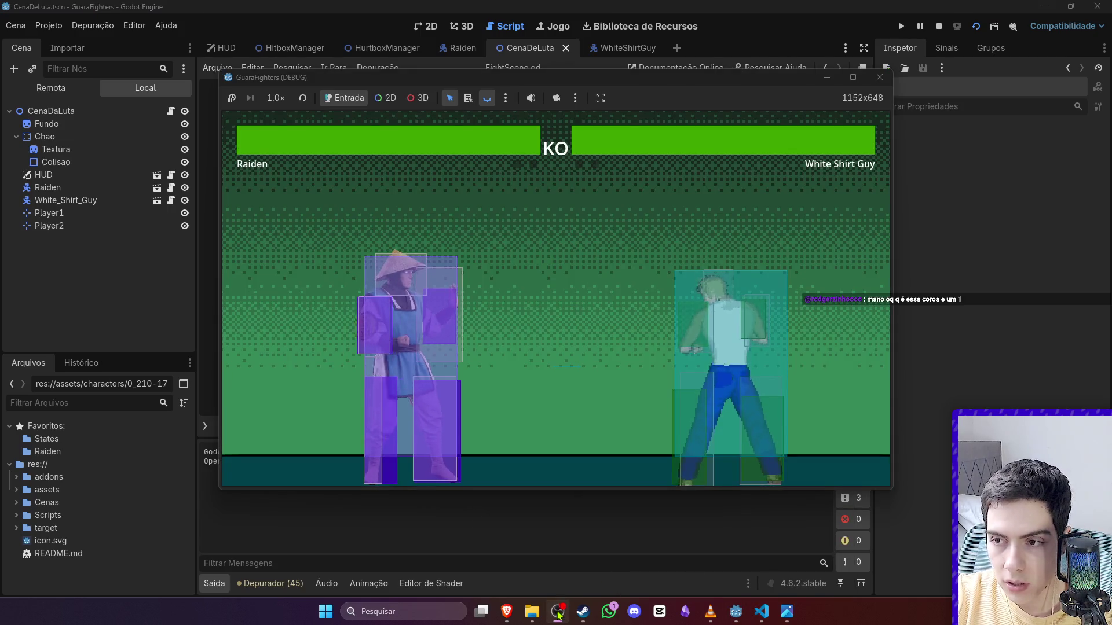
key("Down")
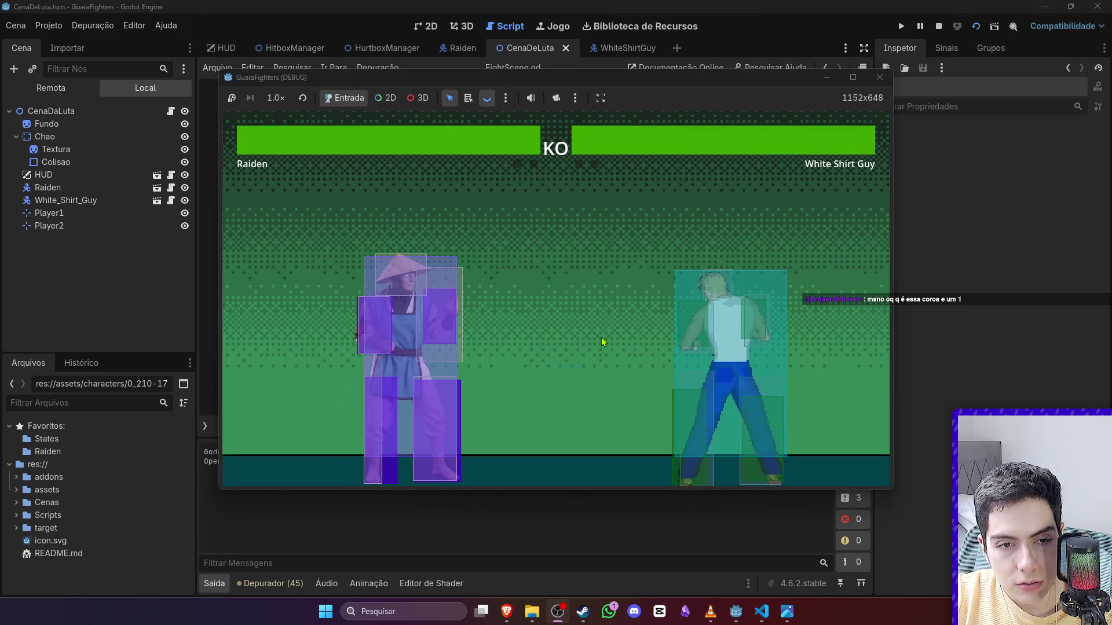
key("j")
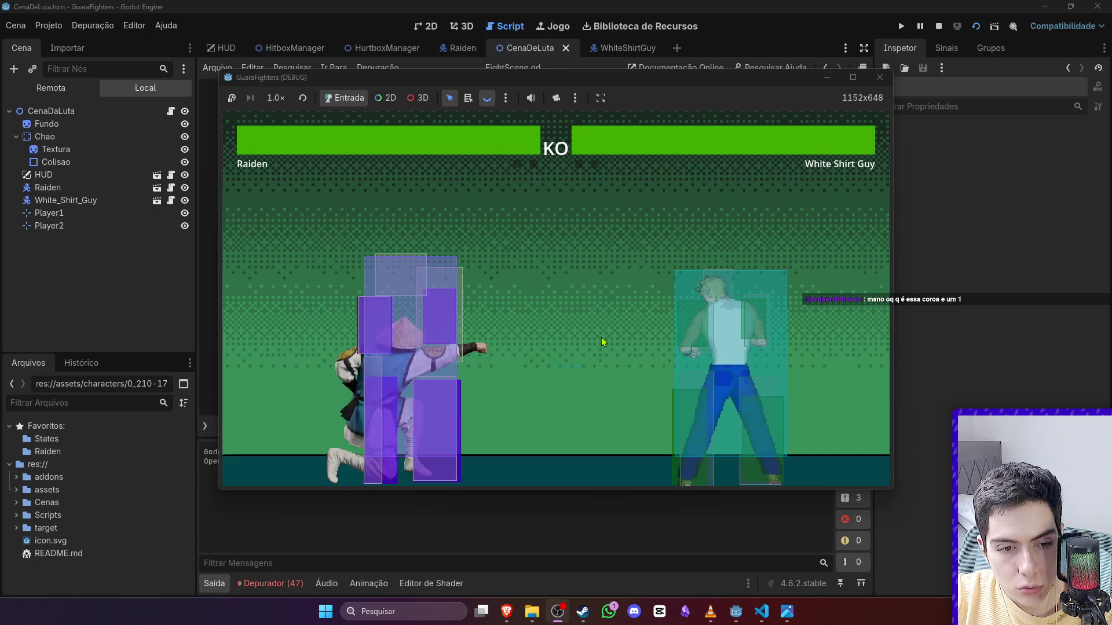
key("Down")
Step: Trigger Raiden's special attack with J, stop the game, and scroll through the errors
key("j")
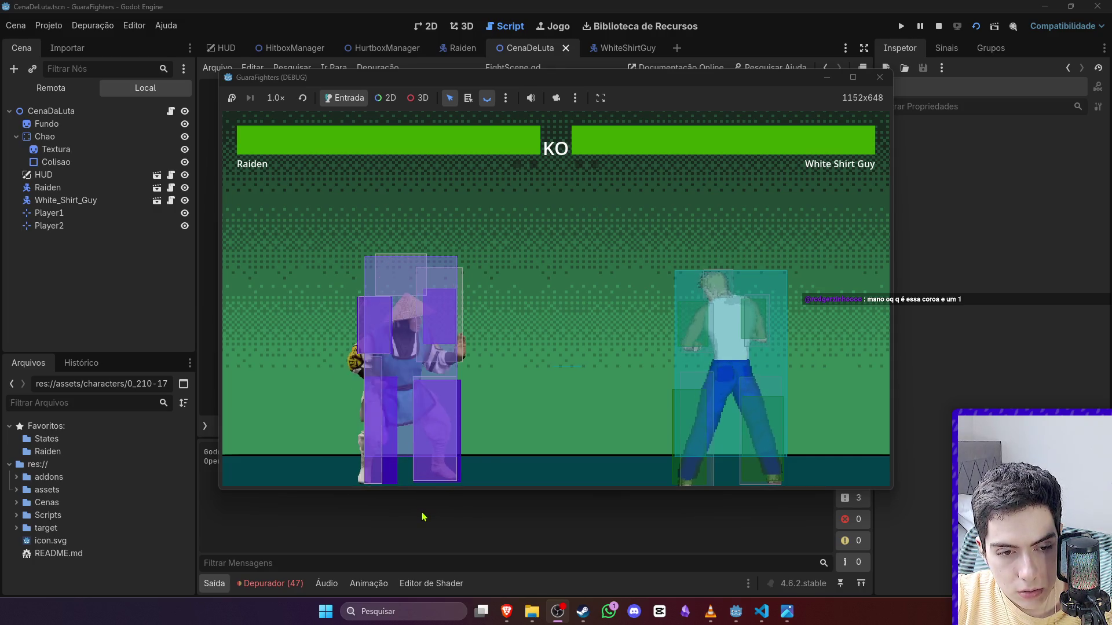
key("F8")
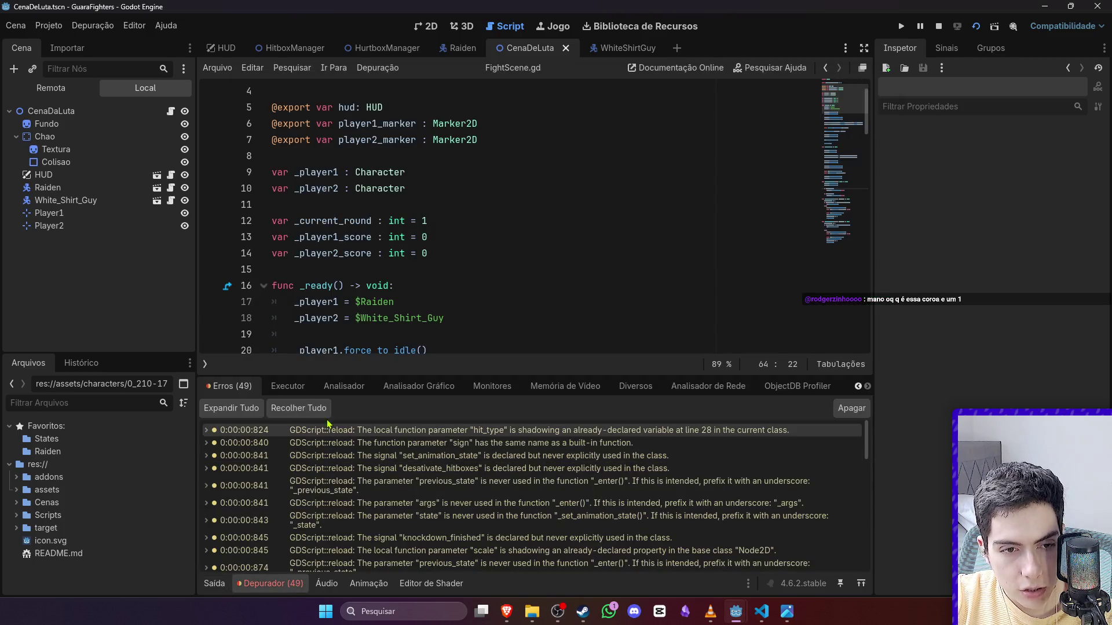
scroll(376, 544, "down", 10)
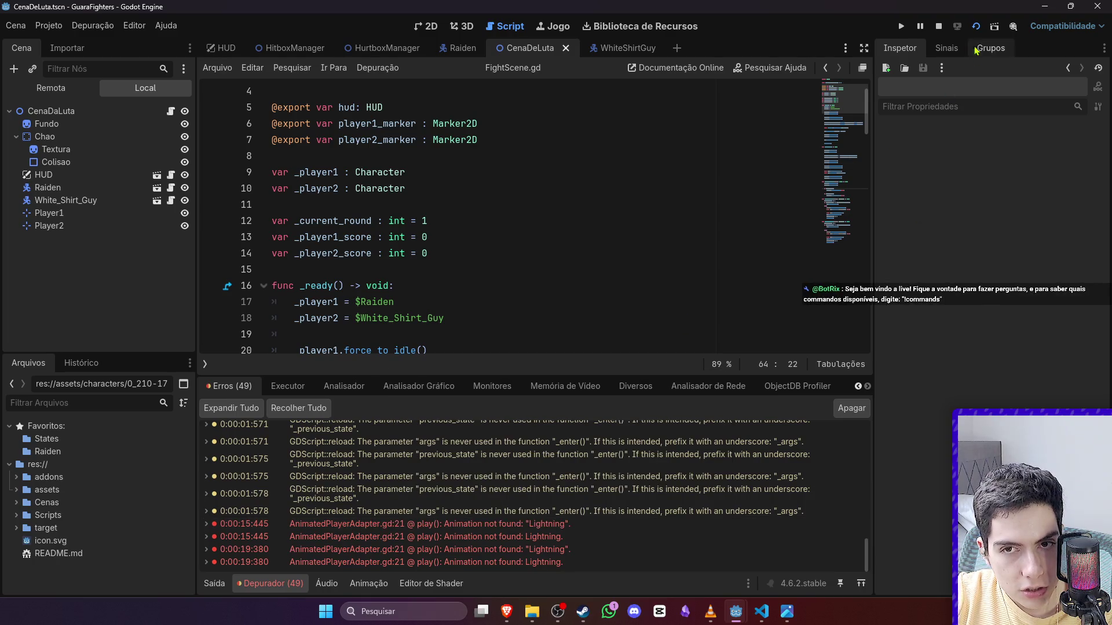
Step: Hide the debugger panel and inspect the Raiden scene's AnimationPlayer animations
key("ctrl+j")
left_click(463, 47)
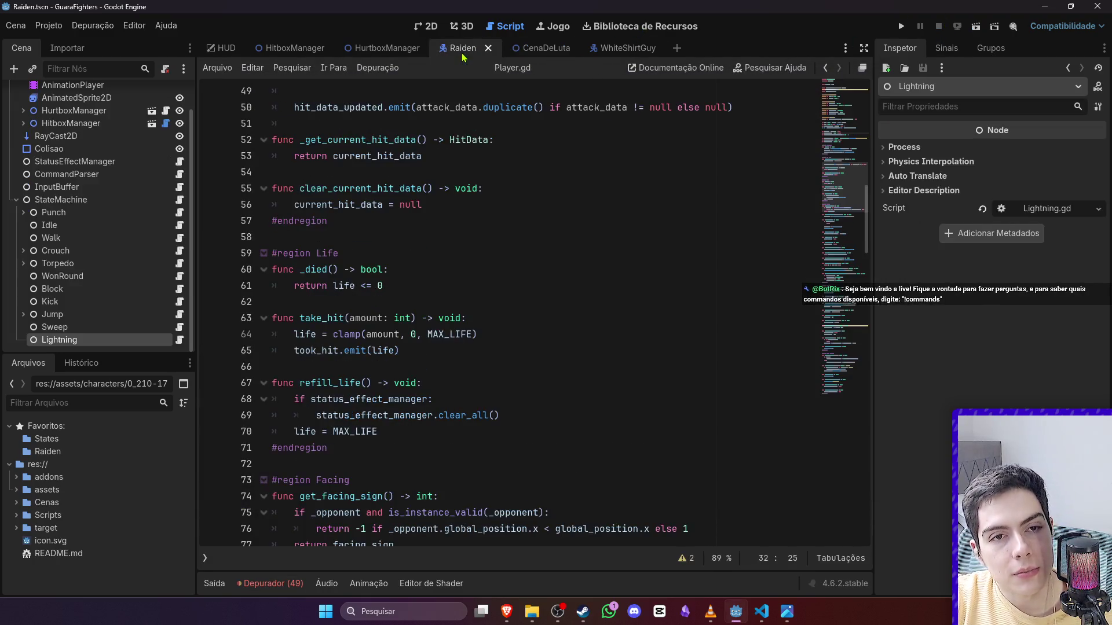
scroll(168, 166, "up", 2)
left_click(72, 117)
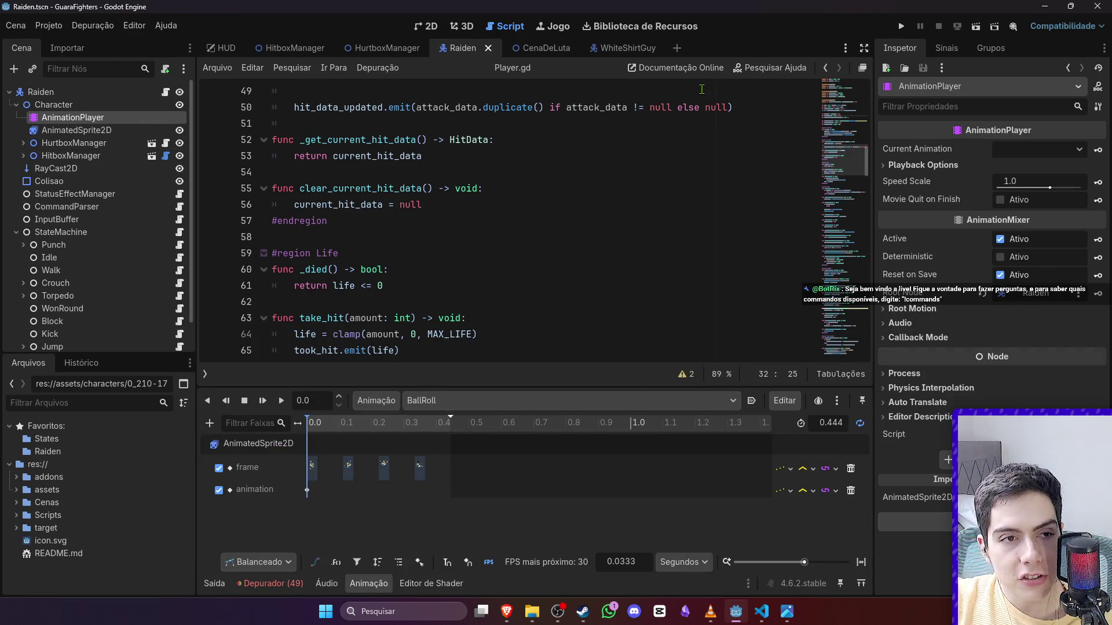
left_click(543, 50)
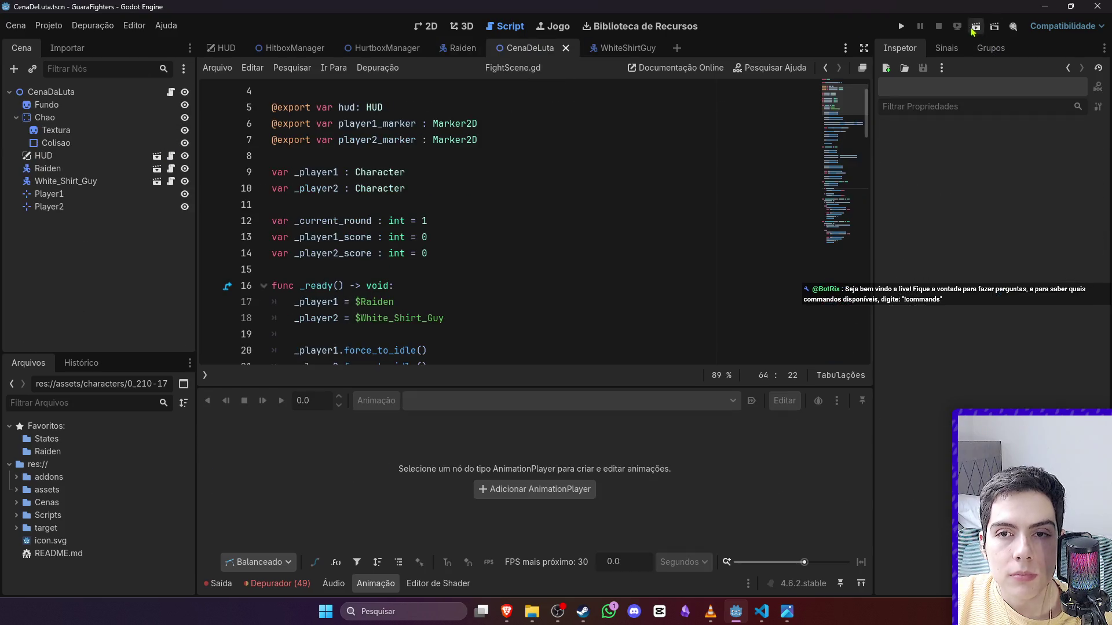
left_click(976, 26)
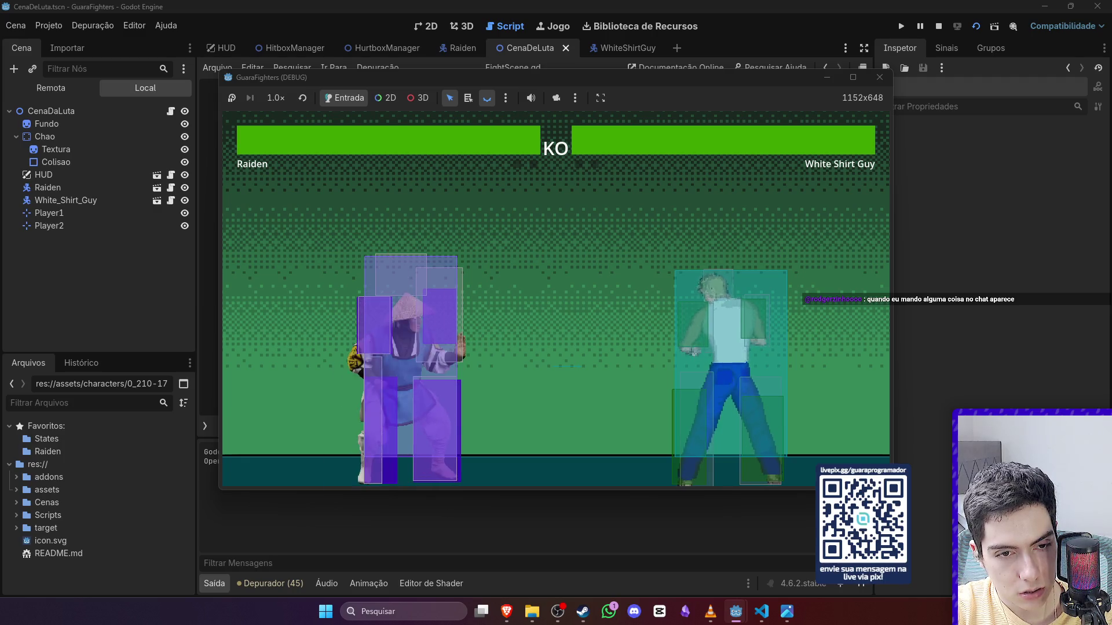
key("j")
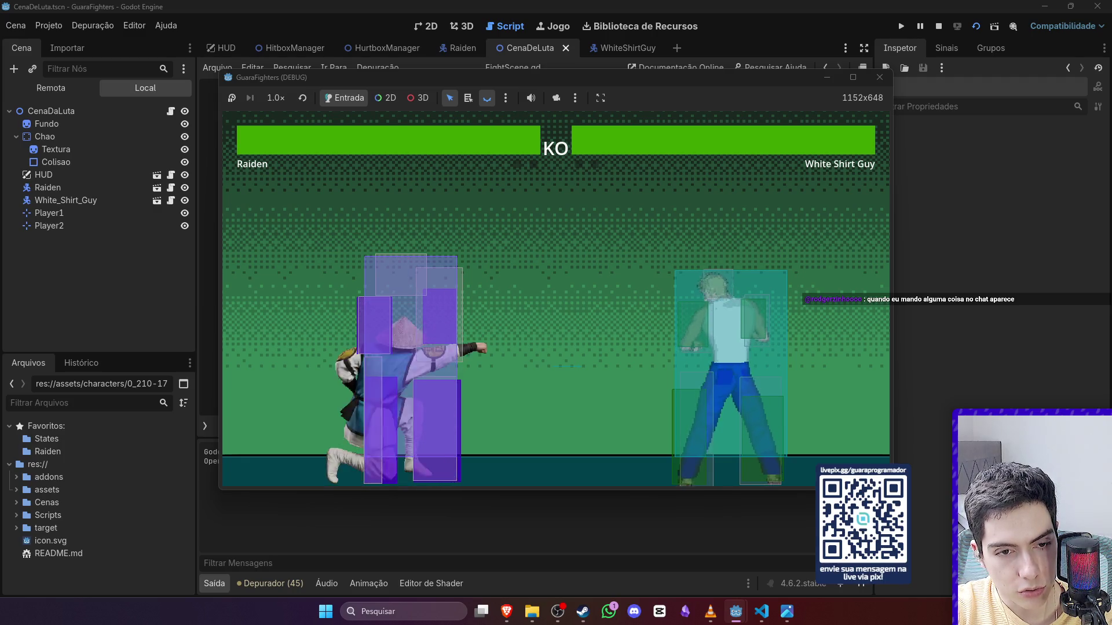
key("s")
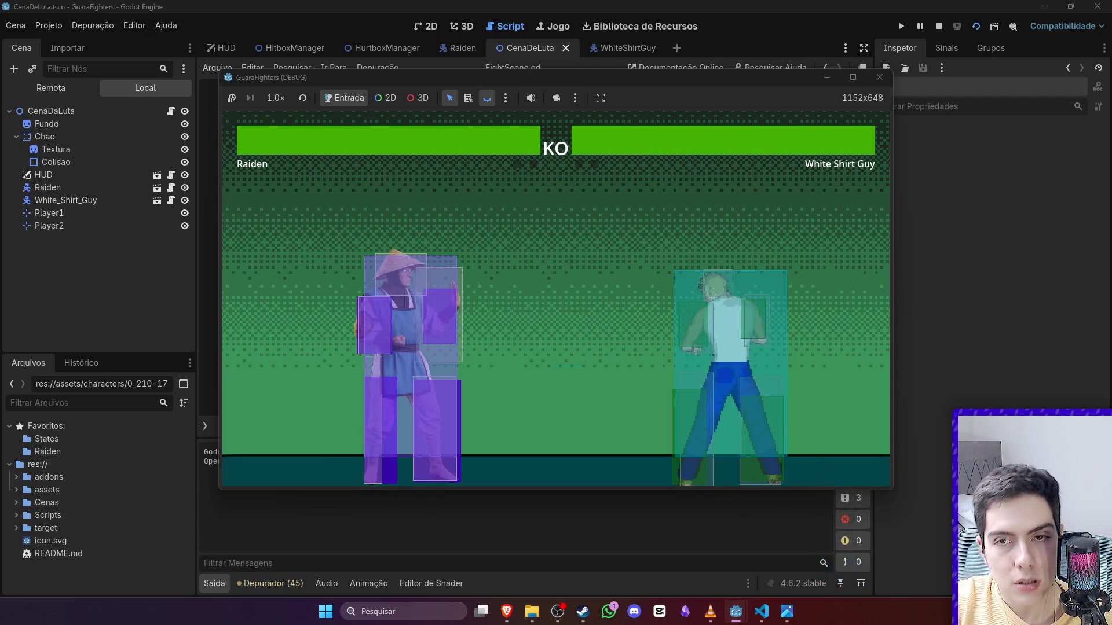
key("F8")
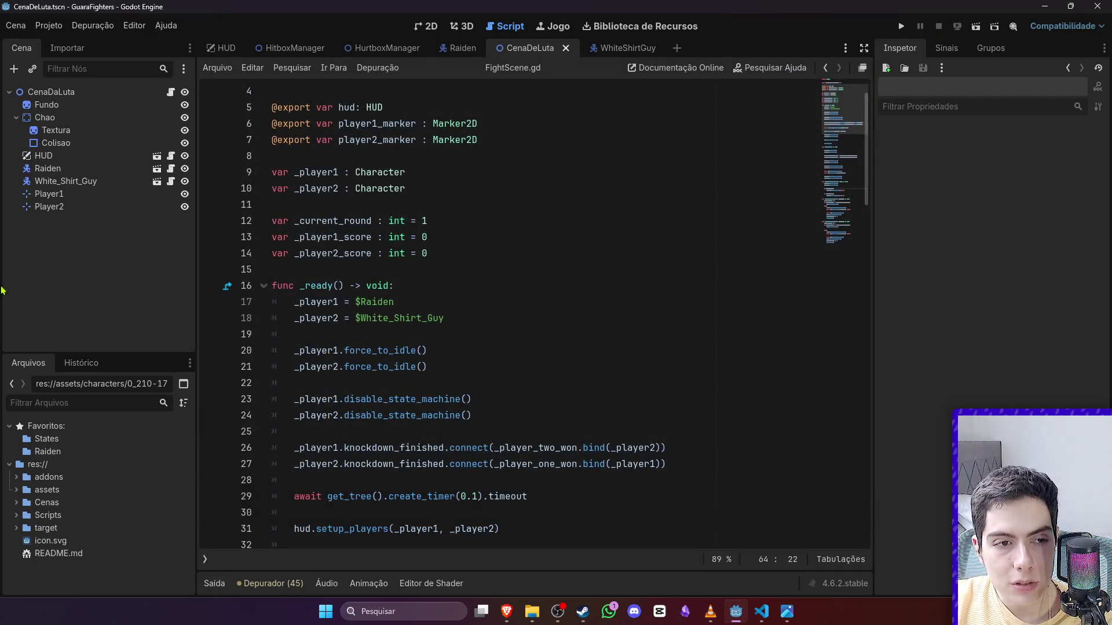
Step: Add print("chegou no lightning") under the lightning check in Crouch.gd
left_click(457, 47)
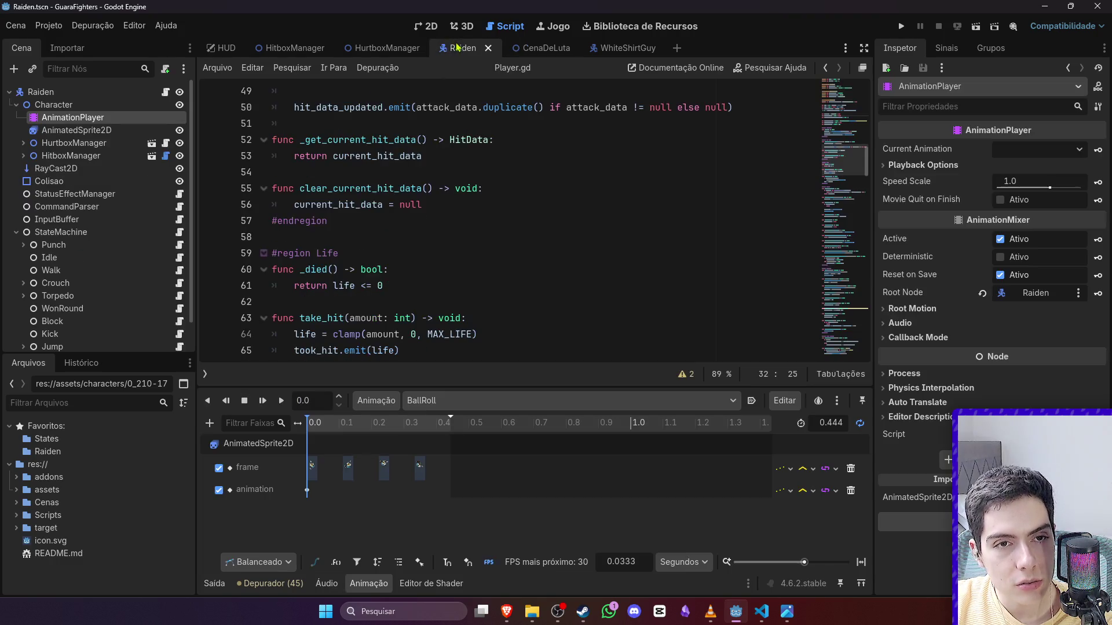
scroll(133, 283, "down", 1)
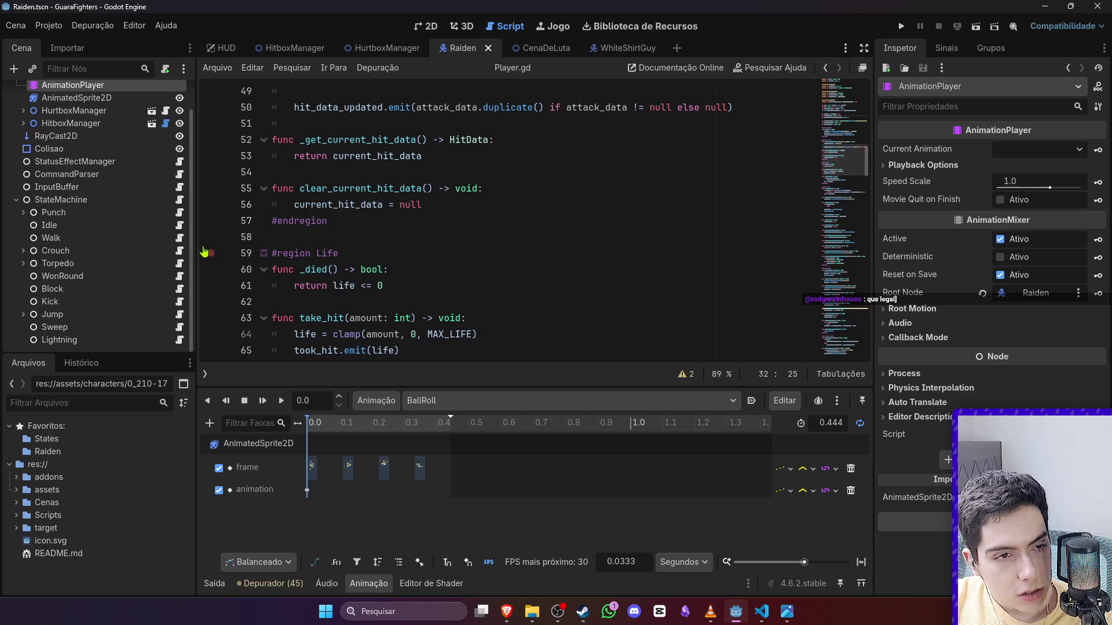
left_click(179, 250)
scroll(393, 265, "down", 1)
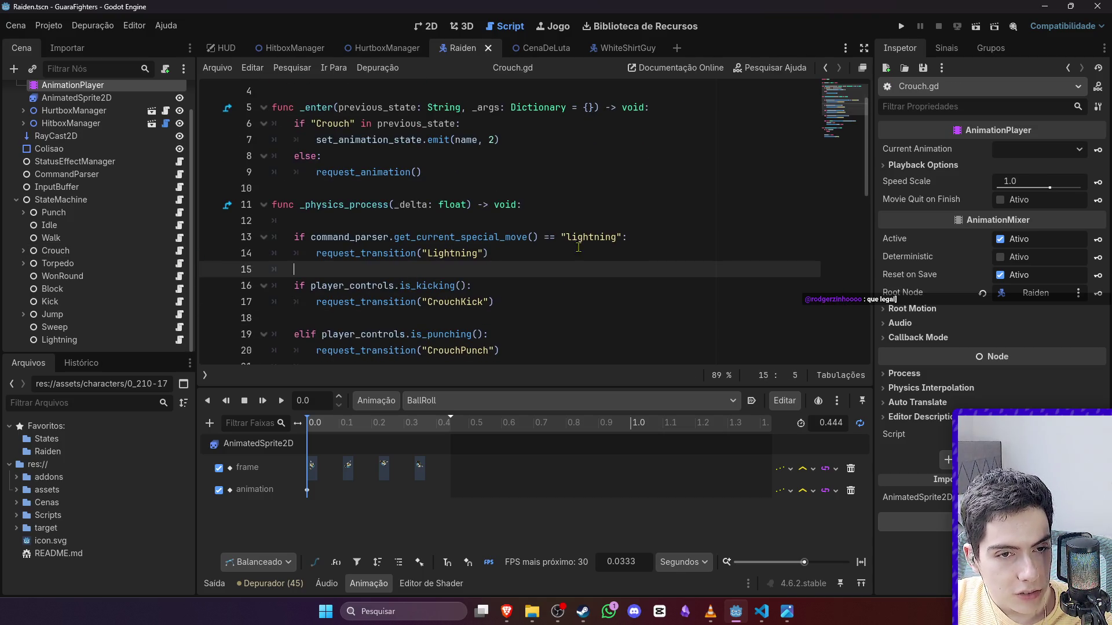
left_click(637, 236)
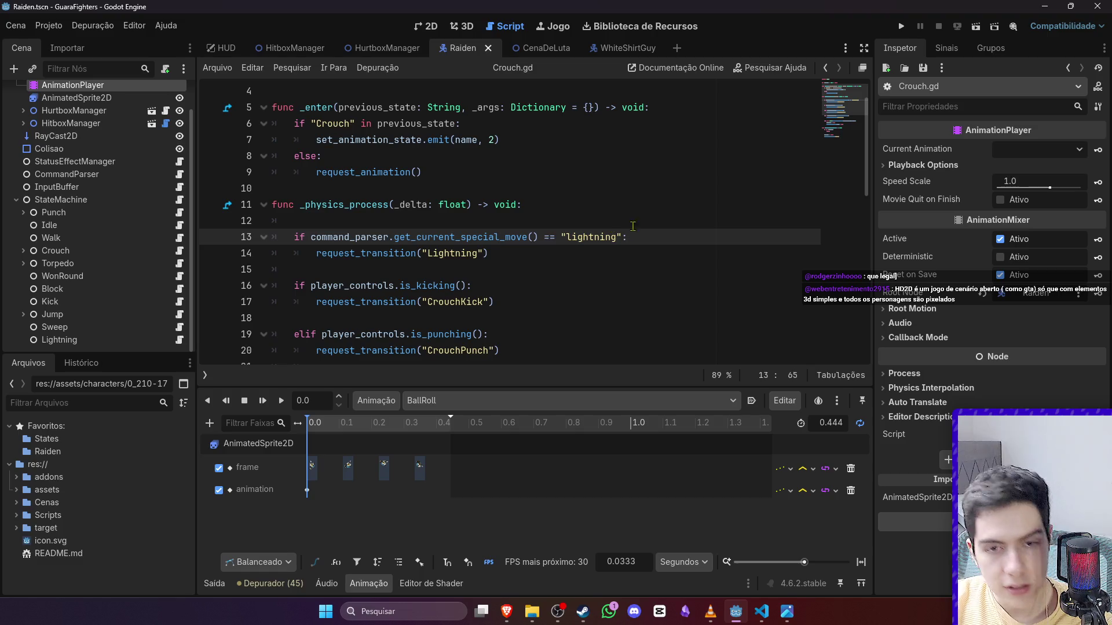
key("Return")
type("print(\"che")
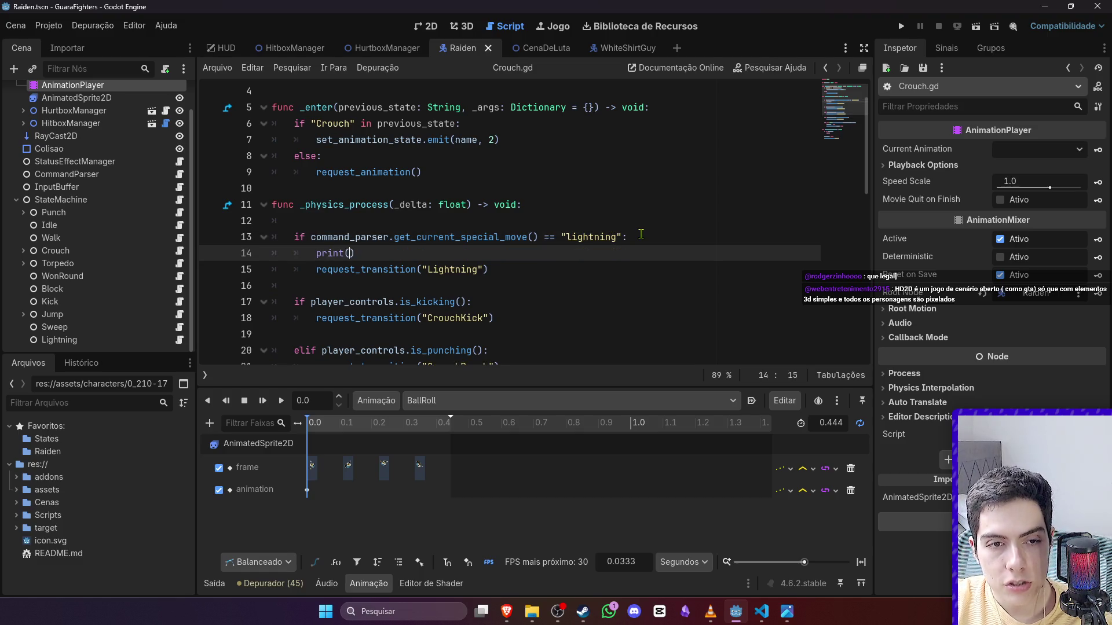
type("gou no light")
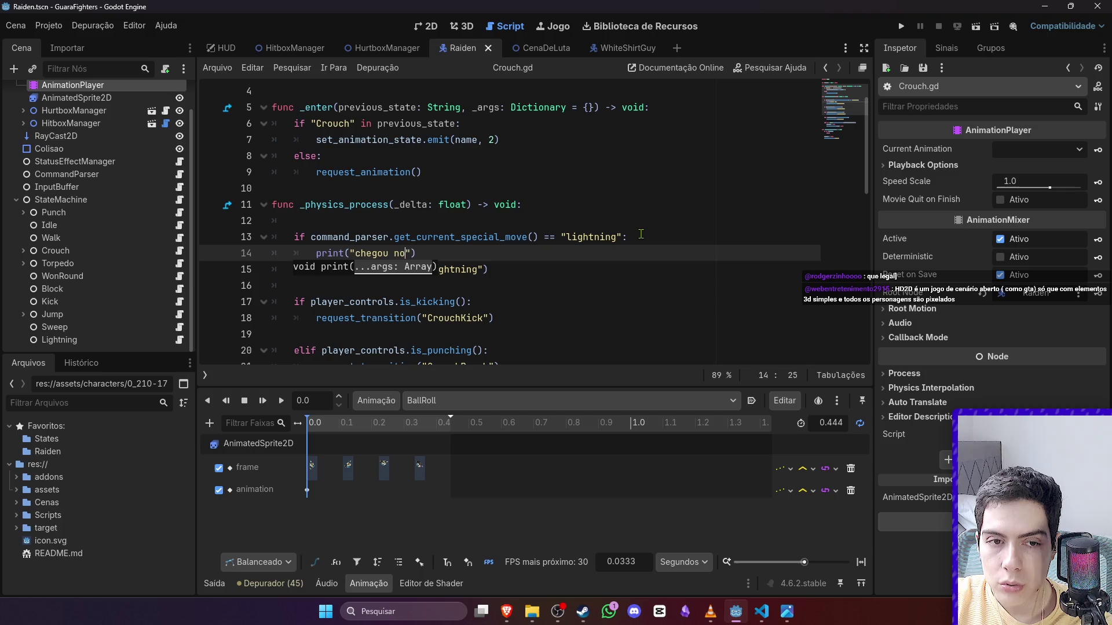
type("ning")
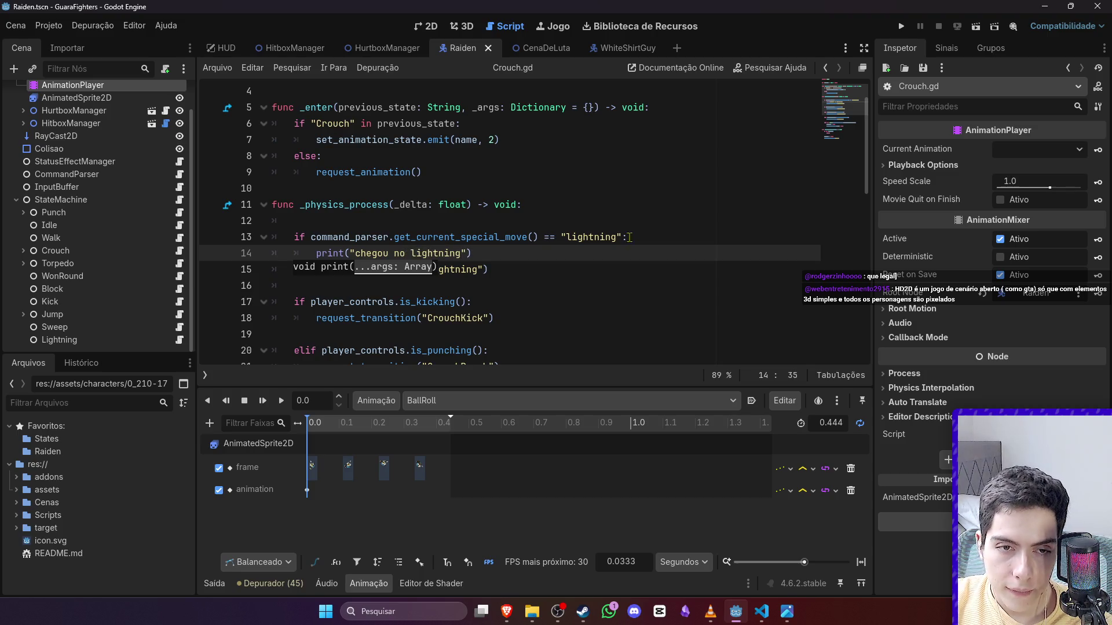
left_click(239, 253)
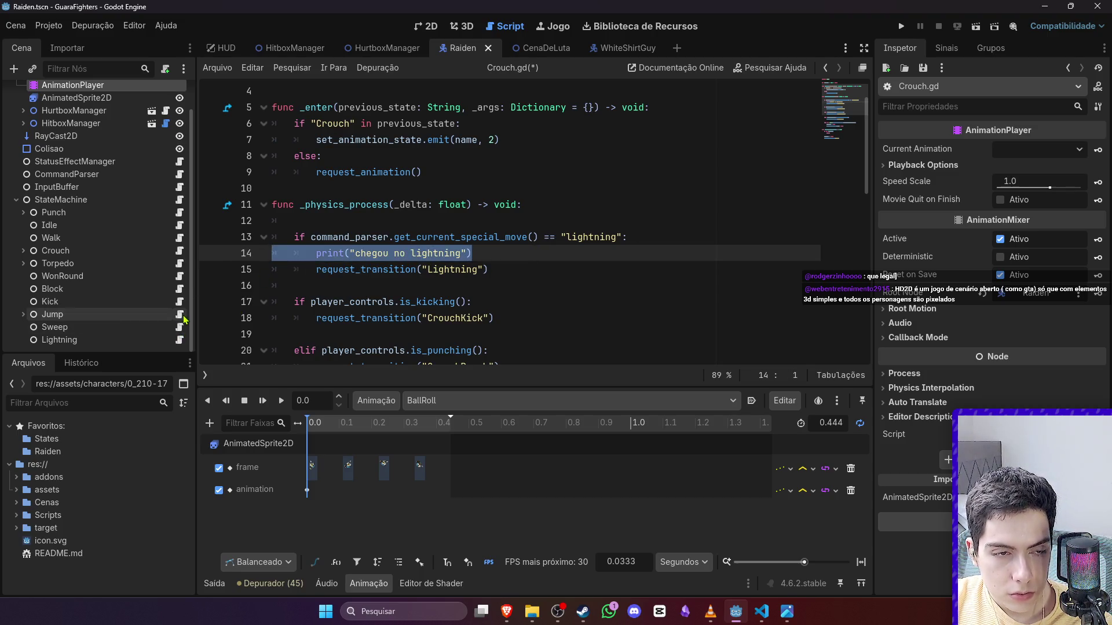
Step: Paste the print into Lightning.gd's _enter, change its text to "enter do lightning", and save
left_click(183, 343)
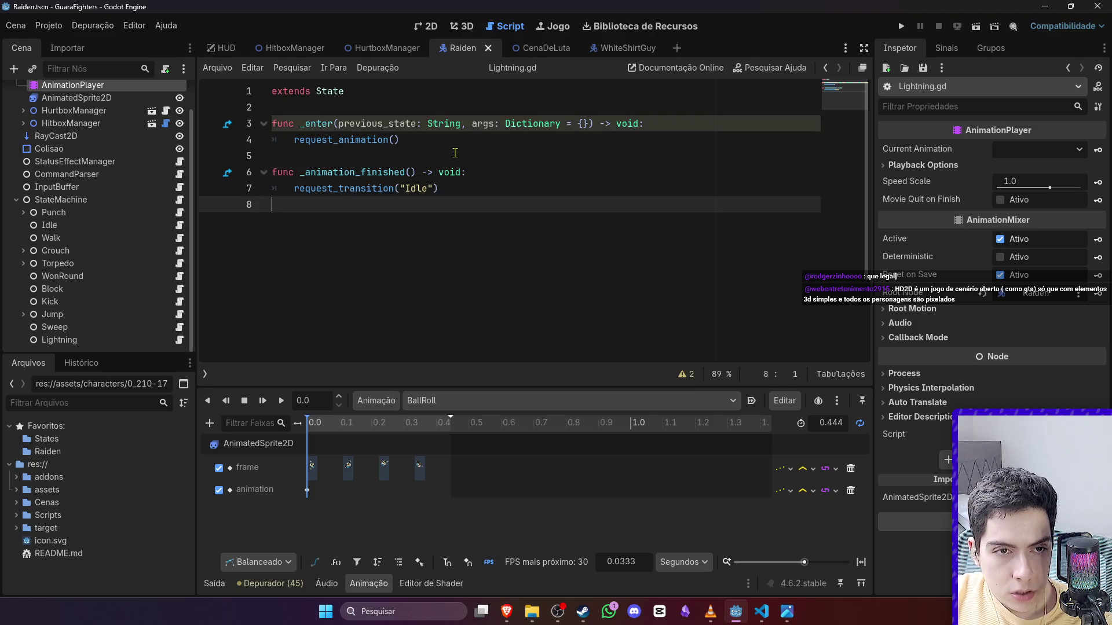
left_click(685, 125)
key("Return")
type("print(\"chegou no lightning\")")
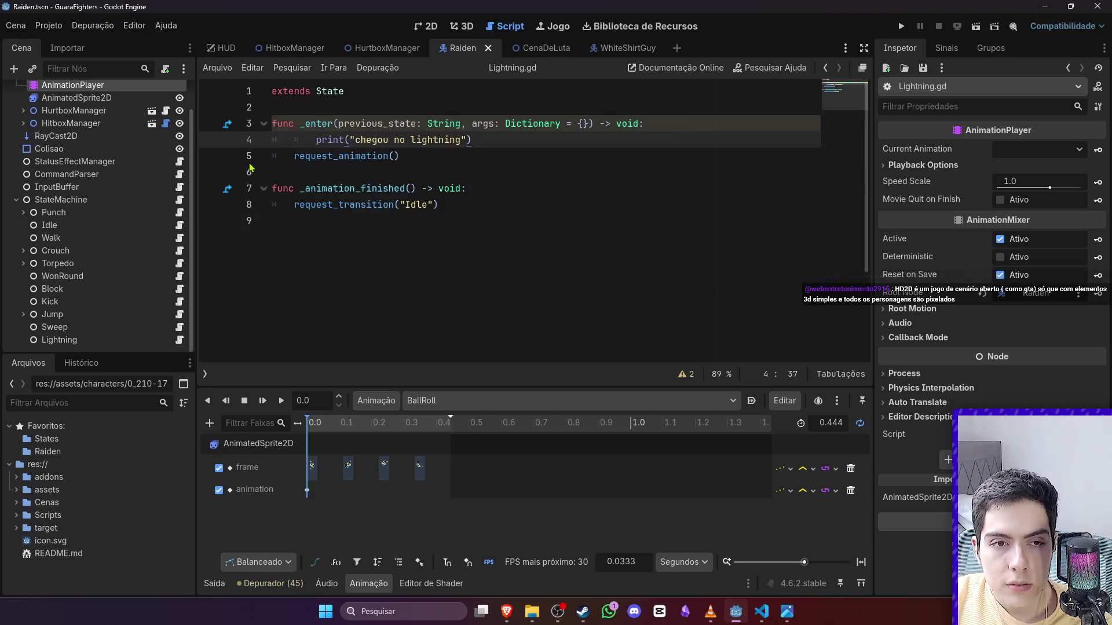
key("Home")
left_click_drag(440, 140, 333, 140)
type("enter do lig")
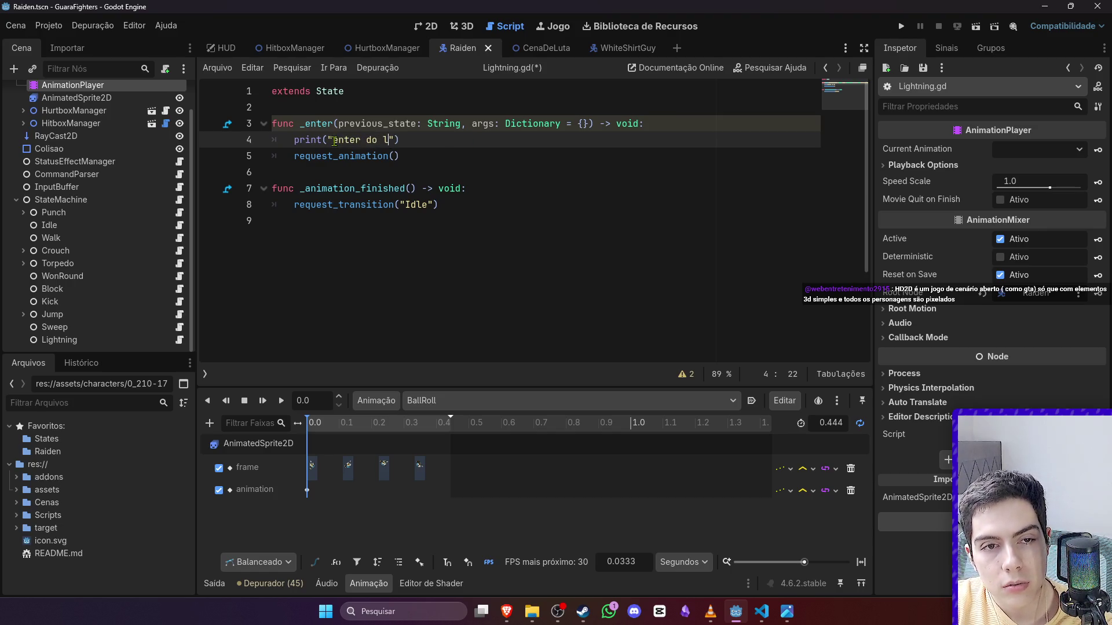
type("htning")
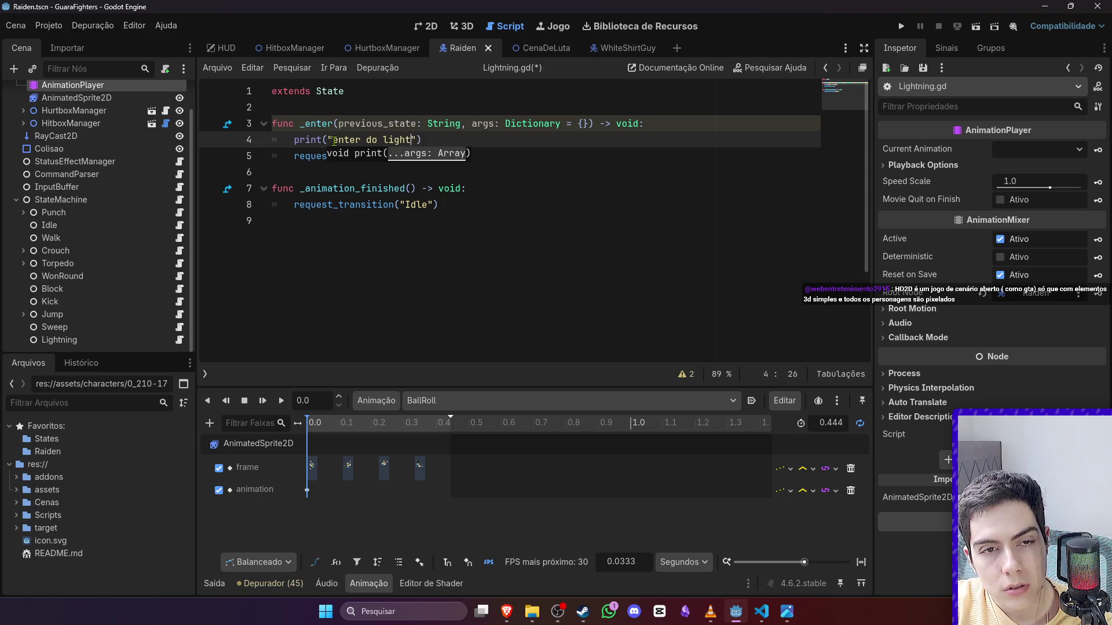
key("ctrl+s")
left_click(530, 47)
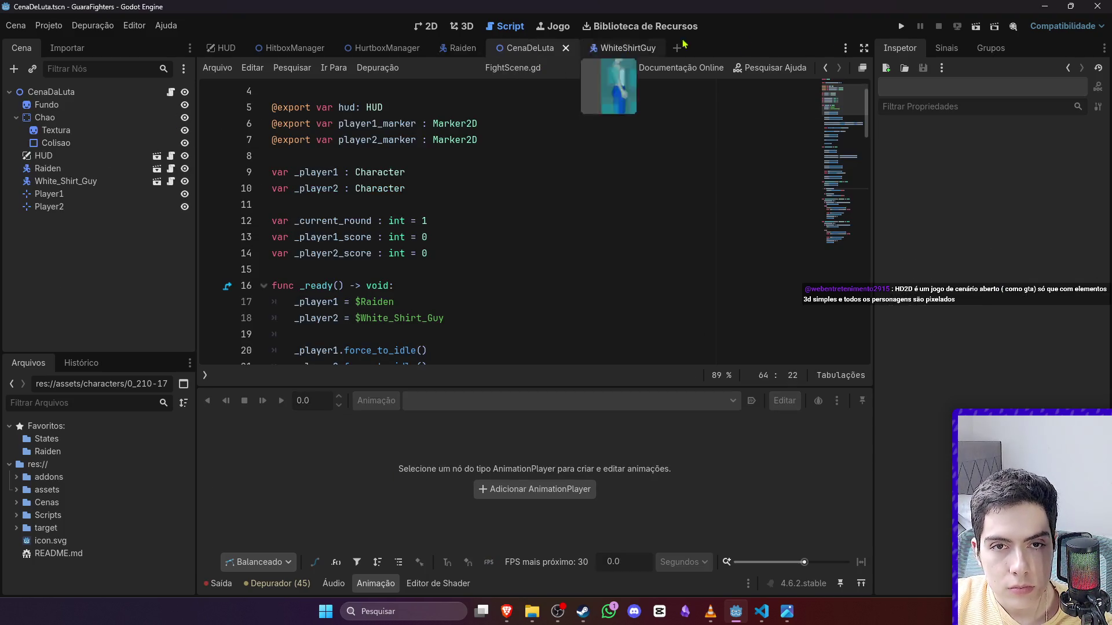
left_click(974, 32)
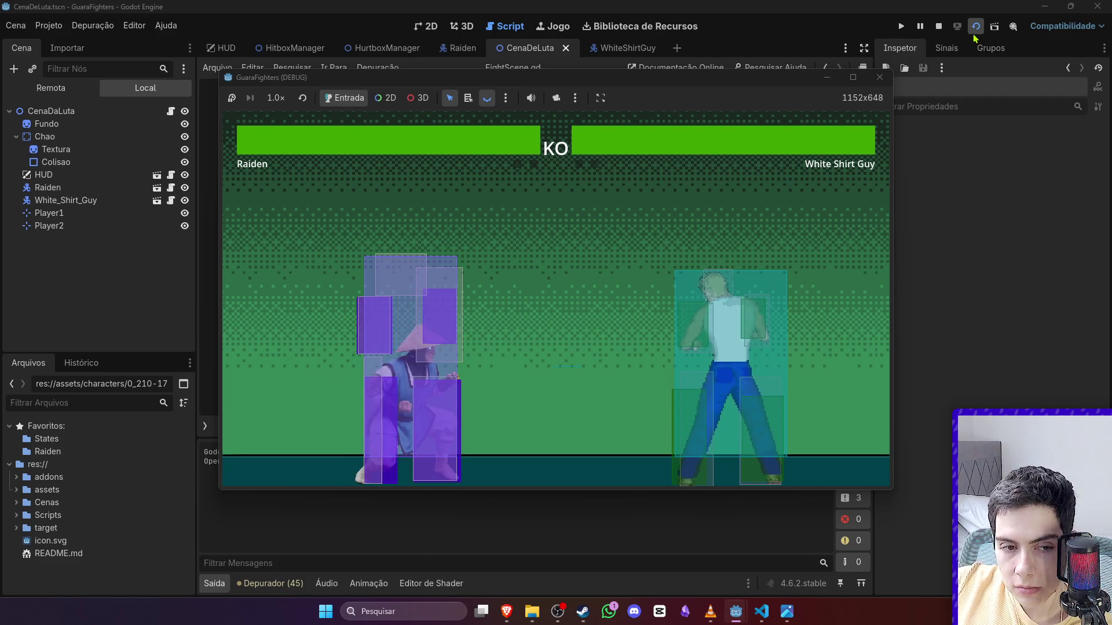
key("Down")
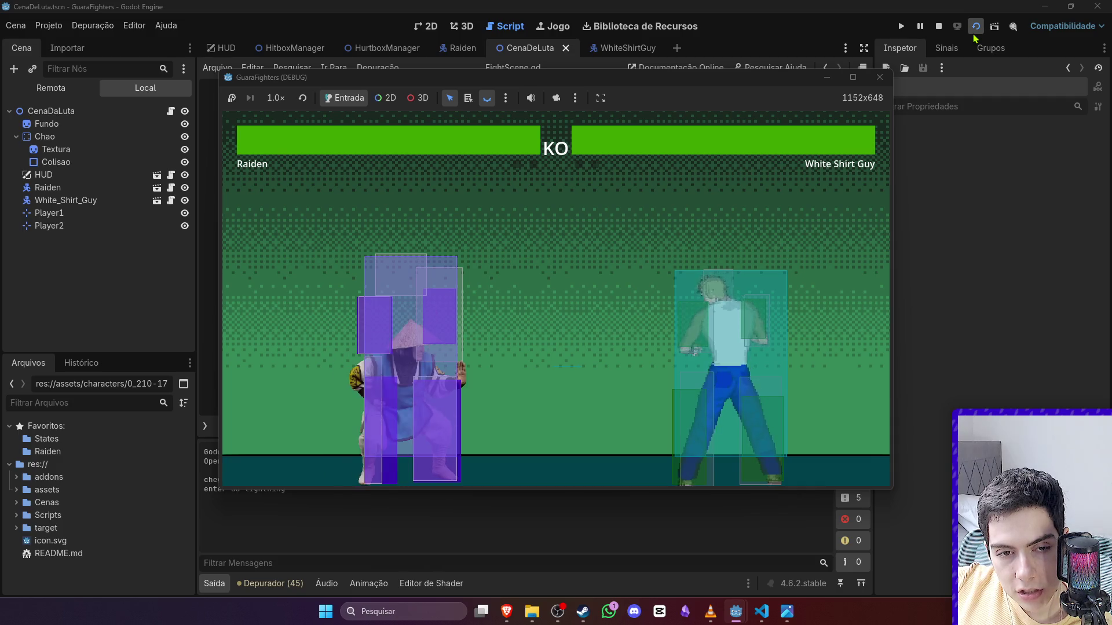
key("Down")
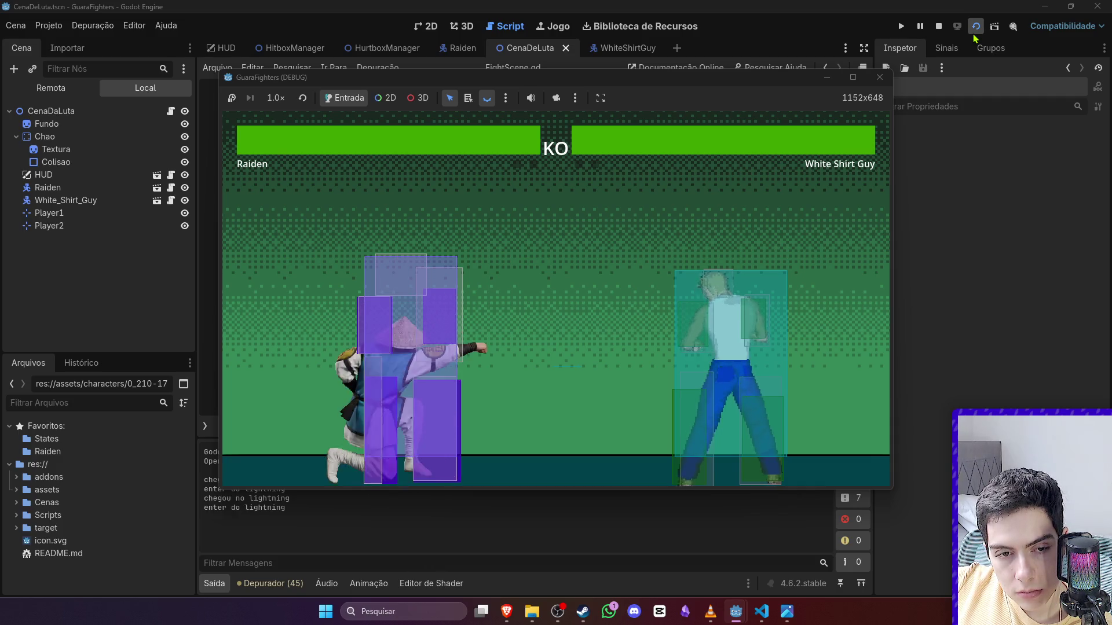
key("Down")
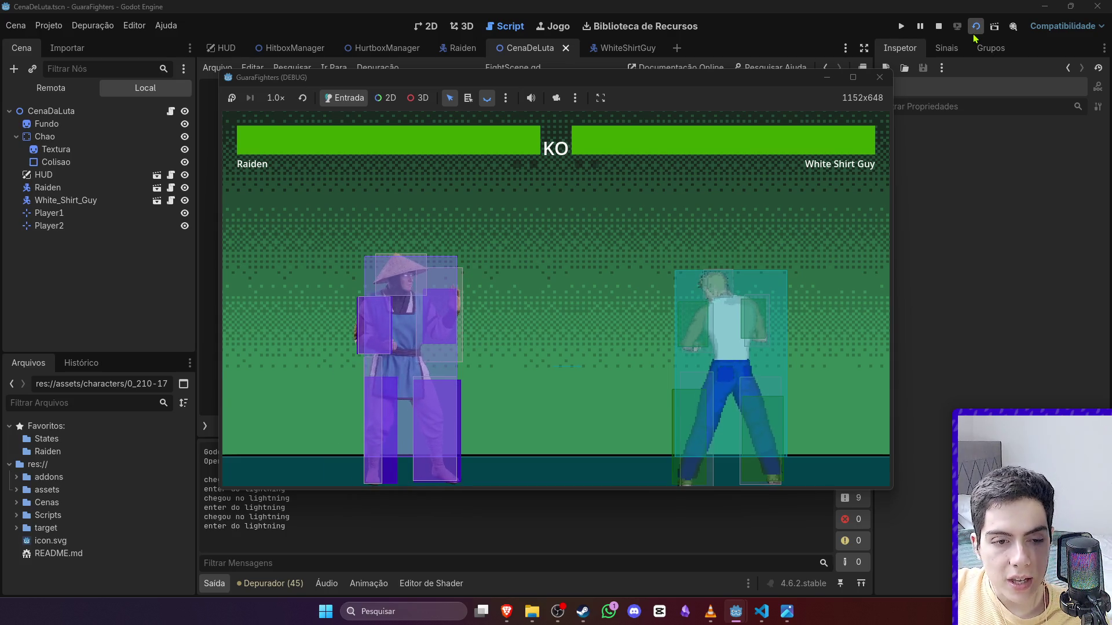
left_click(939, 25)
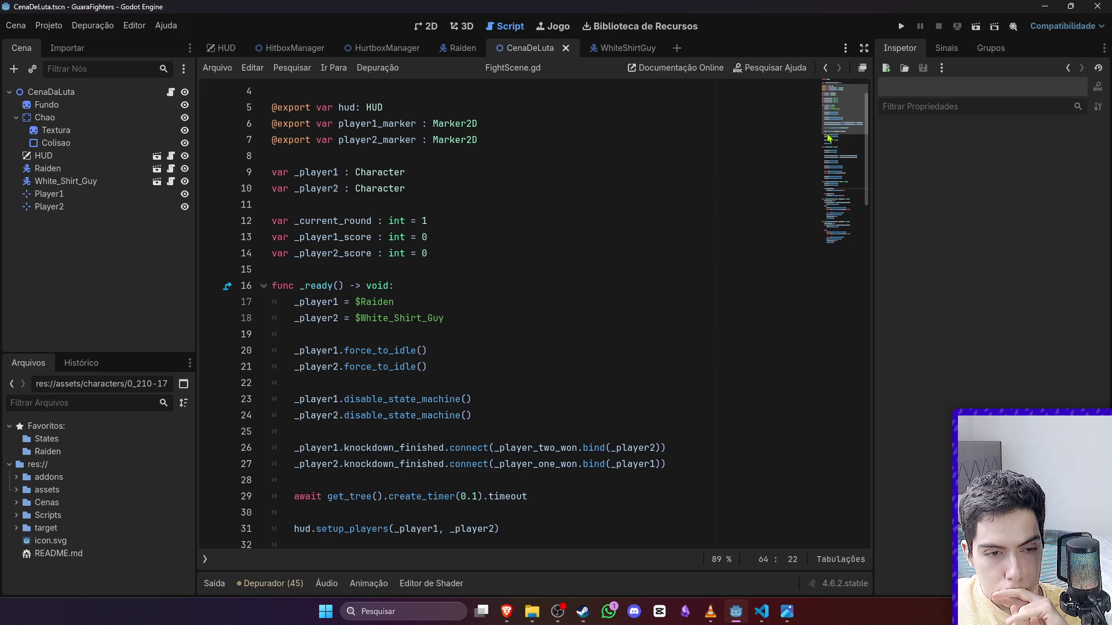
Step: Open StateMachine.gd from the Raiden scene and scroll down to _transition_to
left_click(463, 48)
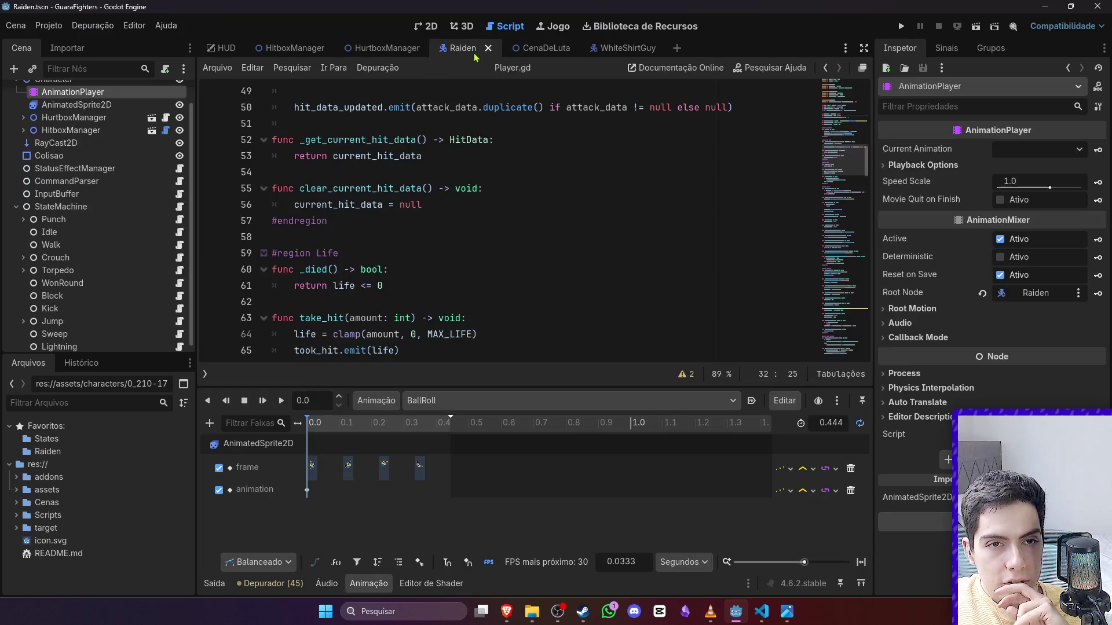
left_click(180, 206)
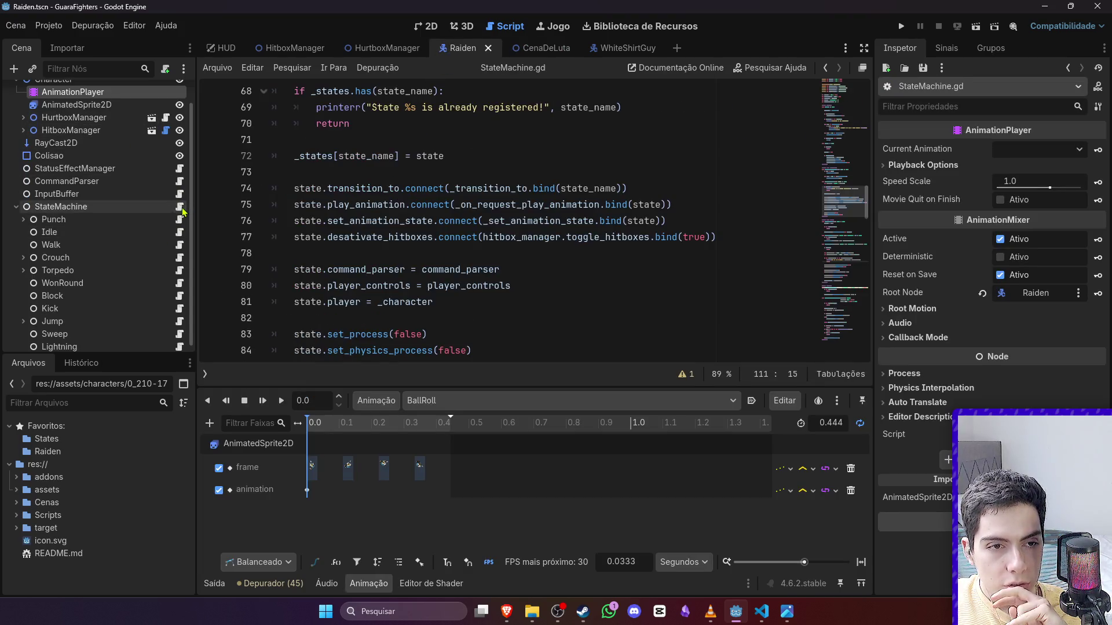
scroll(439, 252, "up", 4)
scroll(440, 252, "down", 11)
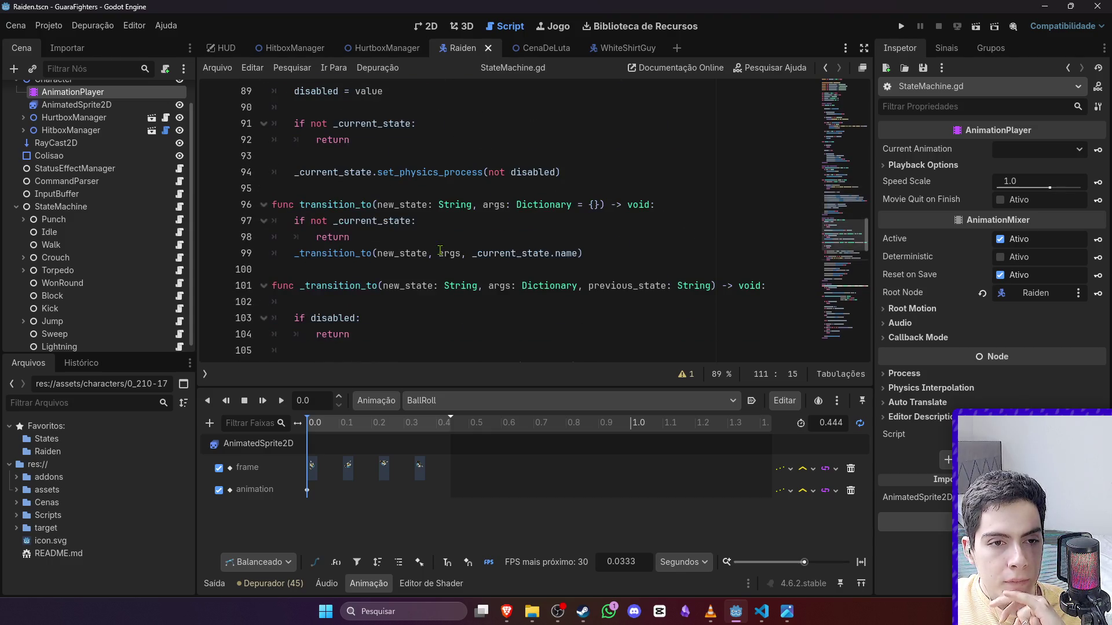
scroll(440, 250, "down", 2)
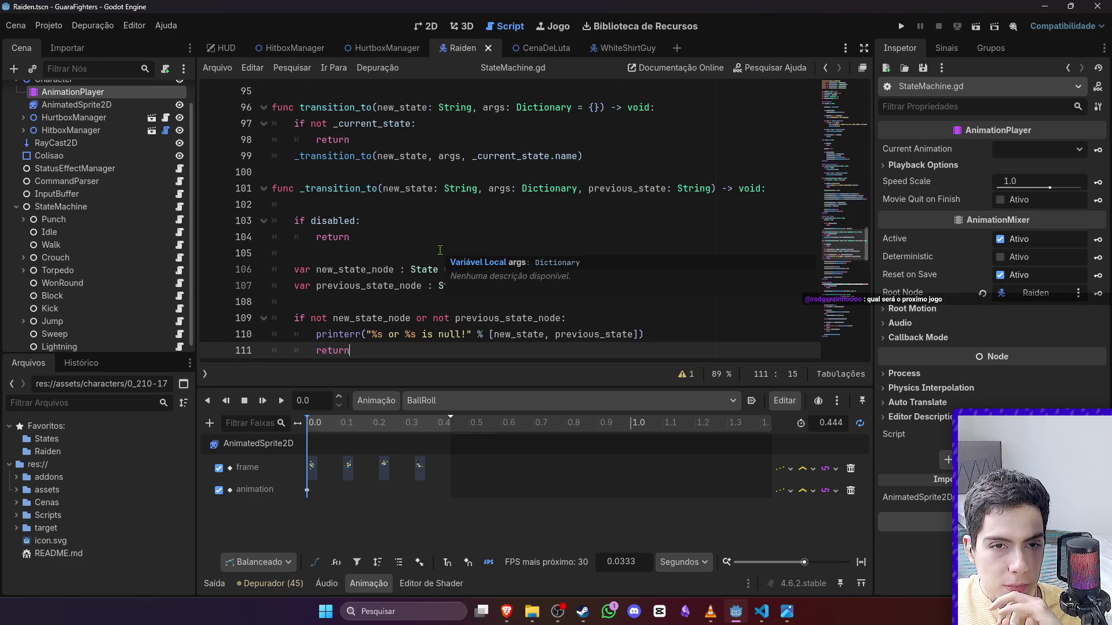
scroll(439, 251, "down", 1)
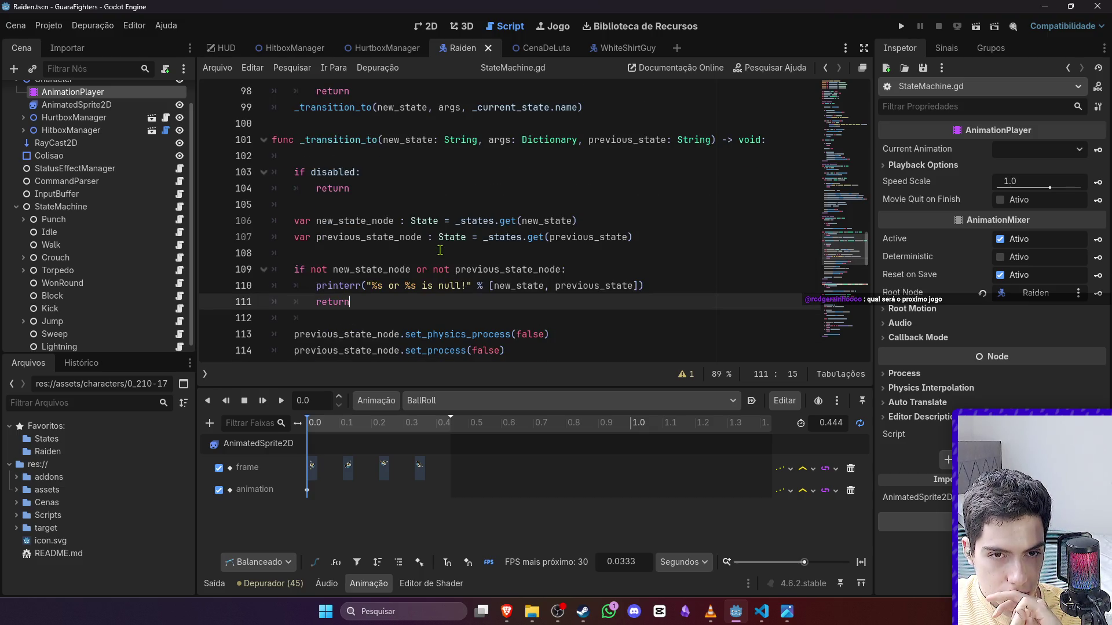
Step: Change line 103 to "if disabled or previous_state != _current_state.name:" and save
left_click(356, 172)
type("and")
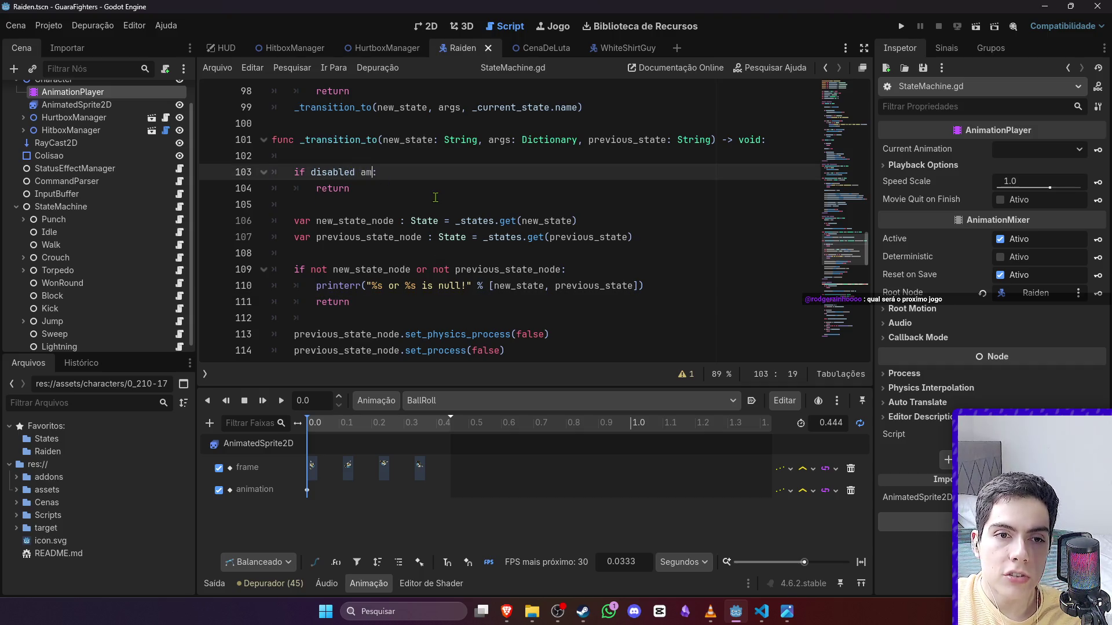
key("BackSpace")
key("BackSpace")
key("BackSpace")
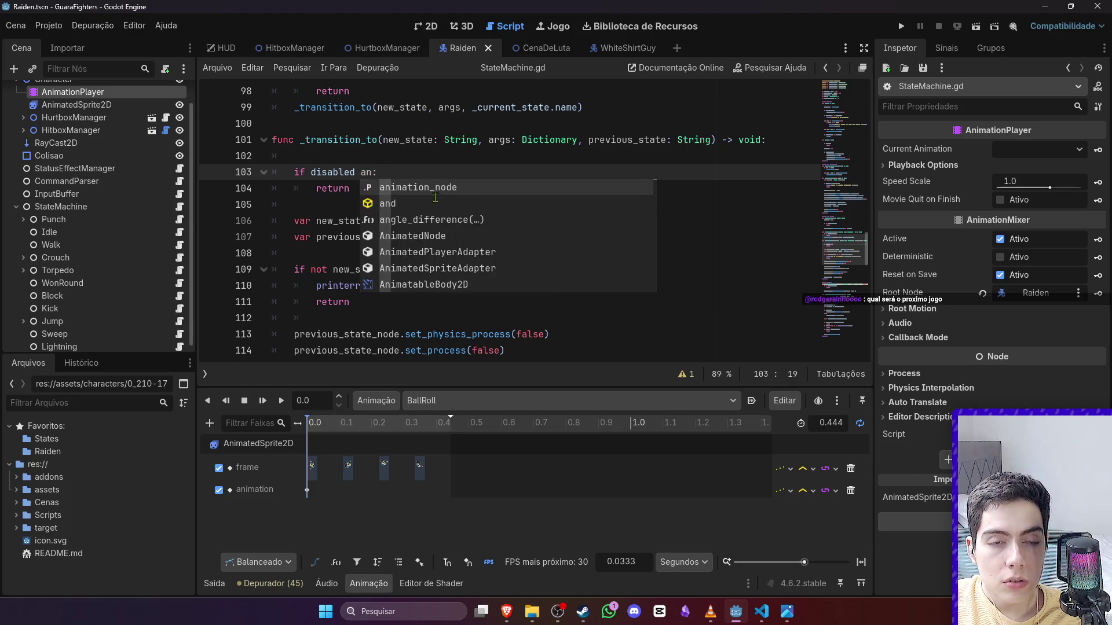
type("or pre")
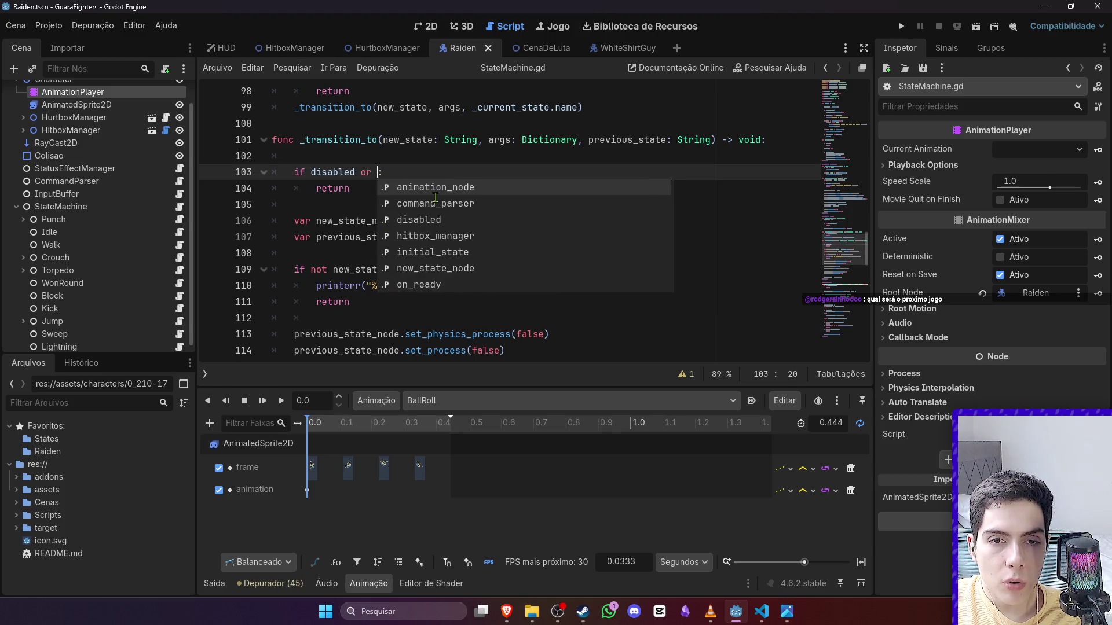
type("vious_state !")
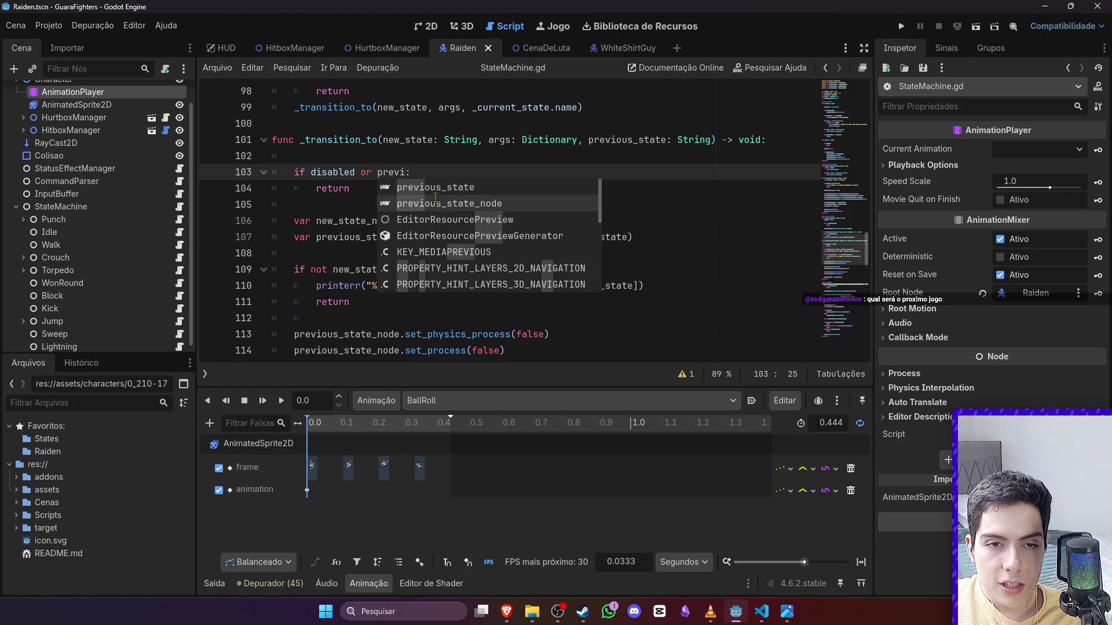
type("= ")
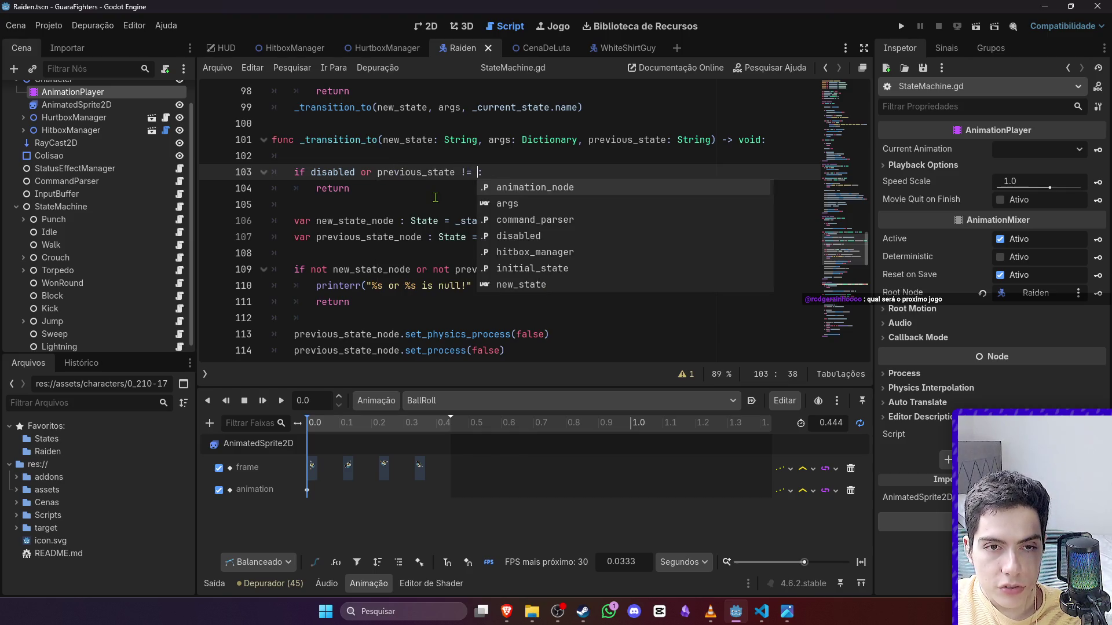
type("curren")
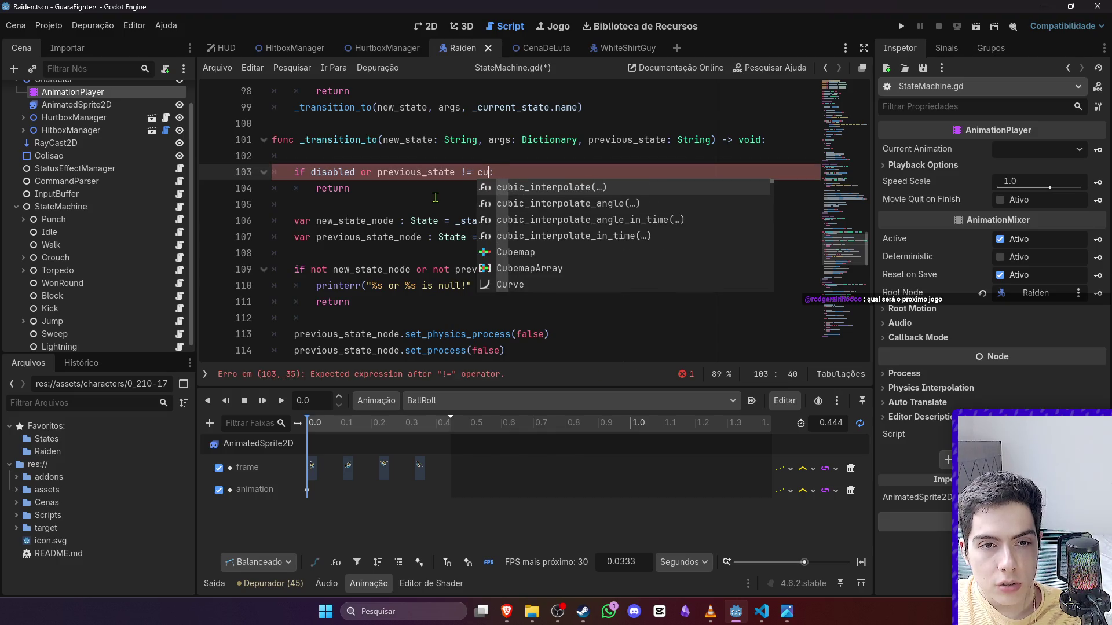
key("Return")
type(".name")
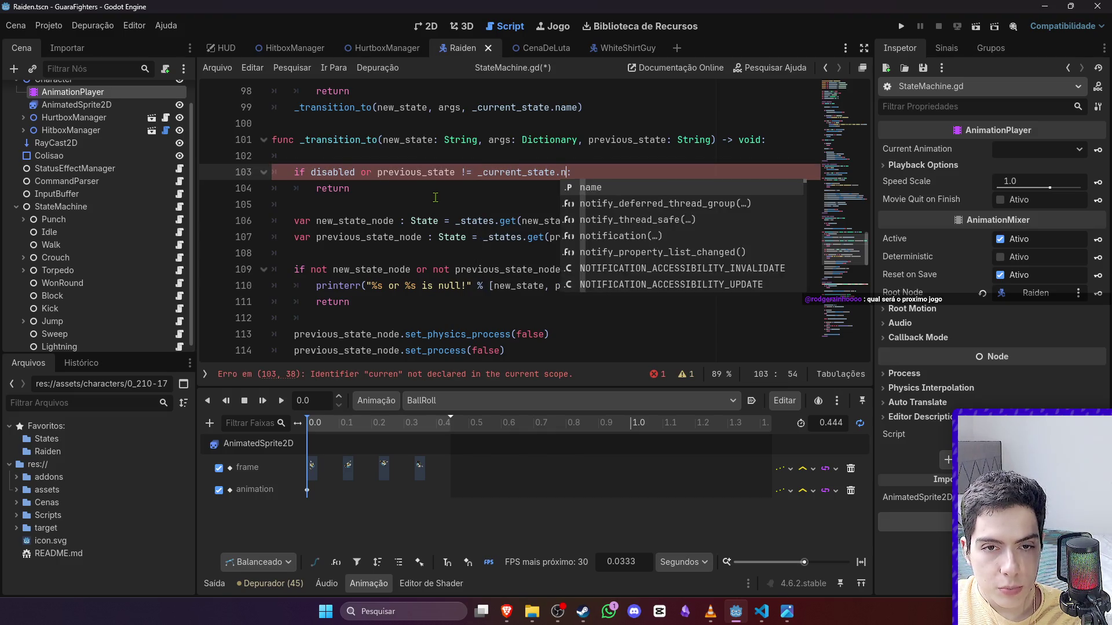
key("ctrl+s")
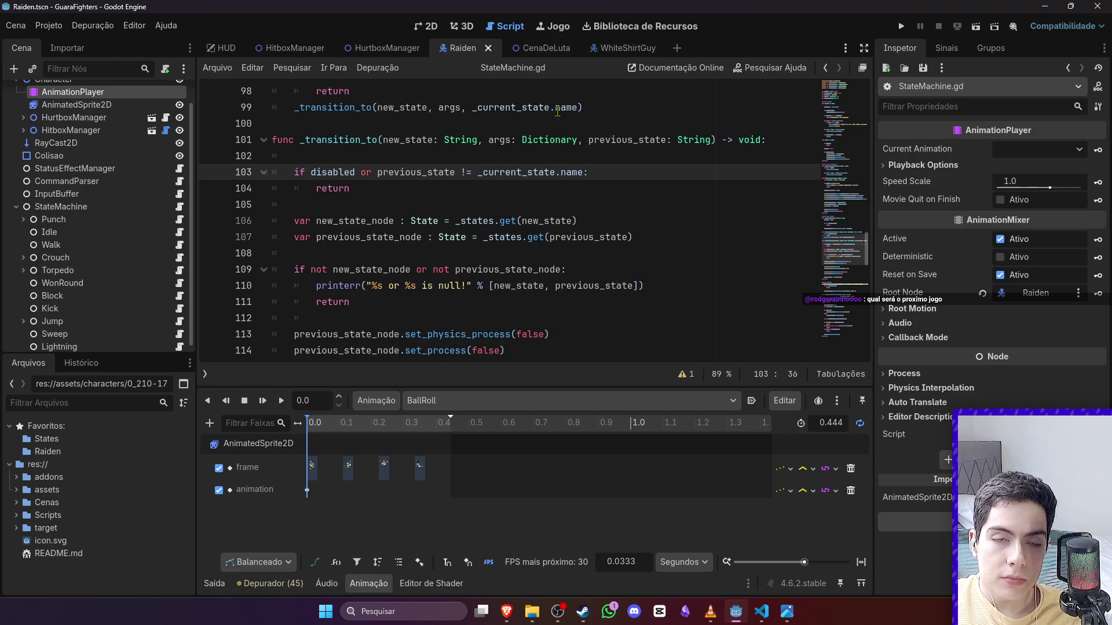
key("ctrl+Tab")
Step: Run the fight scene, trigger Raiden's lightning move repeatedly with K and J, then stop
left_click(977, 26)
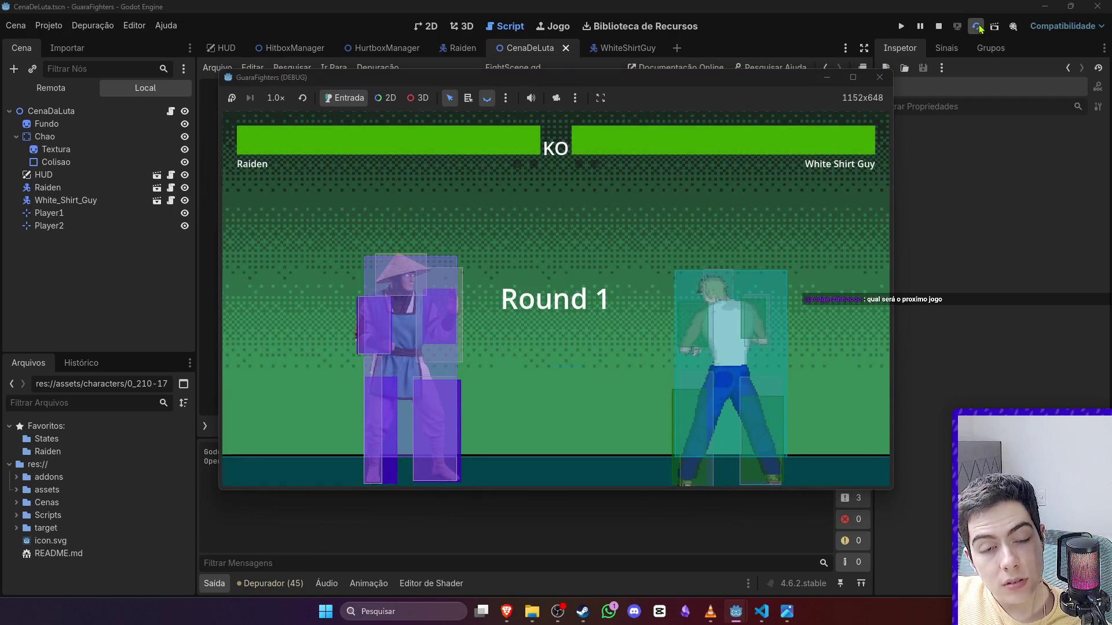
key("k")
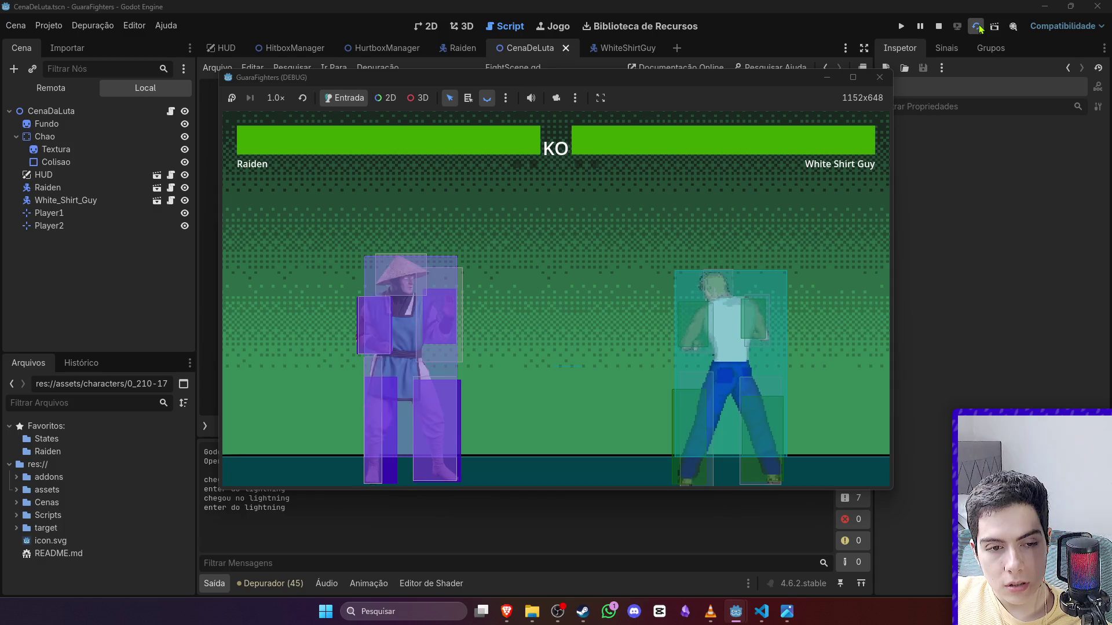
key("k")
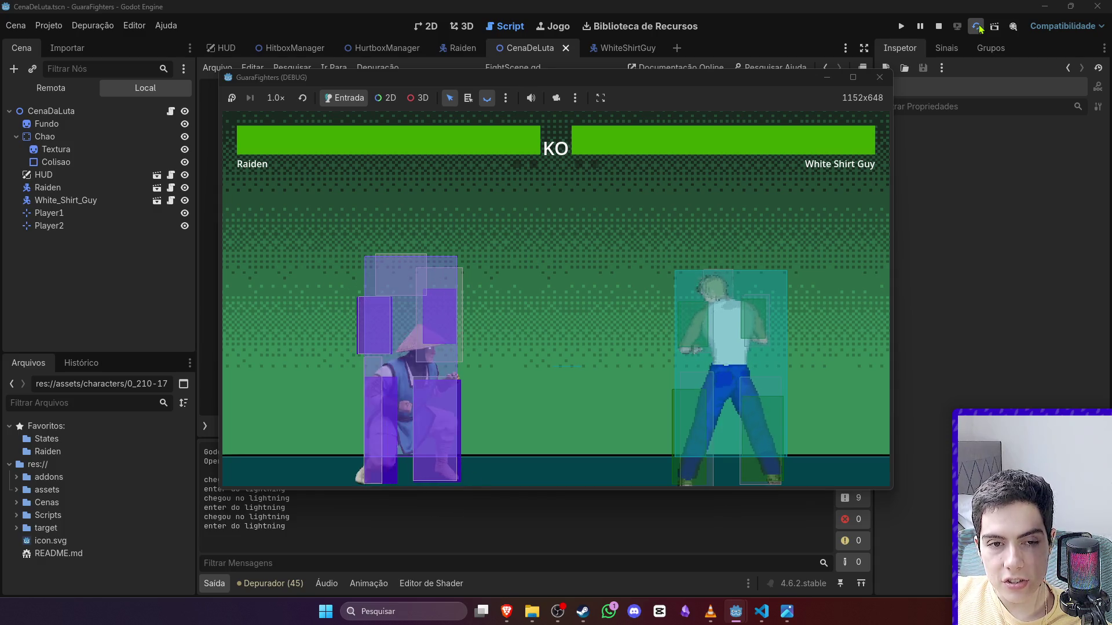
key("k")
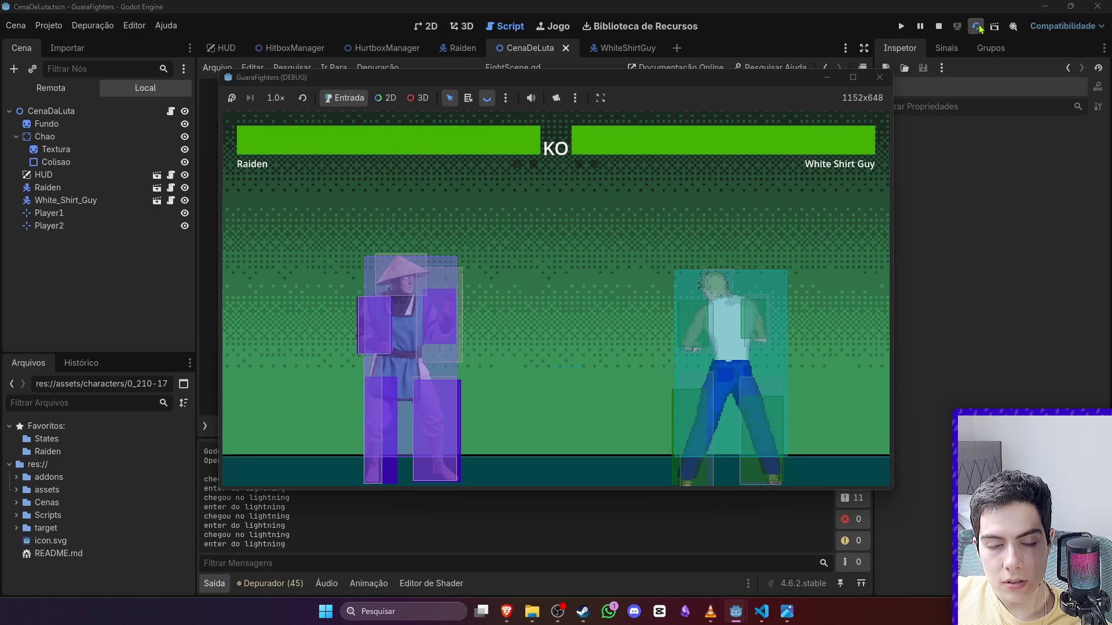
key("a")
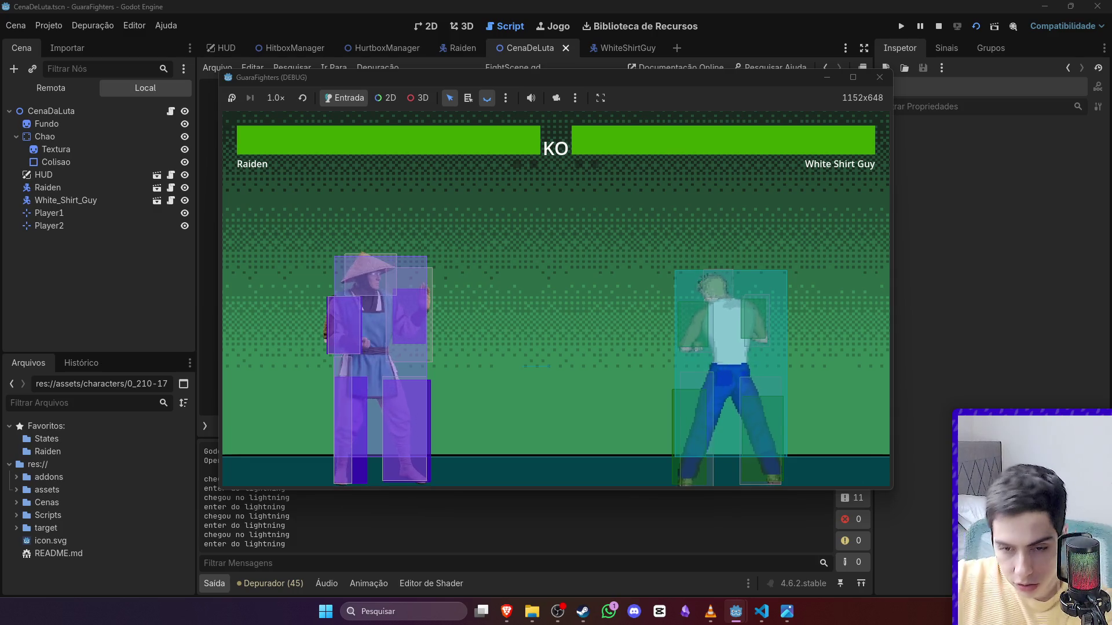
key("alt+Tab")
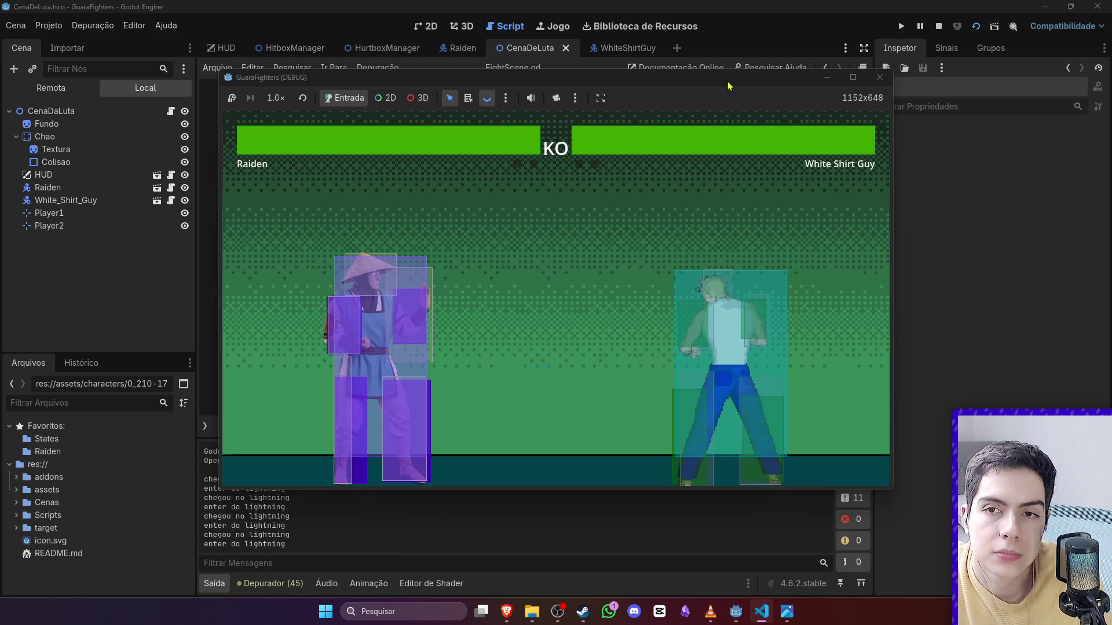
key("j")
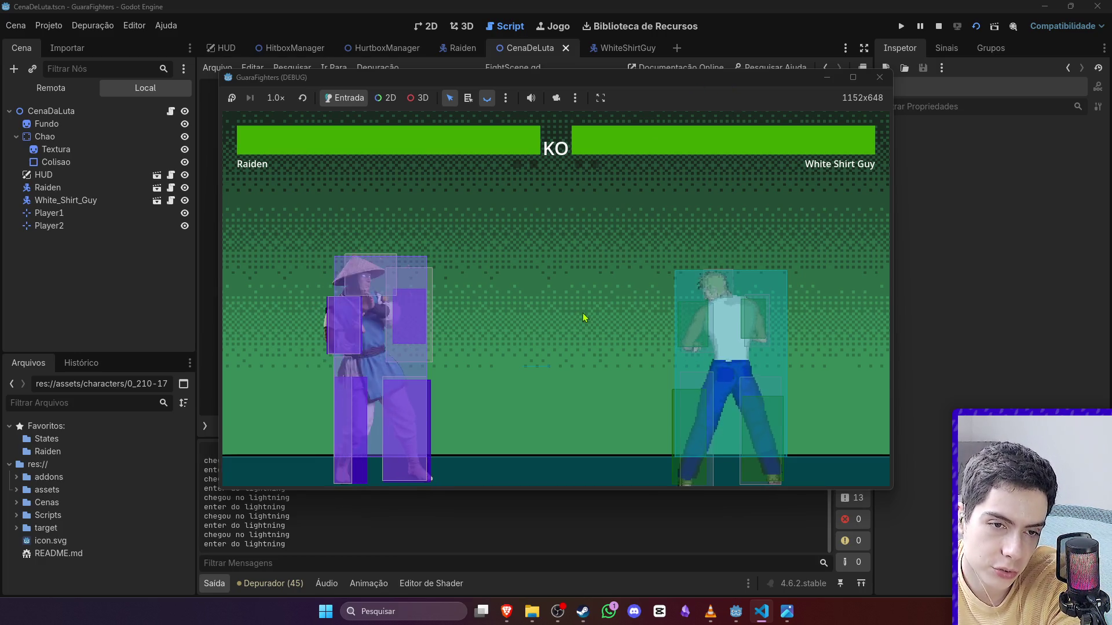
key("j")
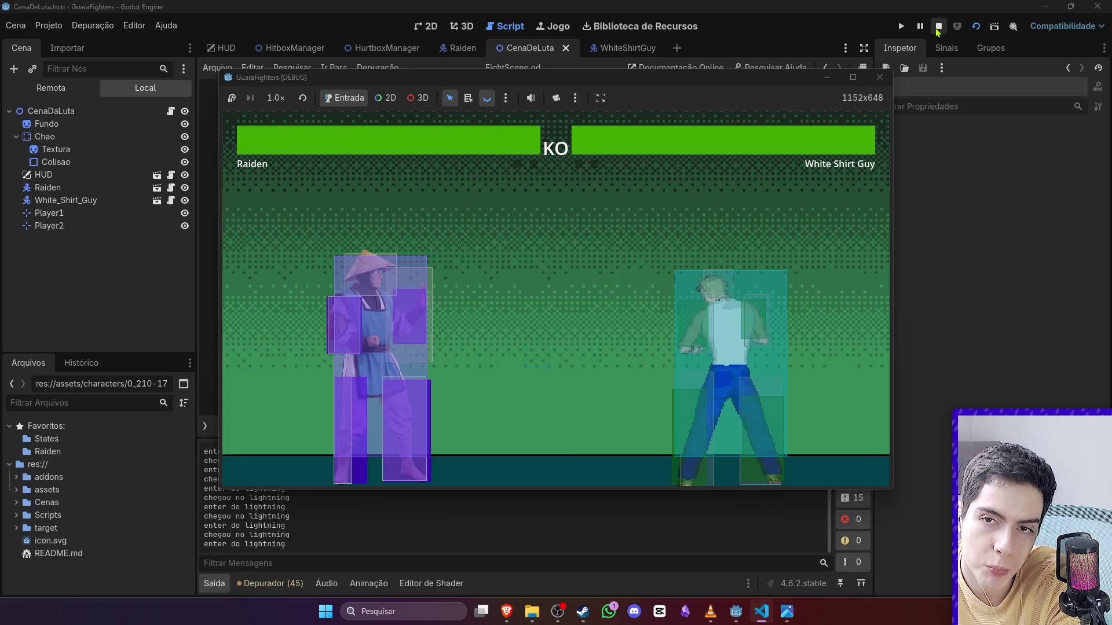
left_click(880, 77)
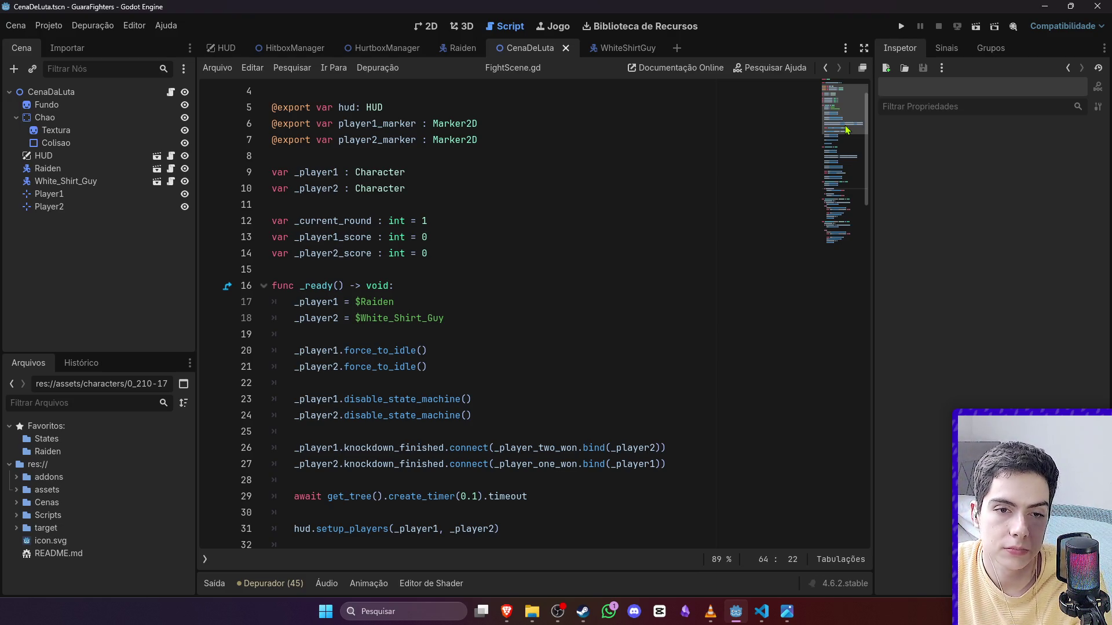
Step: Expand assets > characters, browse the sprite PNGs, then switch to the Raiden scene
left_click(16, 490)
left_click(23, 503)
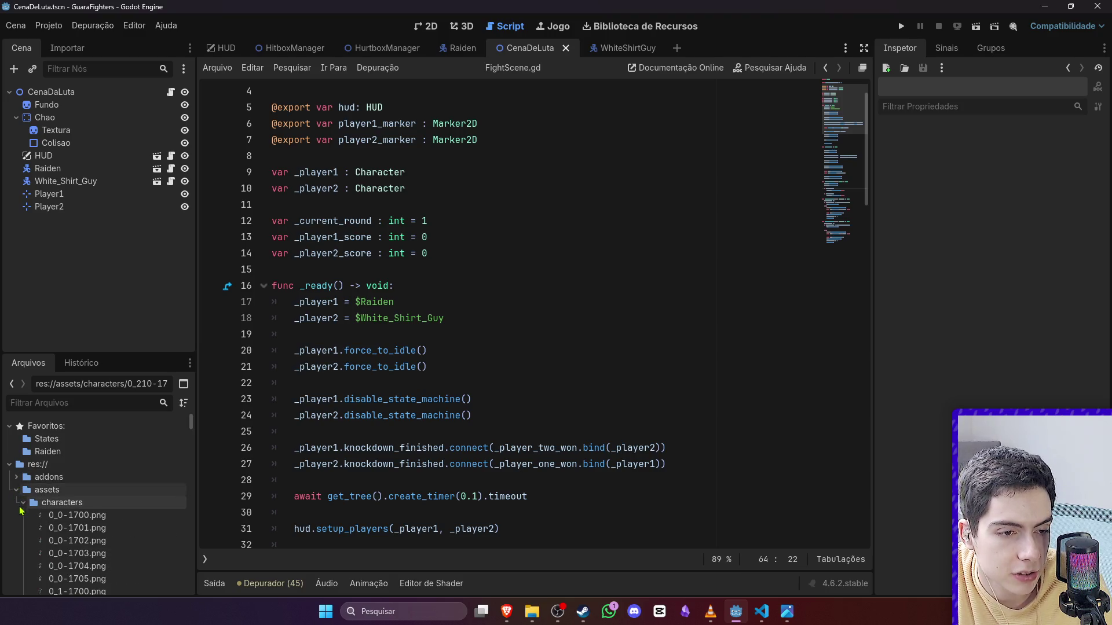
scroll(52, 509, "down", 2)
mouse_move(534, 613)
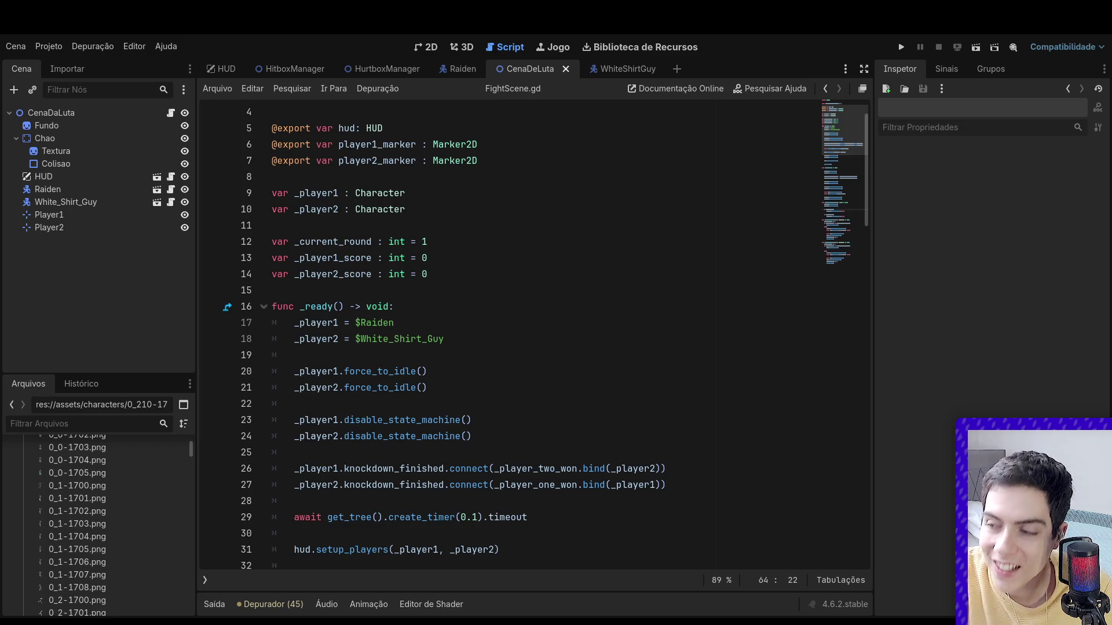
scroll(119, 521, "down", 5)
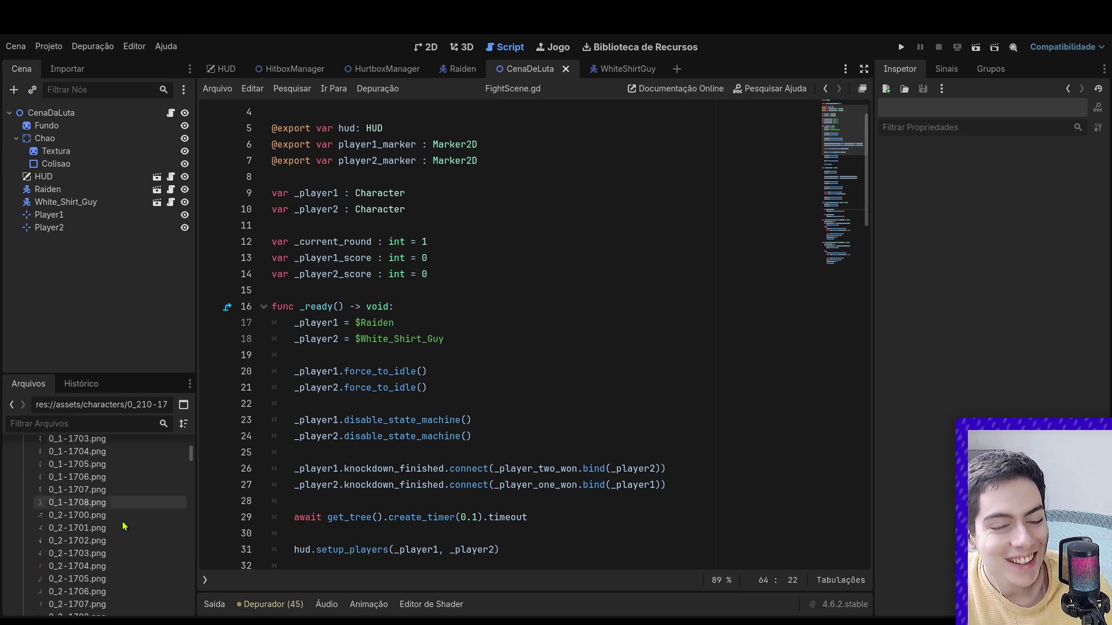
scroll(123, 524, "down", 10)
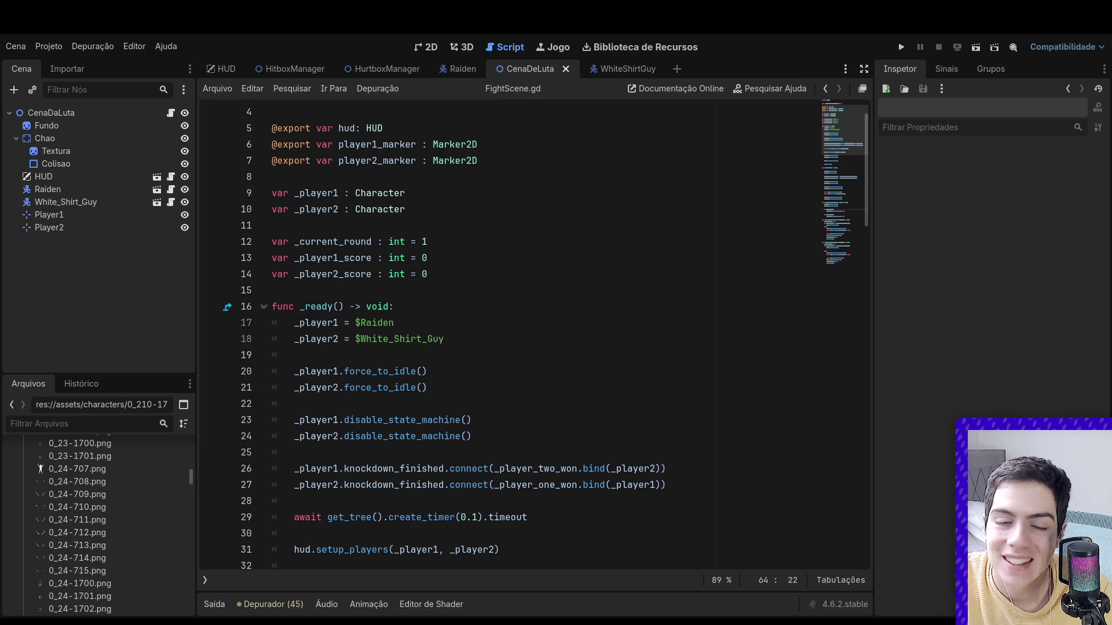
scroll(104, 529, "down", 5)
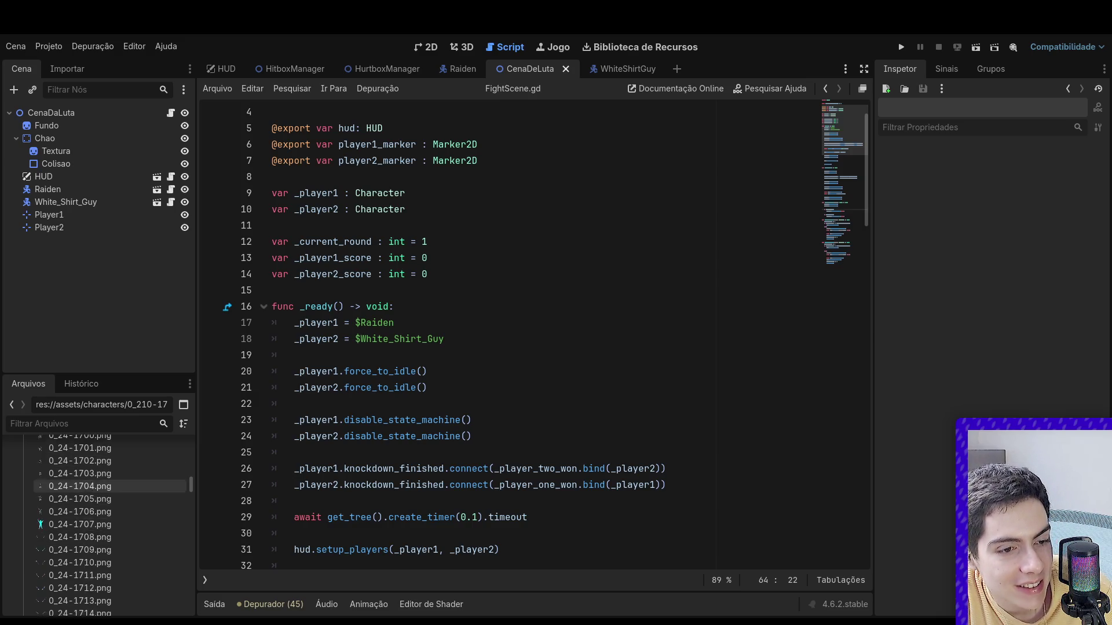
left_click(463, 69)
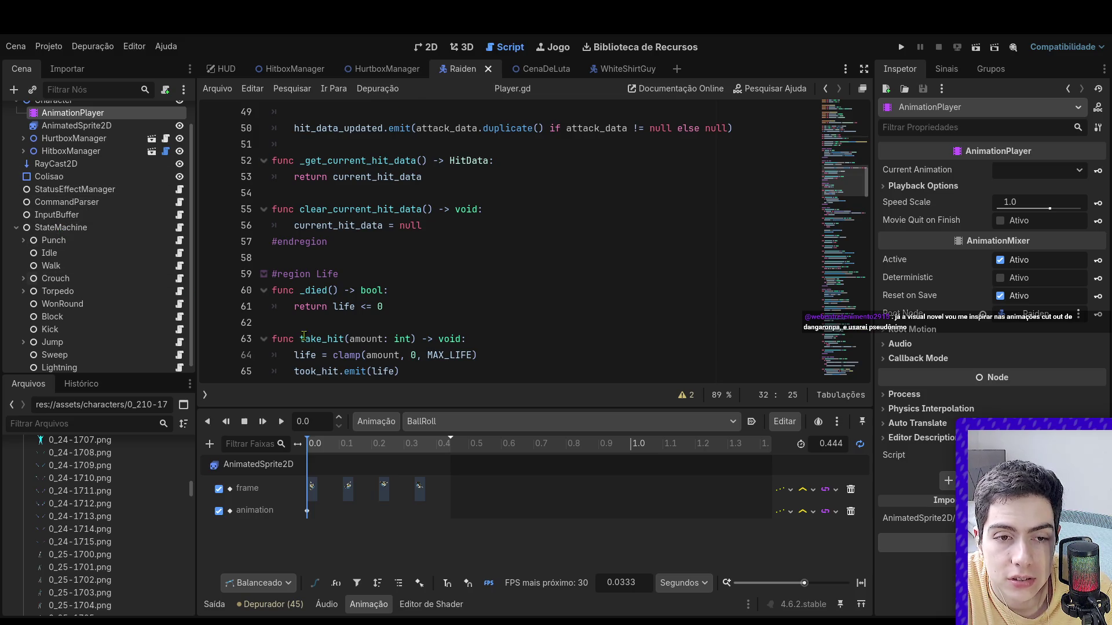
Step: On Raiden's AnimatedSprite2D, add a new animation named EletricDecapitation
left_click(76, 126)
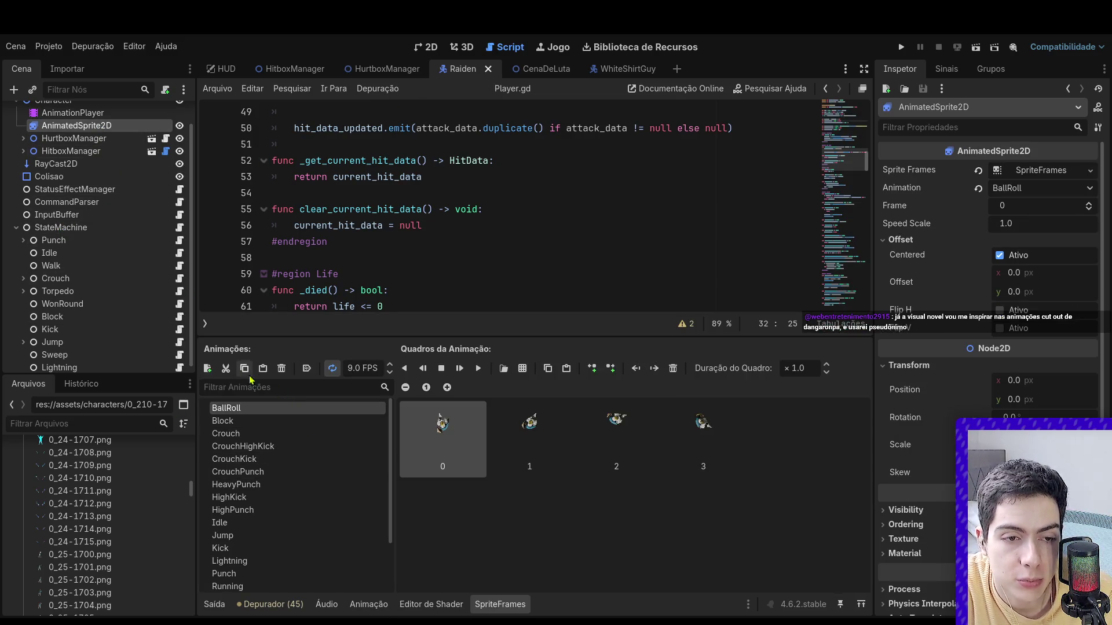
left_click(209, 369)
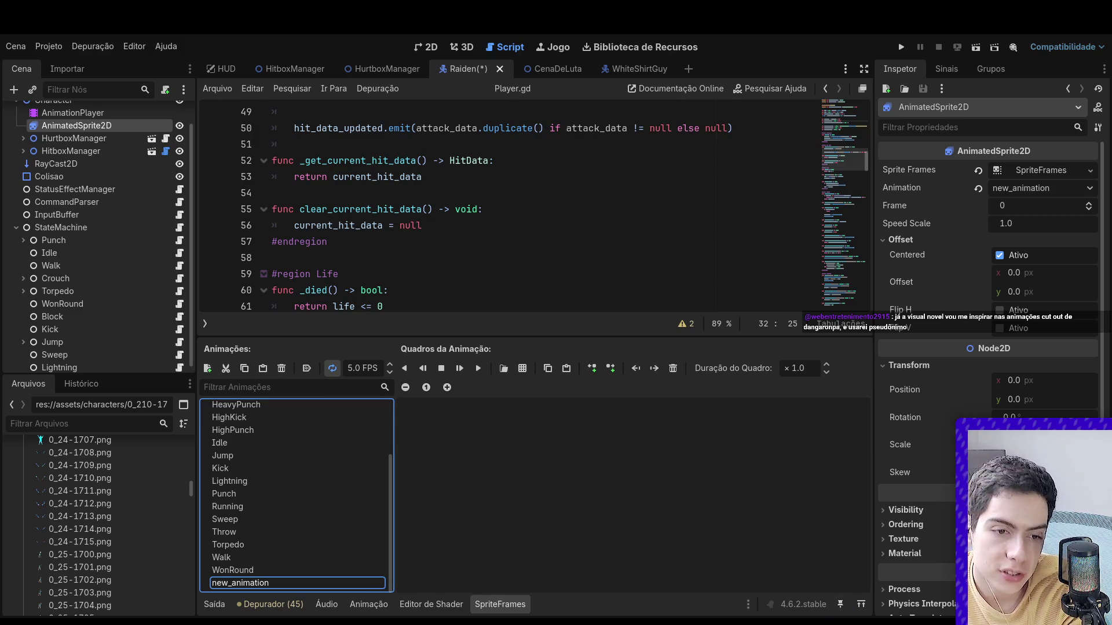
key("Return")
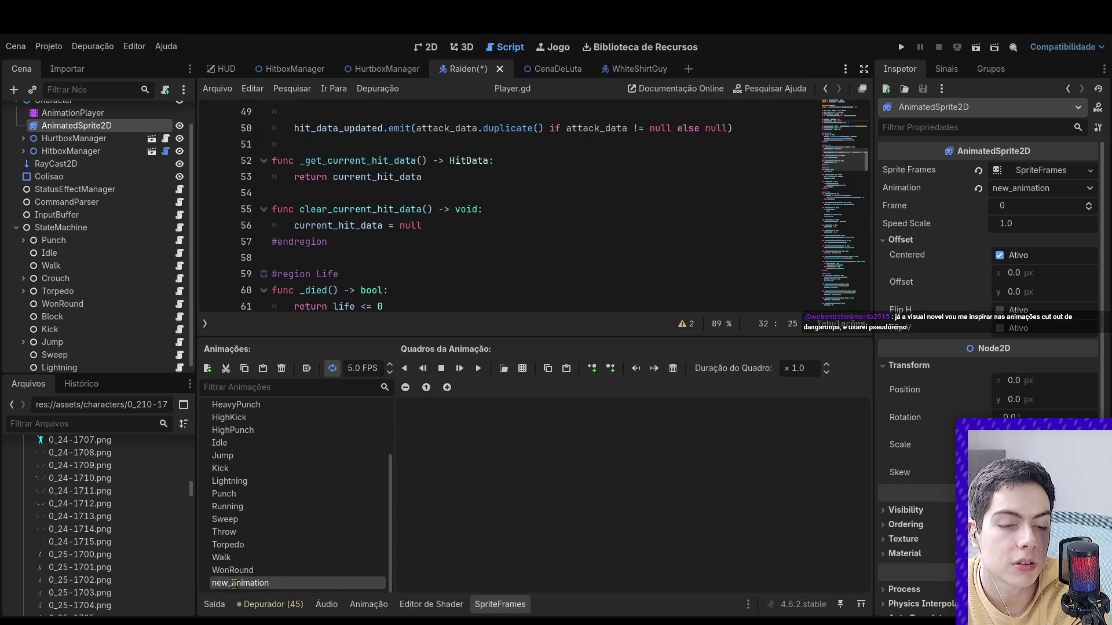
type("EletricDecapitation")
key("Return")
Step: Add the three 0_120 images as EletricDecapitation frames and save the Raiden scene
scroll(135, 523, "down", 3)
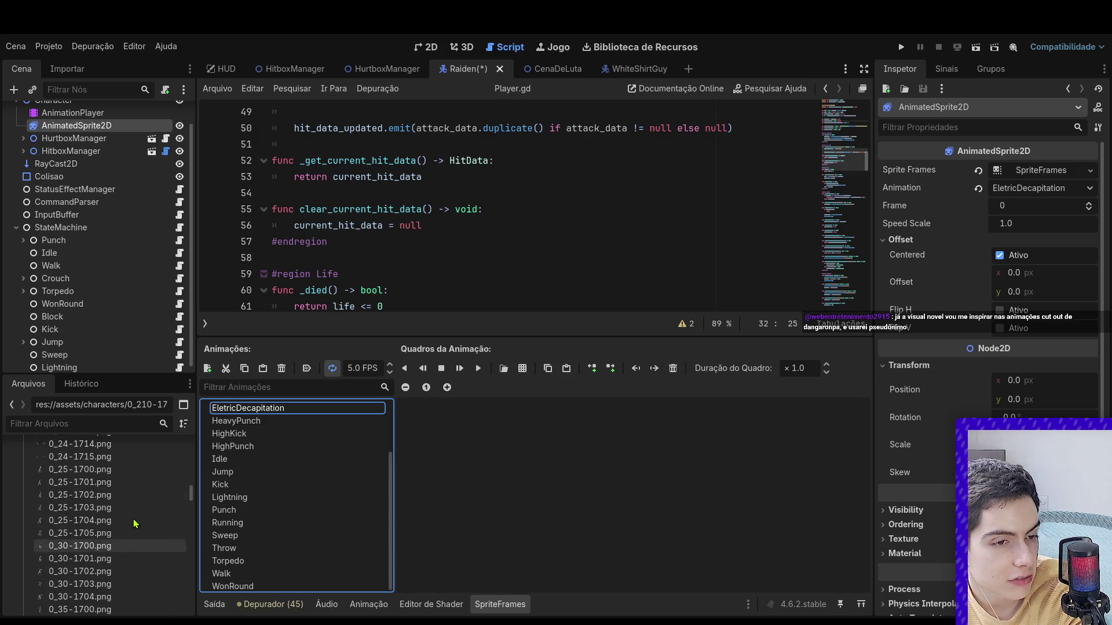
scroll(134, 524, "down", 15)
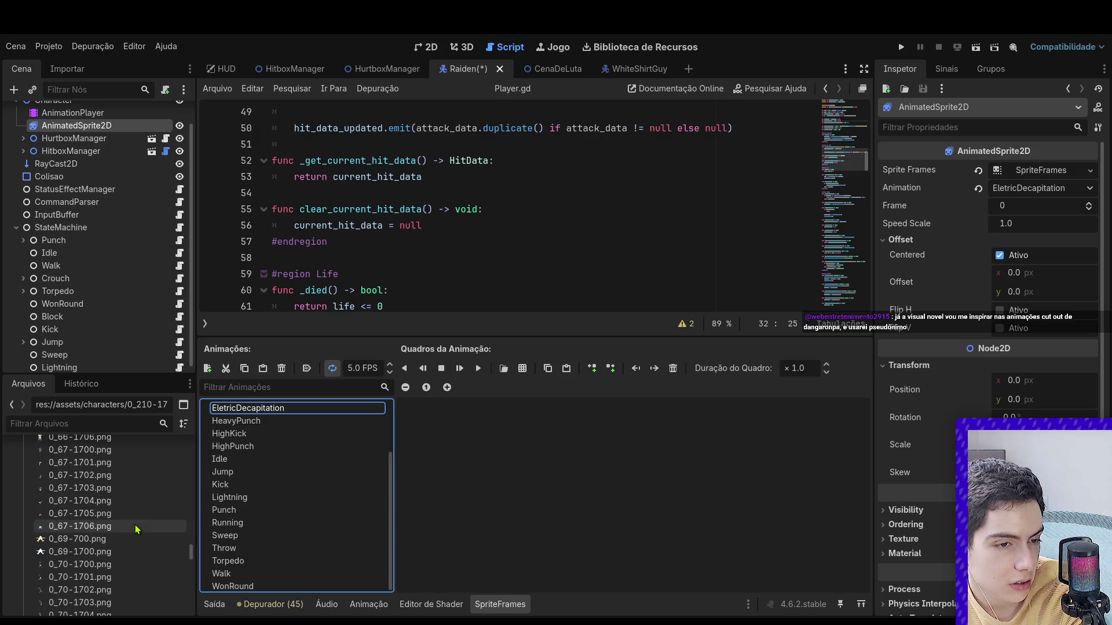
scroll(137, 528, "down", 15)
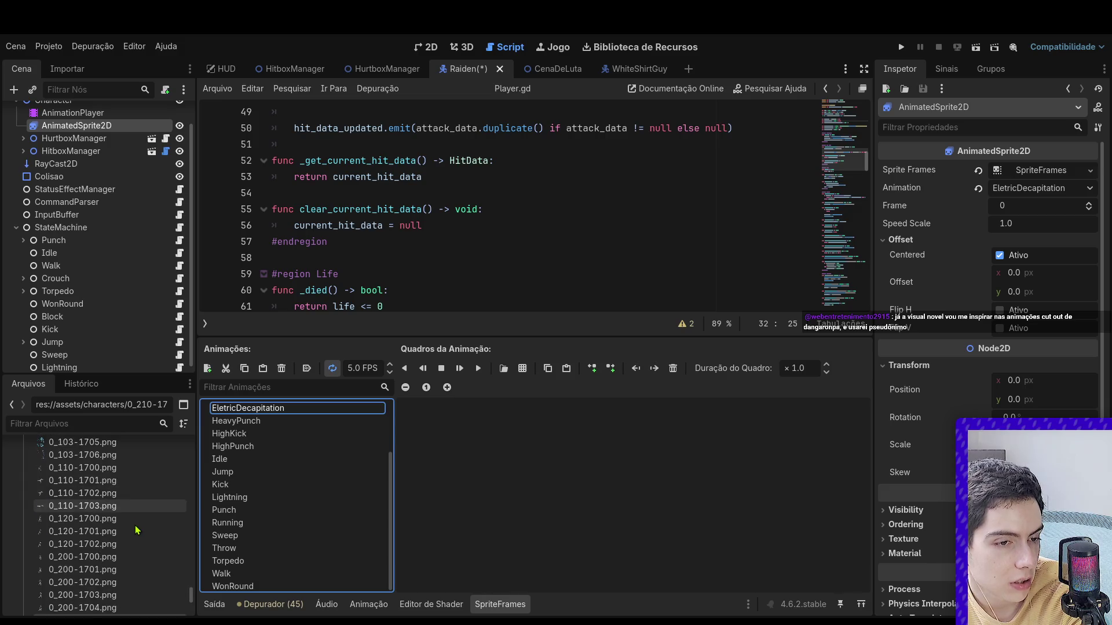
scroll(137, 531, "up", 2)
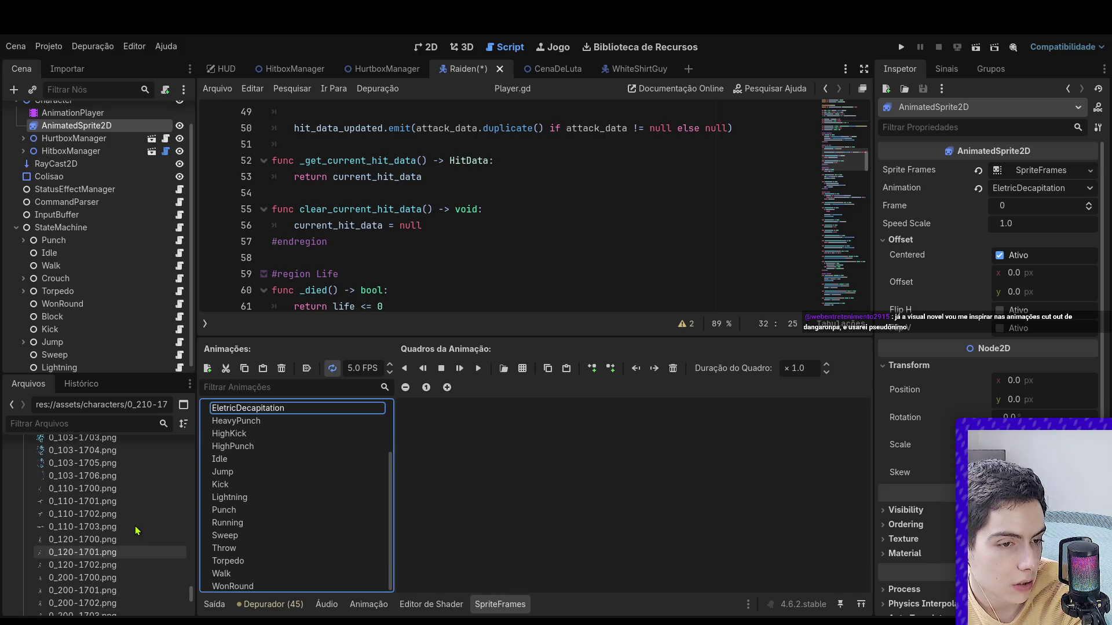
left_click(110, 539)
scroll(110, 544, "down", 1)
left_click(107, 546, "shift")
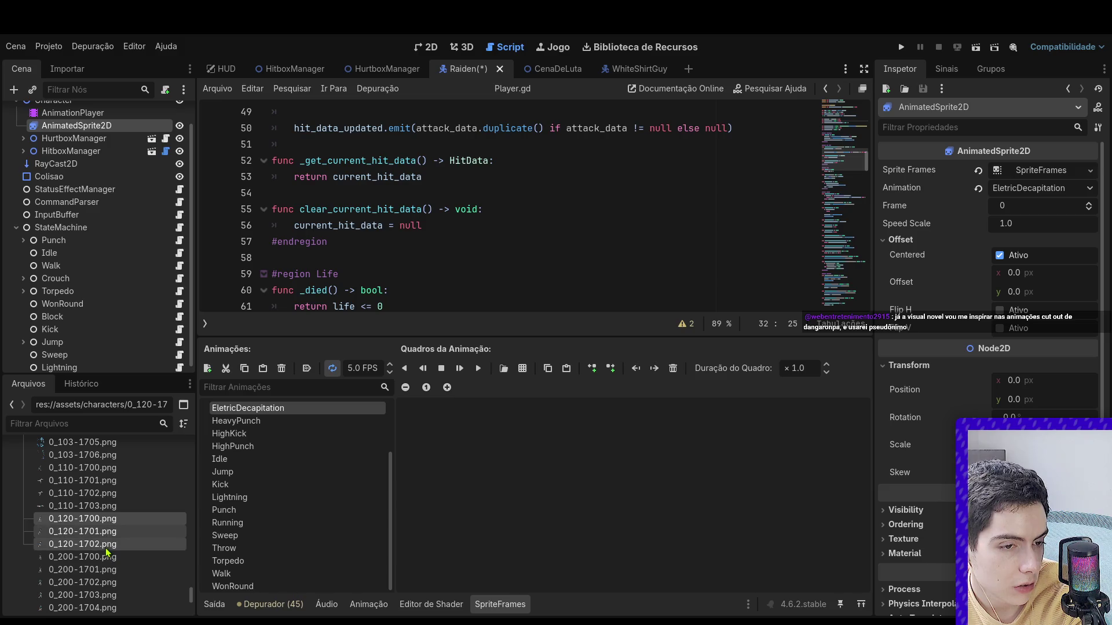
left_click_drag(106, 553, 551, 504)
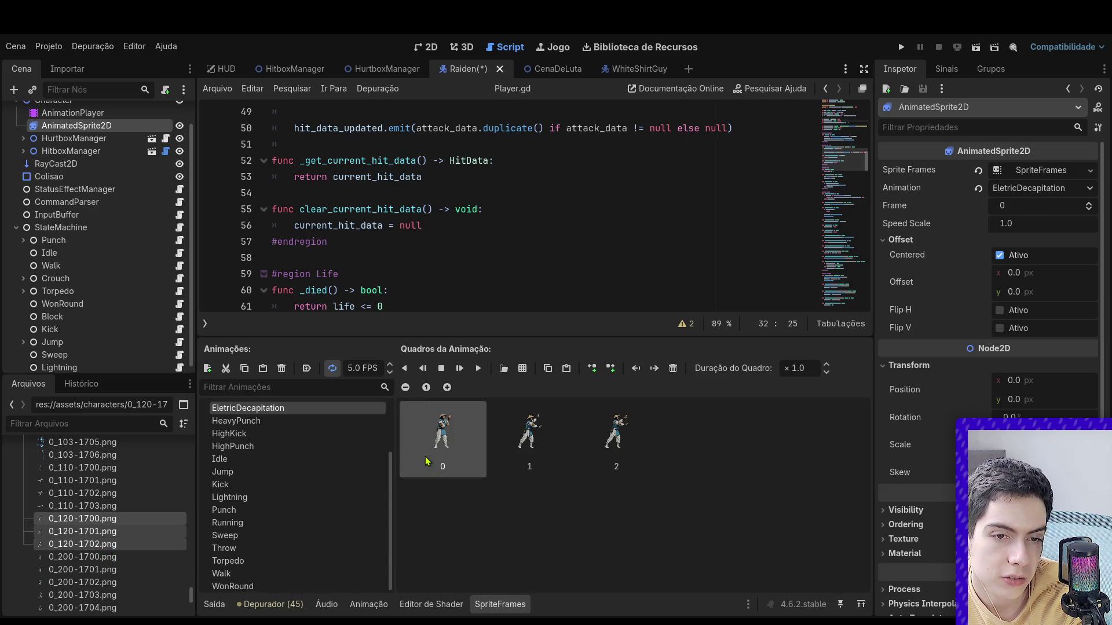
left_click(421, 46)
key("ctrl+s")
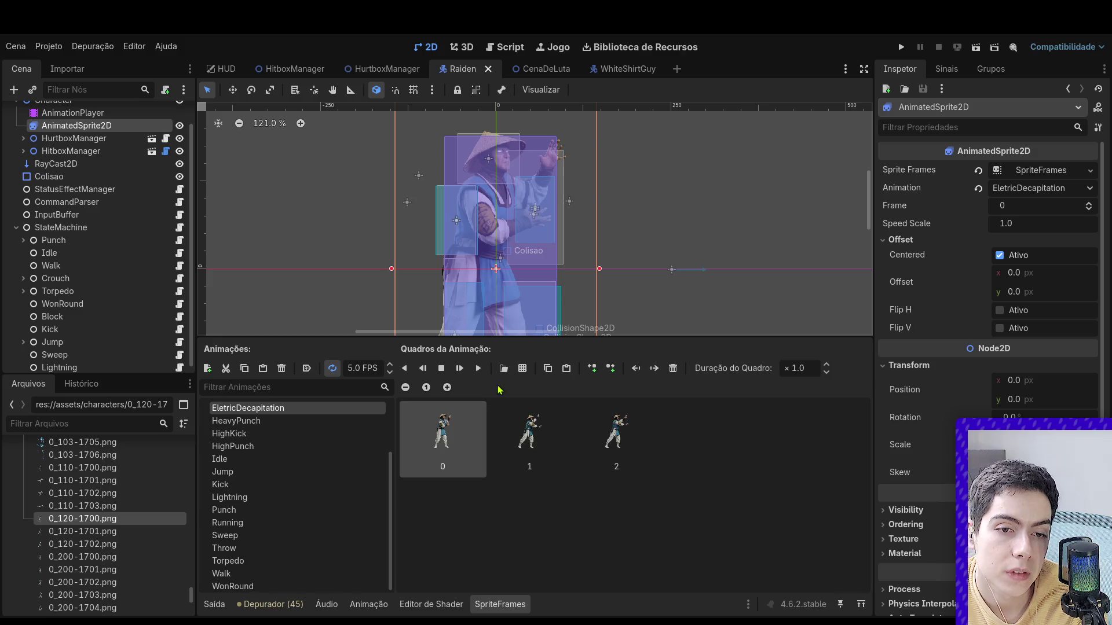
Step: Set the animation to 9 FPS and give the last frame a ×5 duration
double_click(349, 368)
type("9")
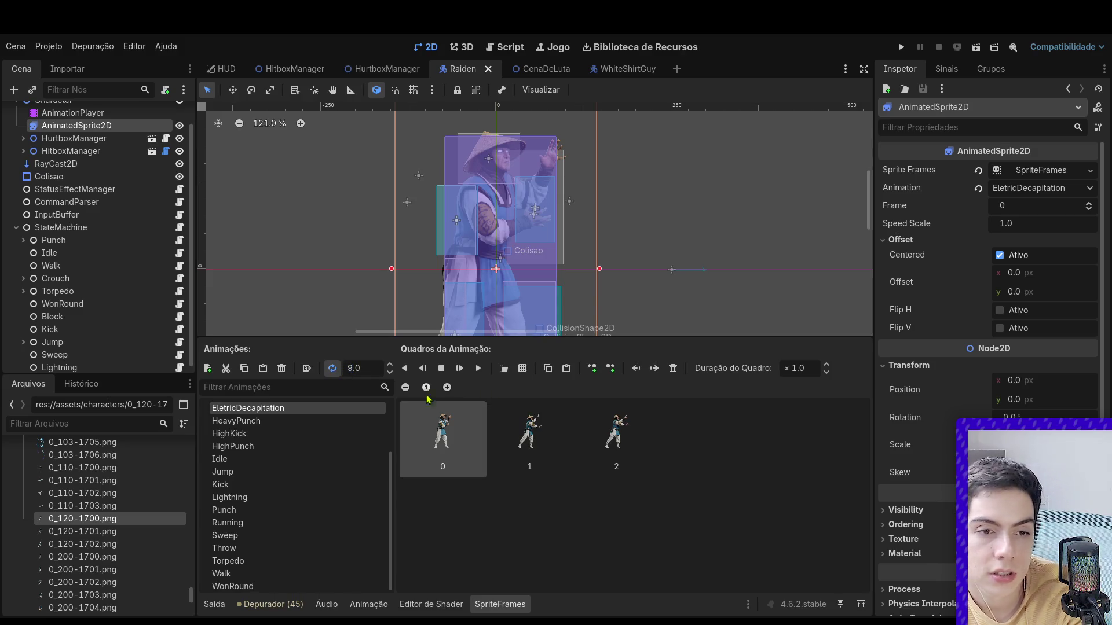
left_click(477, 368)
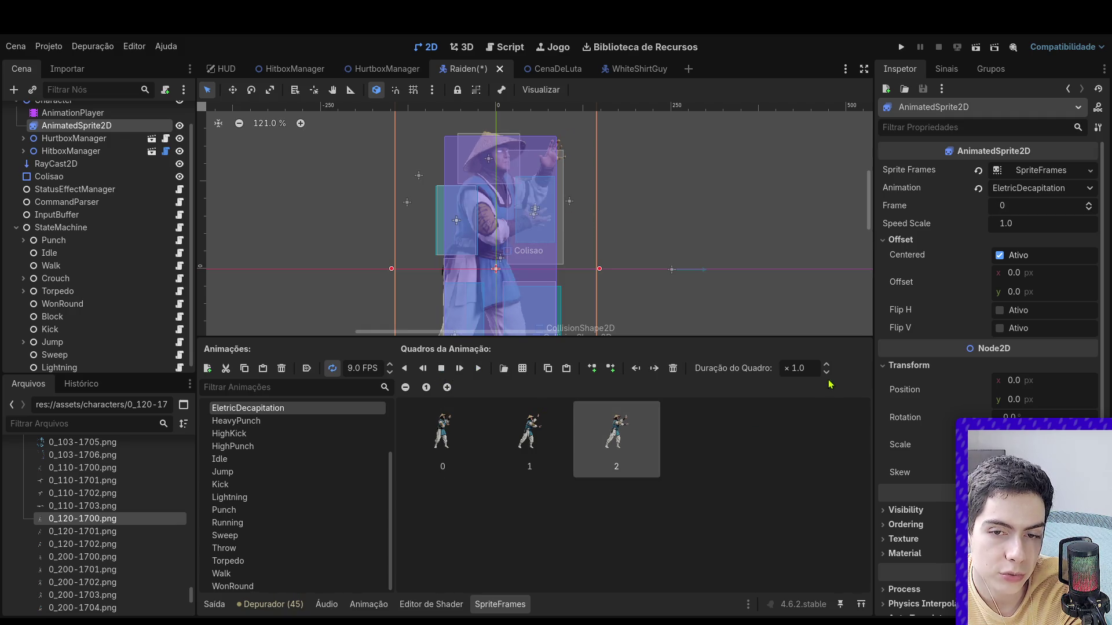
double_click(799, 369)
type("5")
key("Return")
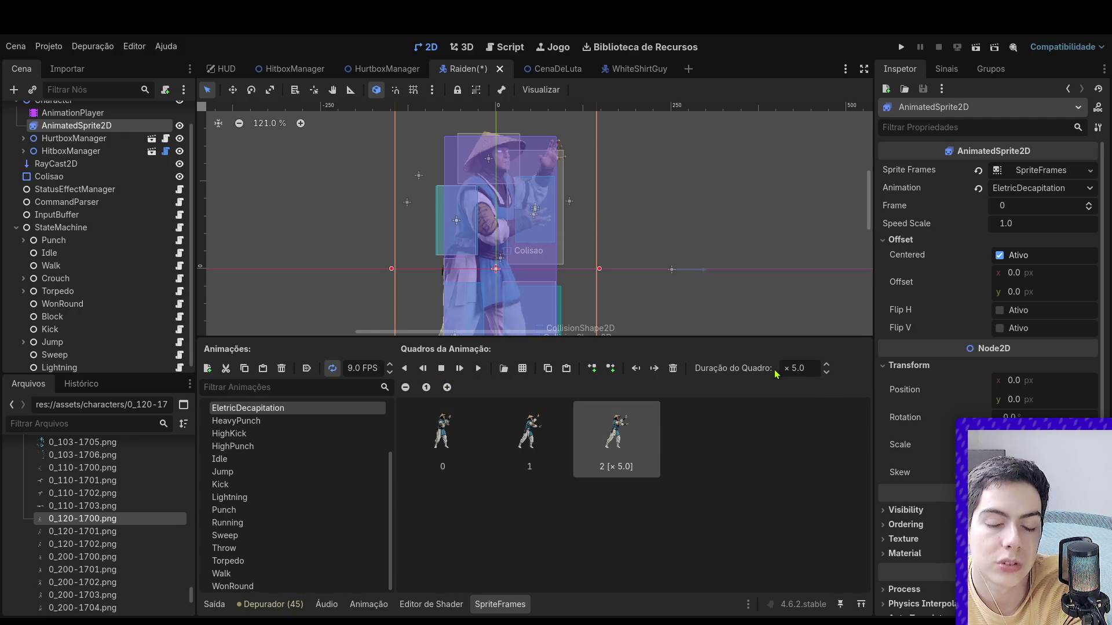
Step: Turn off looping, give the second frame a ×2 duration, and preview the animation
left_click(452, 437)
left_click(477, 368)
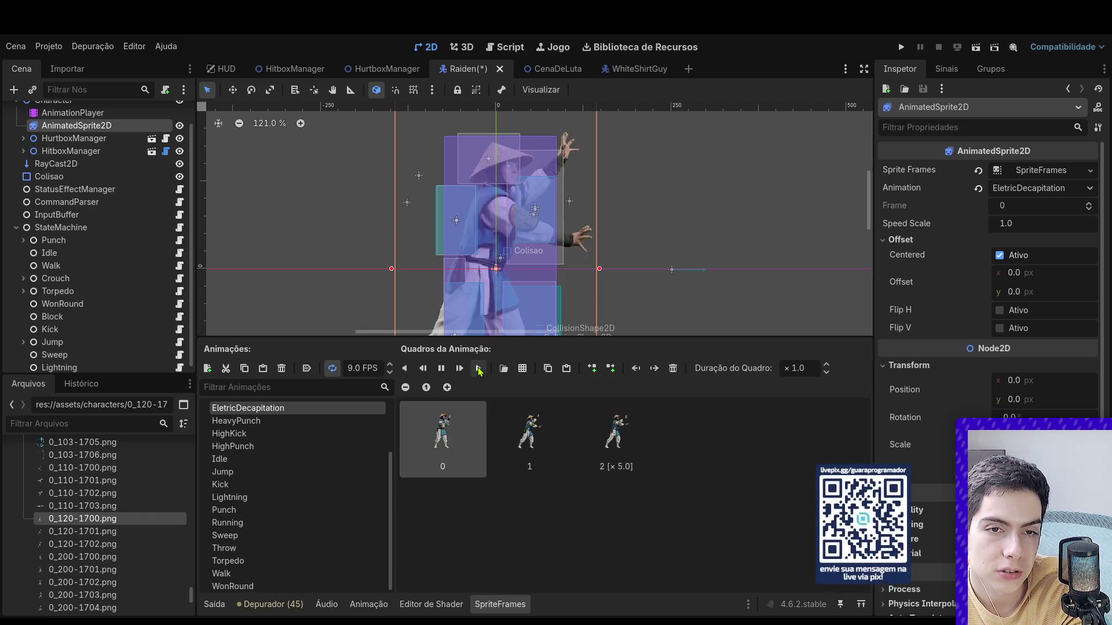
left_click(332, 368)
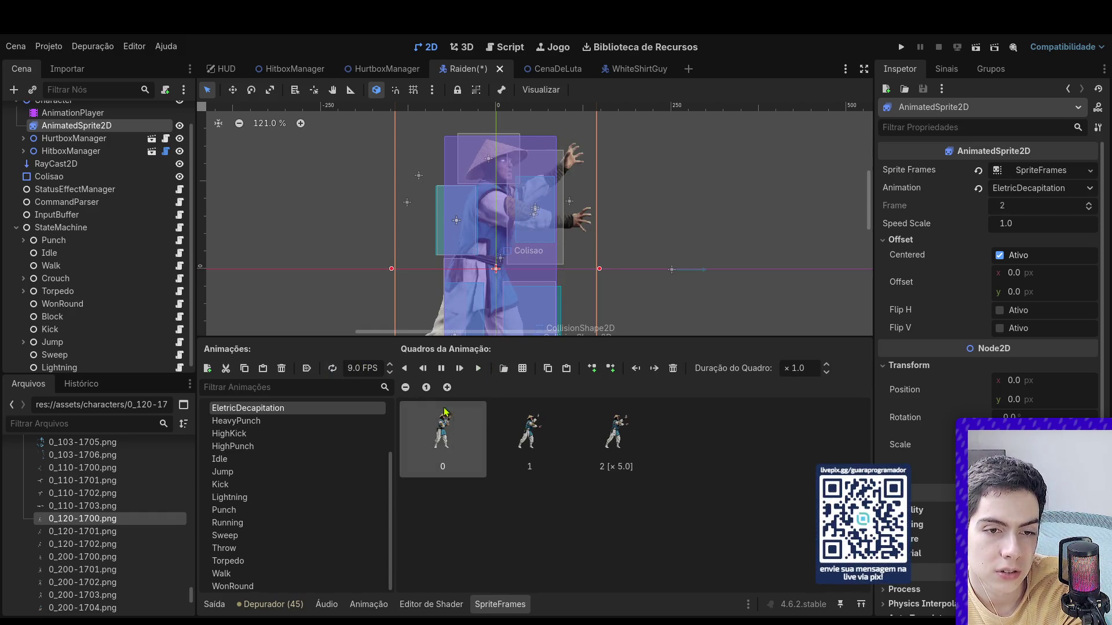
left_click(477, 368)
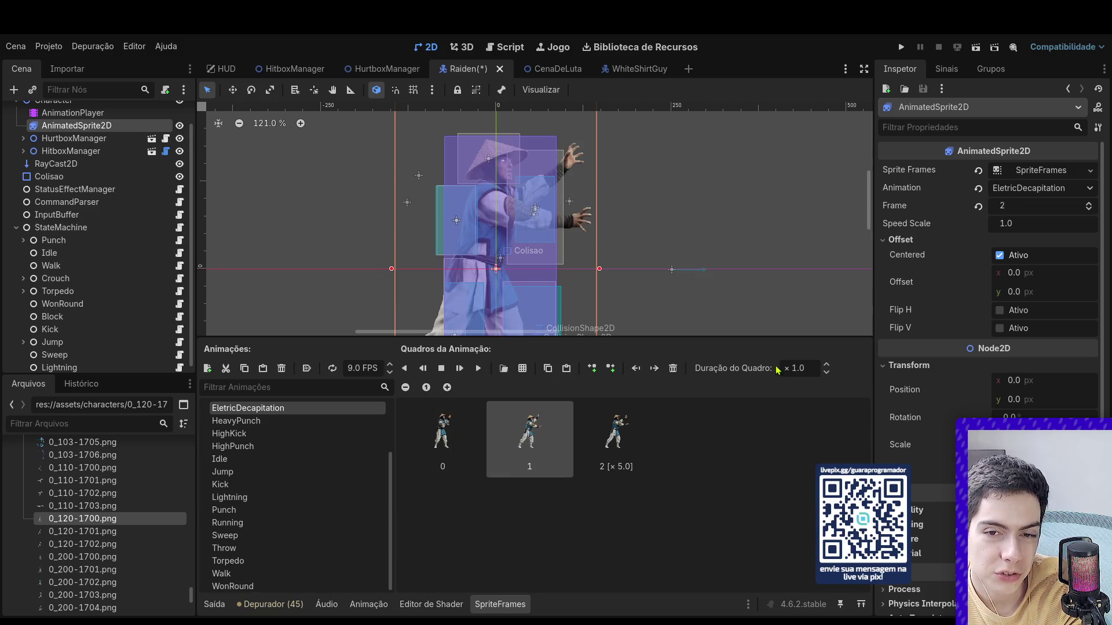
double_click(799, 369)
type("2")
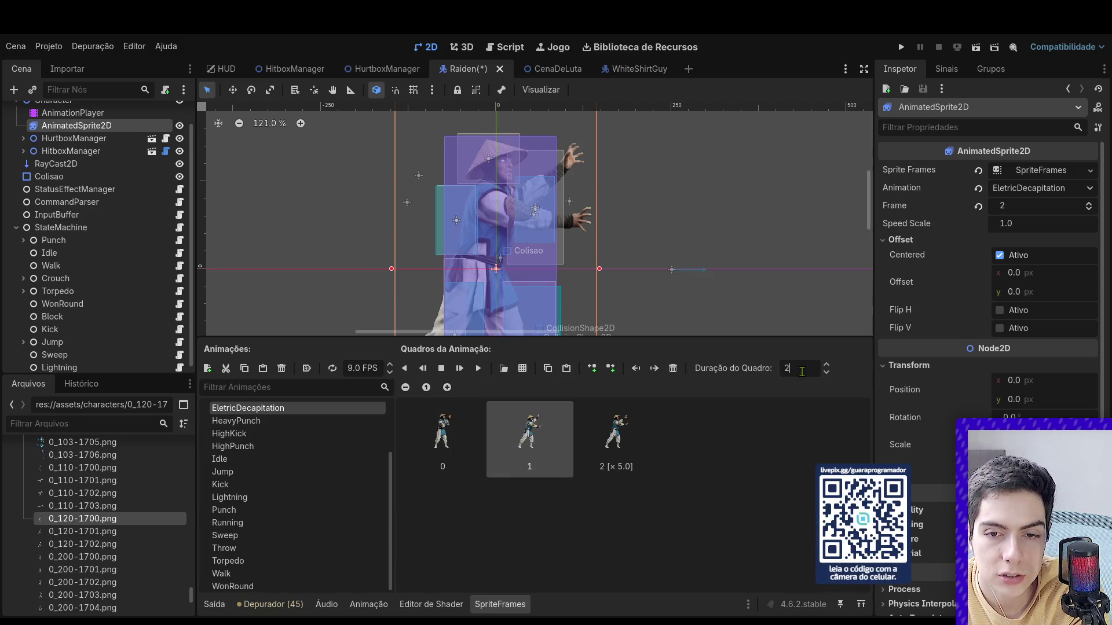
key("Return")
left_click(446, 424)
left_click(478, 368)
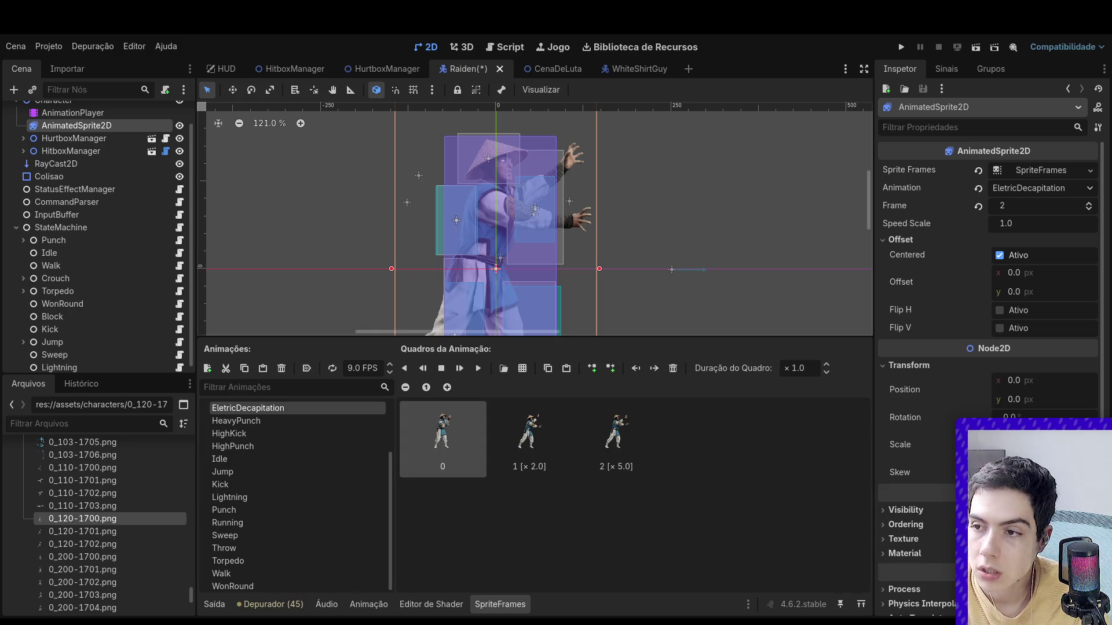
Step: Add another animation to Raiden's SpriteFrames and name it Dizzy
left_click(208, 368)
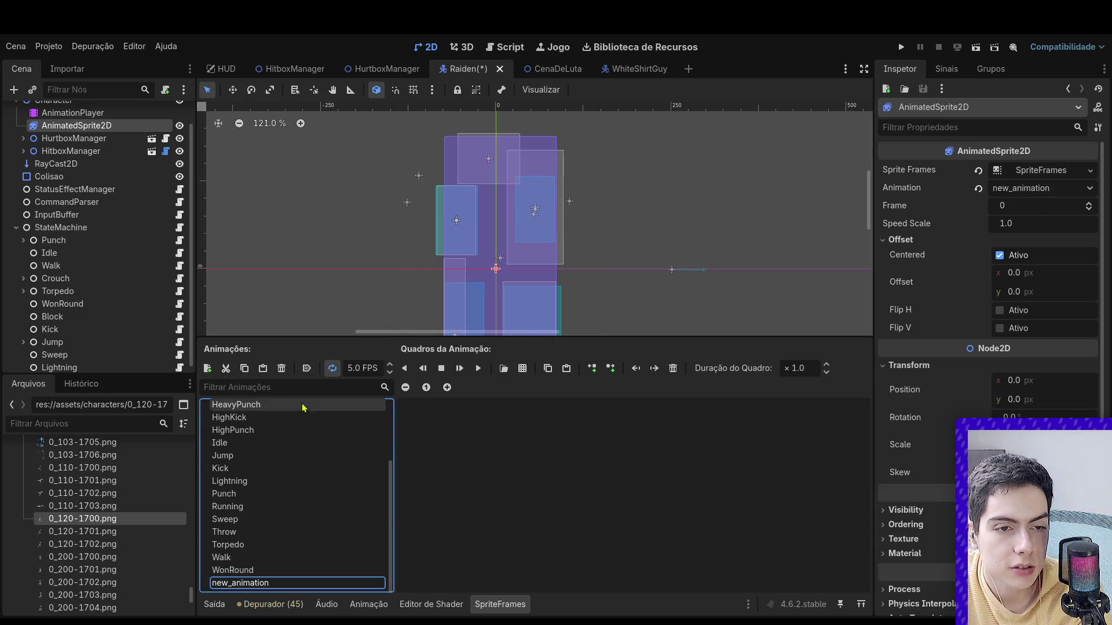
key("Return")
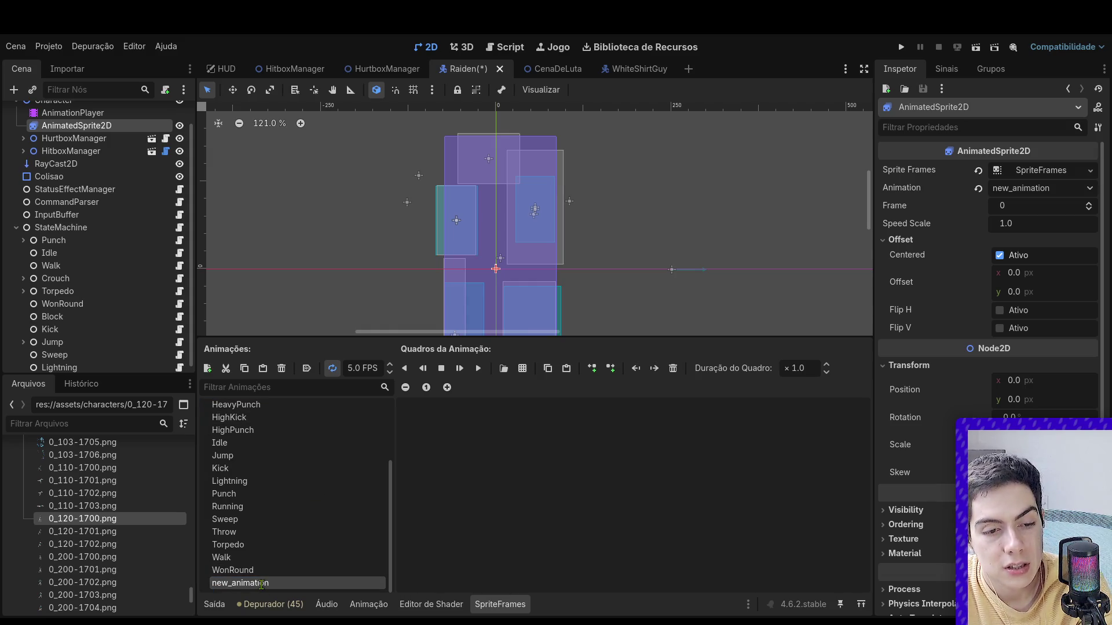
key("ctrl+z")
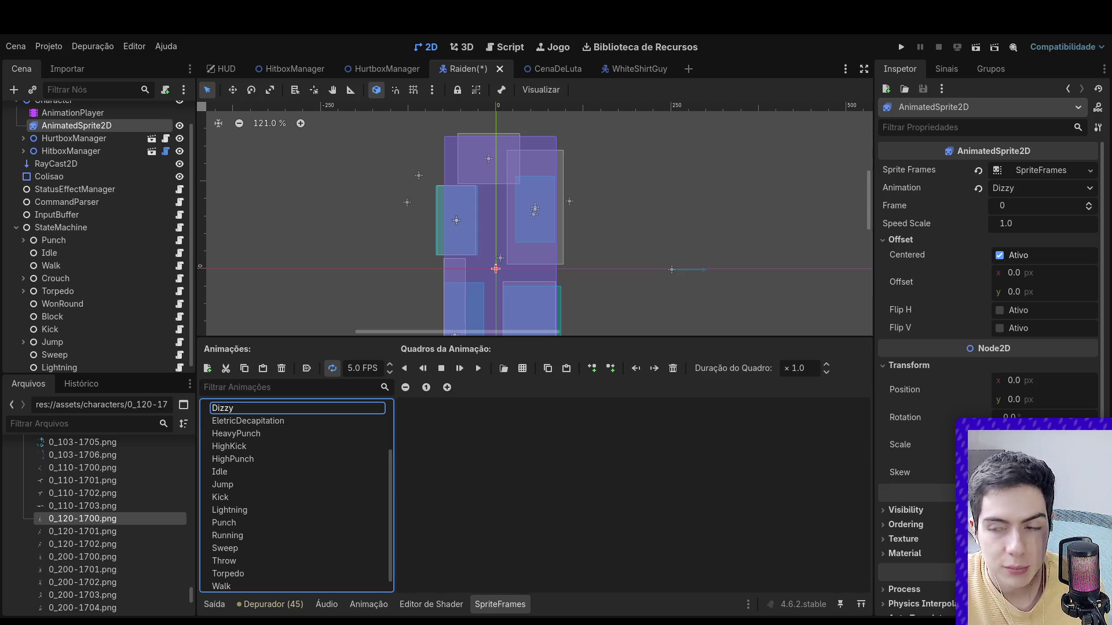
left_click(521, 524)
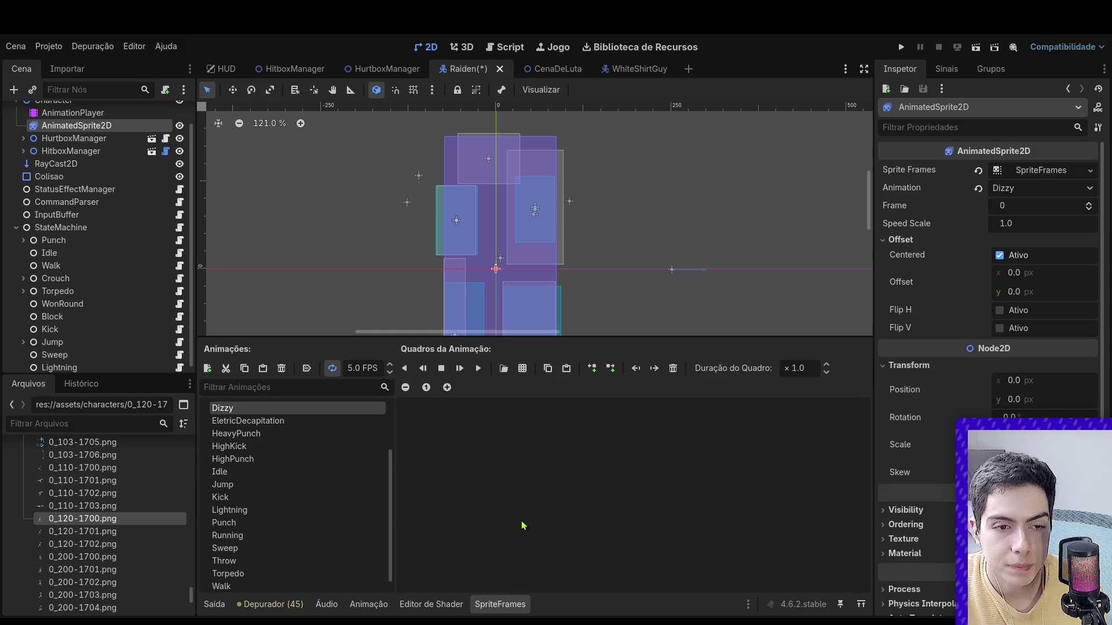
Step: Add the seven images 0_73-1700 to 0_73-1706 as Dizzy's frames
scroll(145, 530, "up", 10)
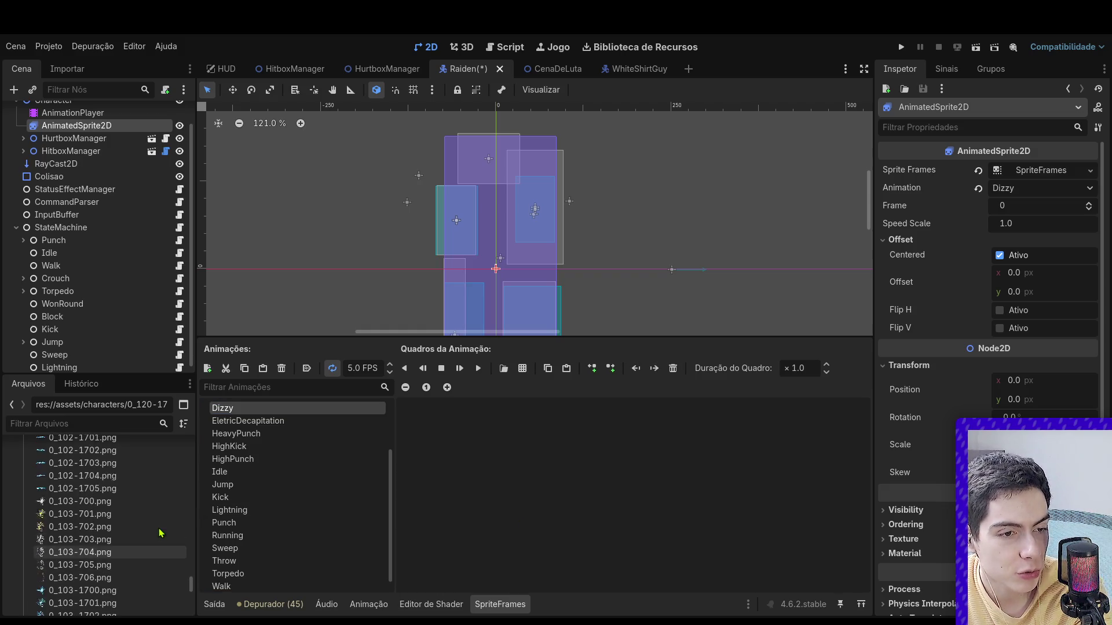
scroll(162, 535, "up", 10)
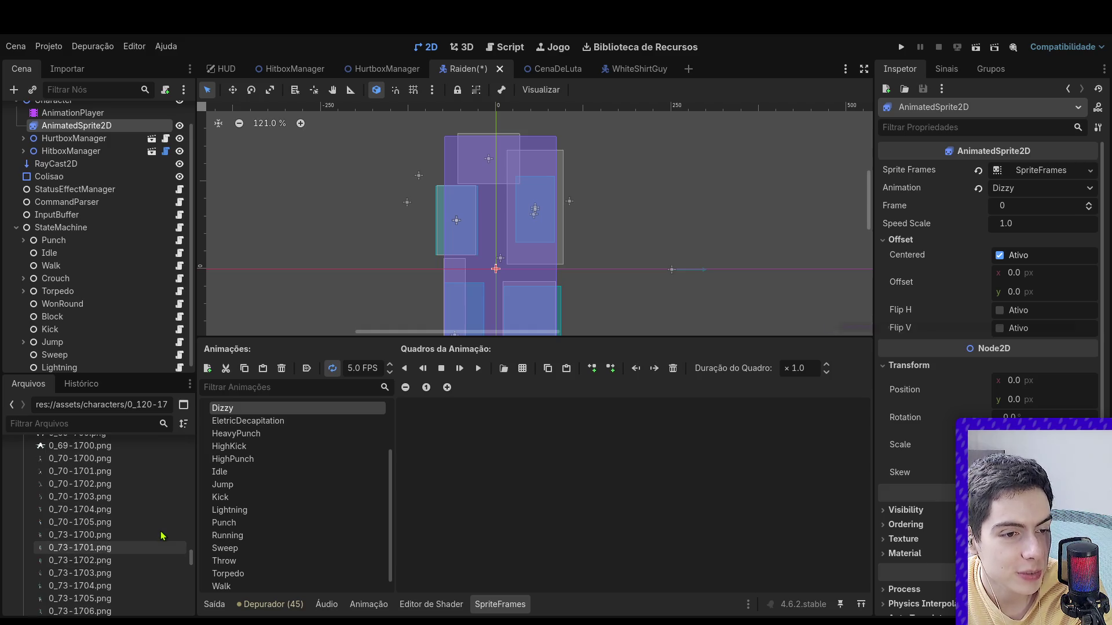
left_click(103, 535)
scroll(107, 541, "down", 1)
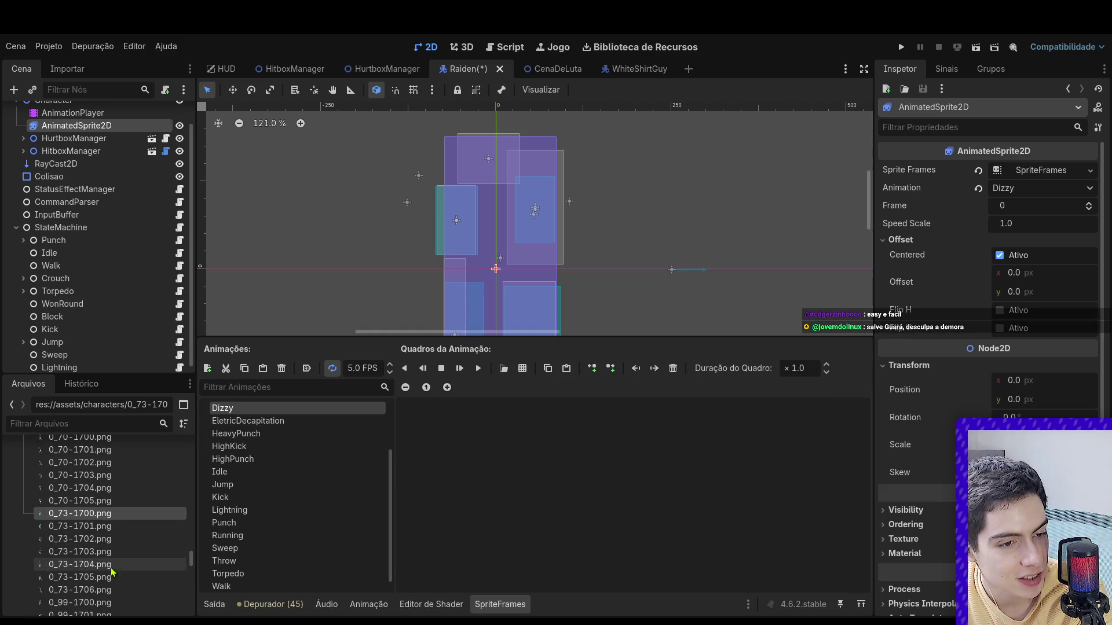
left_click(99, 590, "shift")
left_click_drag(99, 590, 560, 530)
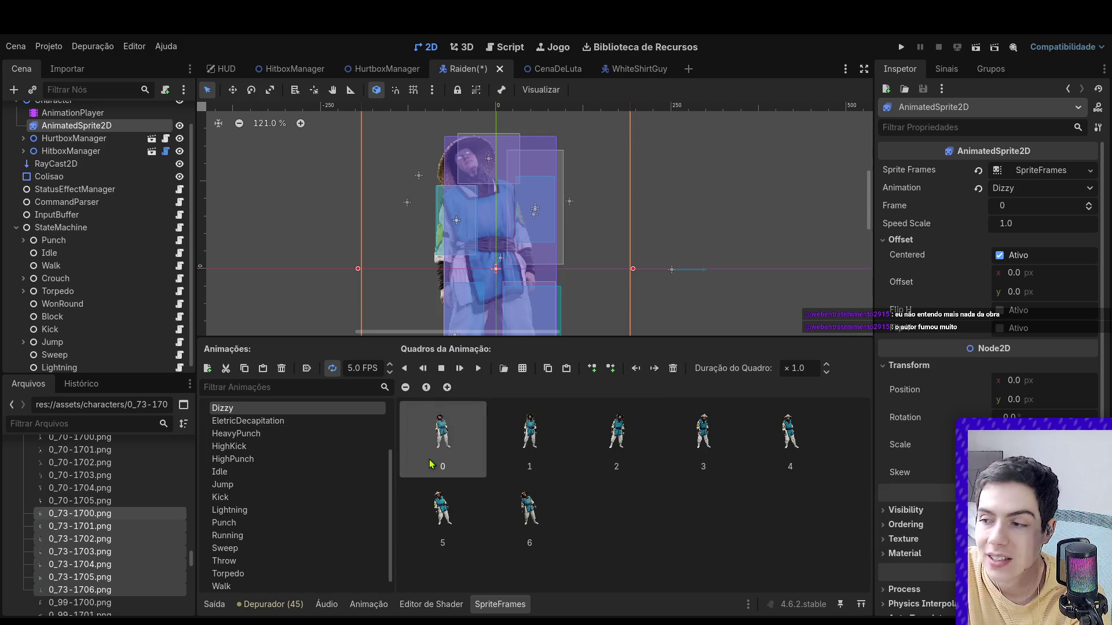
Step: Set the Dizzy animation to 9.0 FPS and play its preview
left_click(346, 369)
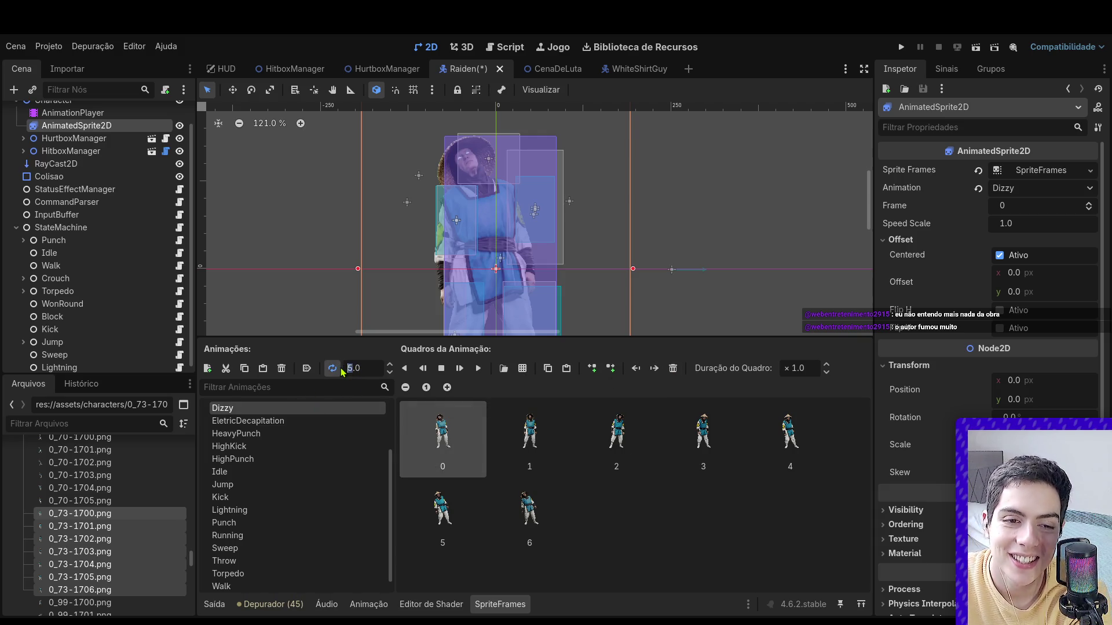
type("9")
key("Return")
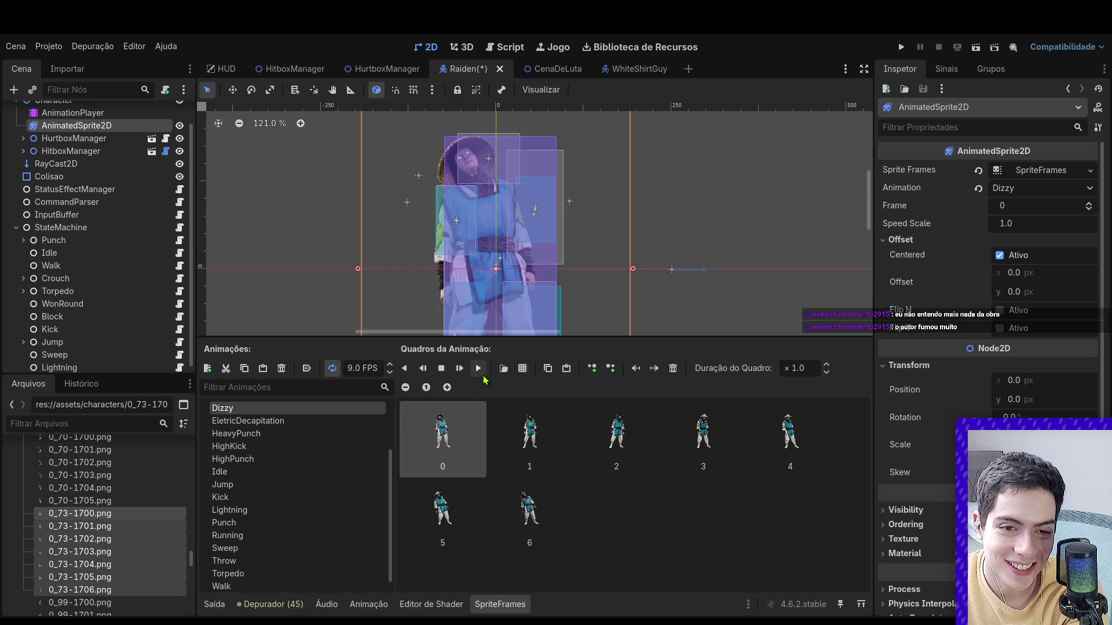
left_click(479, 368)
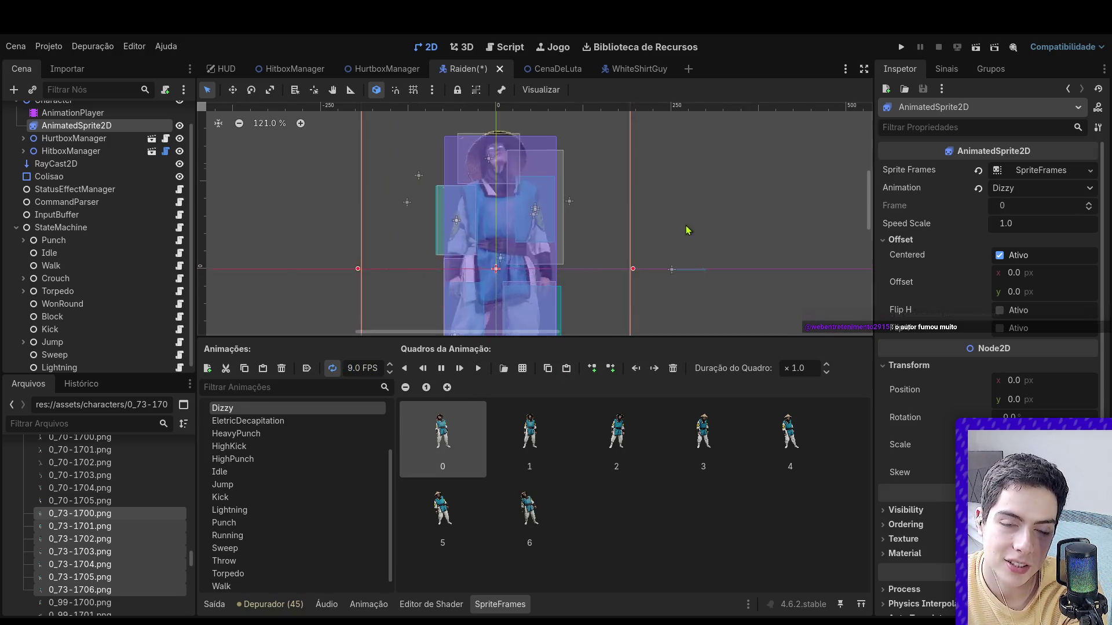
Step: Stop the Dizzy preview, then switch to EletricDecapitation and play it
scroll(686, 229, "down", 3)
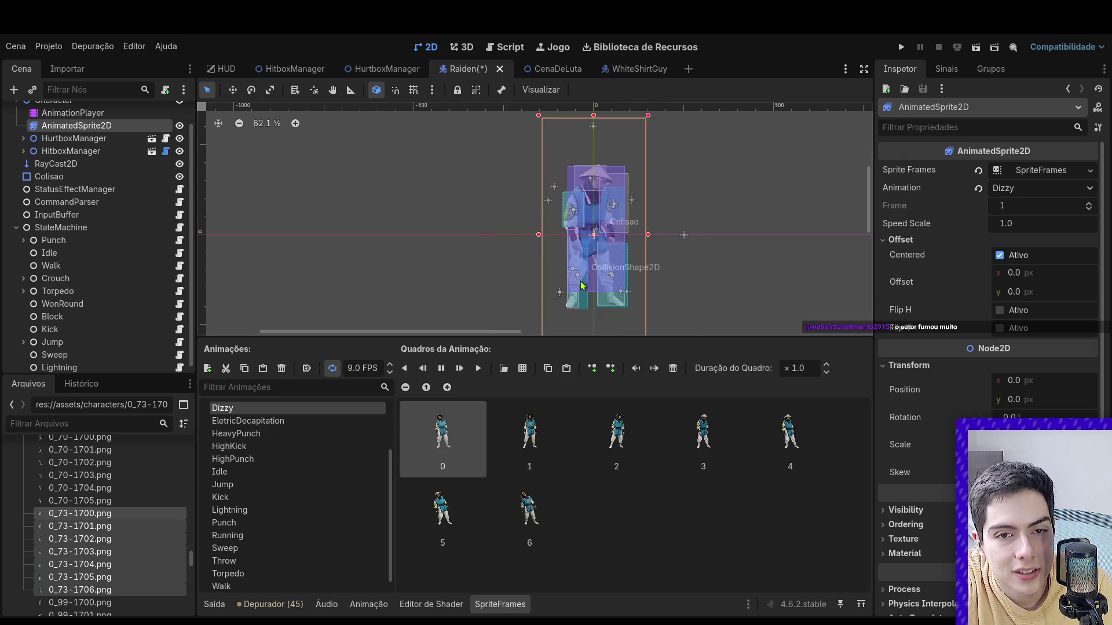
scroll(584, 260, "down", 3)
left_click(441, 369)
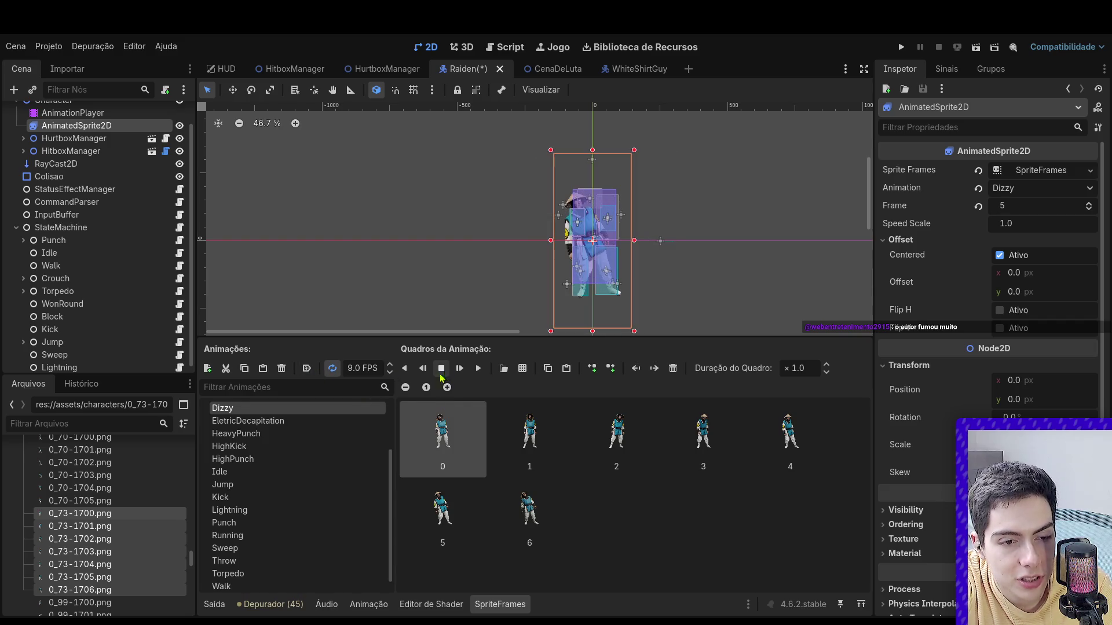
left_click(331, 427)
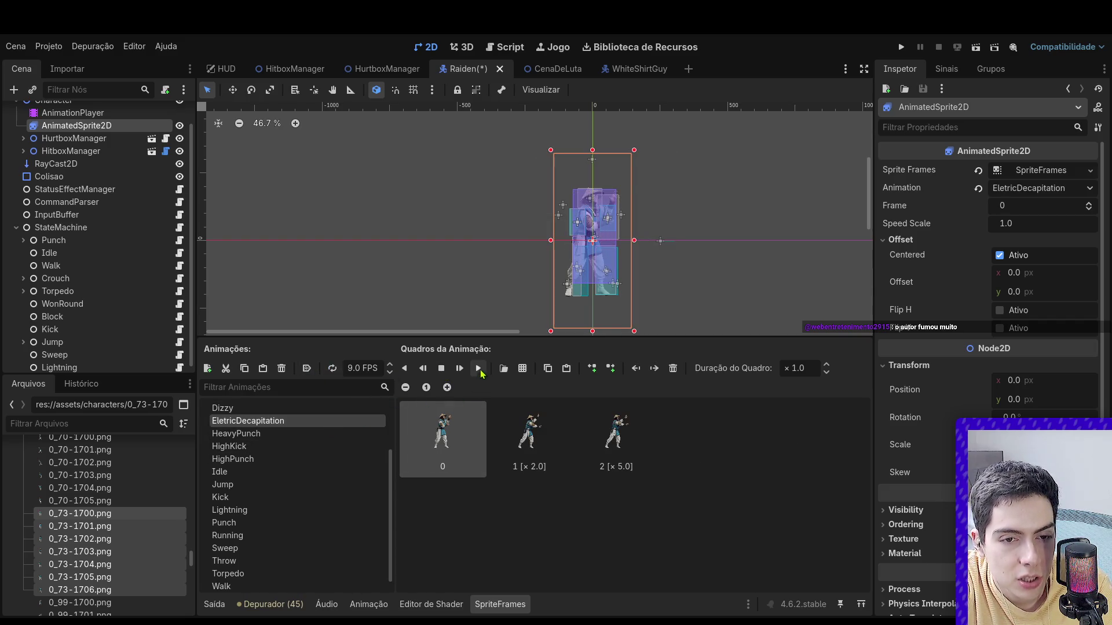
left_click(478, 369)
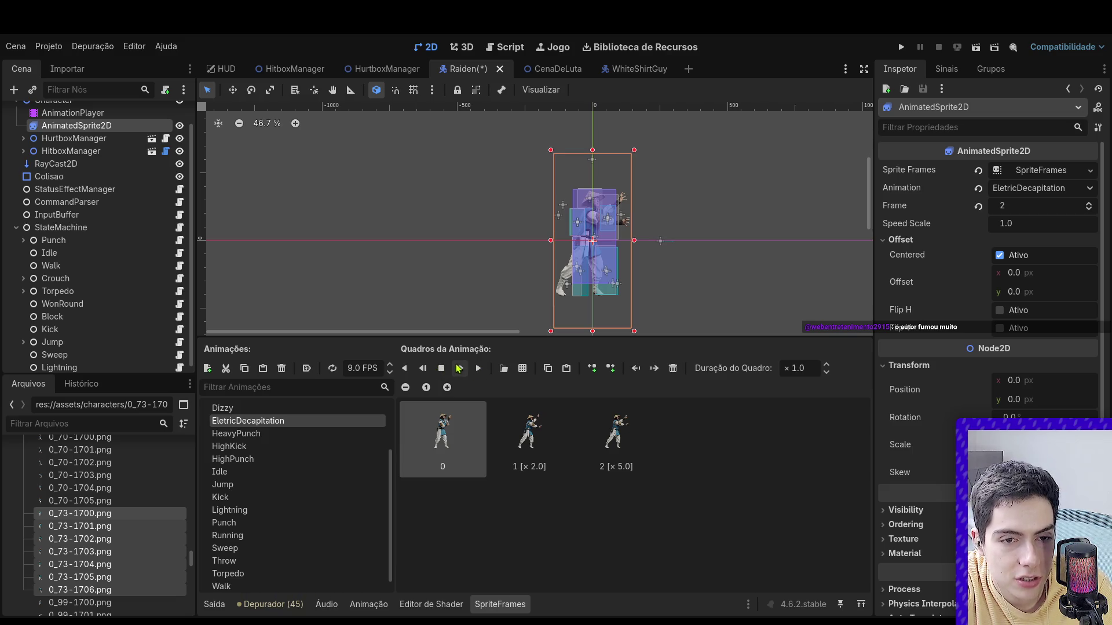
scroll(273, 528, "down", 1)
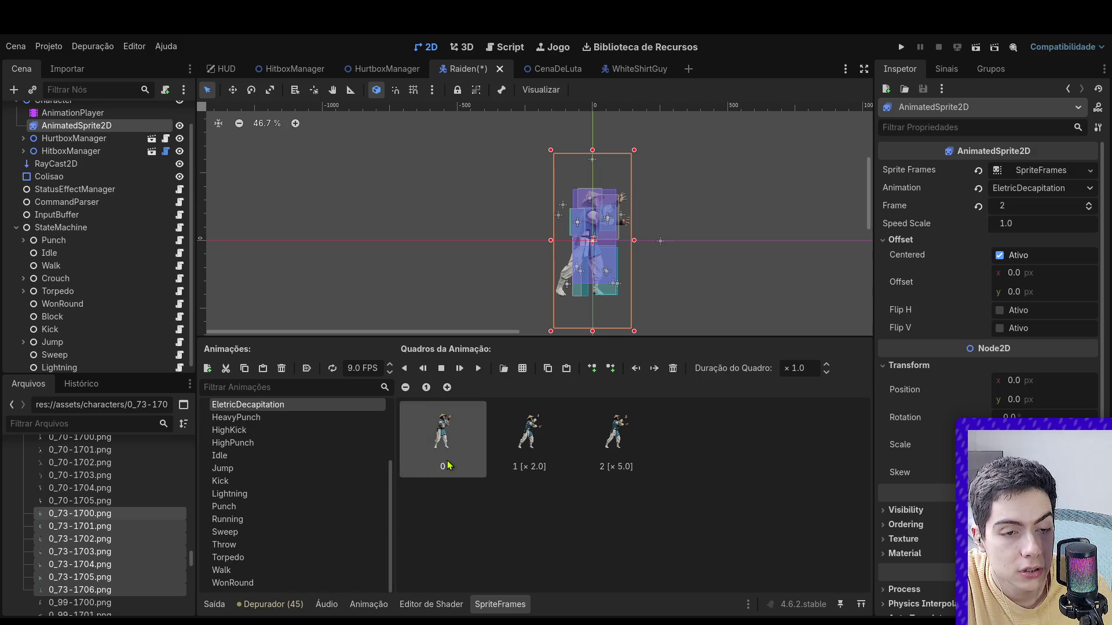
left_click(265, 421)
left_click(271, 432)
left_click(268, 444)
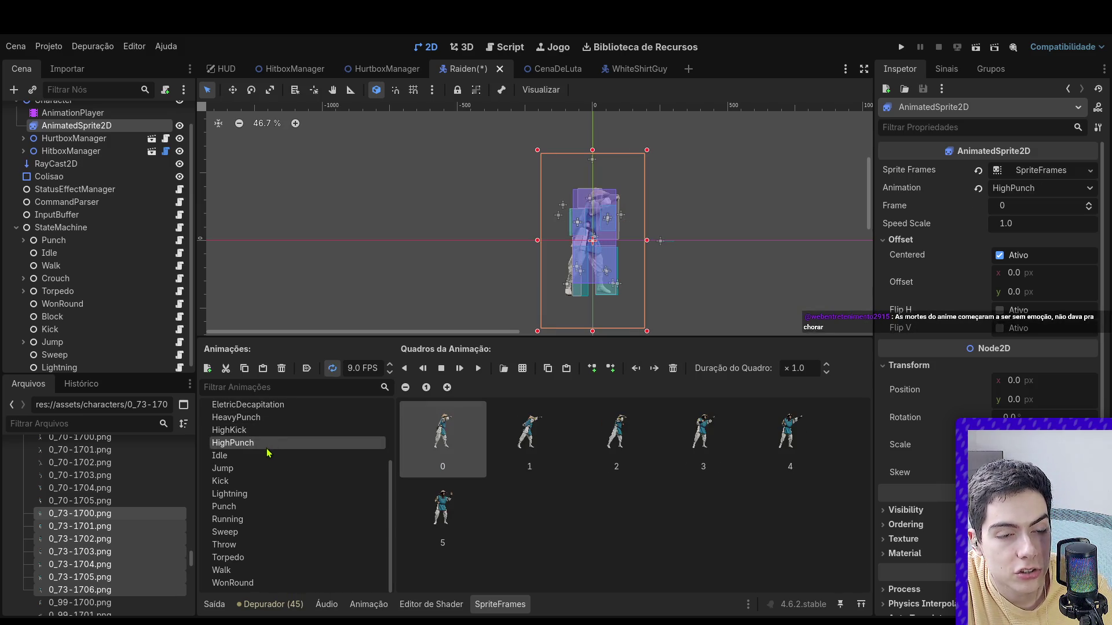
left_click(265, 458)
left_click(261, 468)
left_click(258, 481)
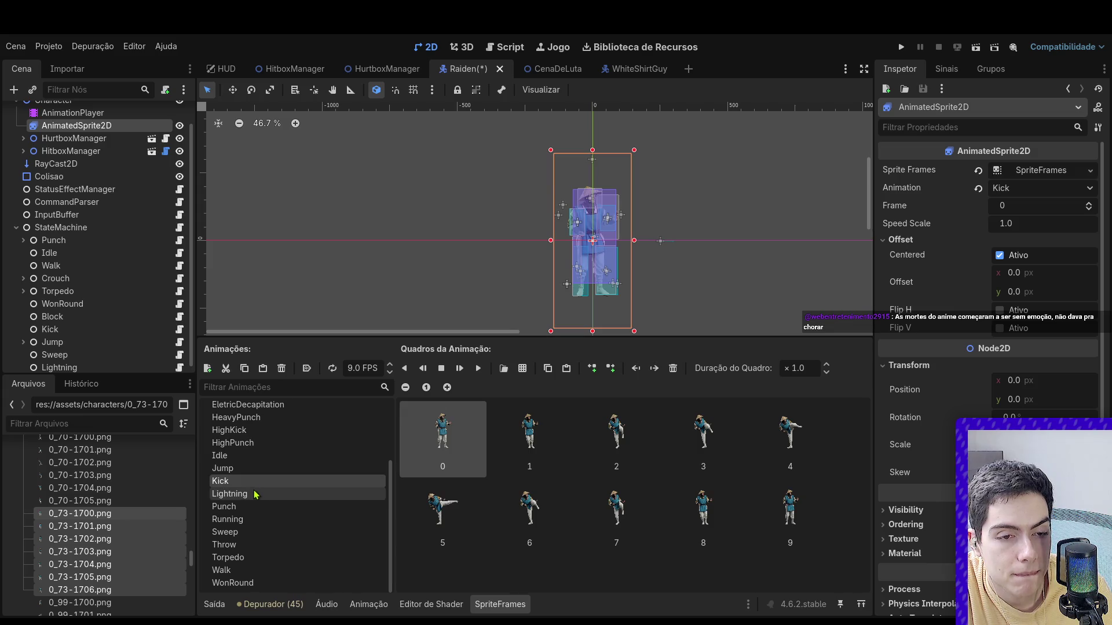
left_click(243, 558)
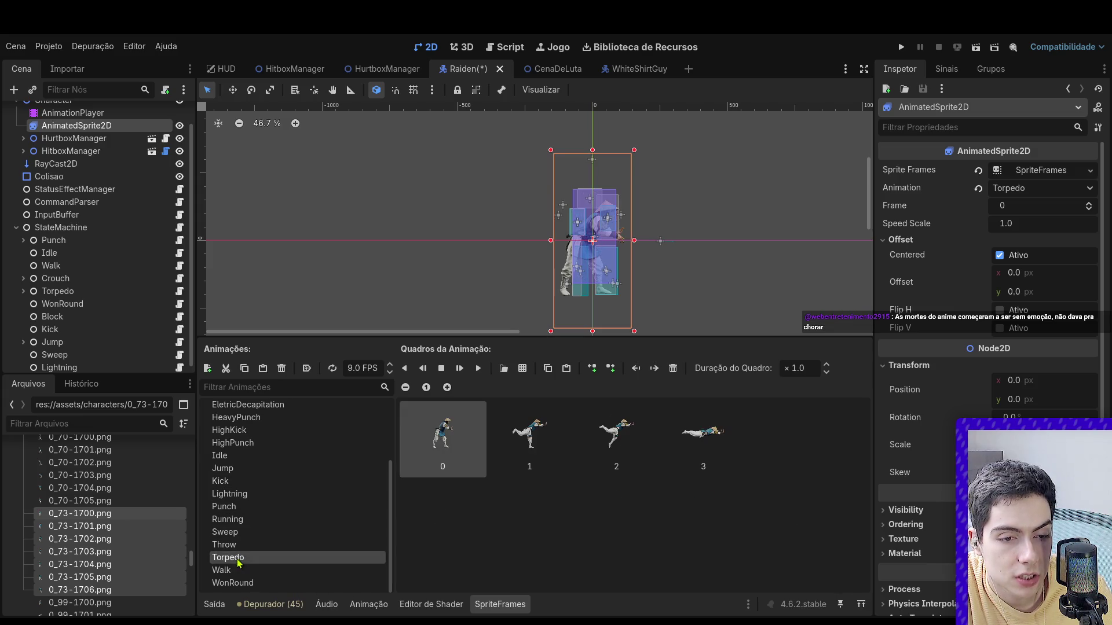
left_click(242, 571)
left_click(240, 584)
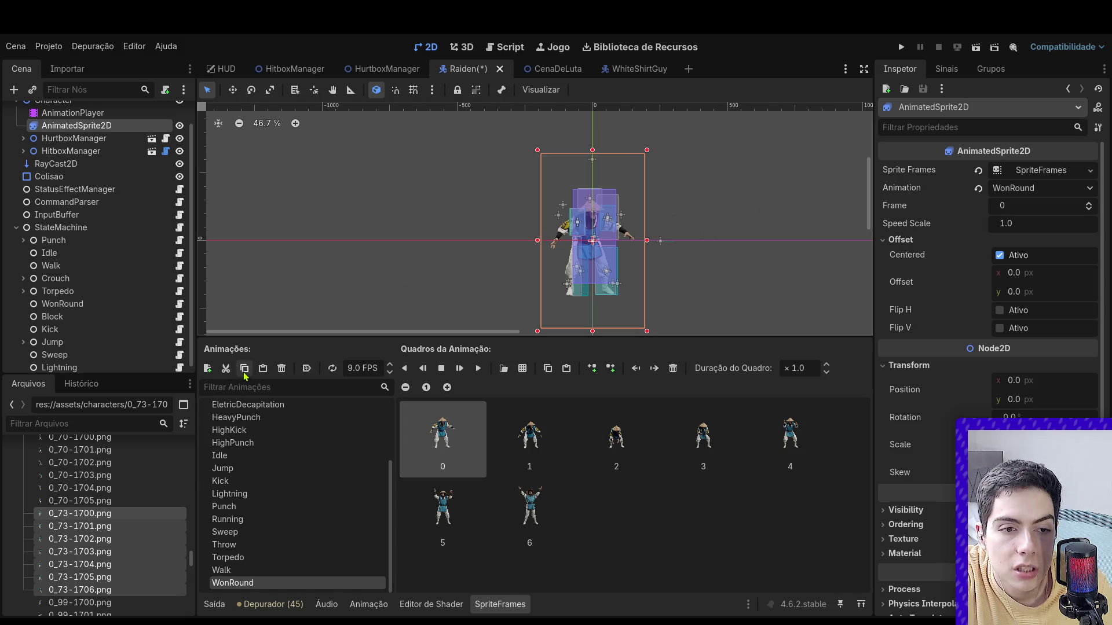
left_click(81, 501)
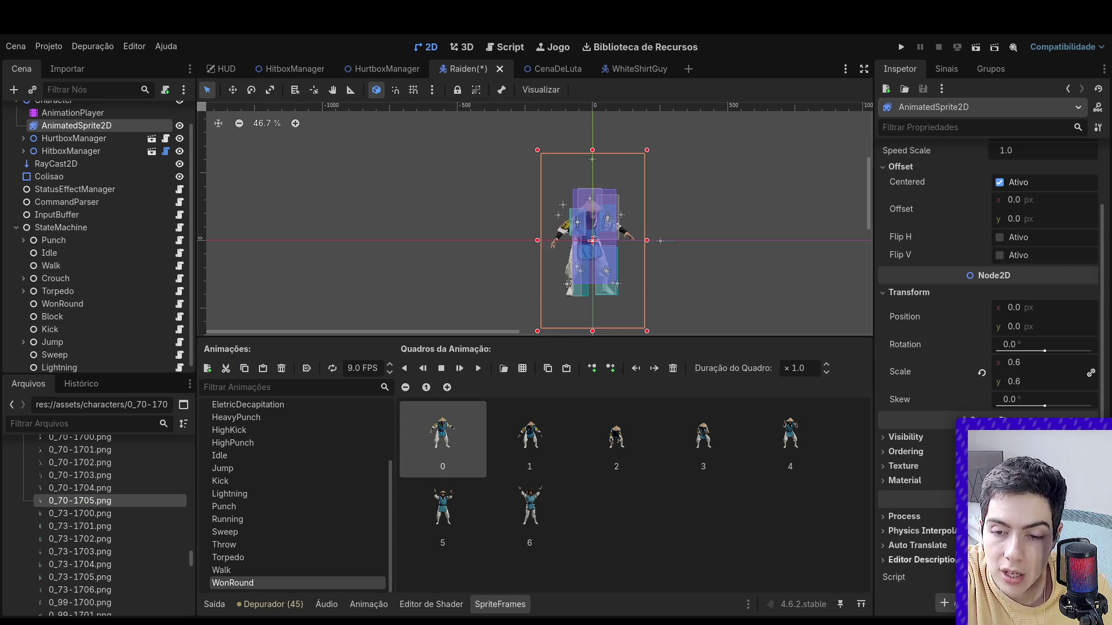
Step: Show the AnimationPlayer timeline, collapse the assets folders, and look over the Walk state script
left_click(72, 113)
scroll(86, 174, "up", 1)
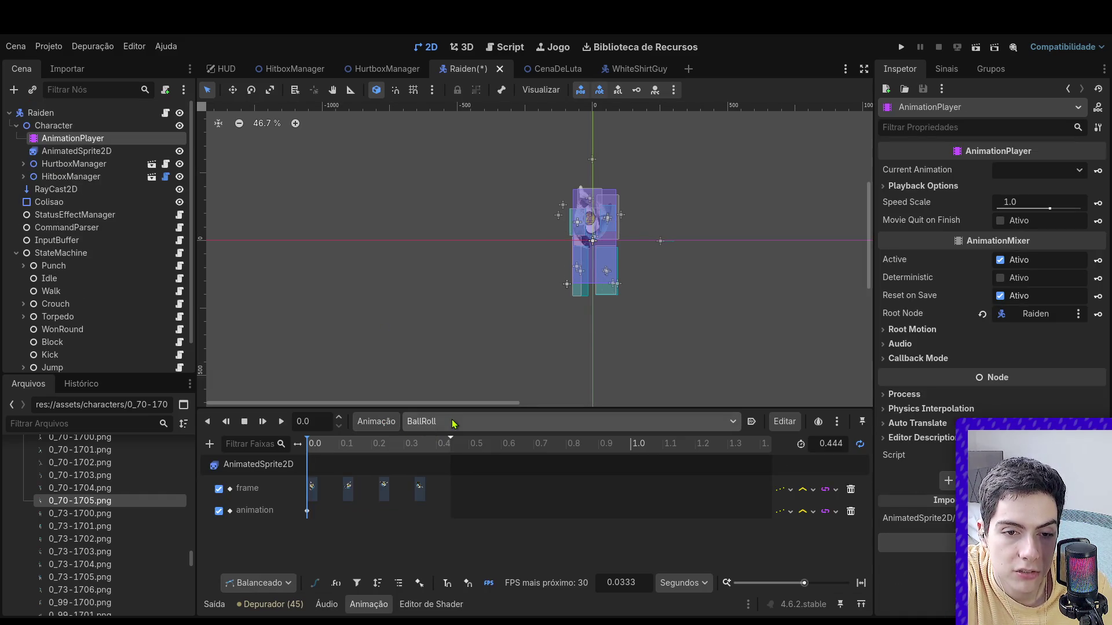
scroll(80, 493, "up", 5)
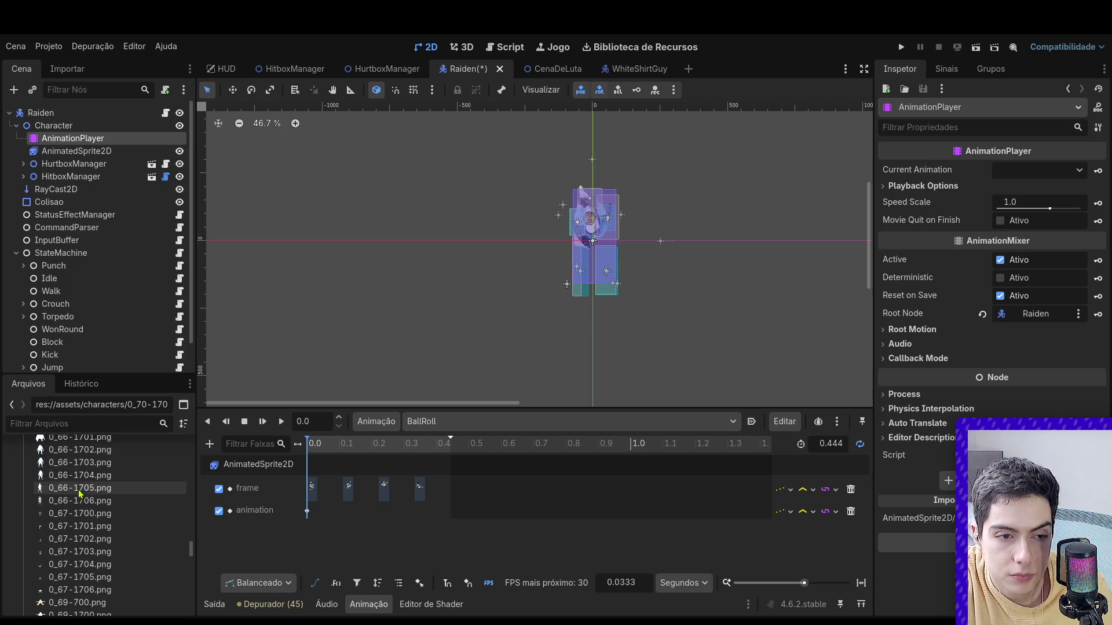
scroll(80, 493, "up", 15)
left_click(23, 523)
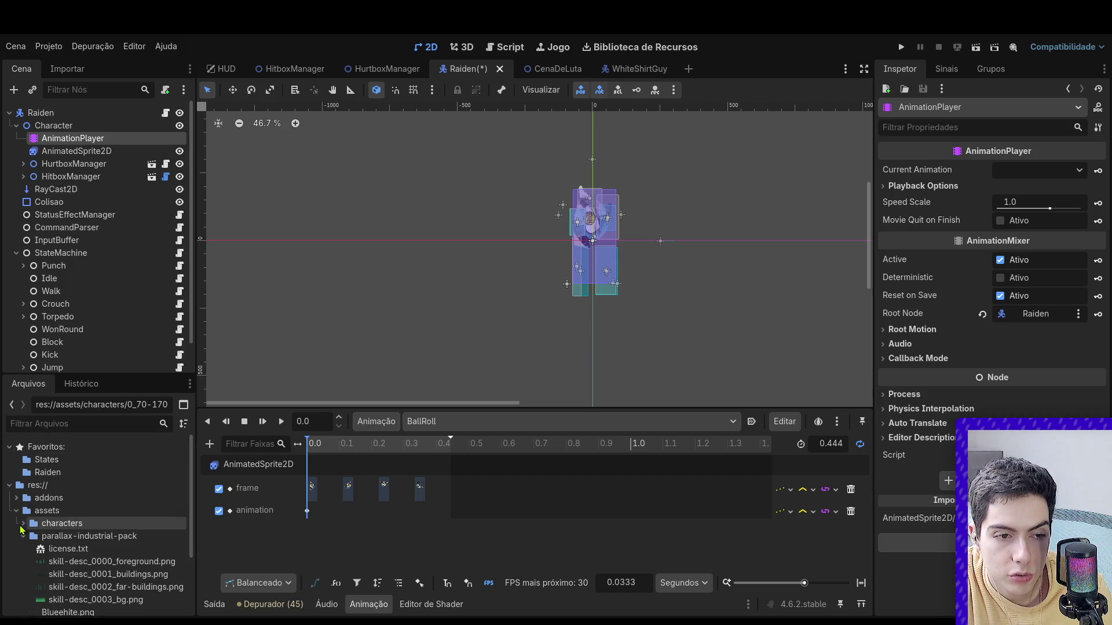
left_click(16, 511)
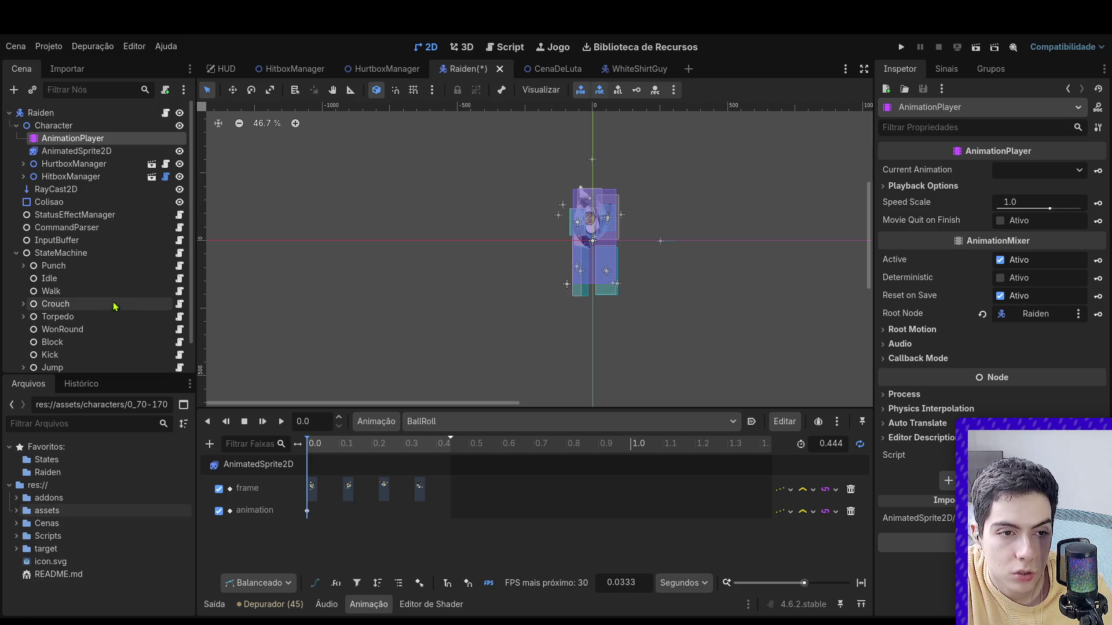
left_click(180, 290)
scroll(439, 307, "down", 3)
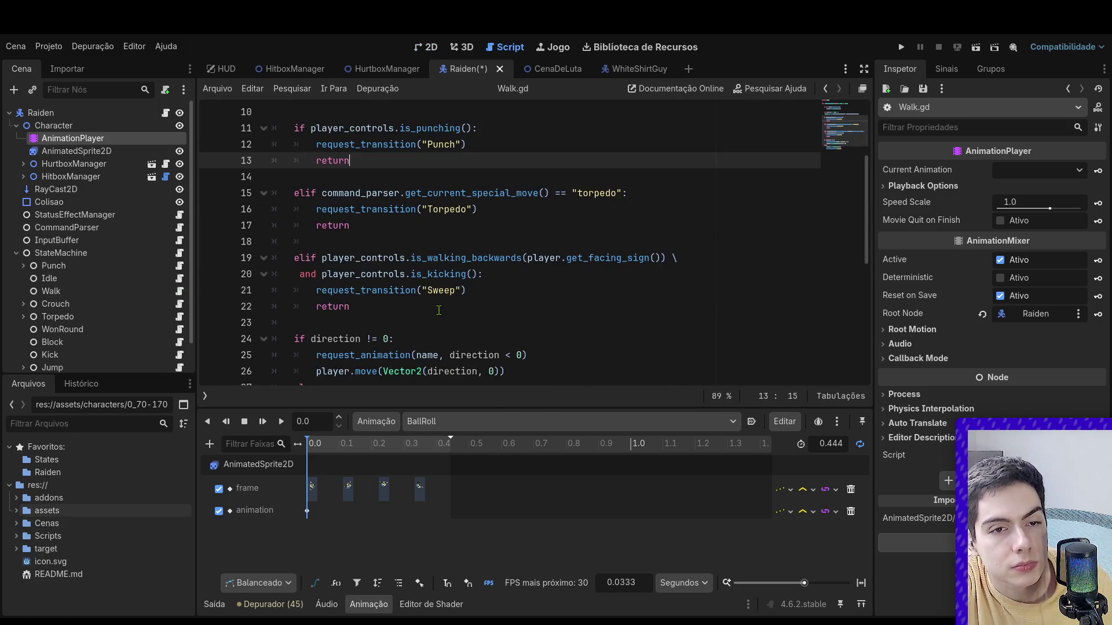
scroll(462, 293, "down", 1)
scroll(462, 293, "up", 1)
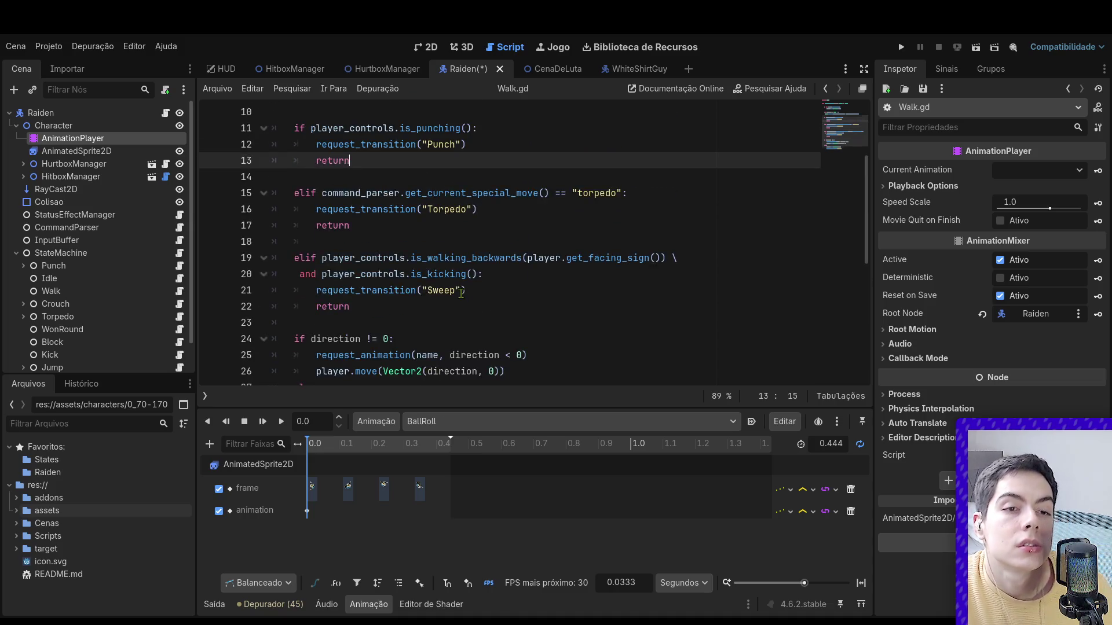
scroll(429, 292, "up", 2)
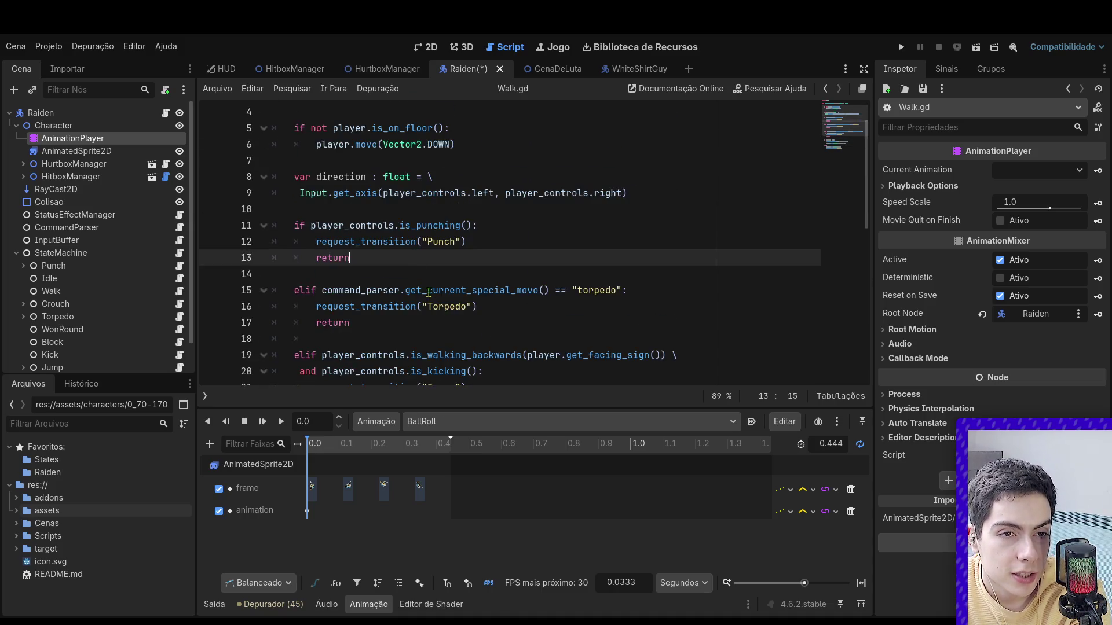
scroll(429, 292, "up", 1)
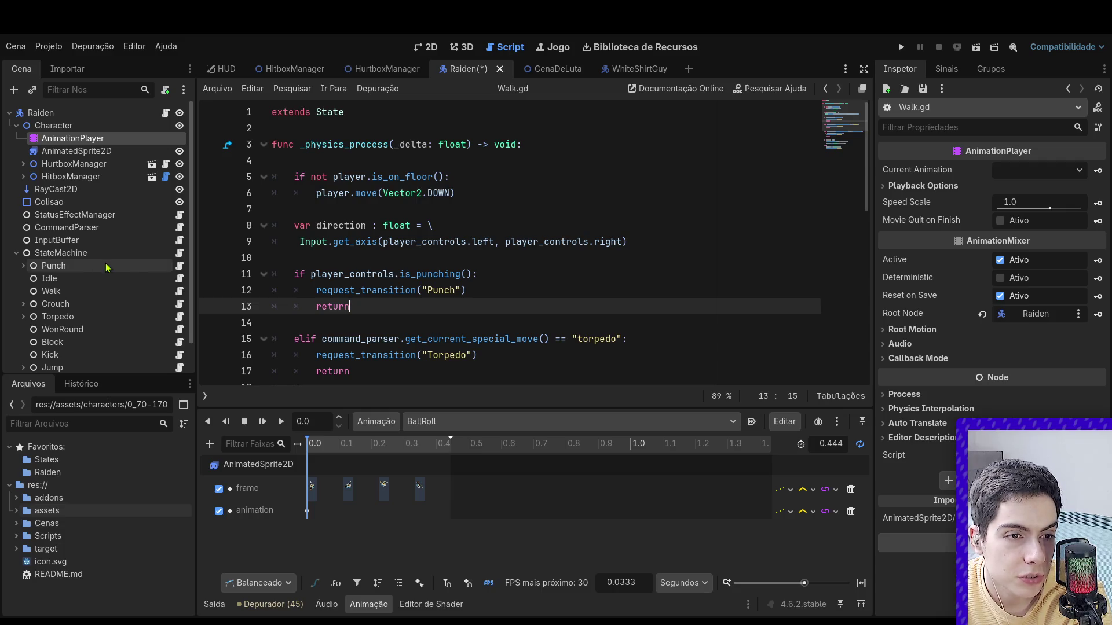
Step: In Idle.gd, add an elif player_controls.pressed_heavy_kick() branch after the Kick transition
left_click(180, 278)
scroll(410, 299, "down", 4)
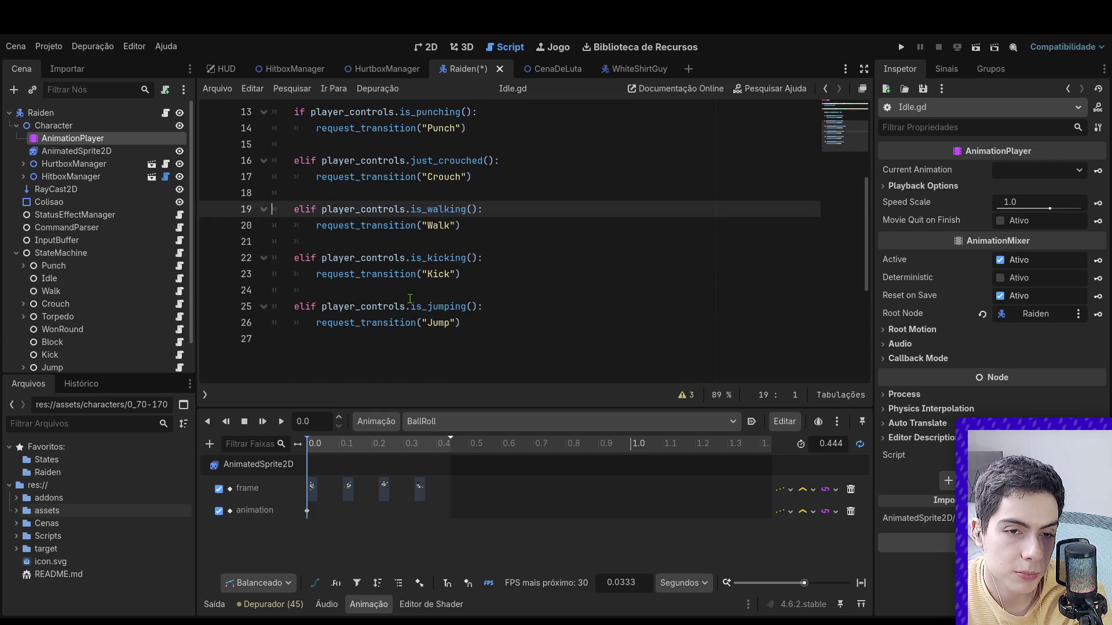
scroll(410, 299, "down", 1)
left_click(476, 224)
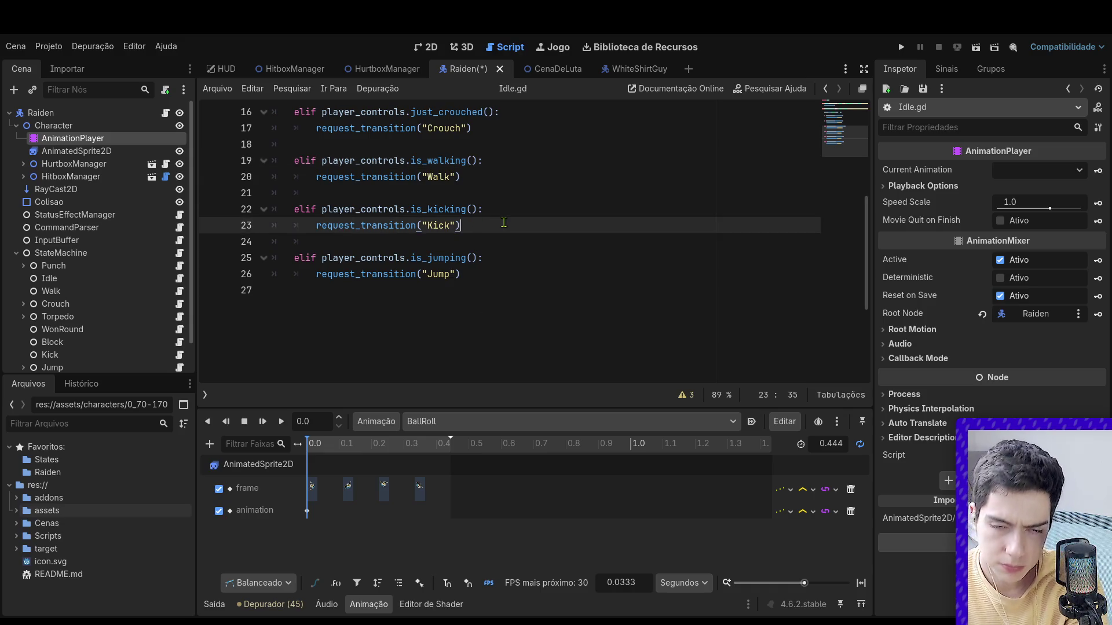
key("Return")
key("Return")
type("elif ")
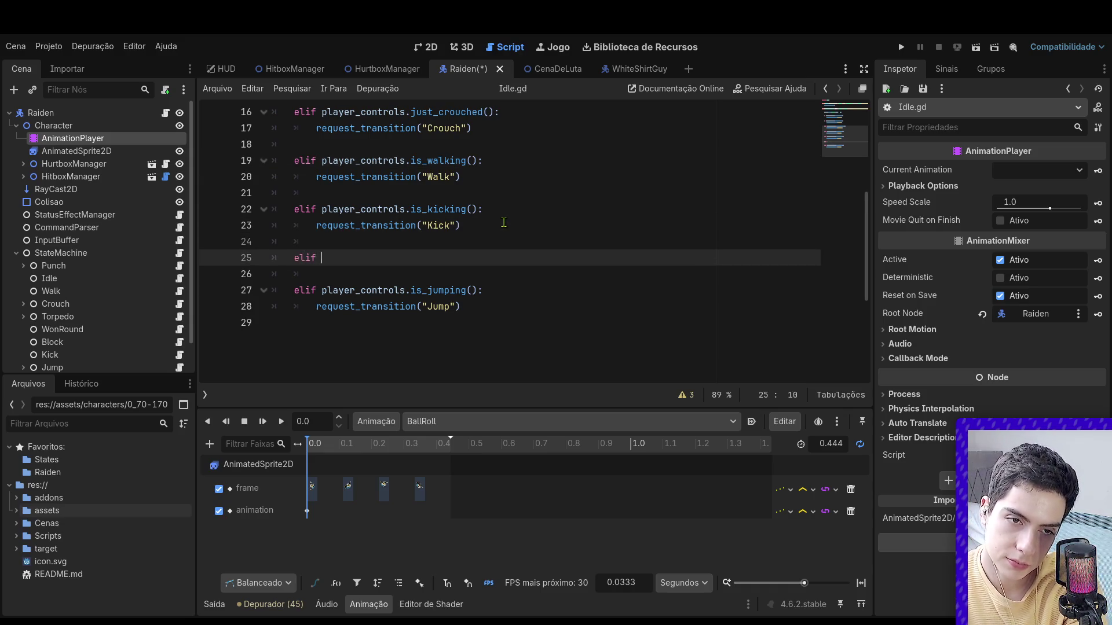
type("player_controls.")
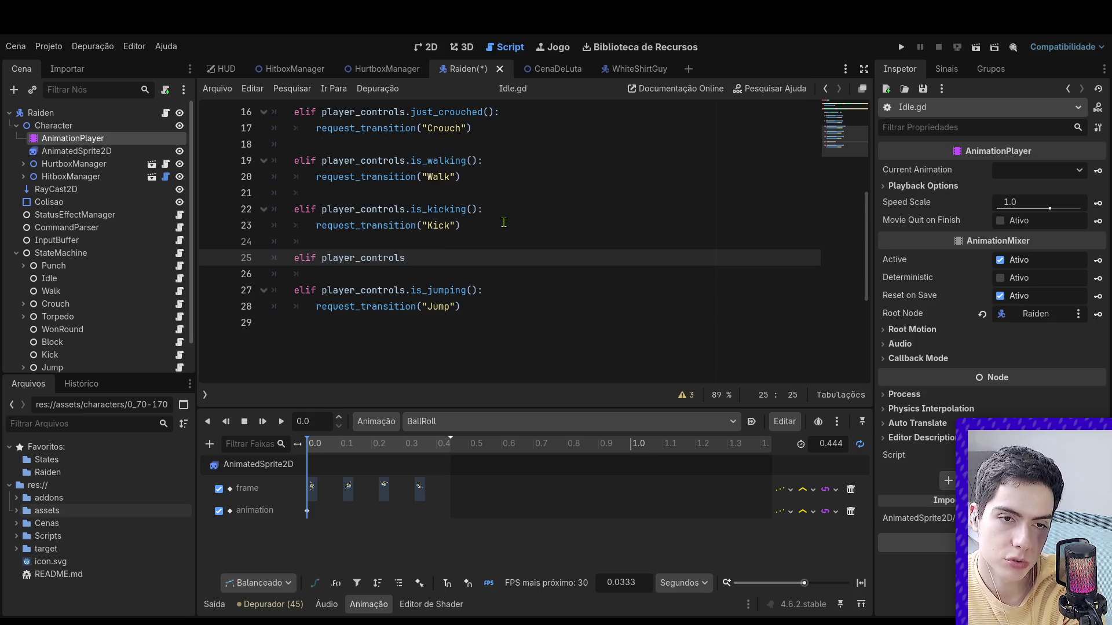
type("i")
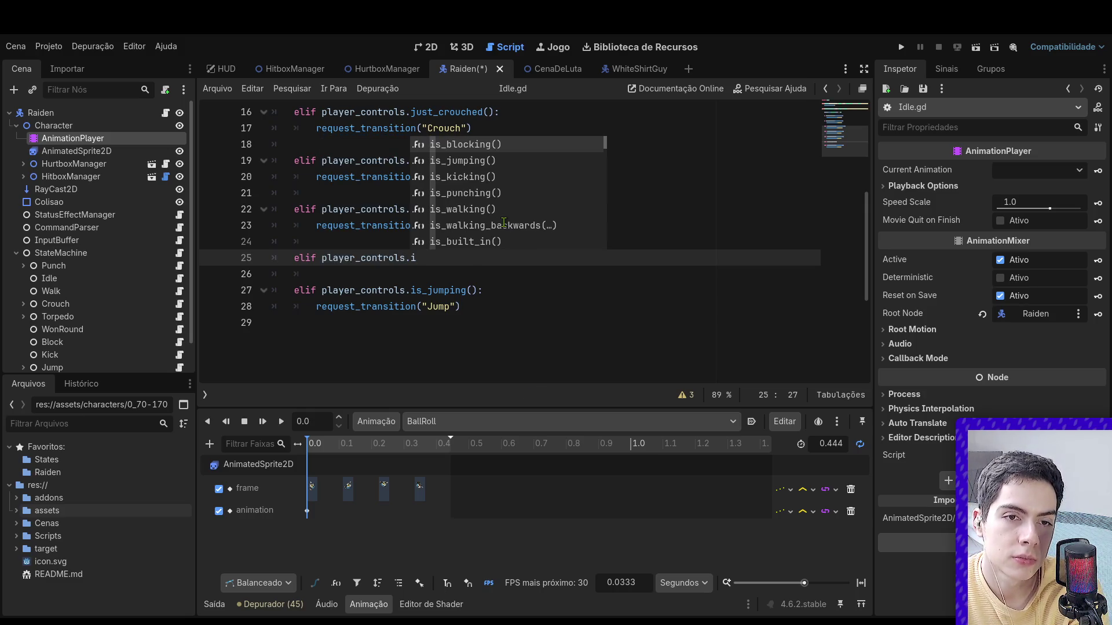
key("BackSpace")
type("pr")
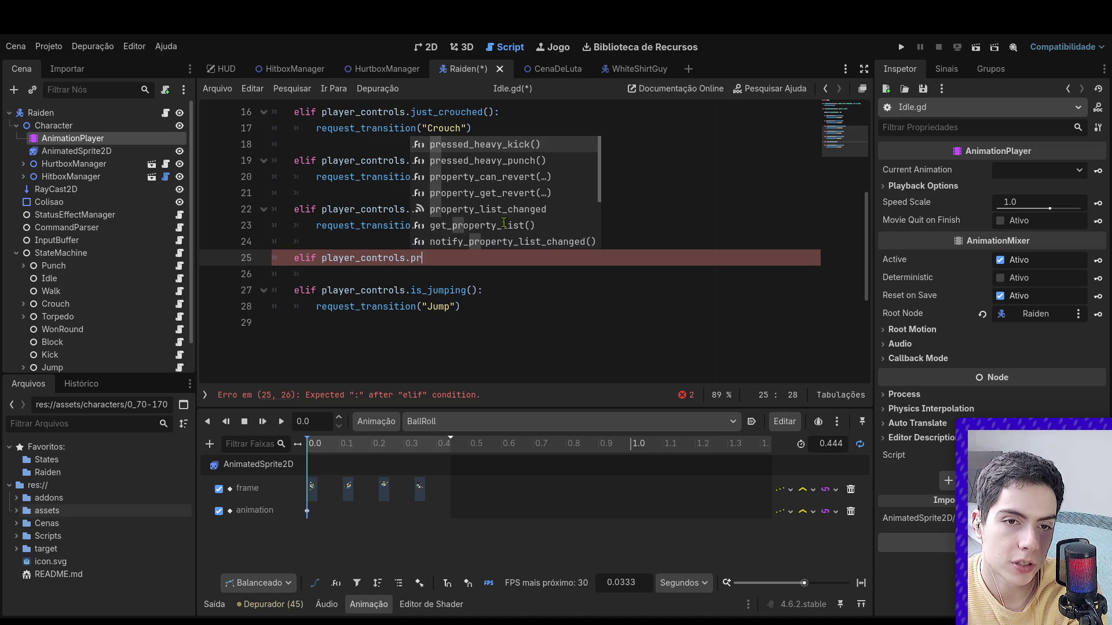
key("Return")
Step: Make the branch call request_transition("HighKick") and save Idle.gd
type(":")
key("Return")
type("reques")
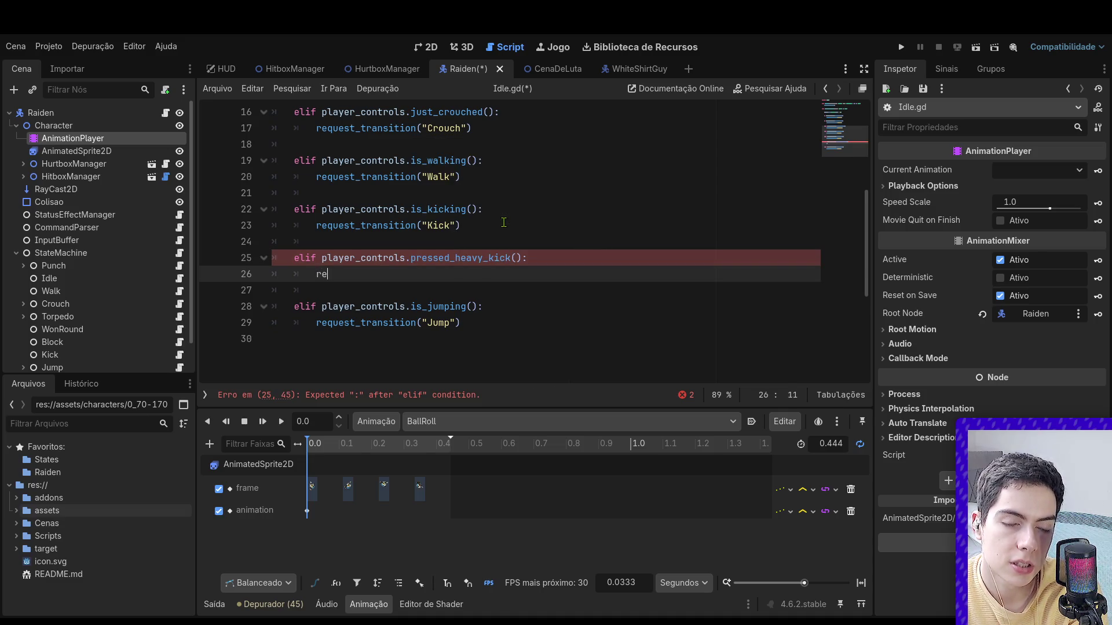
key("Down")
key("Return")
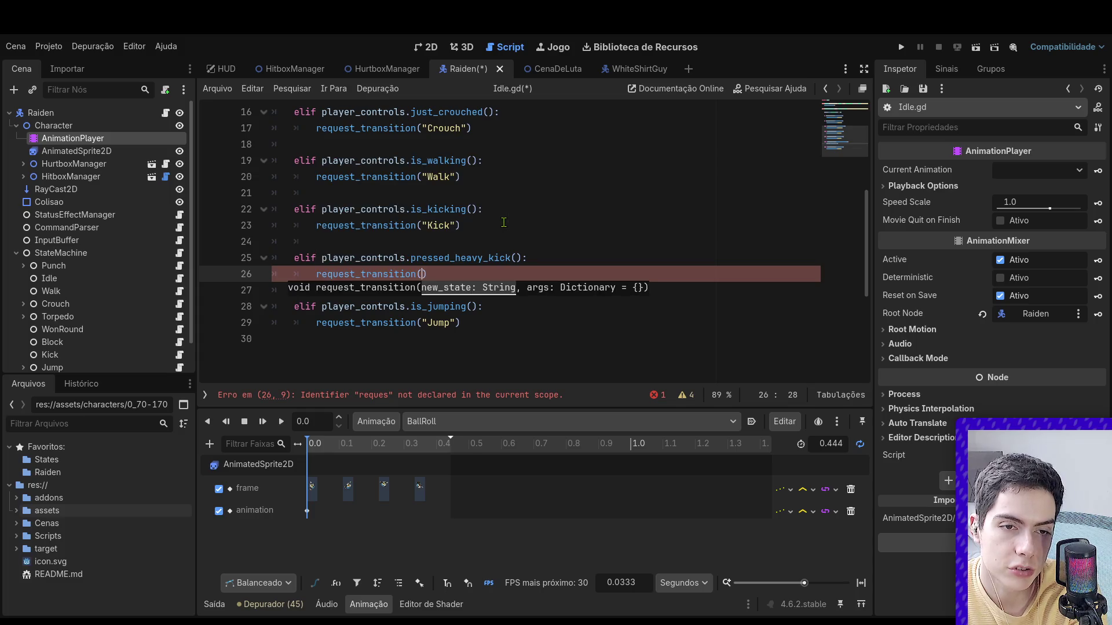
type("\"HighKick")
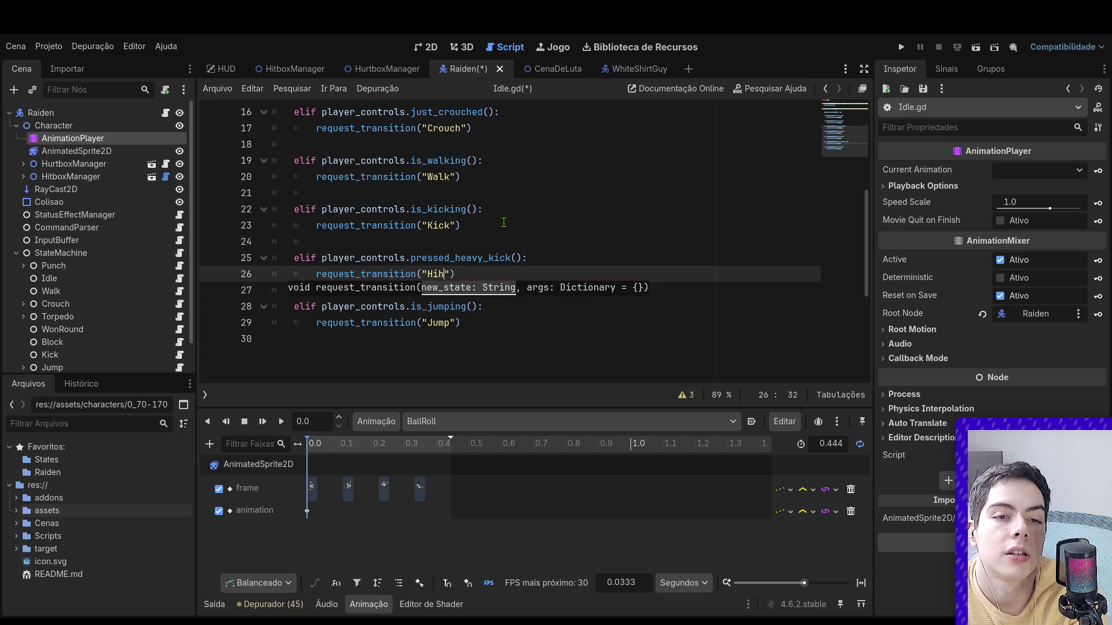
left_click(503, 222)
key("ctrl+s")
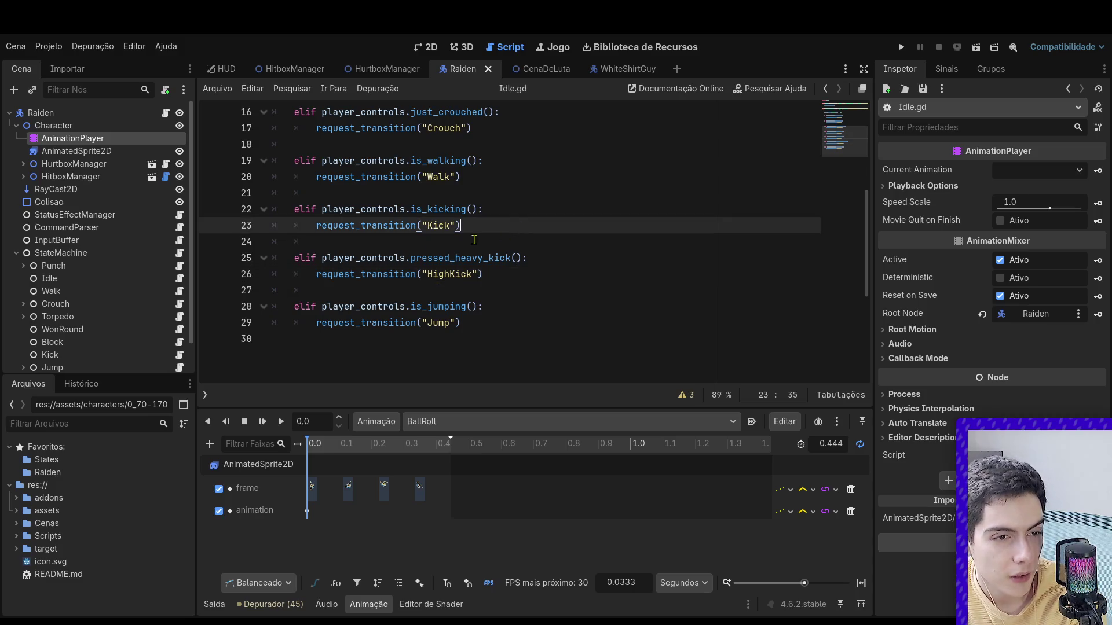
scroll(57, 286, "down", 2)
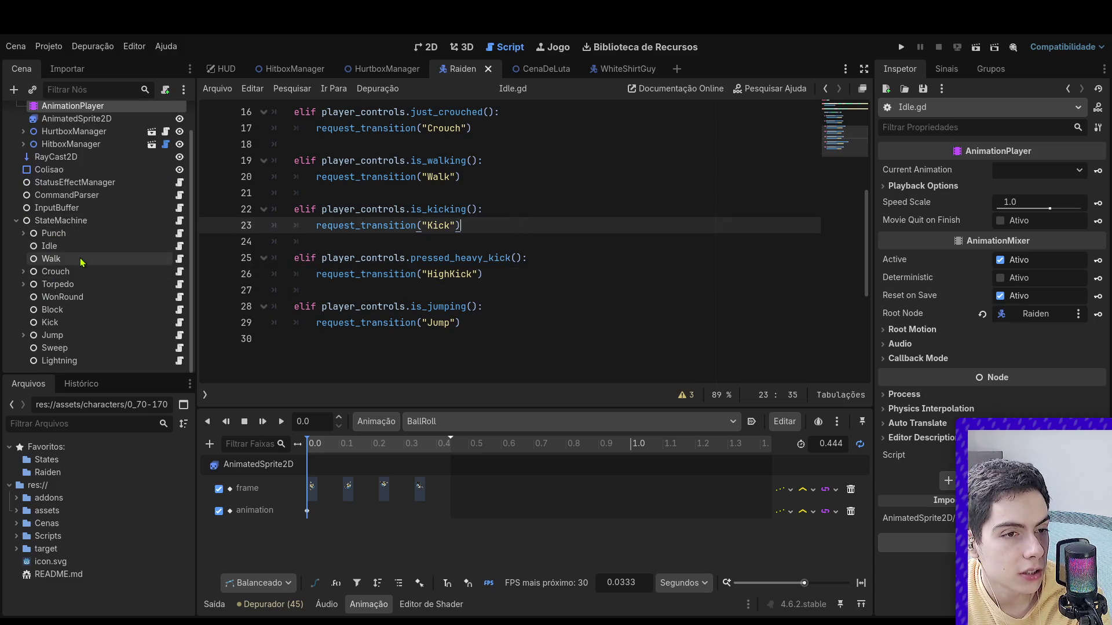
Step: Rename the new state node under Kick to HighKick and save the Raiden scene
left_click(88, 323)
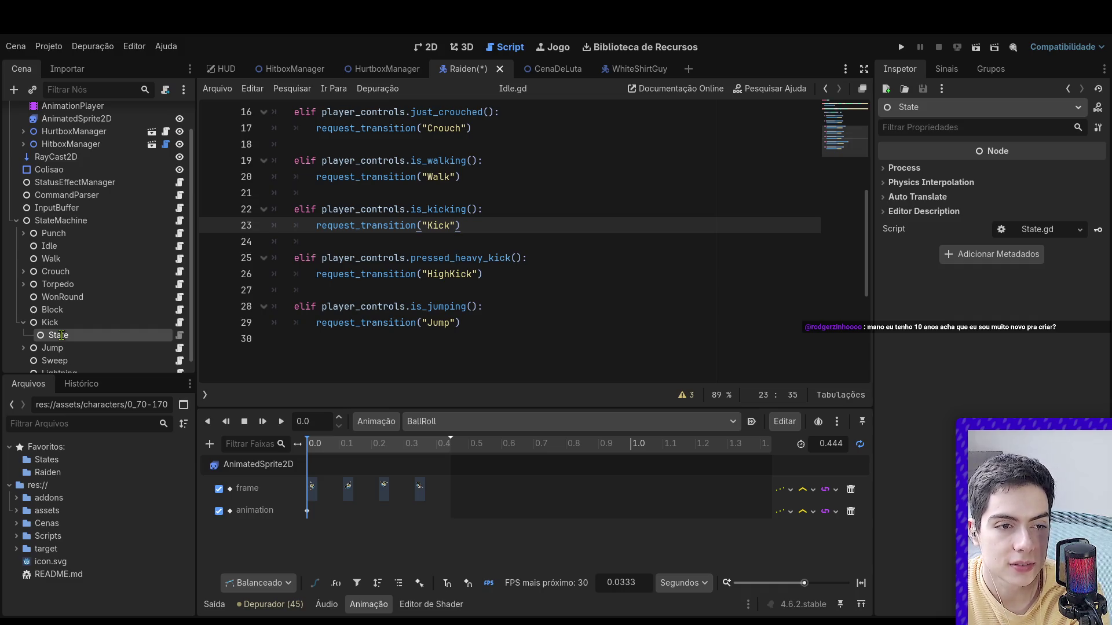
type("HighKick")
key("Return")
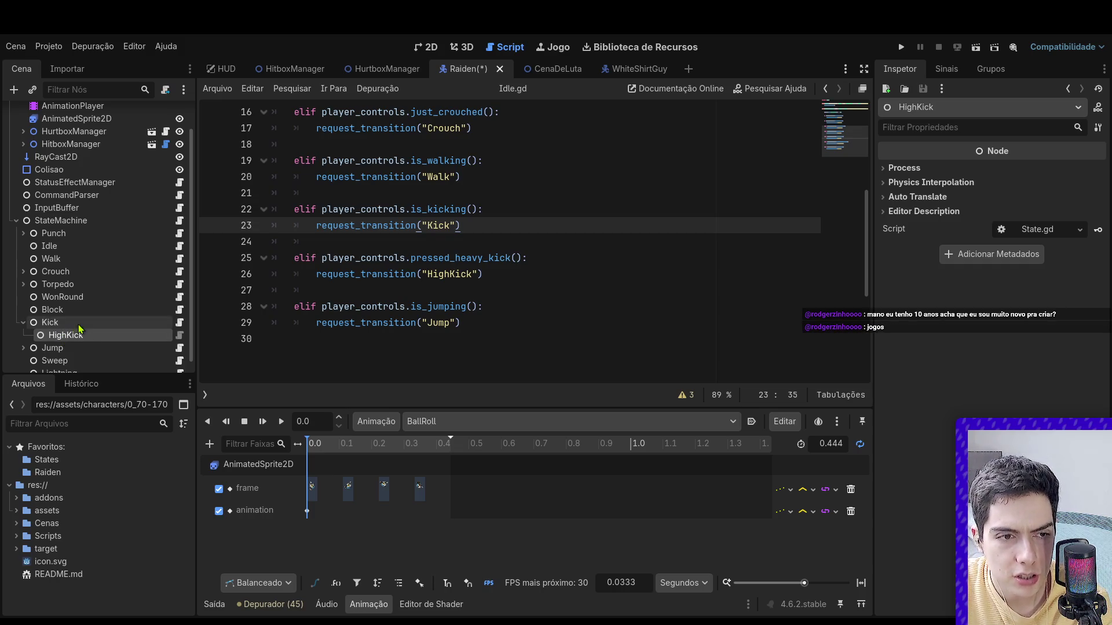
left_click(80, 323)
left_click(81, 340)
left_click(81, 323)
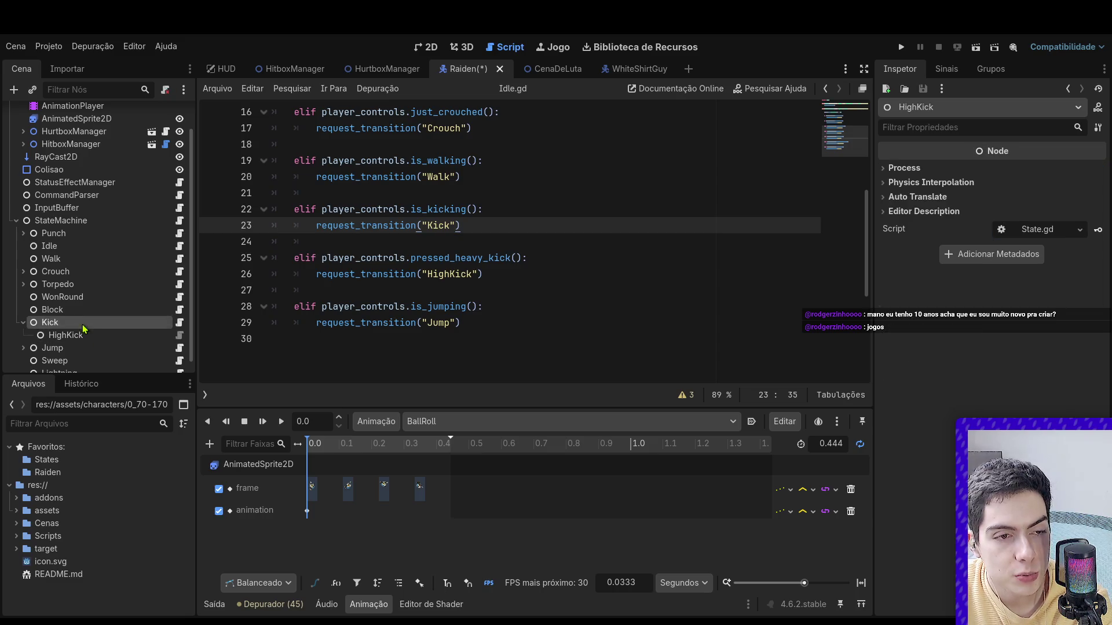
left_click(81, 336)
key("ctrl+s")
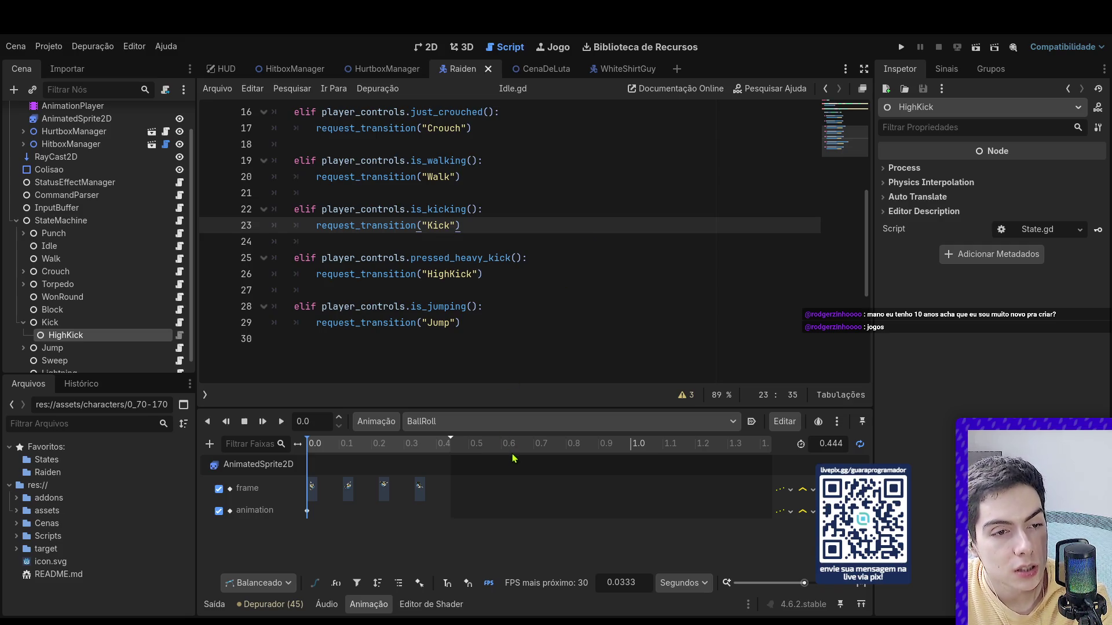
Step: Replace the template _ready/_process code in HighKick.gd with an _enter override containing pass, and save
left_click_drag(399, 310, 197, 153)
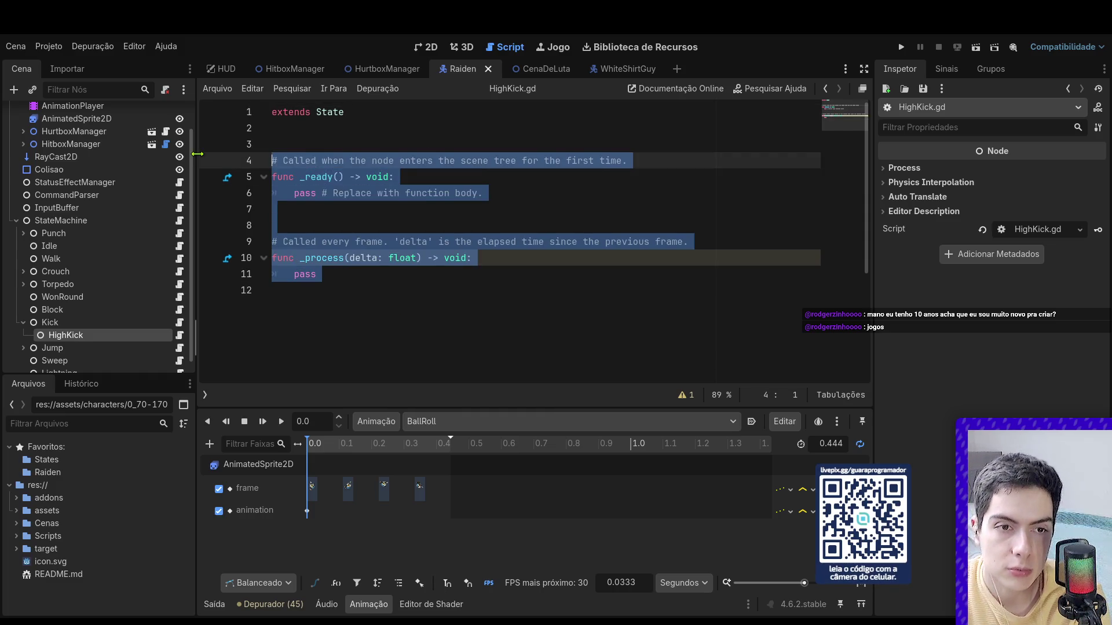
mouse_move(429, 274)
left_mouse_down()
mouse_move(181, 139)
mouse_move(177, 157)
left_mouse_up()
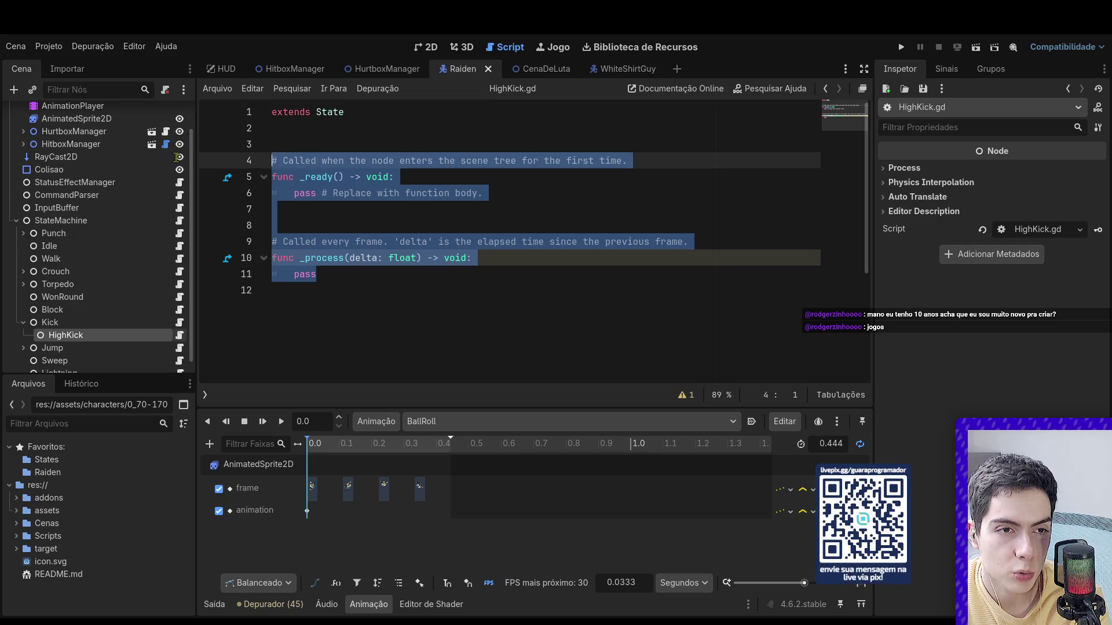
left_click(556, 238)
left_click_drag(398, 313, 255, 155)
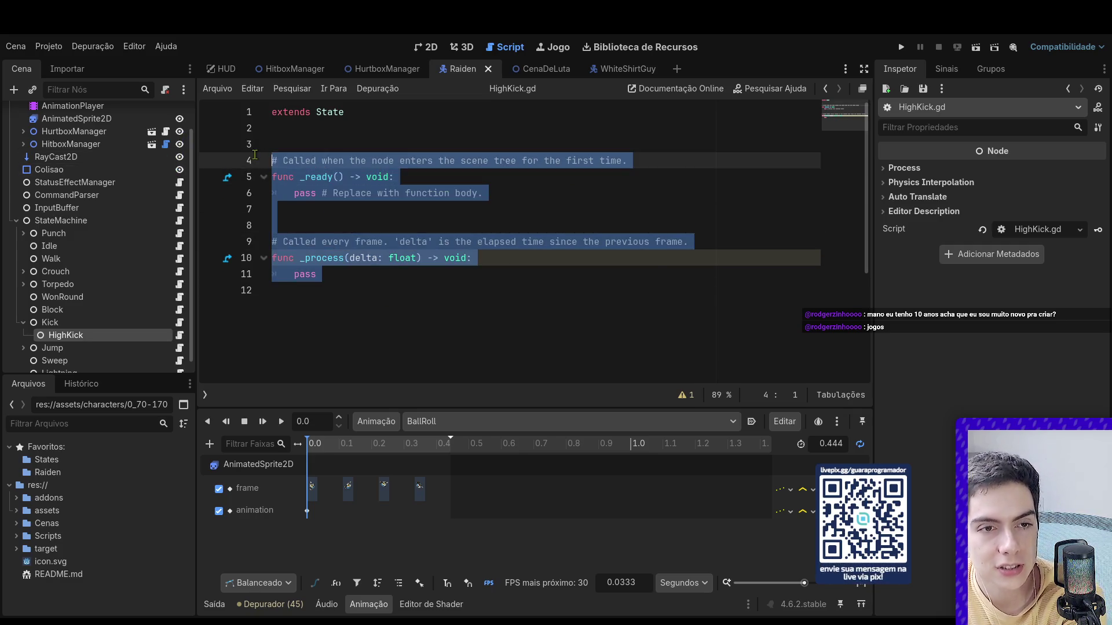
key("BackSpace")
key("BackSpace")
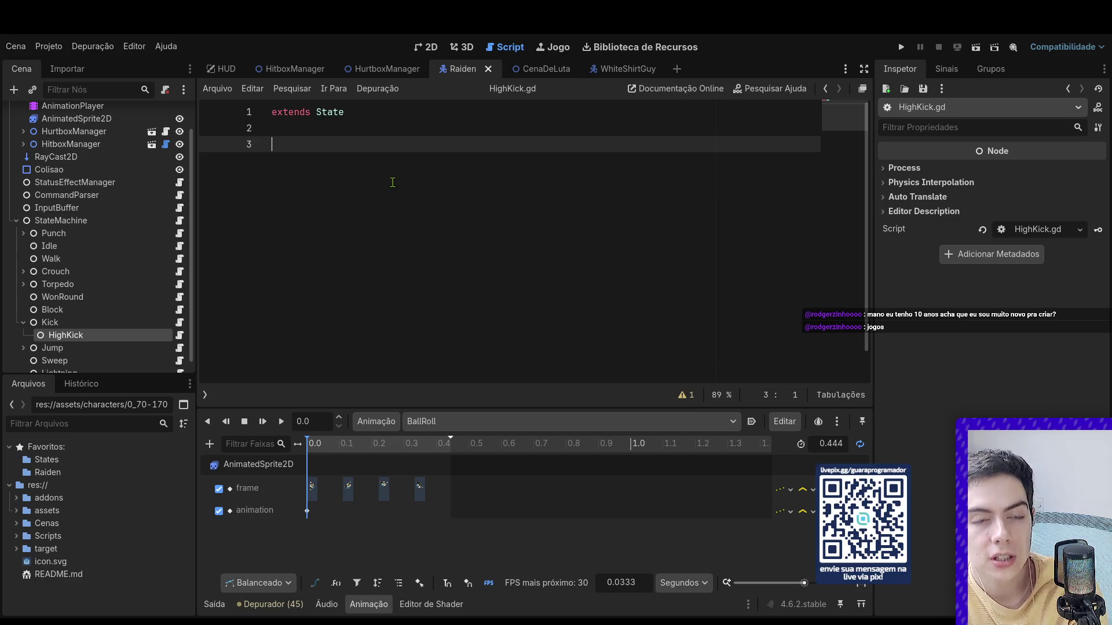
type("func _ent")
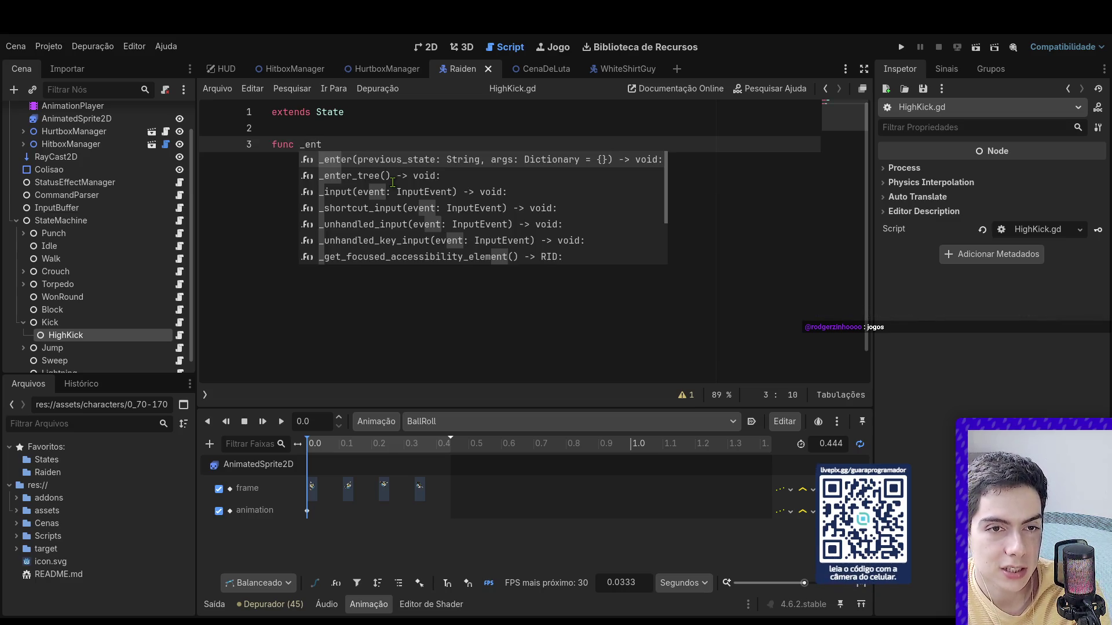
key("Return")
key("Return")
type("pass")
key("ctrl+s")
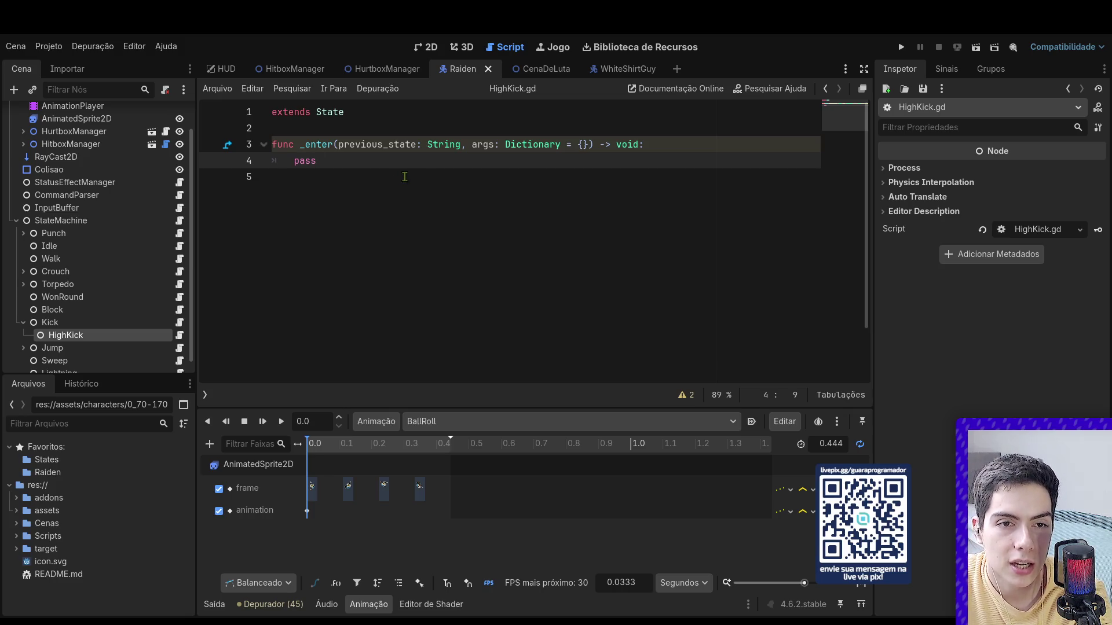
Step: Replace pass in _enter with a request_animation() call and save HighKick.gd
left_click_drag(317, 160, 296, 163)
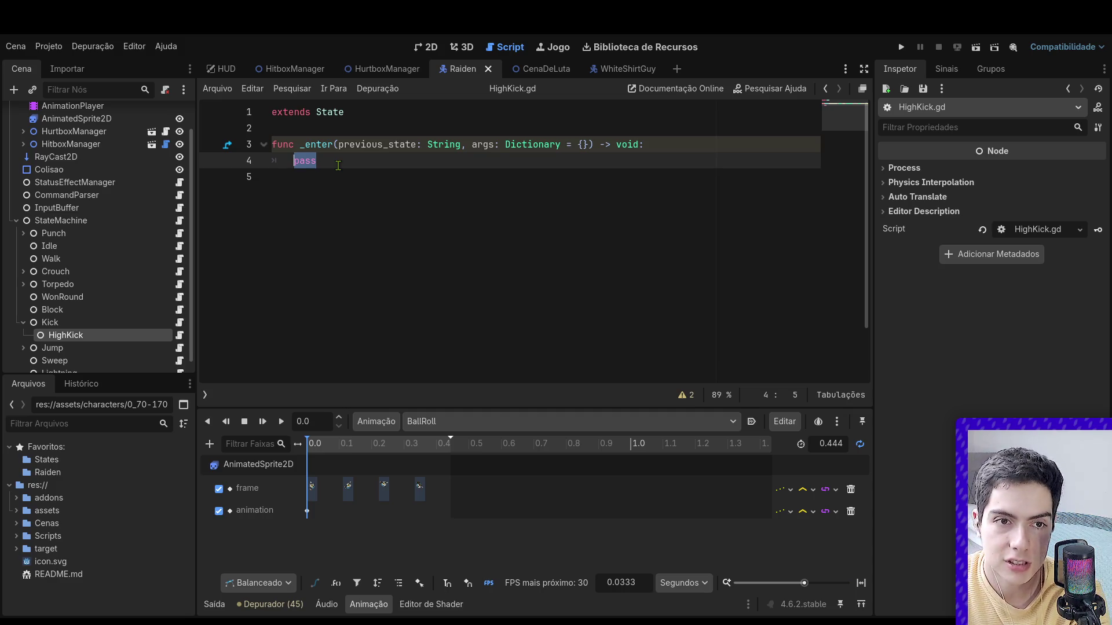
mouse_move(338, 166)
left_mouse_down()
mouse_move(282, 166)
mouse_move(296, 162)
left_mouse_up()
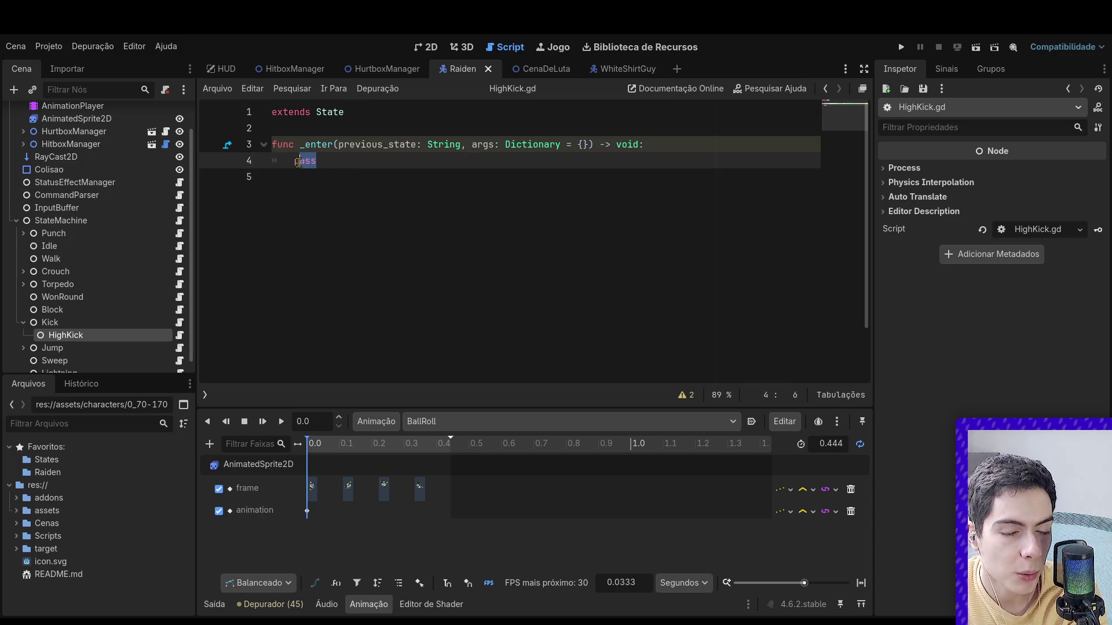
left_click(348, 170)
left_click(347, 166)
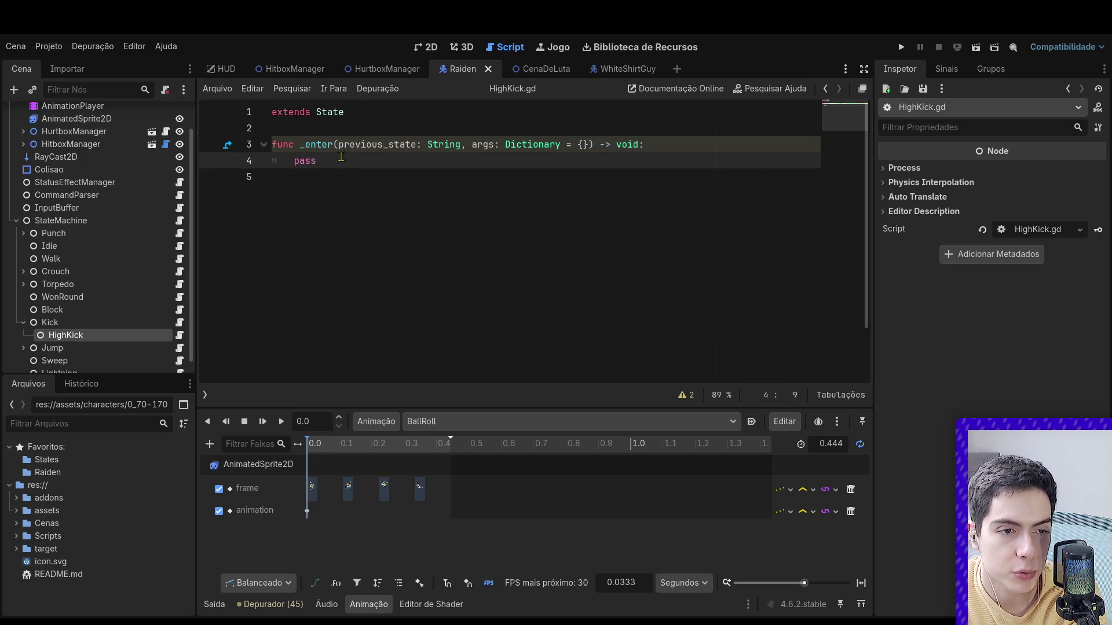
double_click(315, 162)
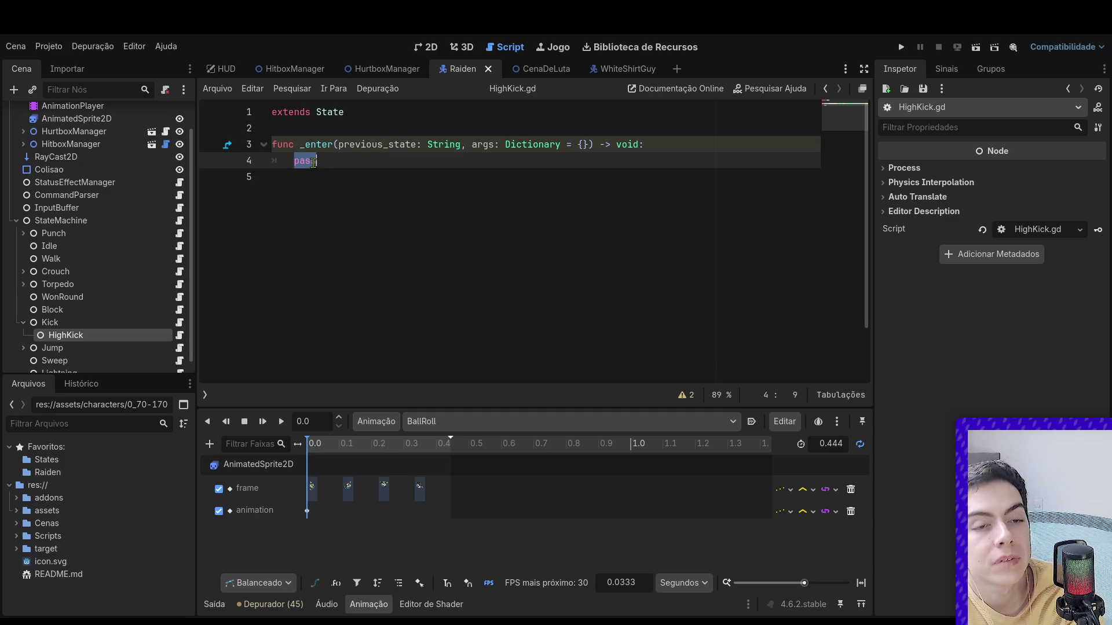
key("BackSpace")
type("reques")
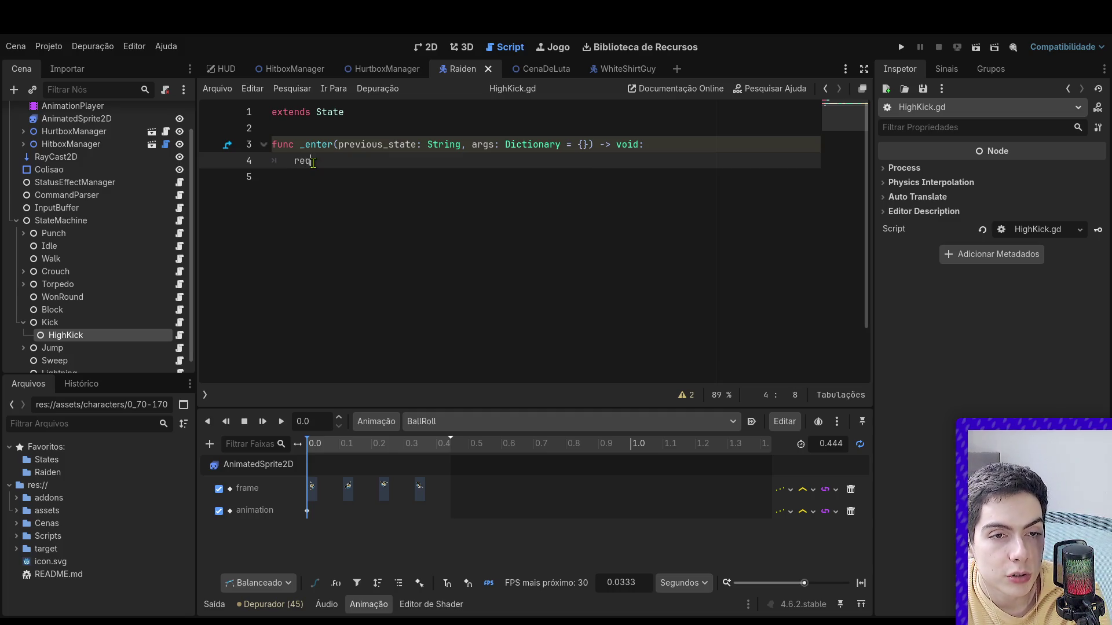
key("Return")
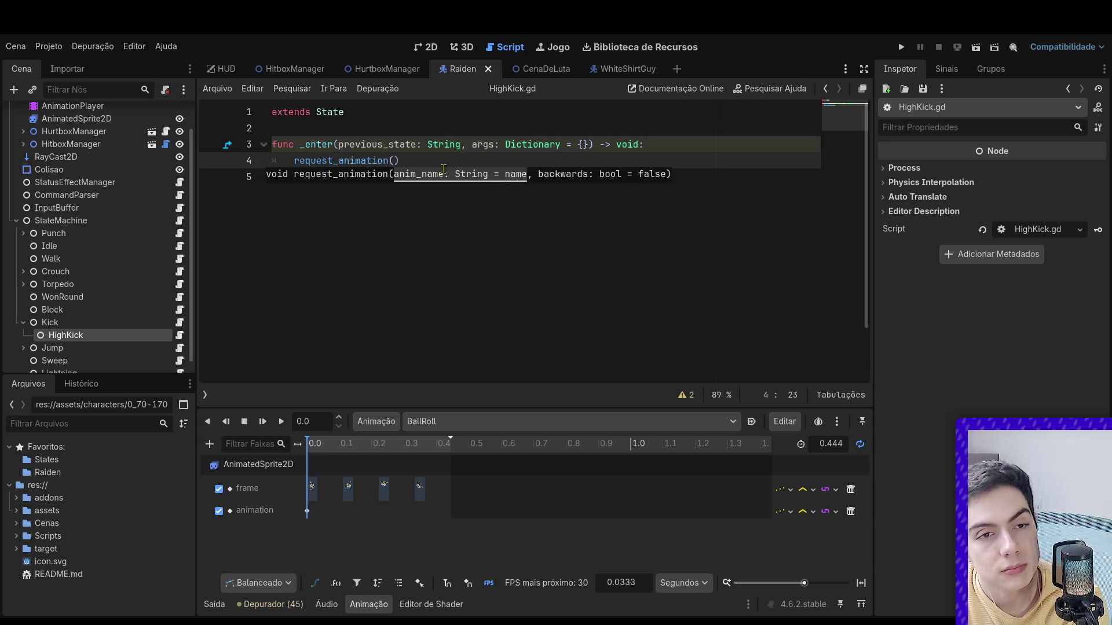
left_click(472, 162)
key("Return")
key("Return")
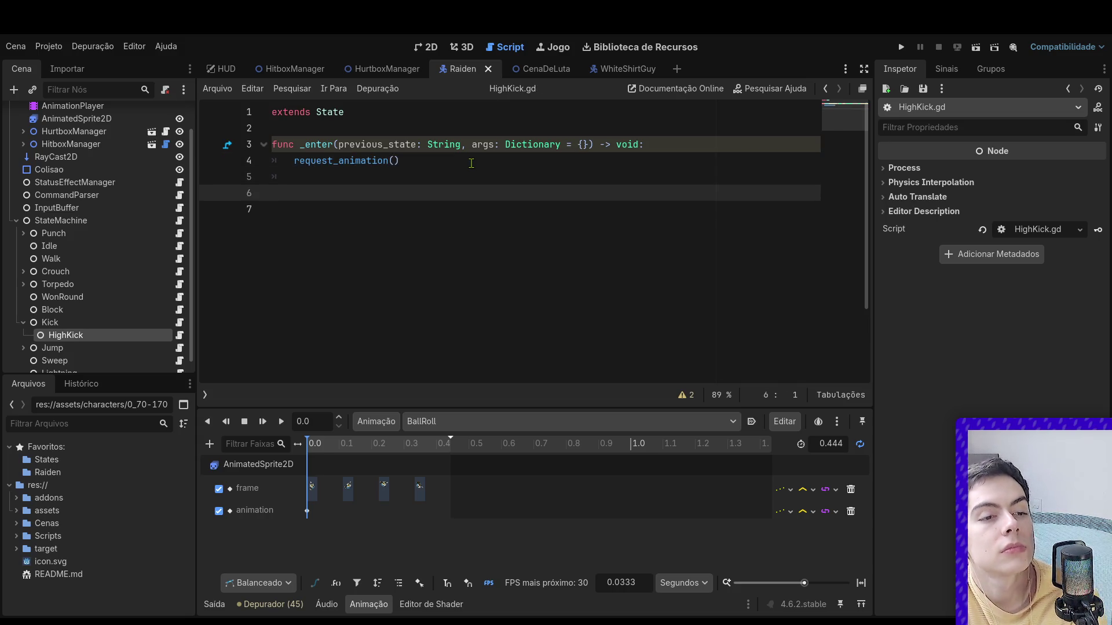
key("ctrl+s")
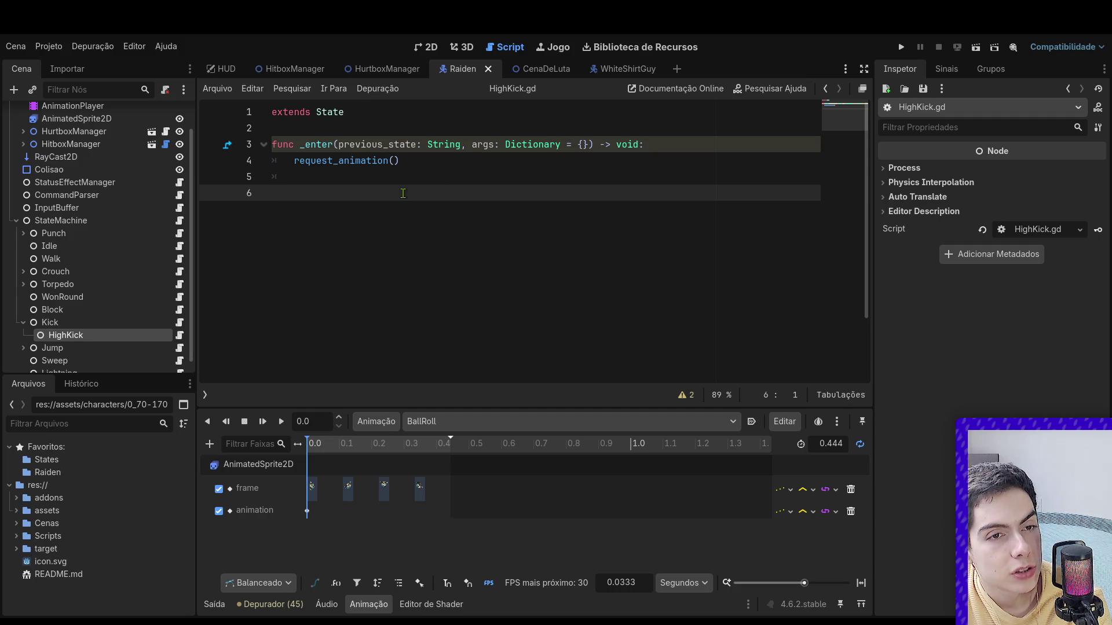
left_click_drag(405, 176, 238, 124)
left_click(353, 187)
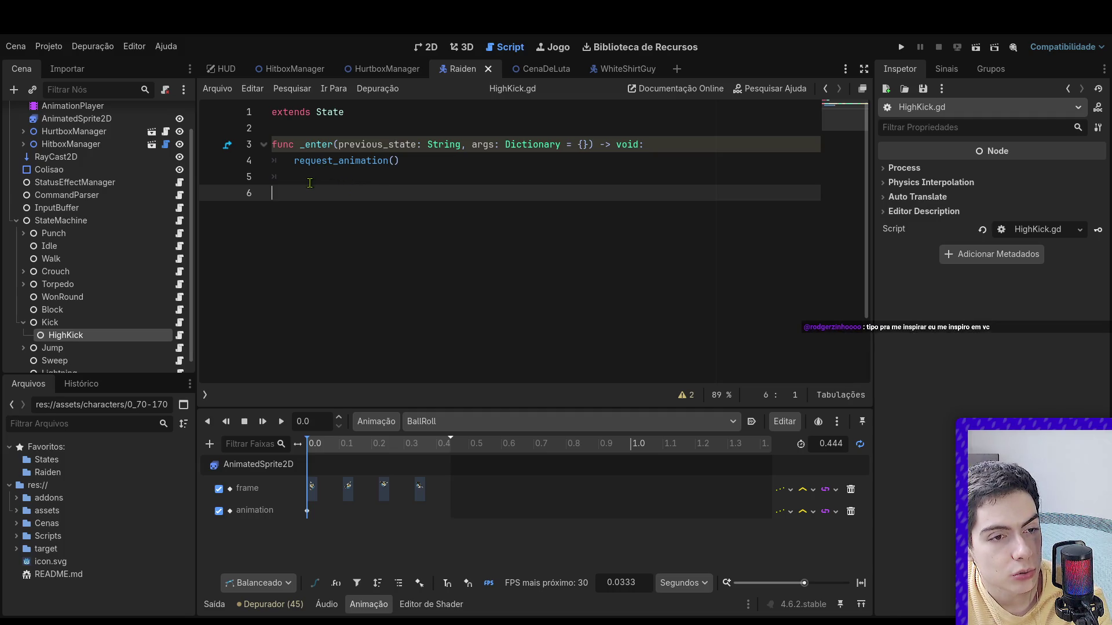
Step: Add _animation_finished calling request_transition("Idle") to HighKick.gd and save
type("func _")
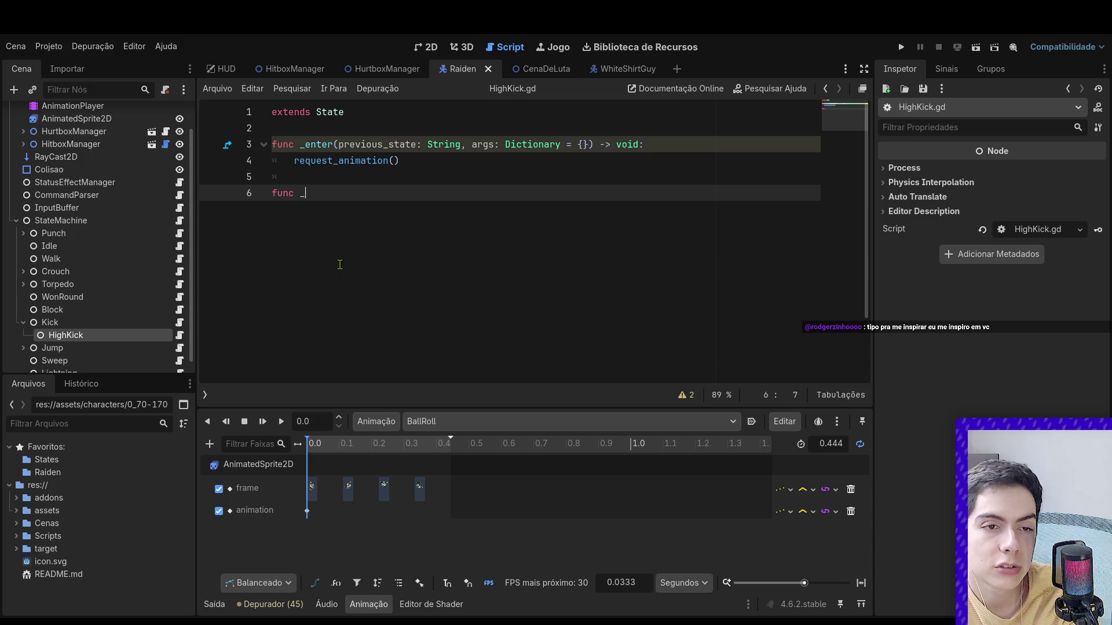
type("e")
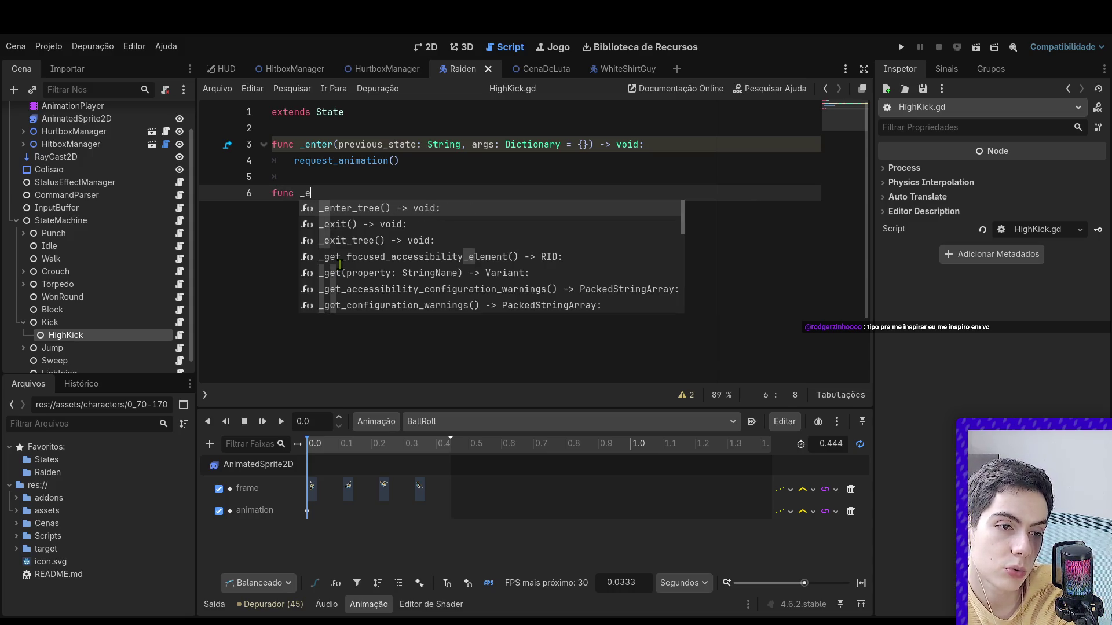
key("BackSpace")
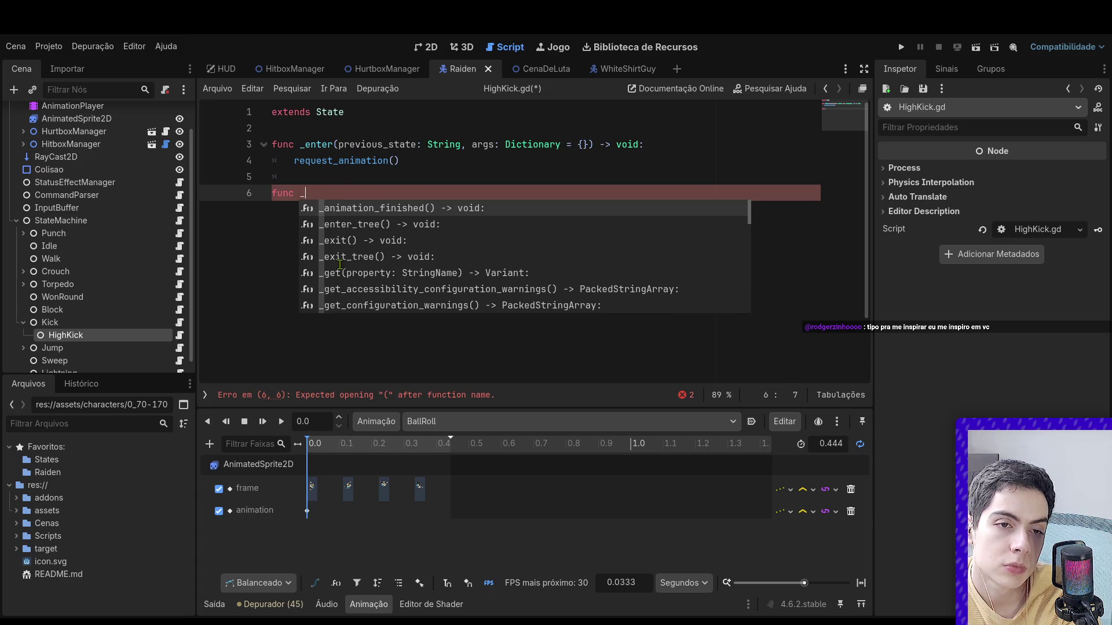
key("Return")
key("Return")
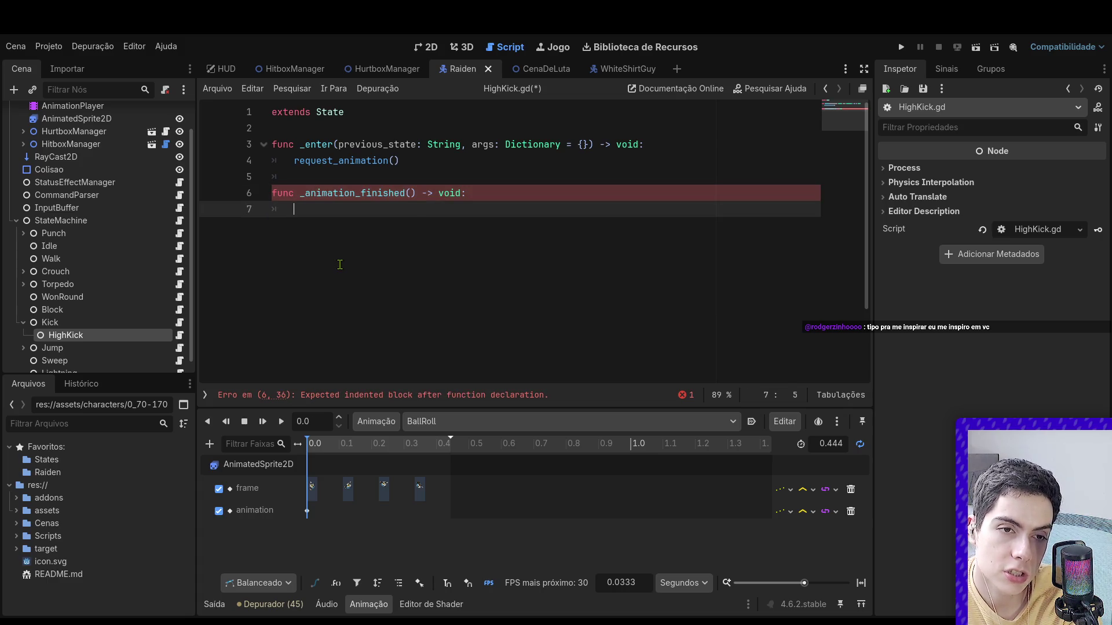
type("reques")
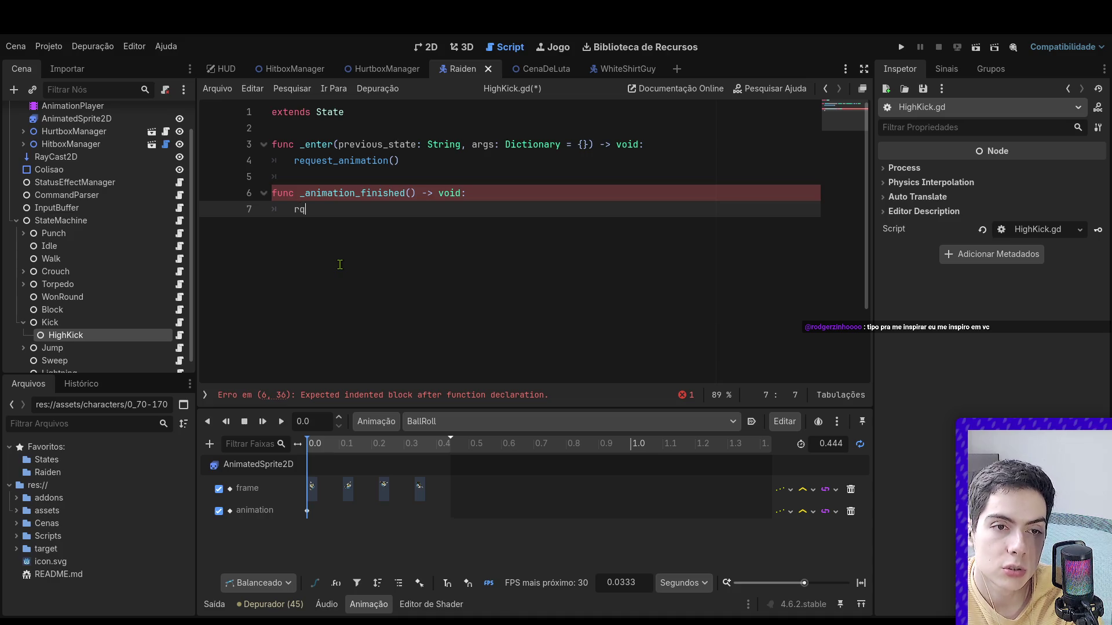
key("Down")
key("Return")
type("\"Idle")
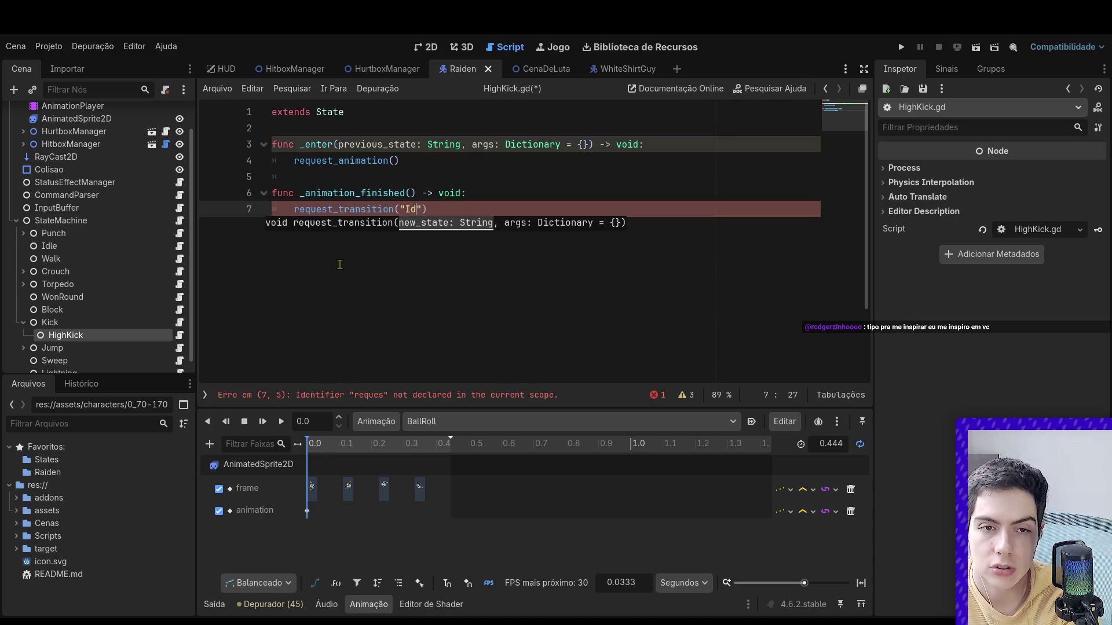
key("ctrl+s")
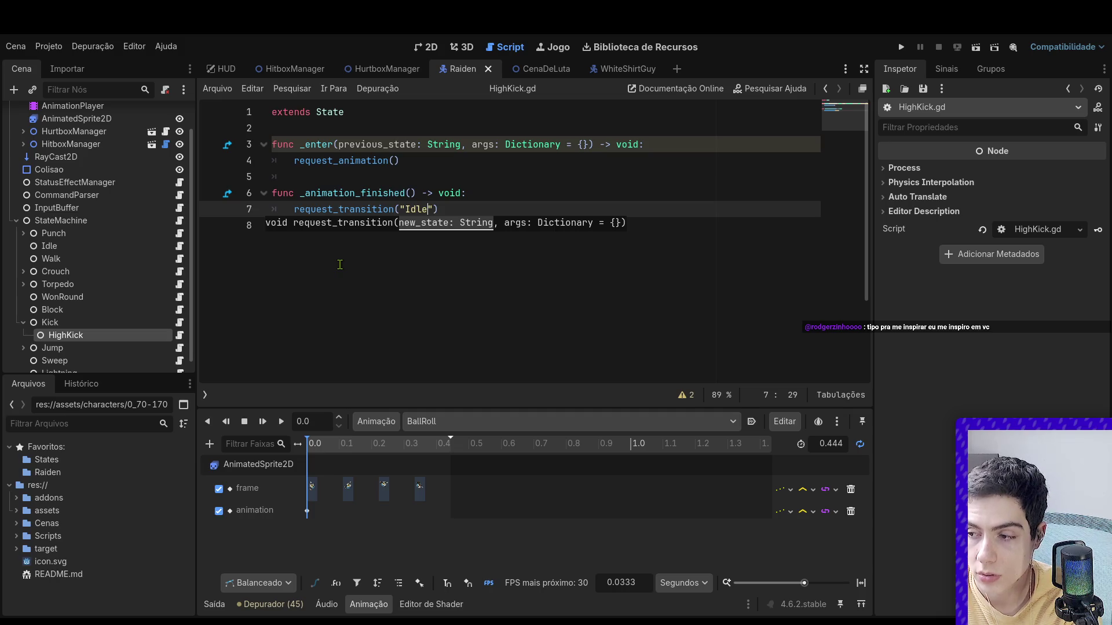
Step: Review the _enter and _animation_finished lines, then save HighKick.gd again
left_click(459, 252)
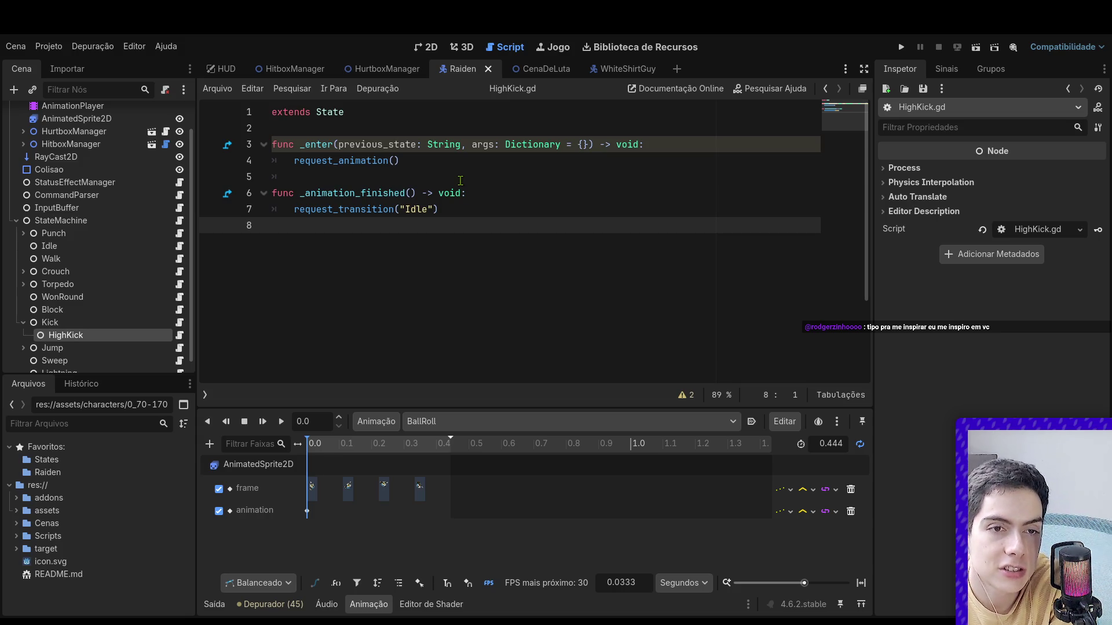
left_click(498, 172)
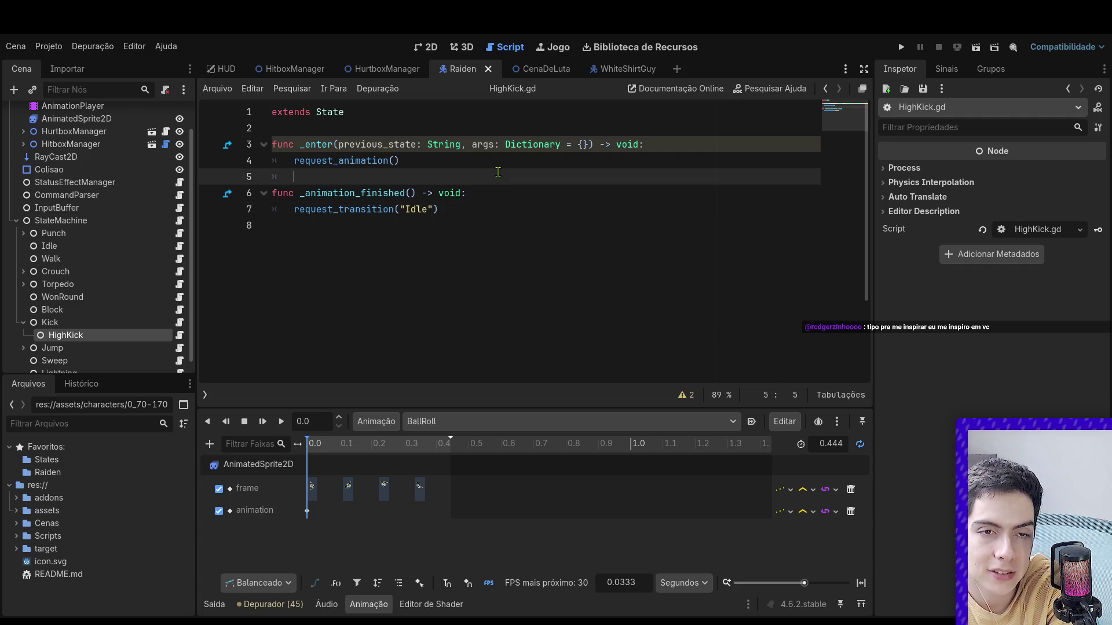
left_click(501, 162)
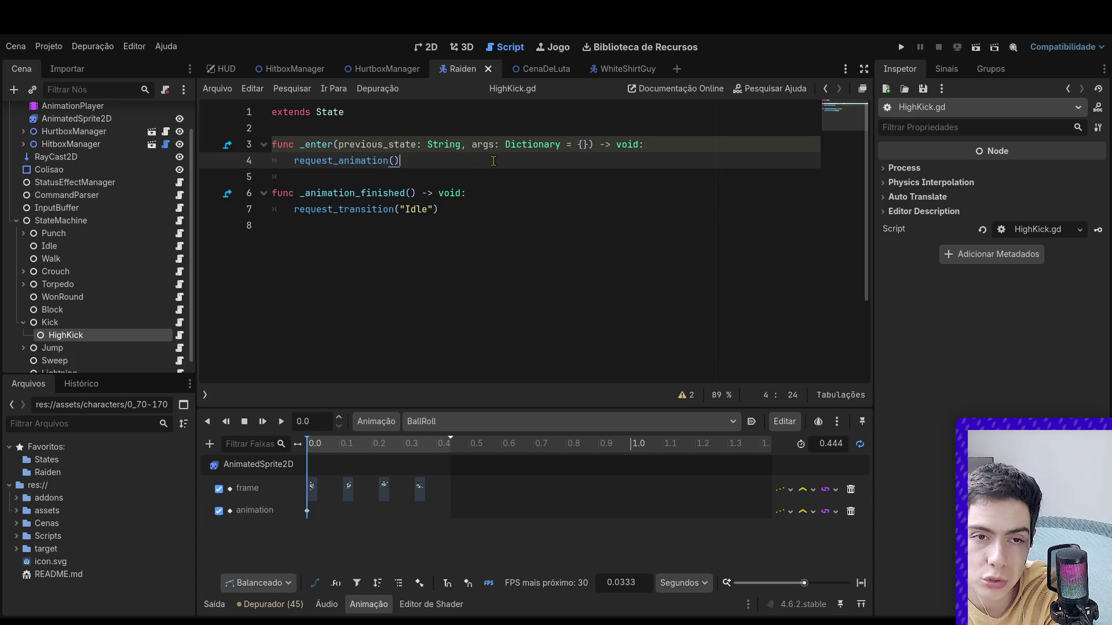
left_click(489, 215)
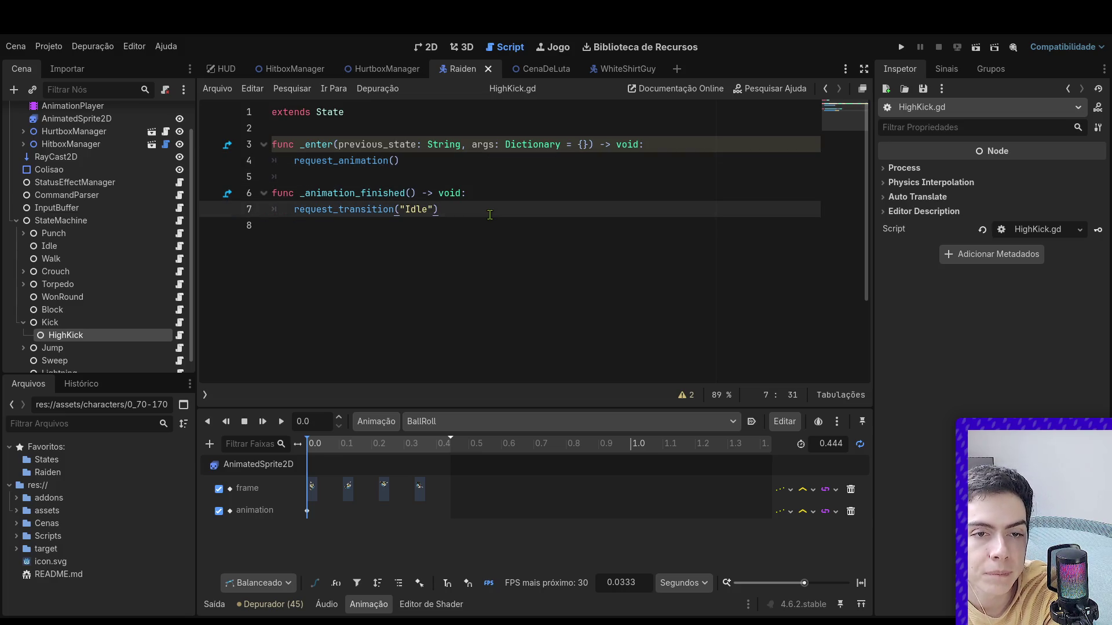
key("ctrl+s")
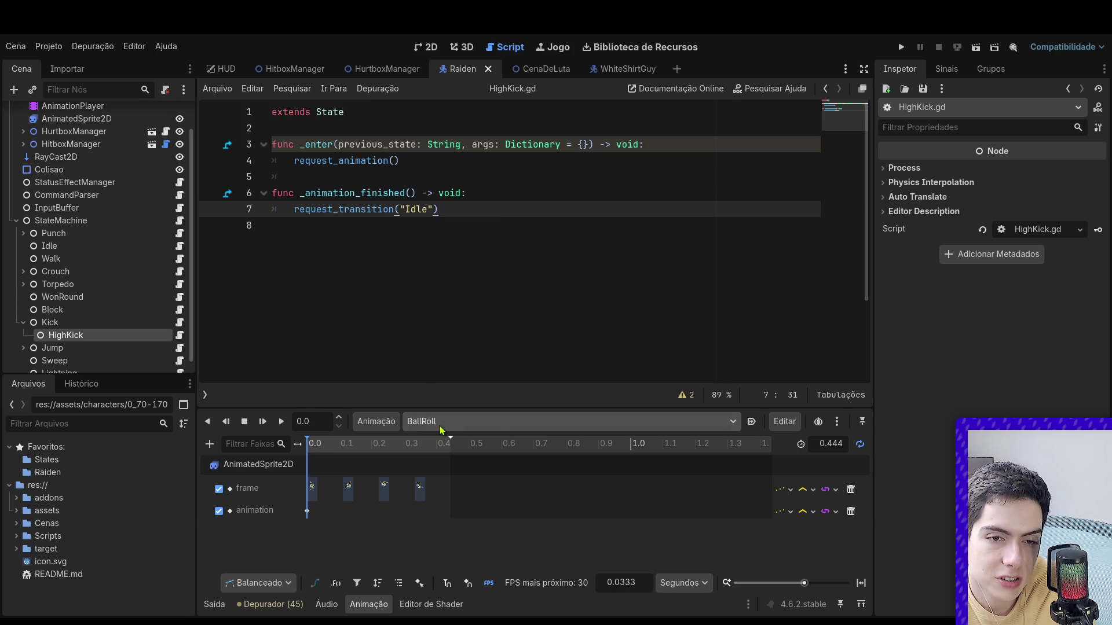
Step: Switch the animation panel from BallRoll to HighKick, preview it once, then tidy the _animation_finished lines
left_click(495, 429)
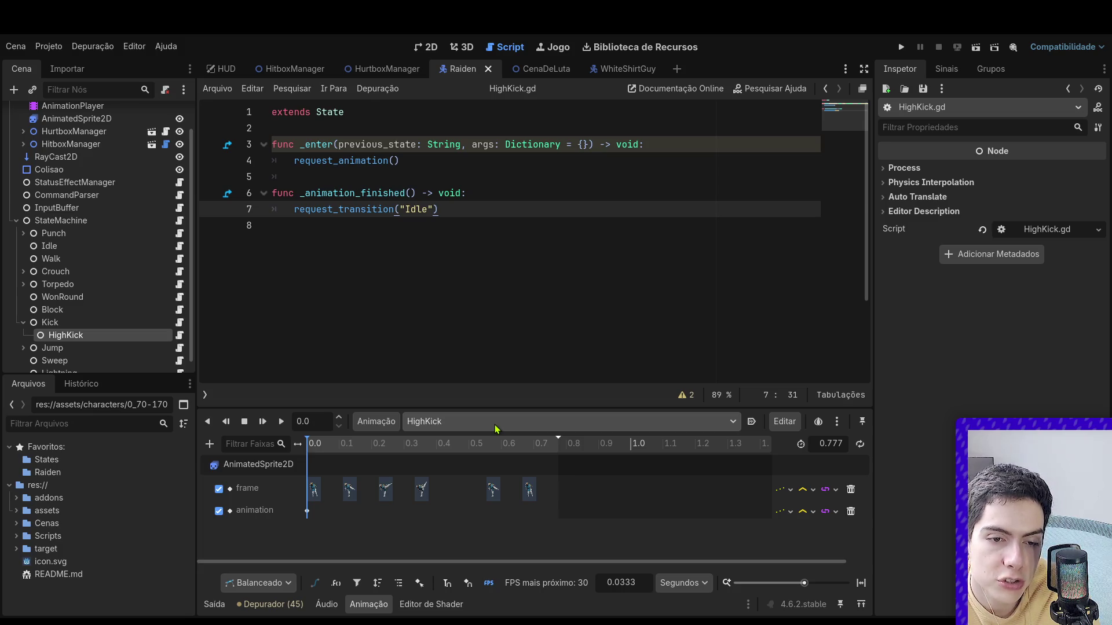
left_click(282, 422)
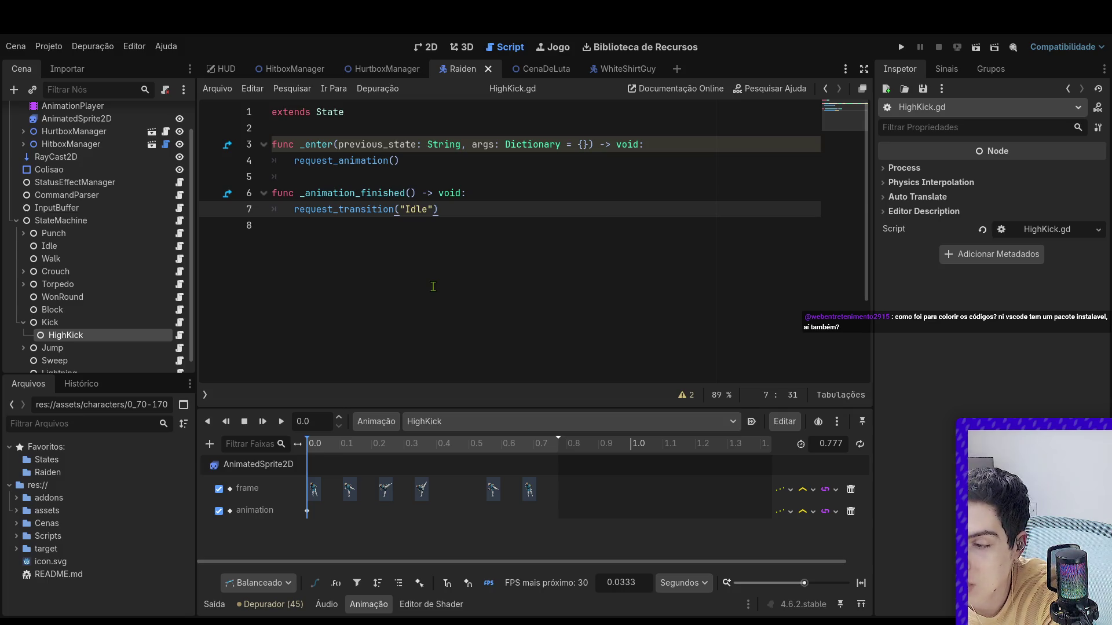
left_click(455, 267)
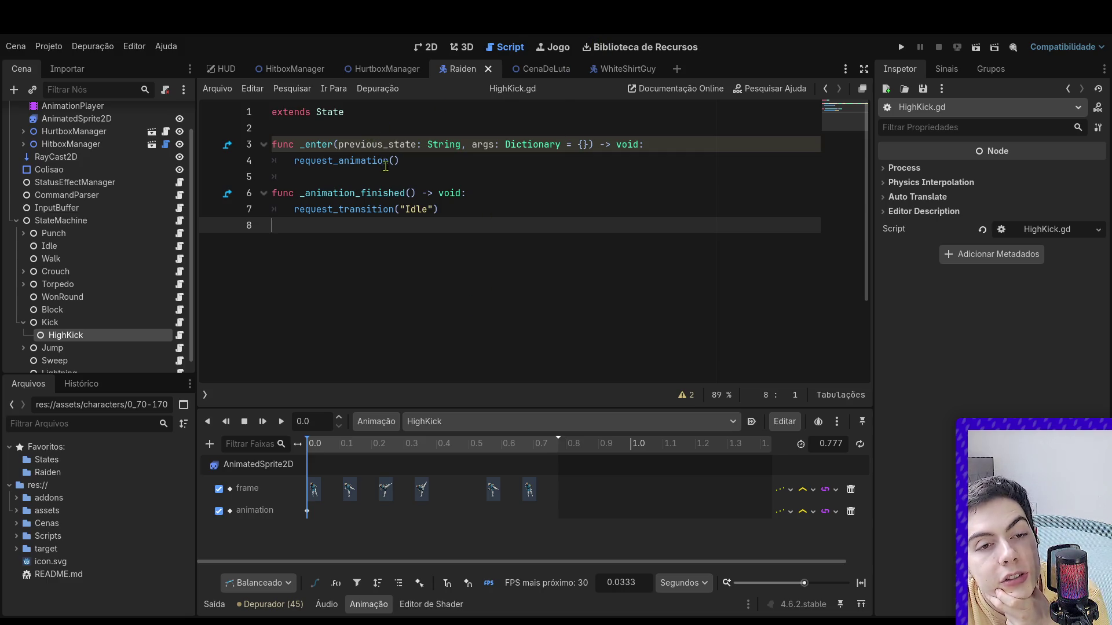
left_click_drag(478, 213, 350, 192)
left_click(449, 194)
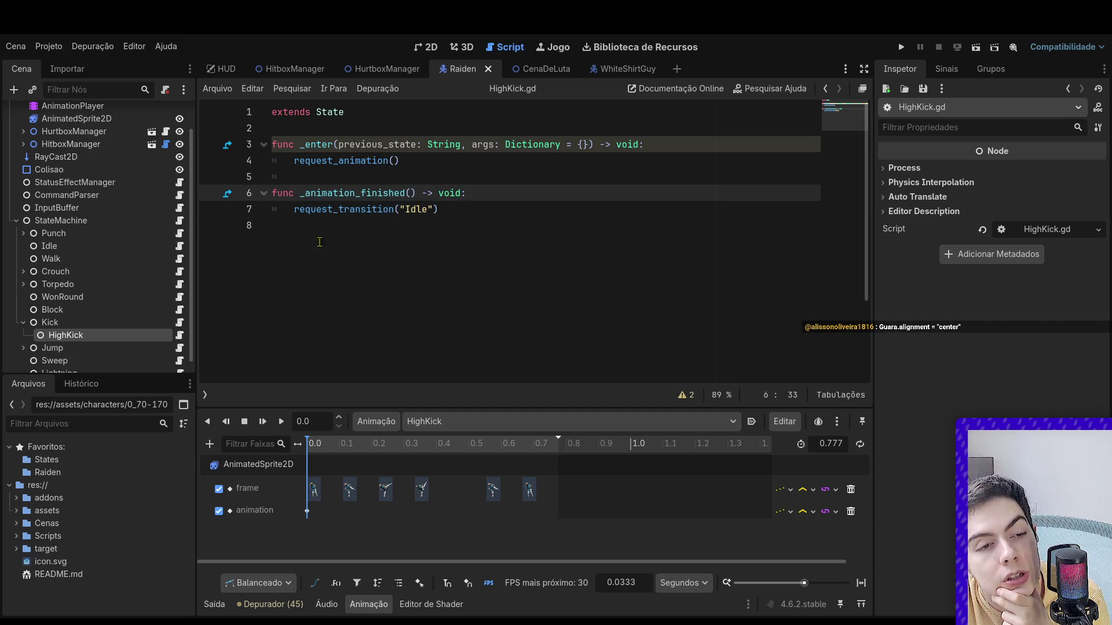
Step: In Idle.gd, move the is_kicking check below the pressed_heavy_kick check
left_click(183, 246)
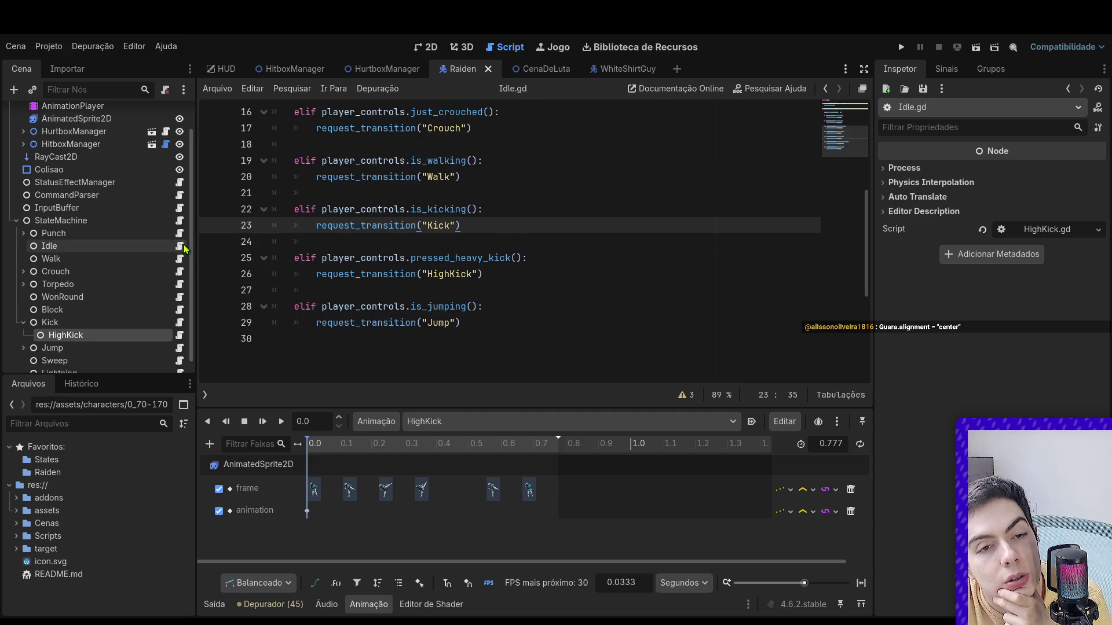
scroll(513, 243, "up", 1)
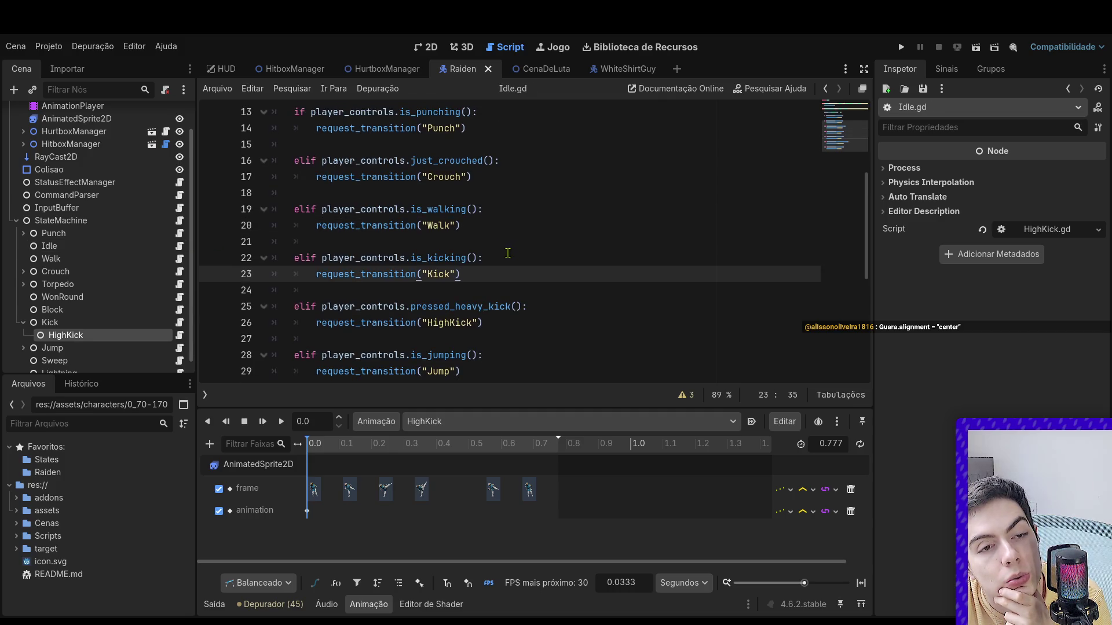
key("shift+Up")
key("shift+Up")
key("alt+Down")
key("alt+Down")
key("alt+Down")
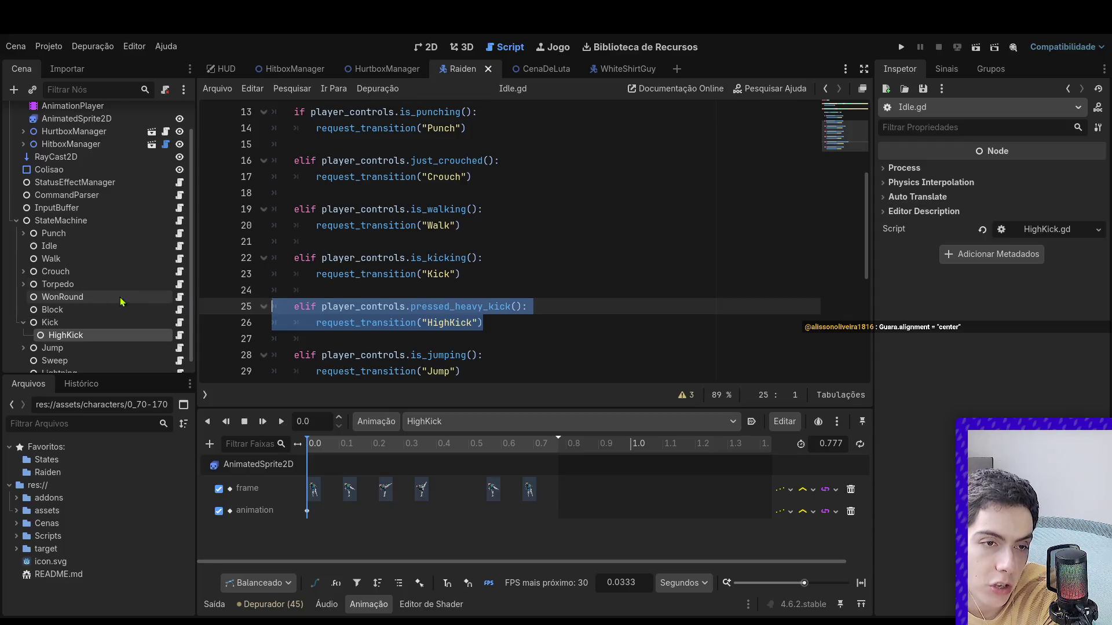
Step: In Walk.gd, paste an elif pressed_heavy_kick branch requesting 'HighKick' after the Sweep block
left_click(183, 257)
scroll(413, 300, "down", 5)
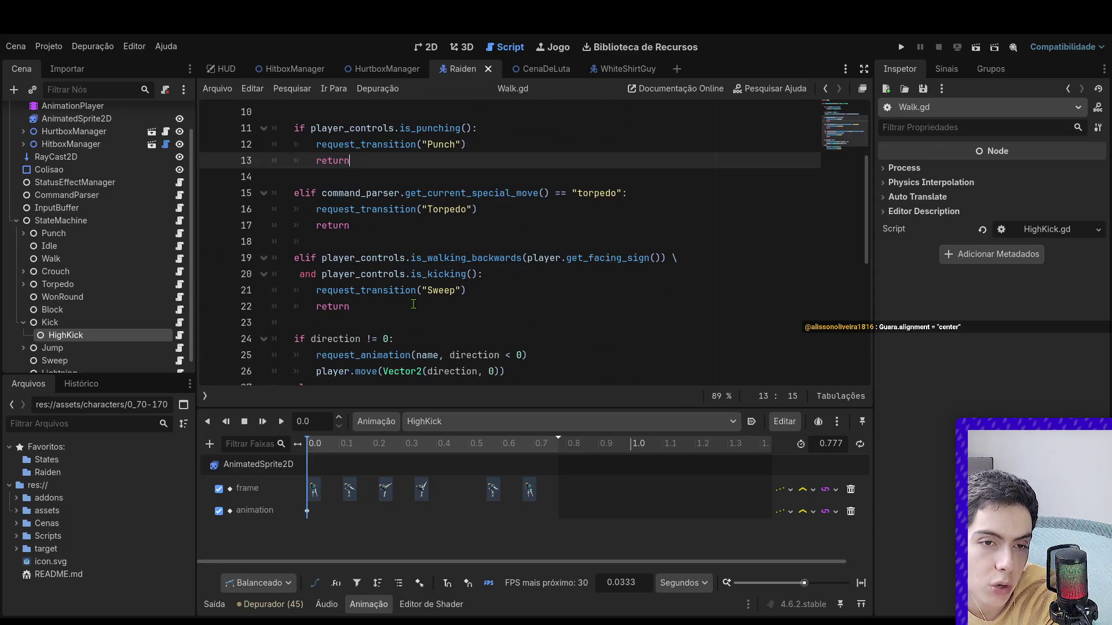
left_click(455, 206)
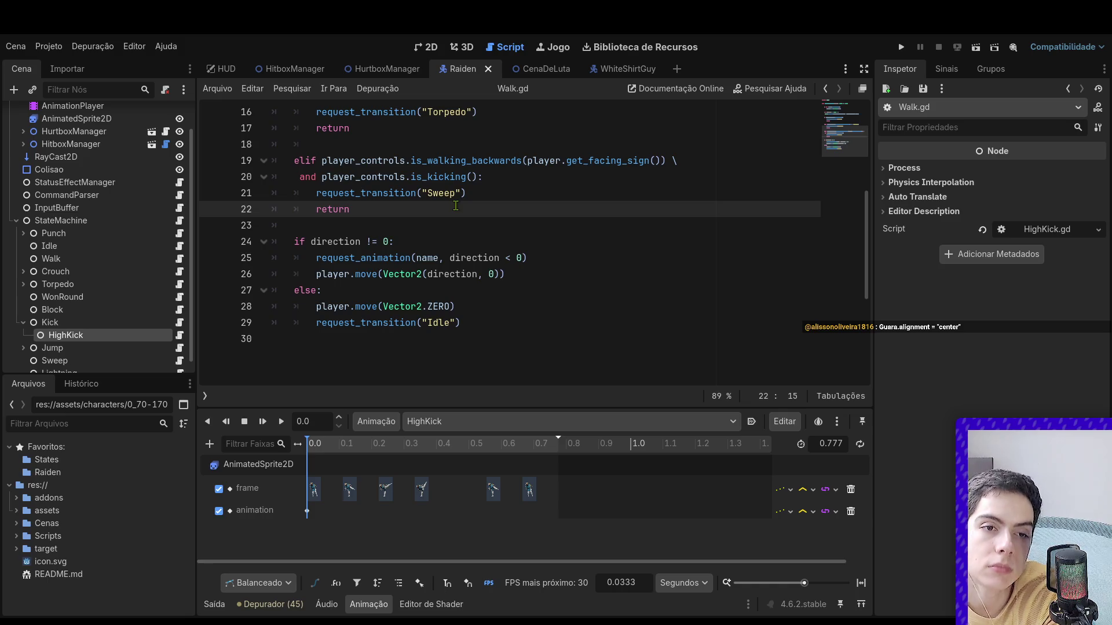
key("Return")
key("Return")
type("elif player_controls.pressed_heavy_kick(): \t\trequest_transition(\"HighKick\")")
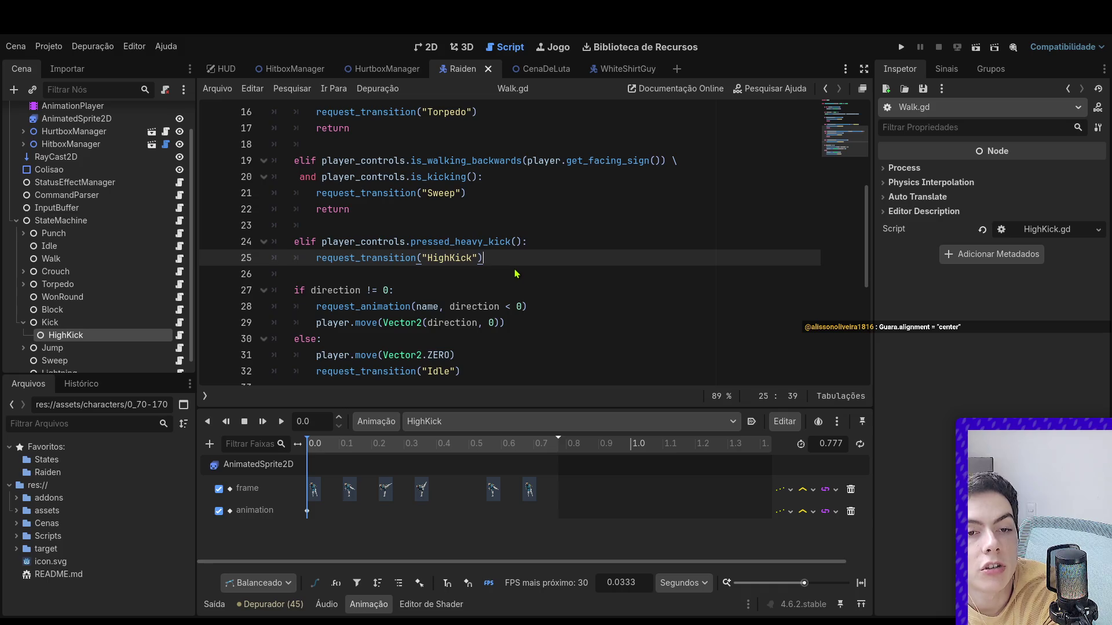
left_click(473, 258)
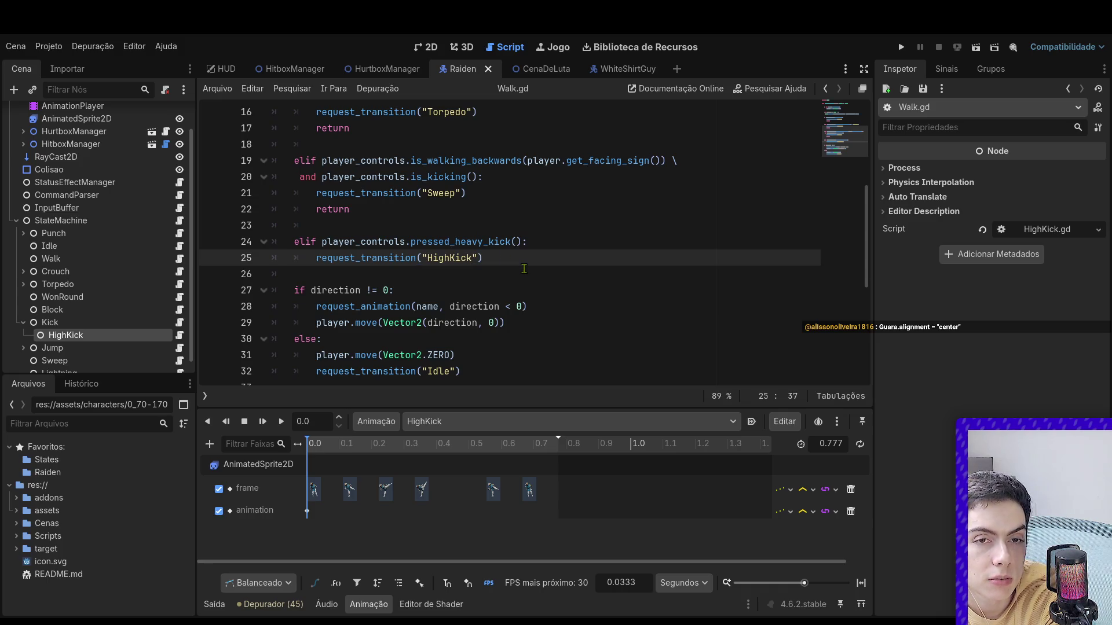
scroll(491, 261, "up", 2)
left_click(487, 290)
scroll(498, 313, "down", 2)
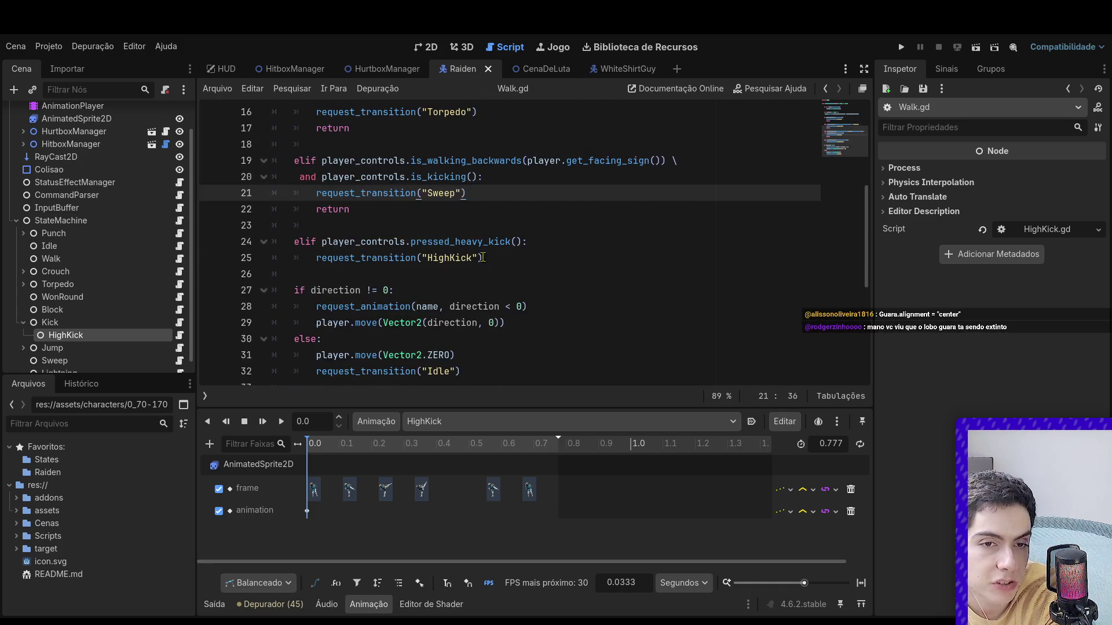
scroll(487, 266, "up", 3)
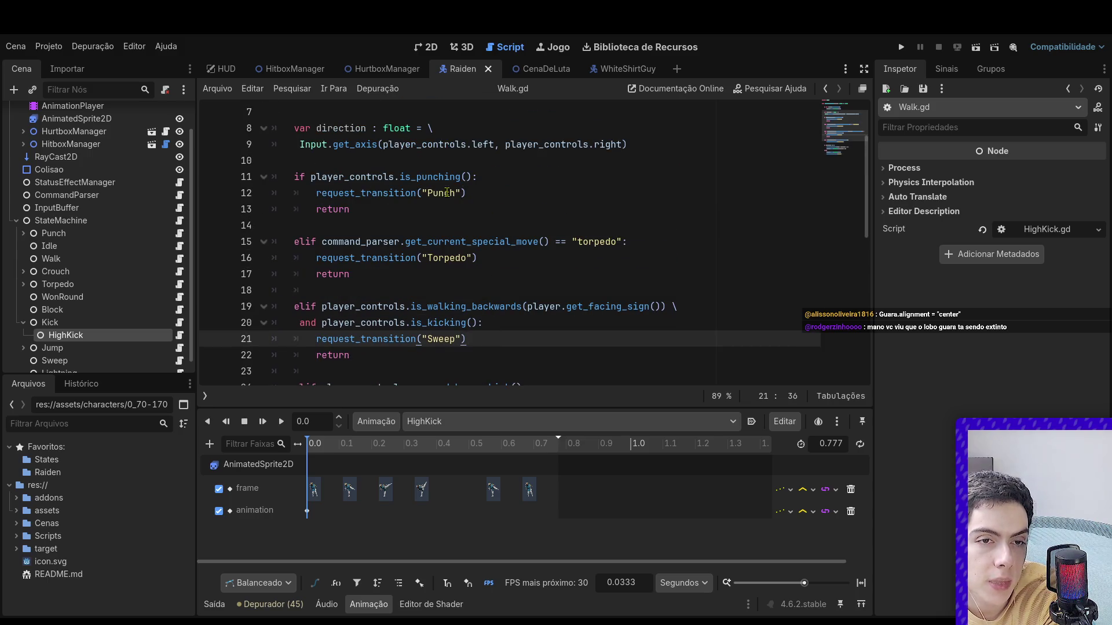
left_click_drag(408, 212, 245, 180)
key("ctrl+c")
key("BackSpace")
key("BackSpace")
key("BackSpace")
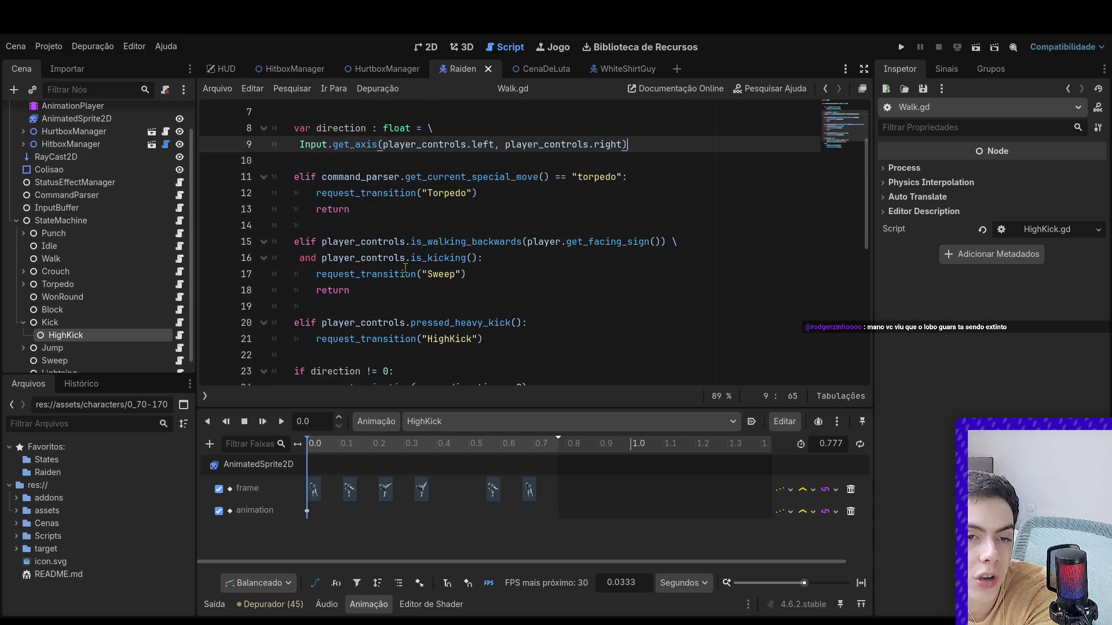
scroll(408, 273, "down", 1)
left_click(504, 290)
left_click(507, 258)
key("Return")
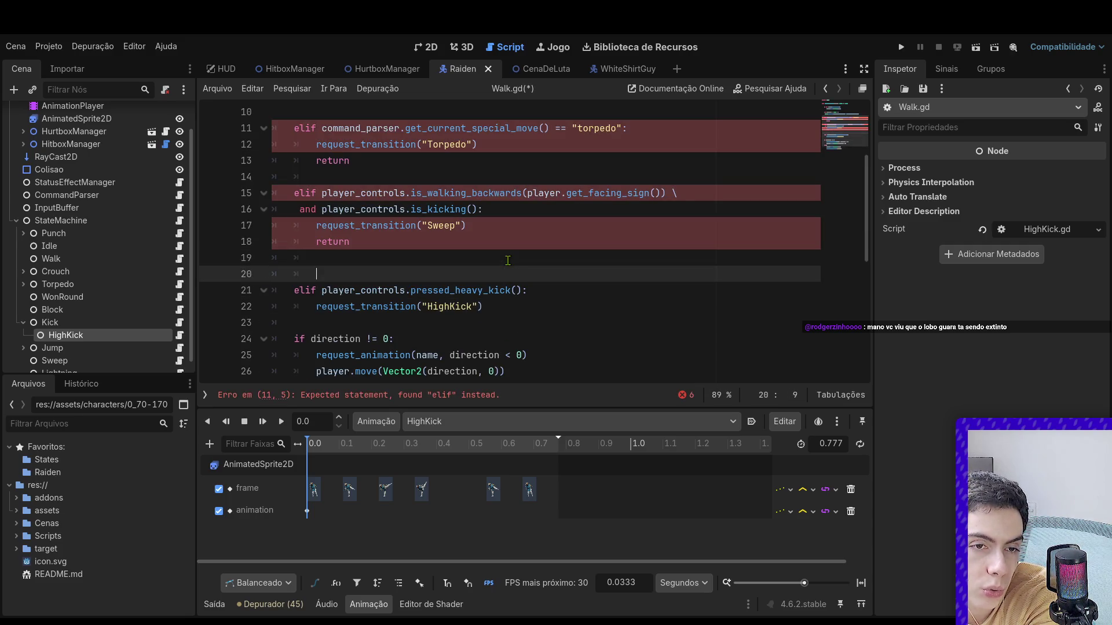
key("Return")
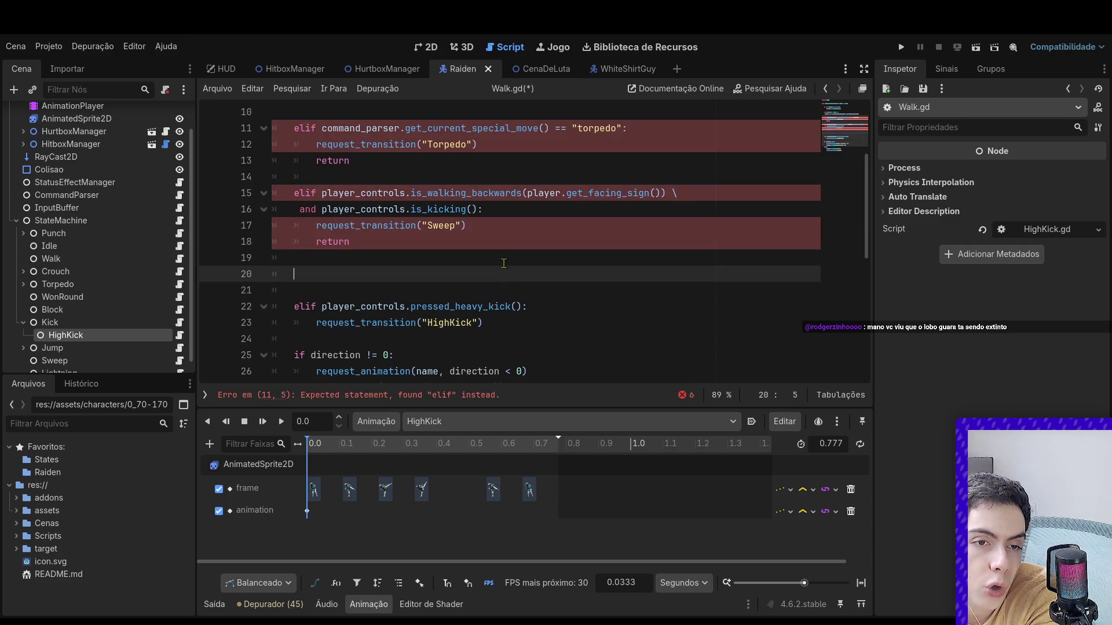
key("BackSpace")
key("ctrl+v")
scroll(493, 264, "up", 2)
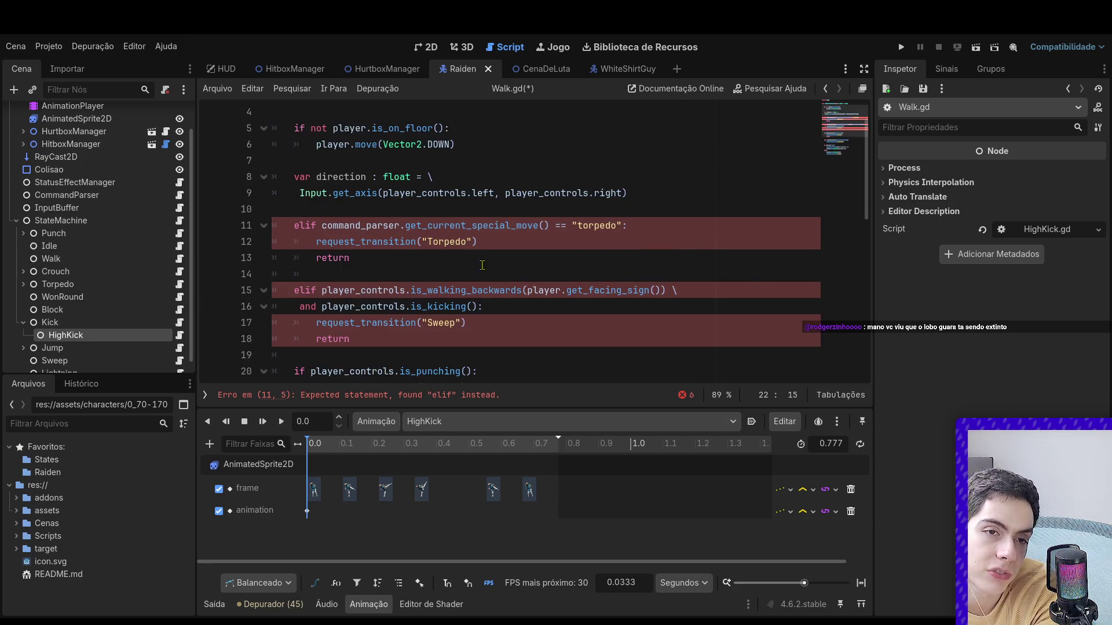
left_click(297, 226)
key("BackSpace")
key("BackSpace")
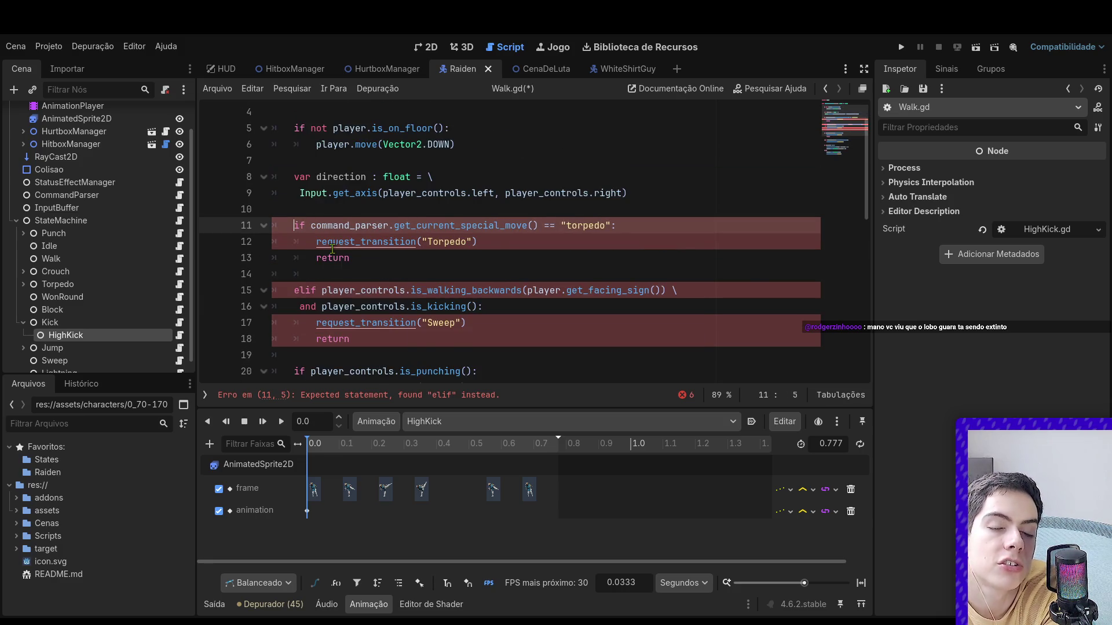
key("ctrl+s")
left_click(366, 241)
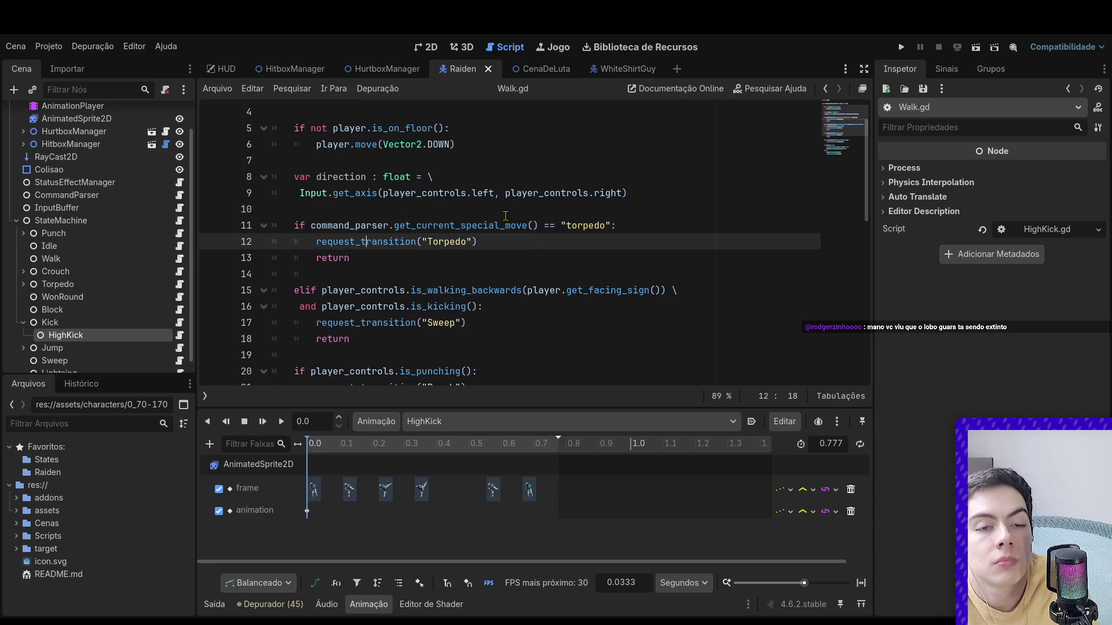
scroll(506, 215, "down", 5)
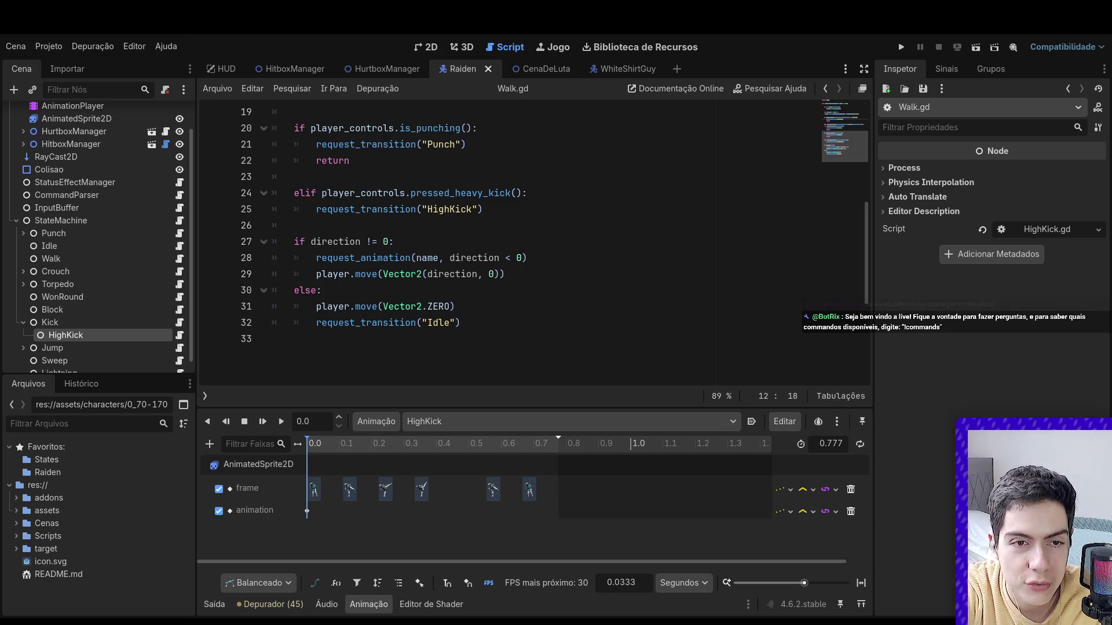
left_click(643, 194)
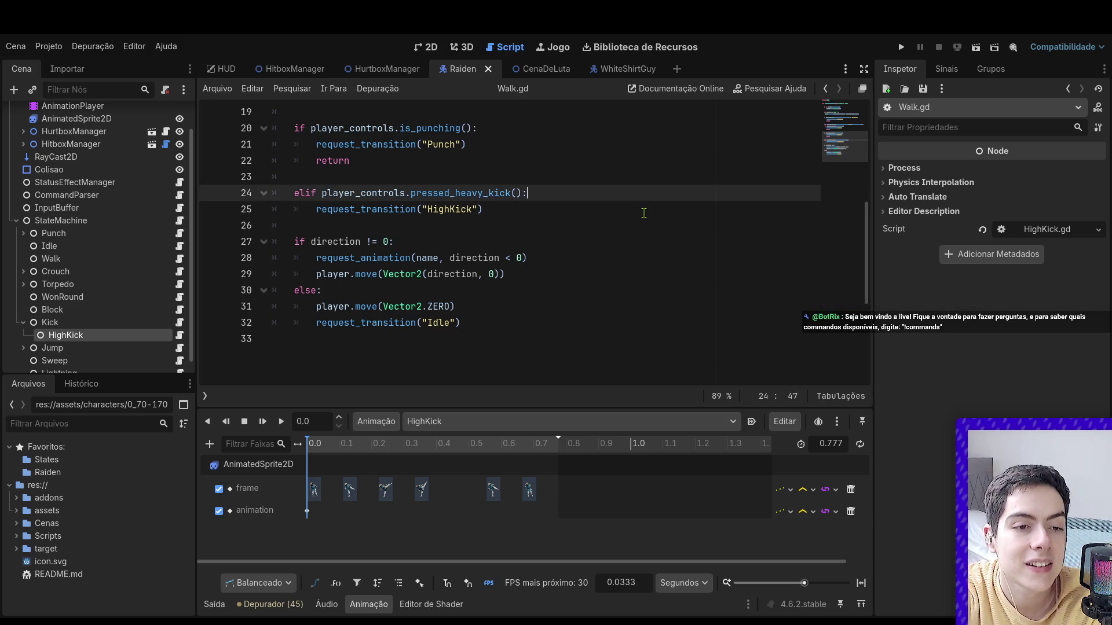
scroll(644, 229, "up", 2)
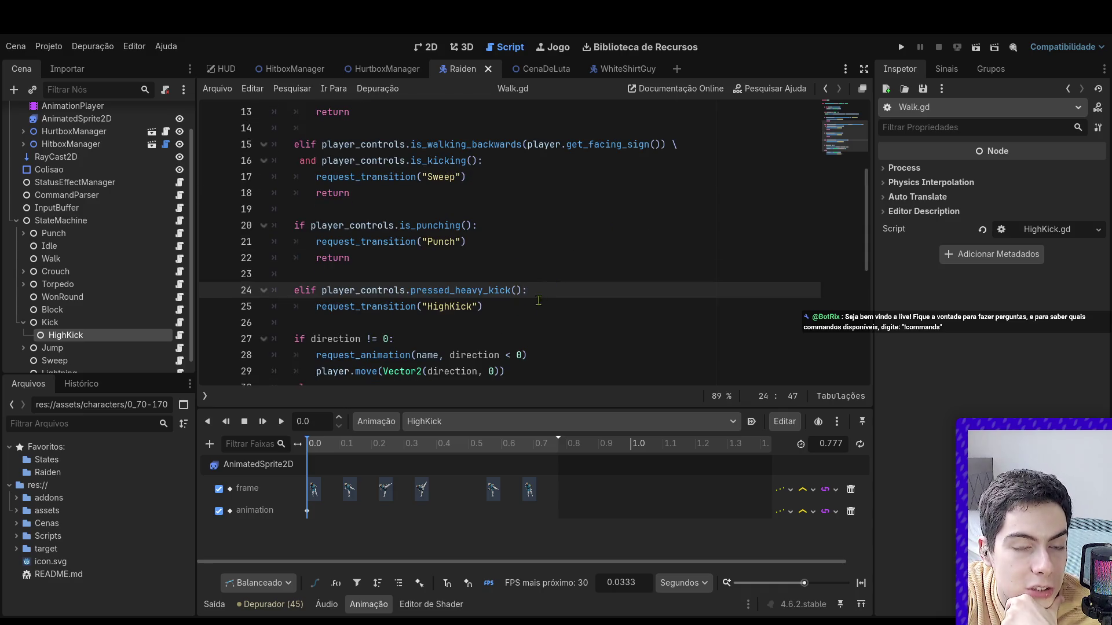
mouse_move(534, 297)
left_mouse_down()
mouse_move(405, 253)
mouse_move(405, 301)
mouse_move(238, 221)
left_mouse_up()
scroll(404, 253, "up", 1)
scroll(404, 290, "down", 3)
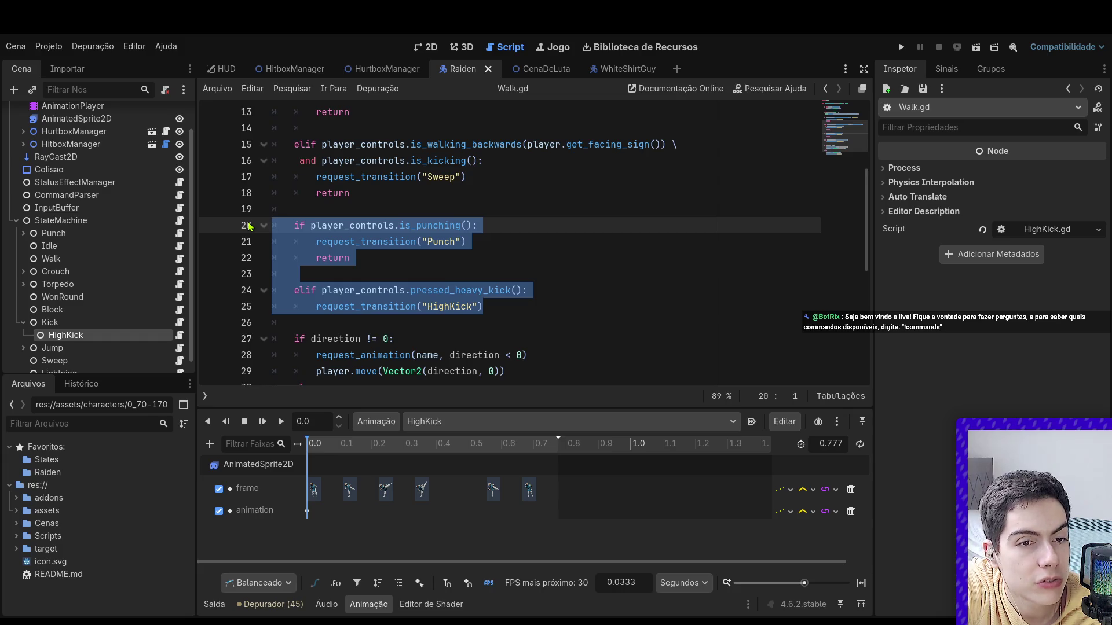
left_click(422, 225)
scroll(526, 264, "up", 4)
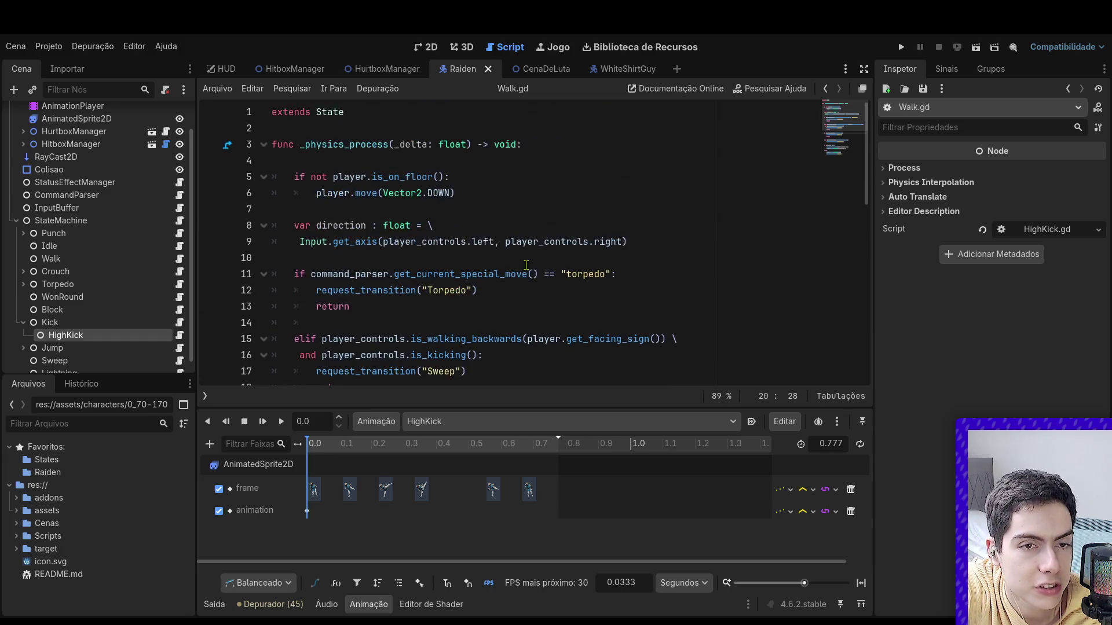
scroll(526, 265, "down", 4)
left_click_drag(316, 132, 482, 197)
scroll(475, 248, "up", 2)
left_click(475, 248)
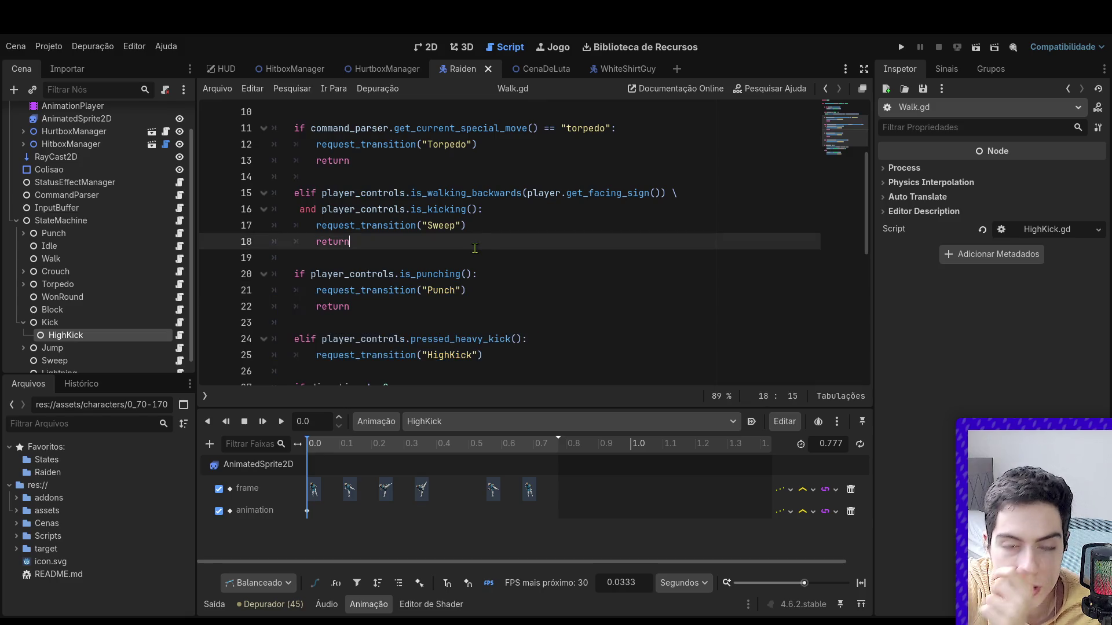
left_click(489, 258)
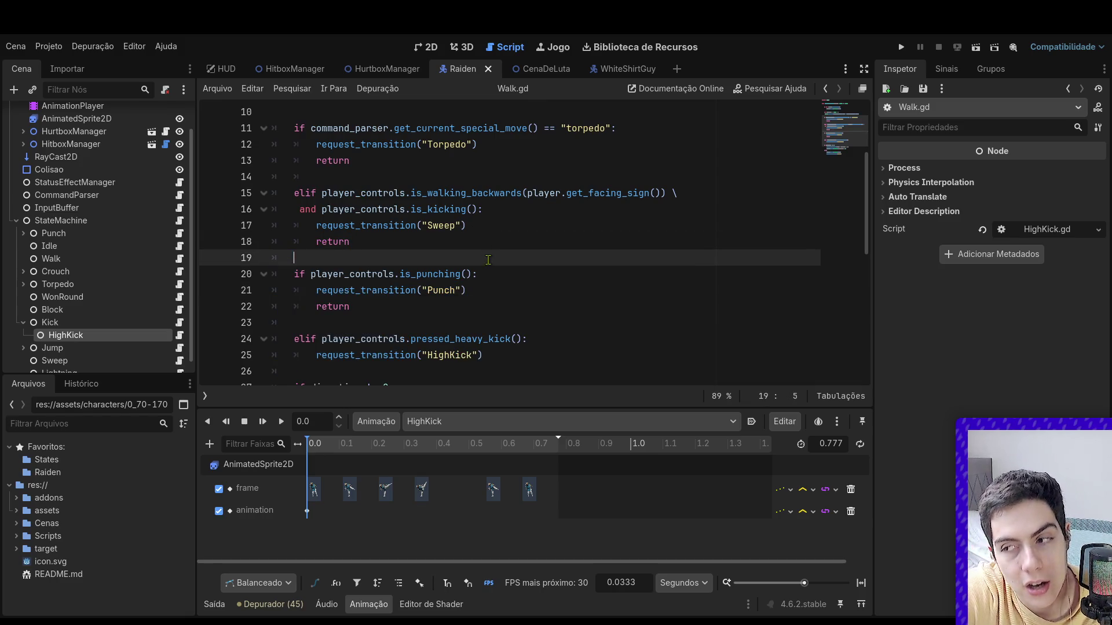
Step: Run the CenaDeLuta scene, kick three times with K, walk with D, then stop and relaunch it
left_click(547, 69)
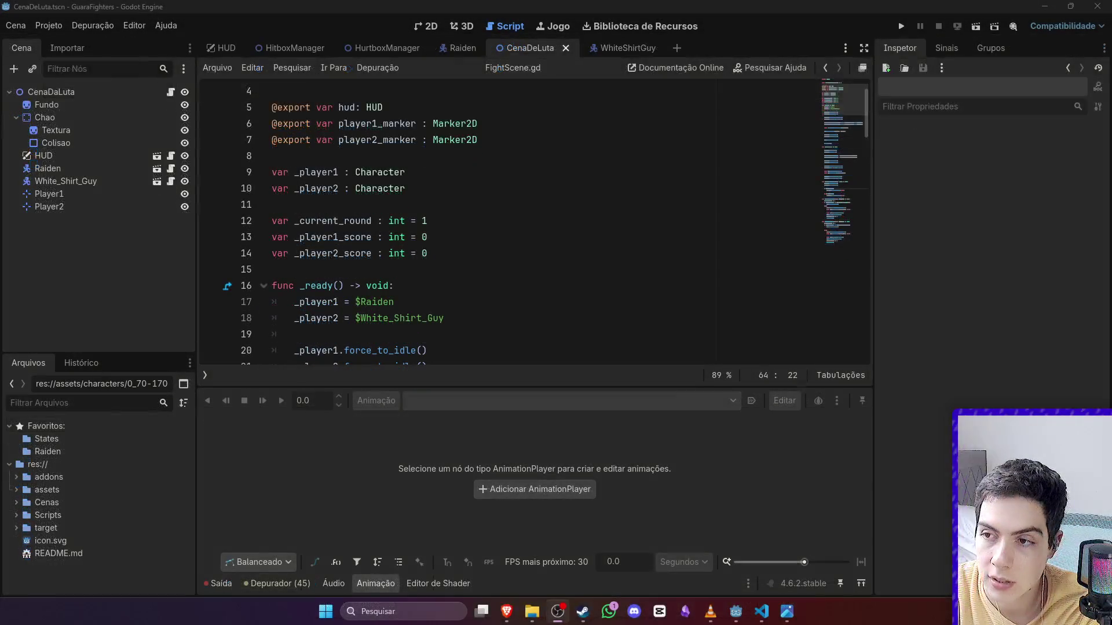
key("F5")
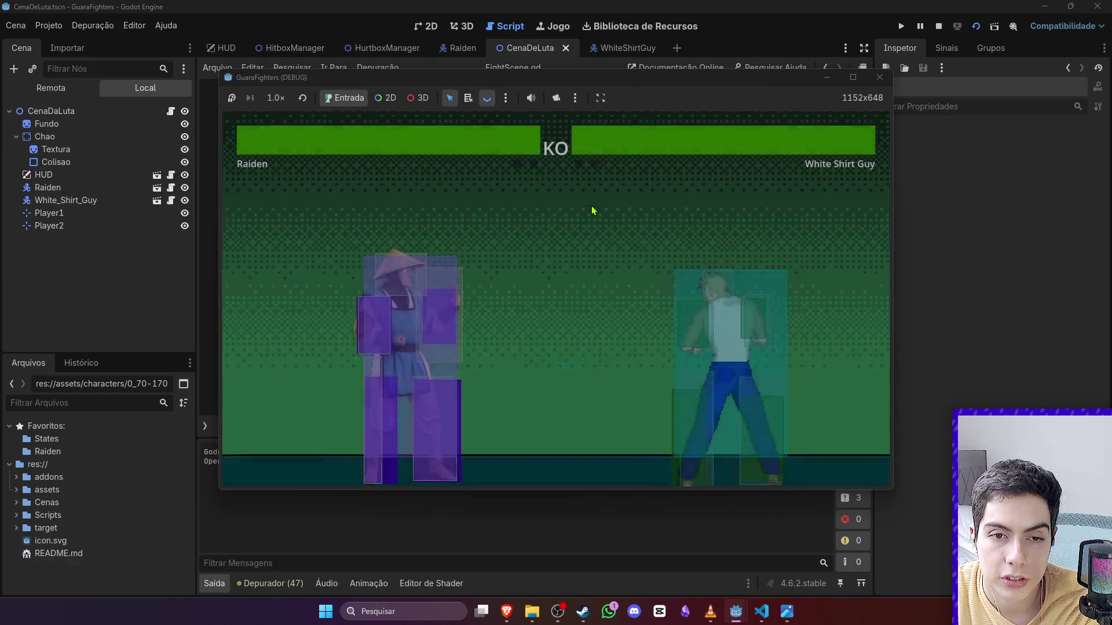
key("k")
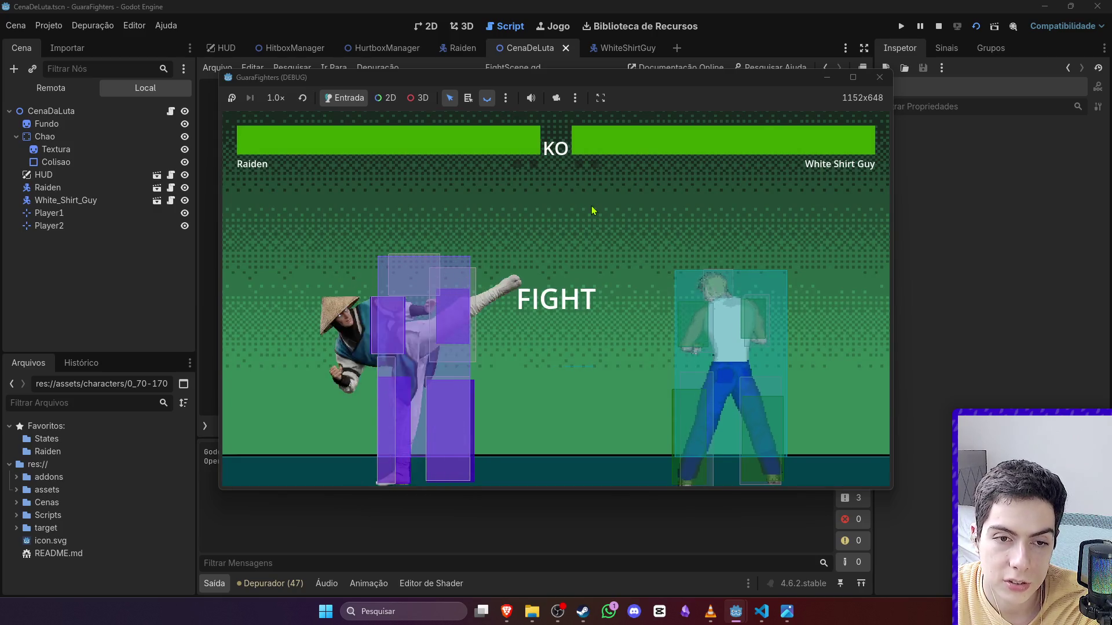
key("k")
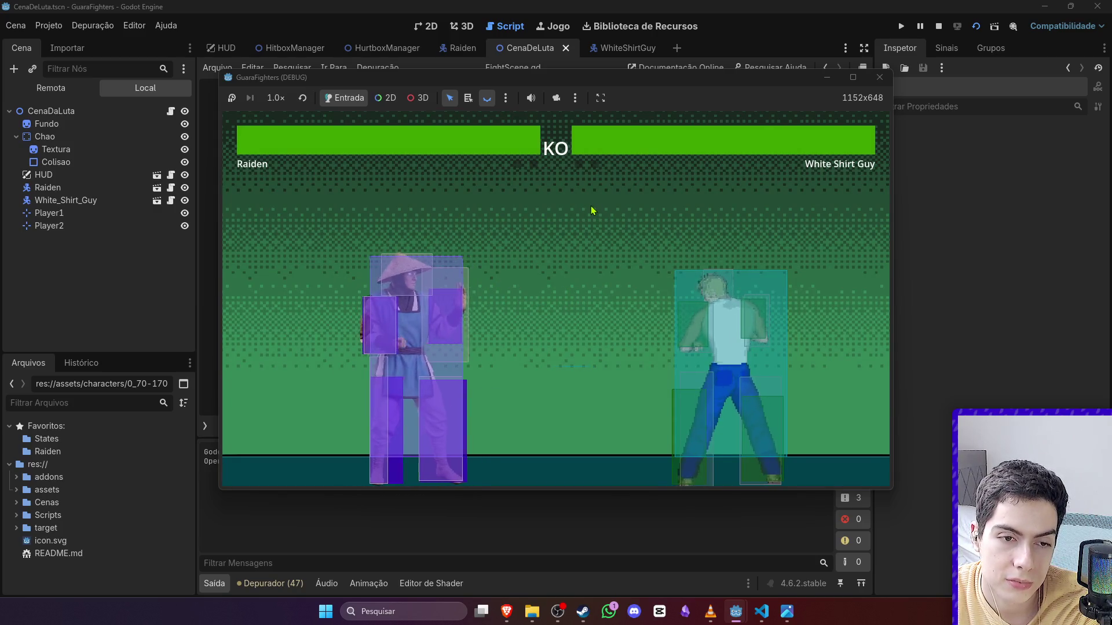
key("k")
key("d")
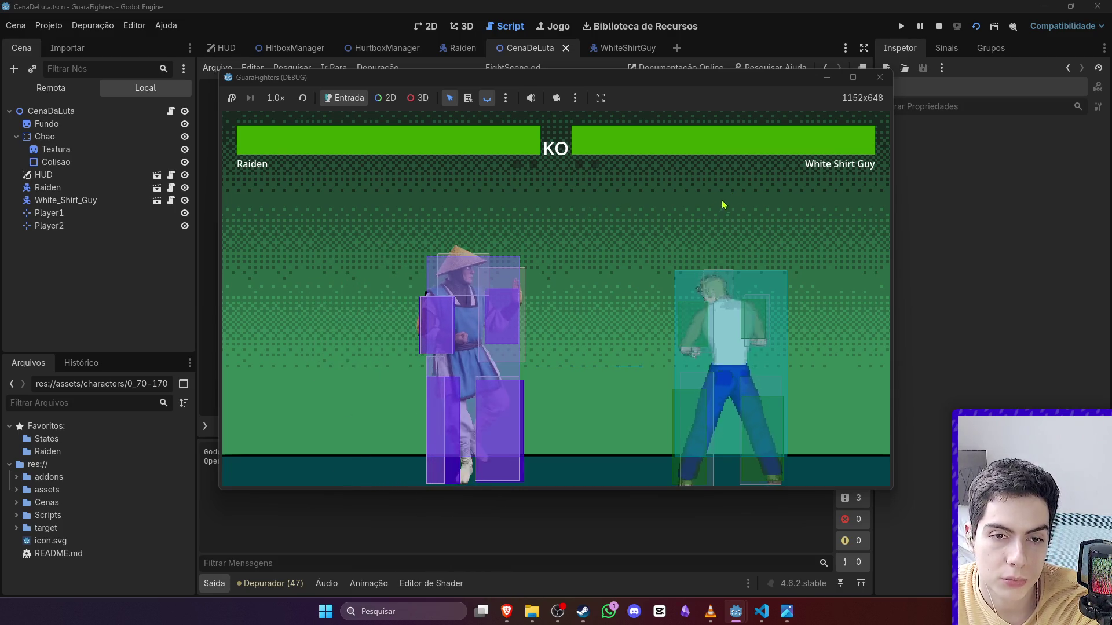
left_click(940, 27)
left_click(976, 27)
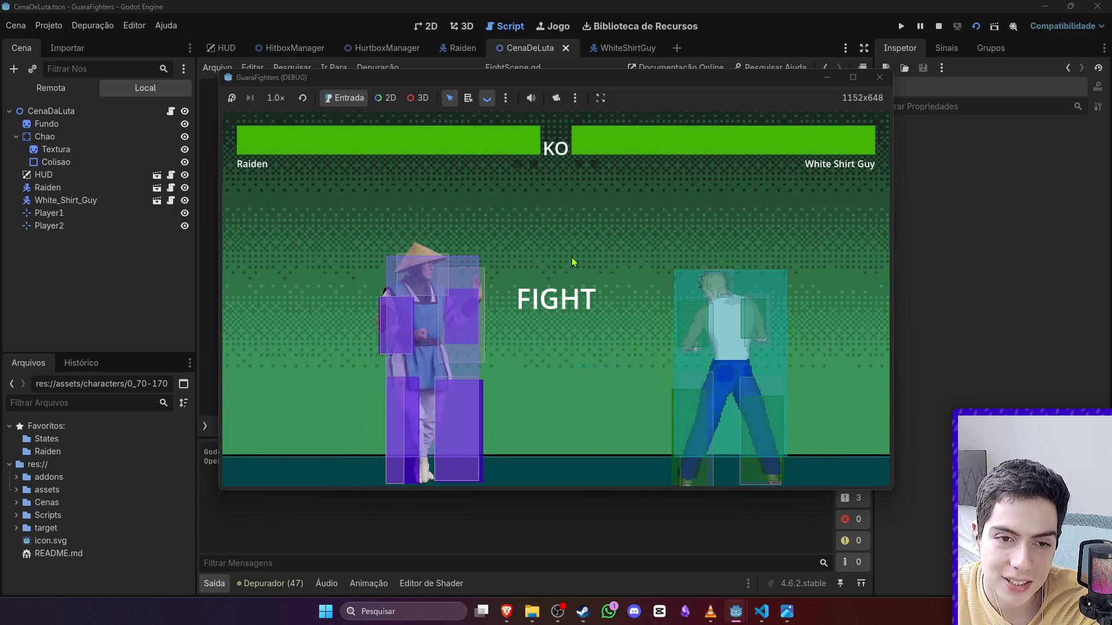
Step: Close the running game and return to the Raiden scene
left_click(939, 27)
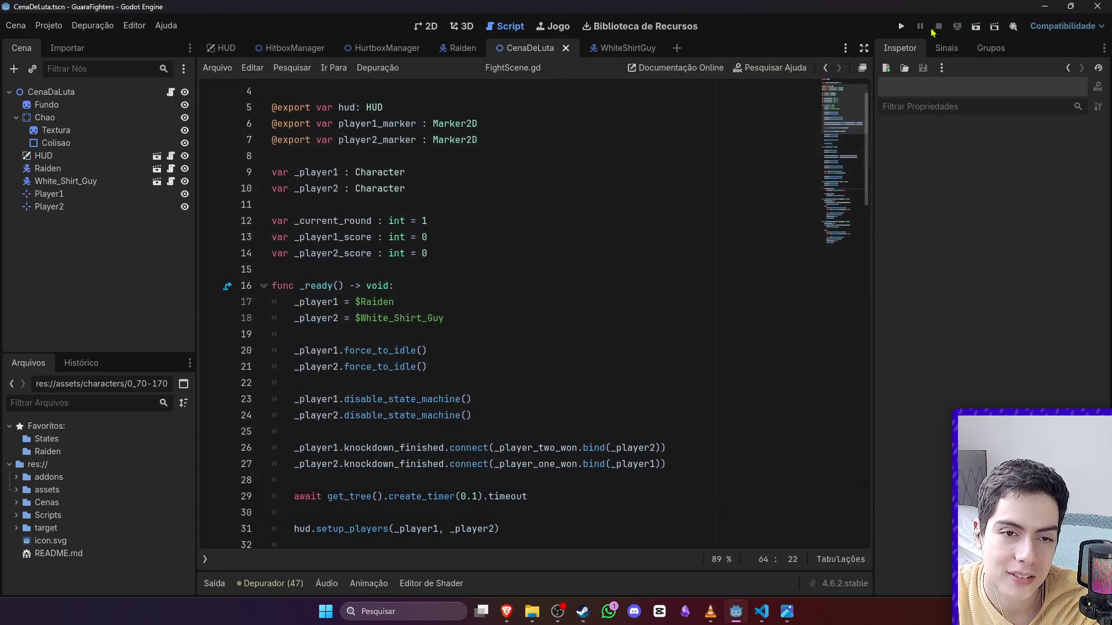
scroll(557, 410, "down", 15)
scroll(557, 410, "down", 12)
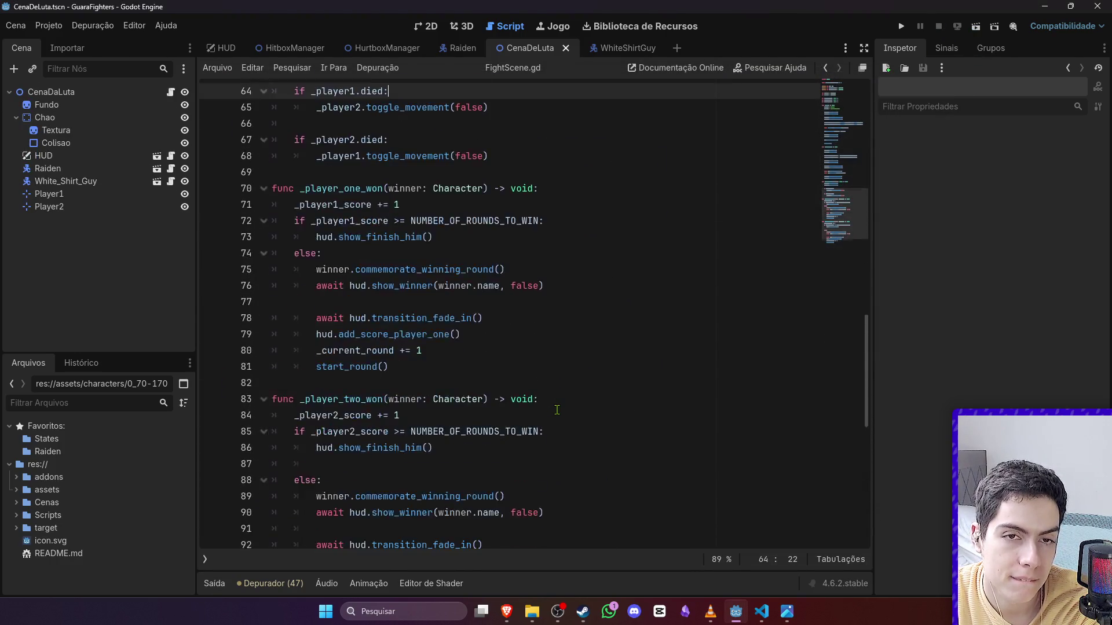
scroll(557, 410, "up", 5)
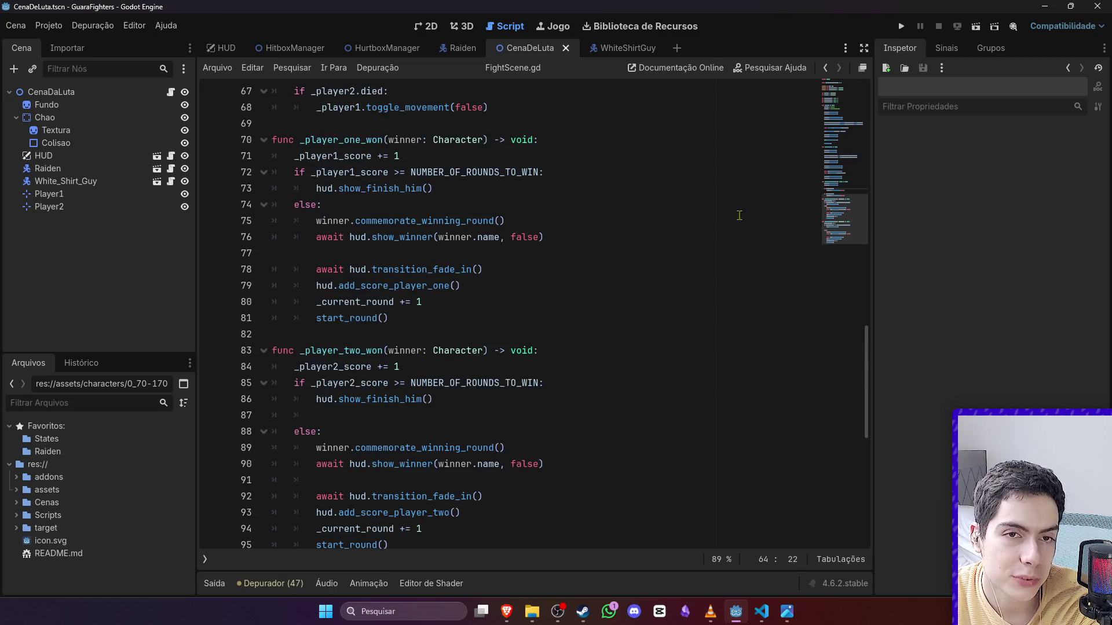
left_click(461, 48)
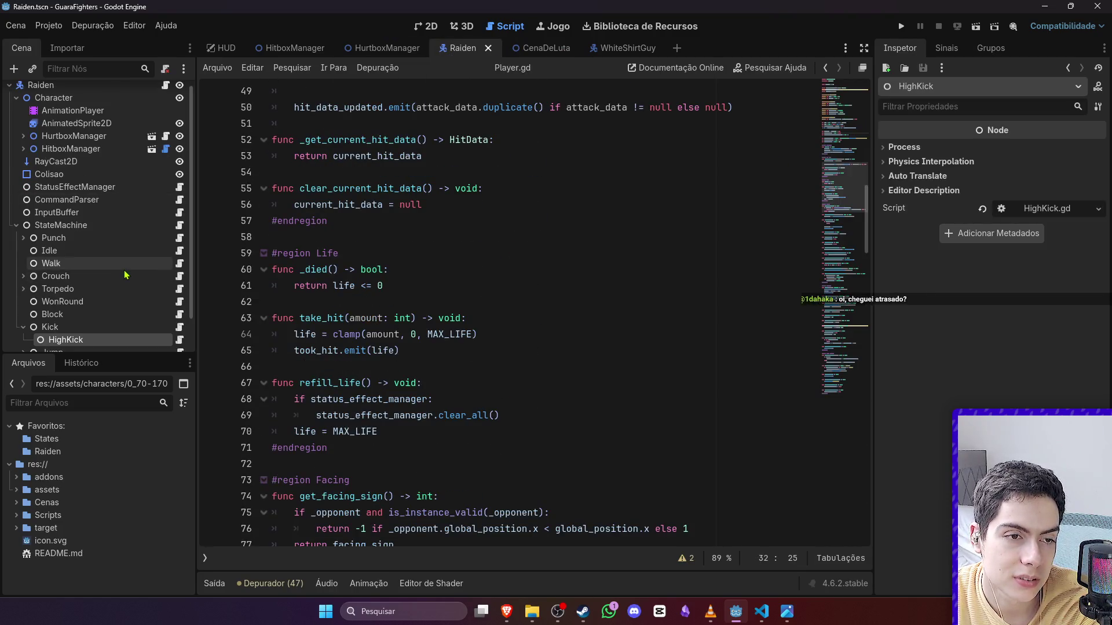
Step: Review the HighKick, Walk and Idle state scripts, ending on HighKick.gd
scroll(116, 275, "down", 2)
scroll(464, 321, "down", 3)
scroll(463, 321, "down", 1)
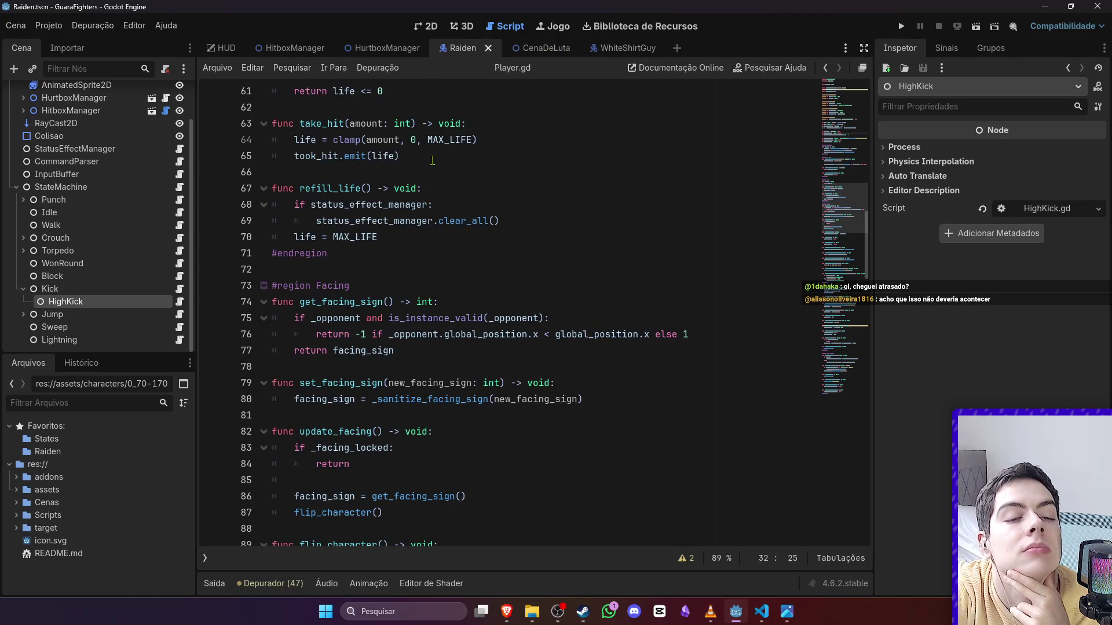
left_click(179, 302)
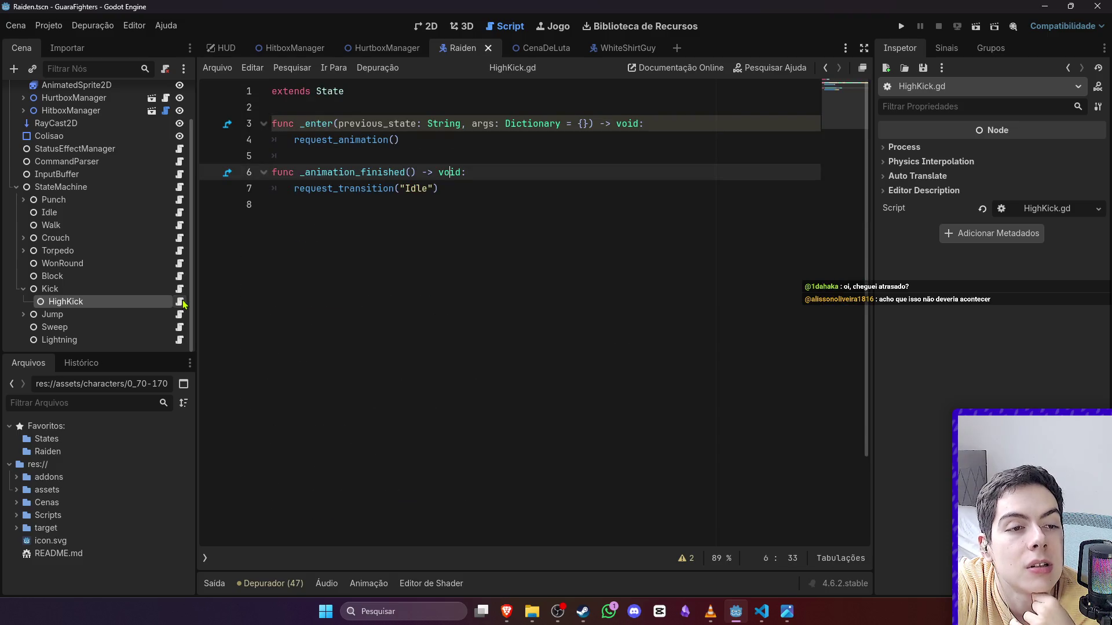
left_click(179, 225)
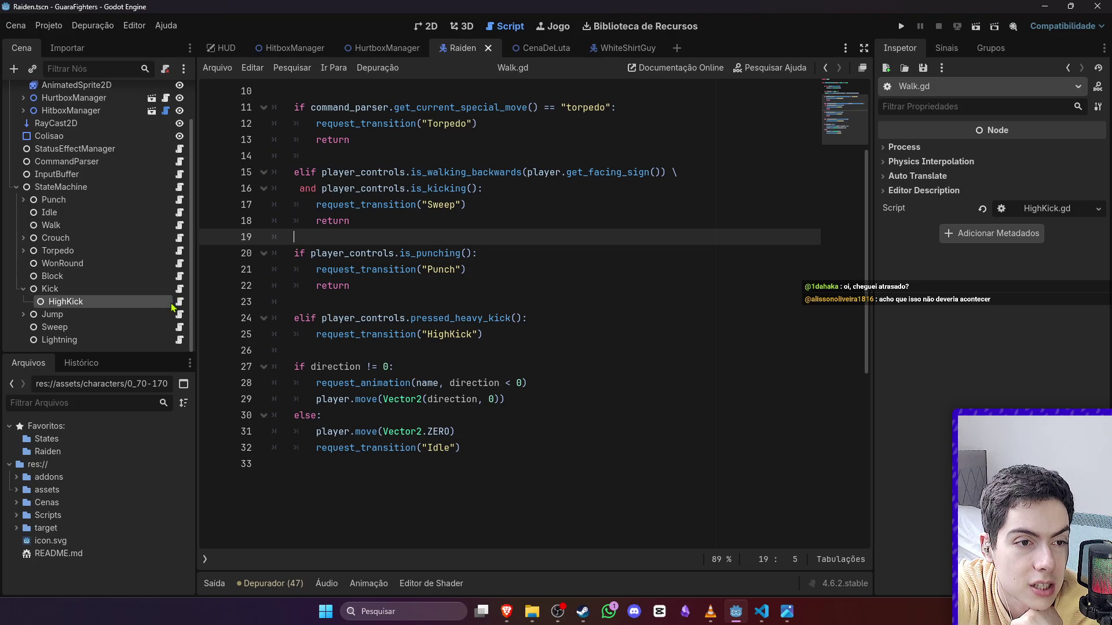
left_click(180, 214)
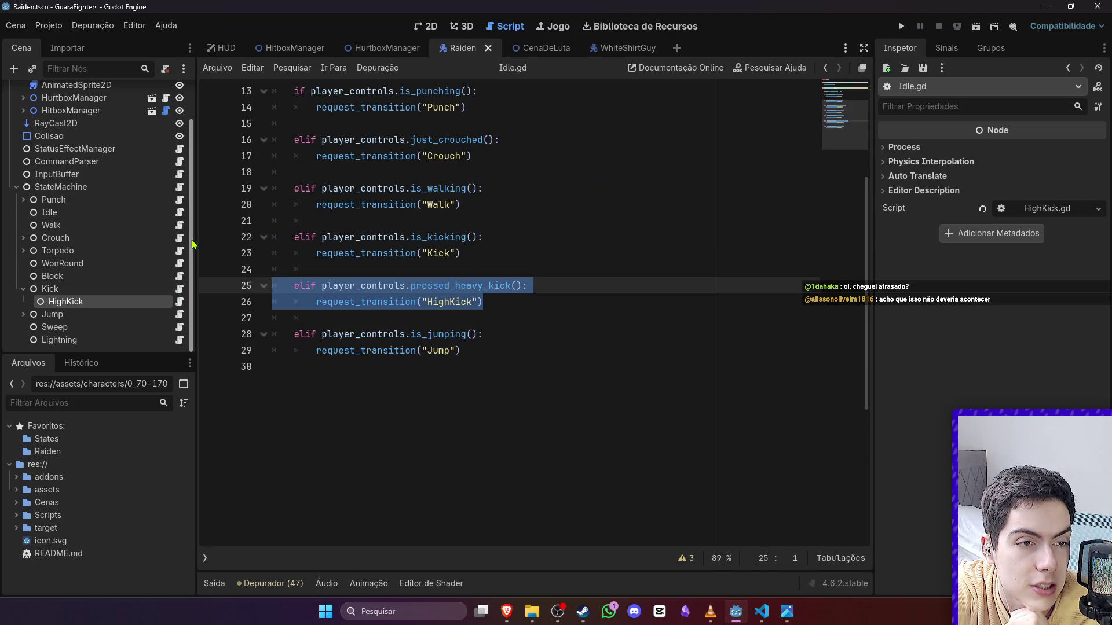
left_click(181, 226)
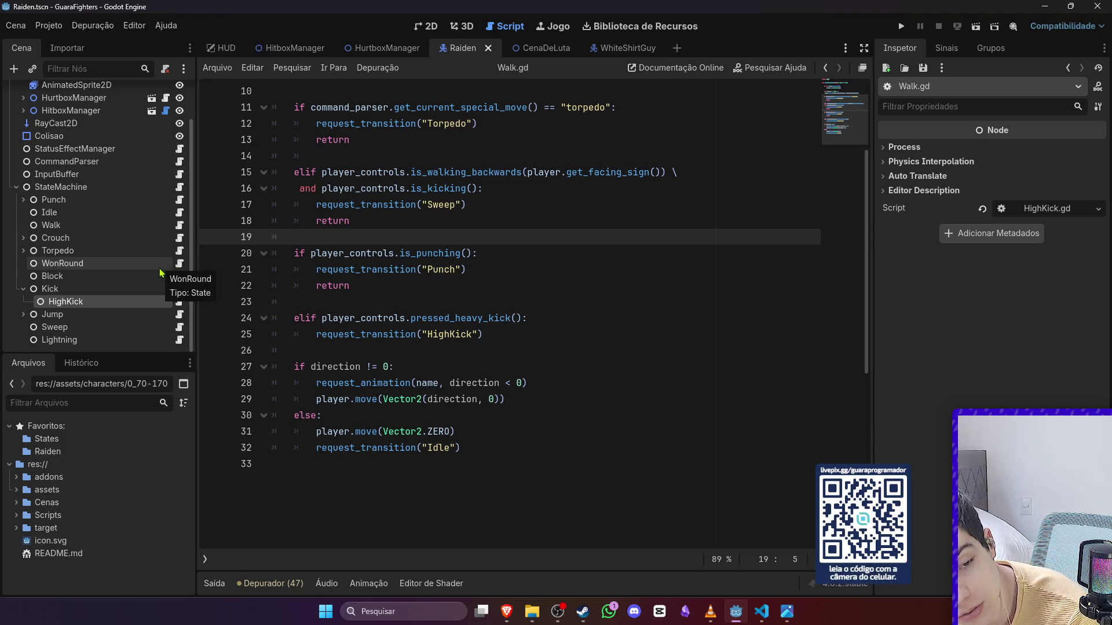
left_click(179, 301)
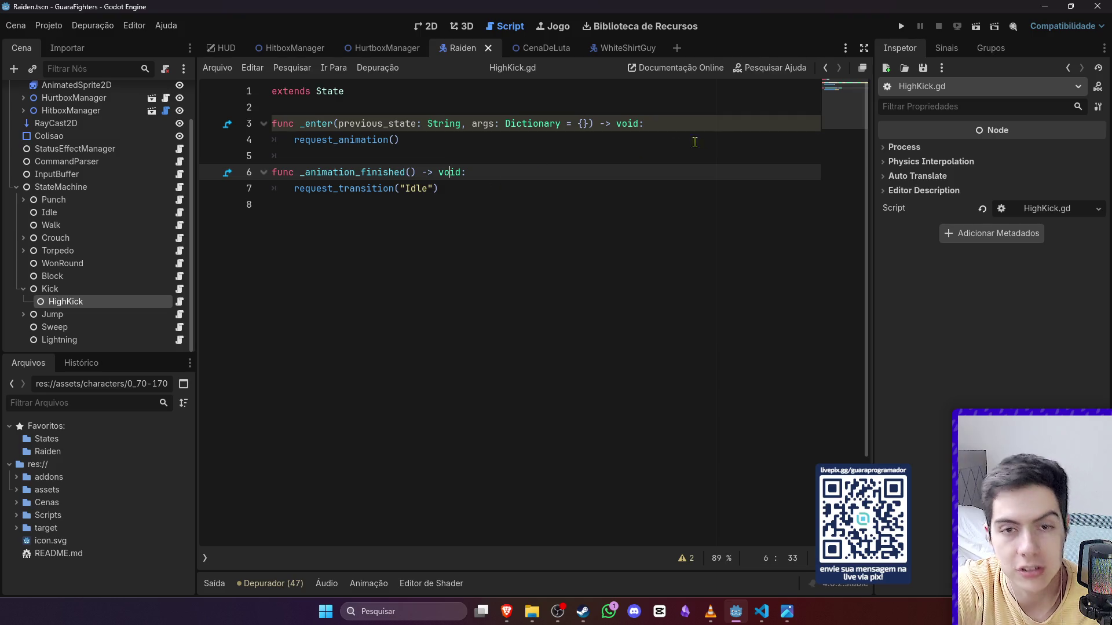
Step: Add a debug print("entrei no HighKick") line inside HighKick's _enter
left_click(694, 121)
key("Return")
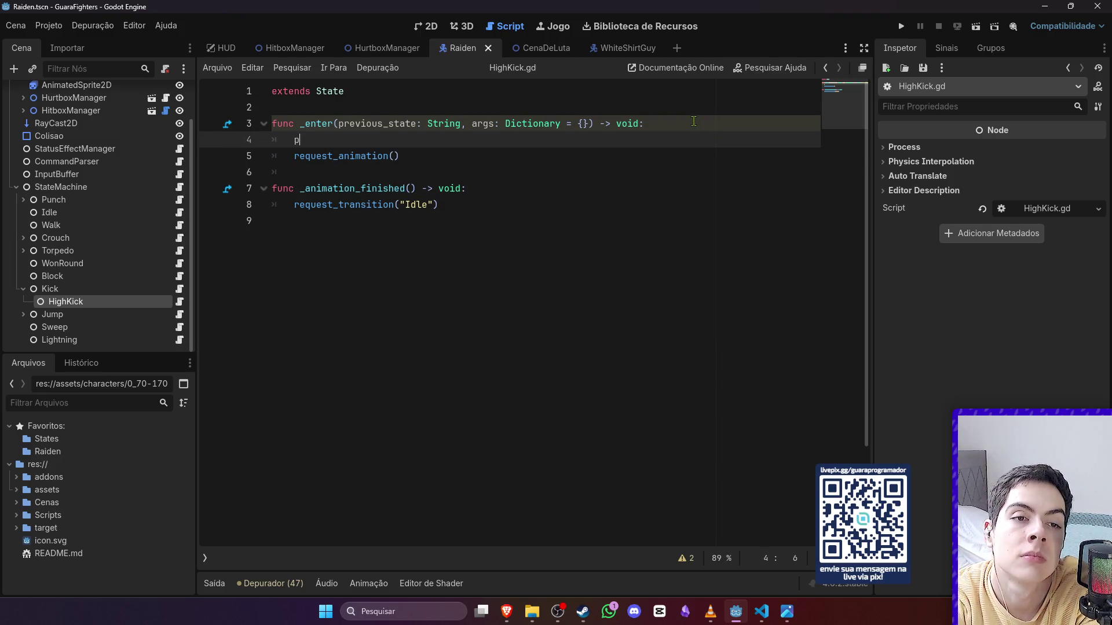
type("print")
key("Return")
type("\"")
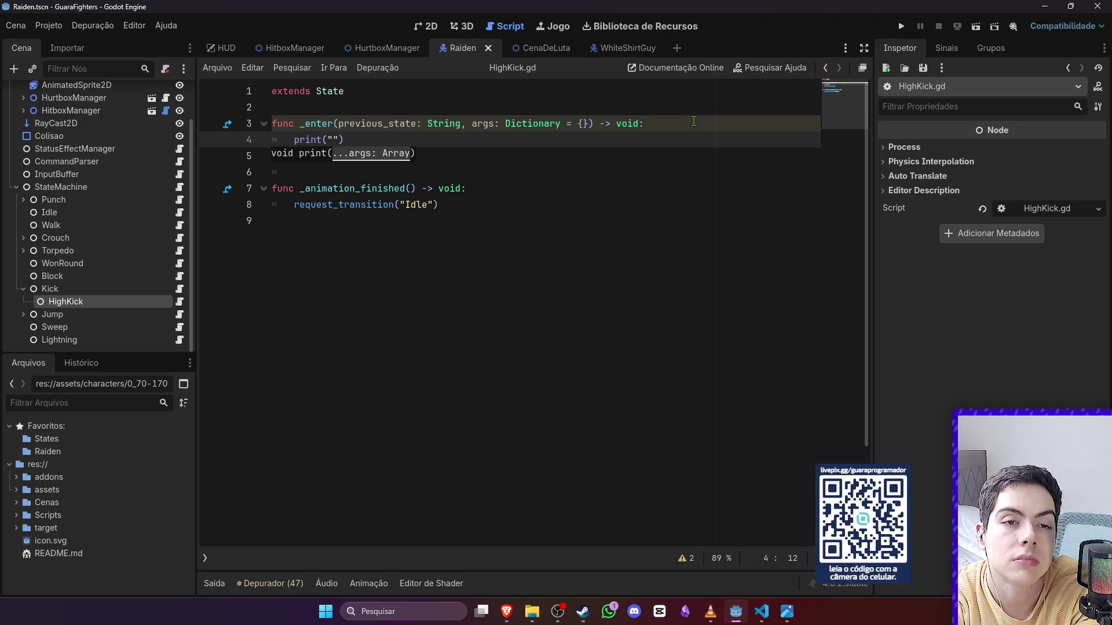
type("entrei no Hi")
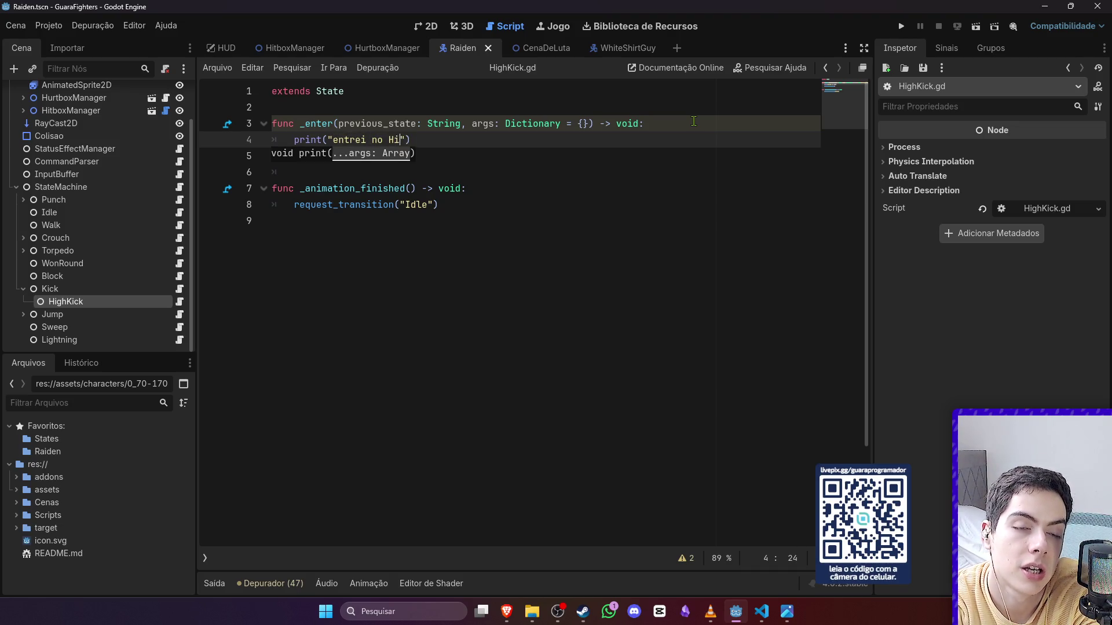
type("ghKIc")
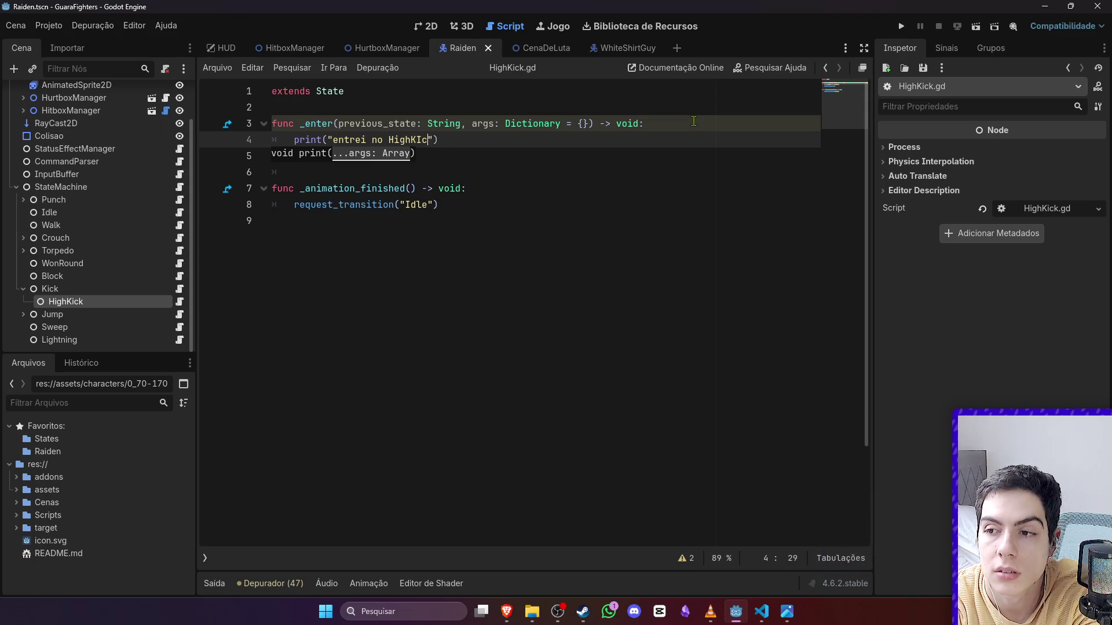
key("BackSpace")
key("BackSpace")
type("ick")
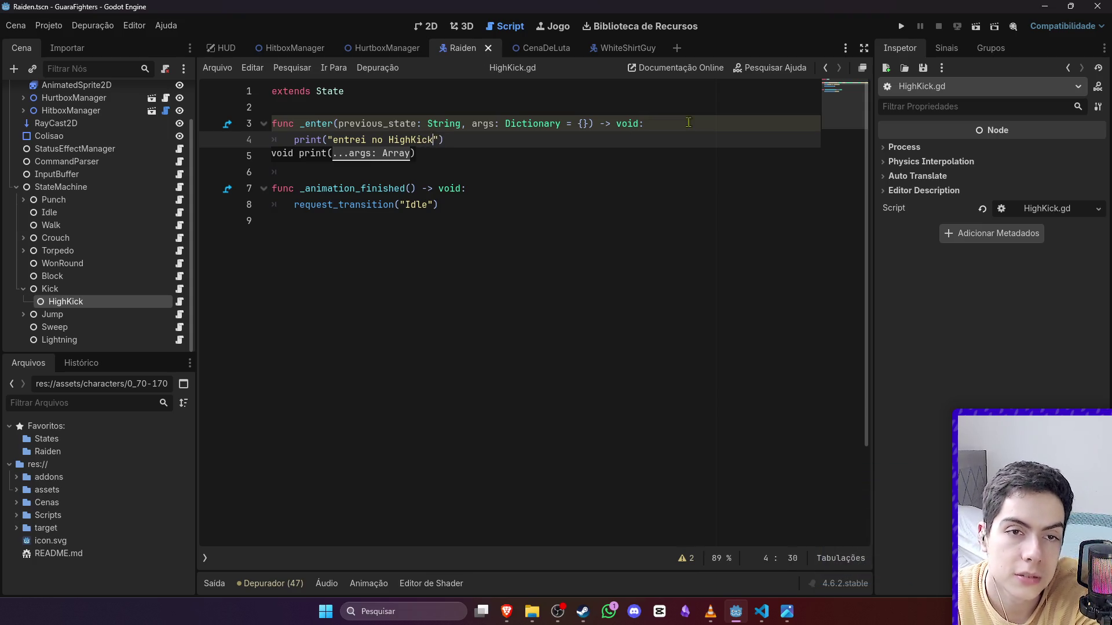
Step: Playtest CenaDeLuta with K and D to trigger the print, then stop and return to Raiden
left_click(531, 48)
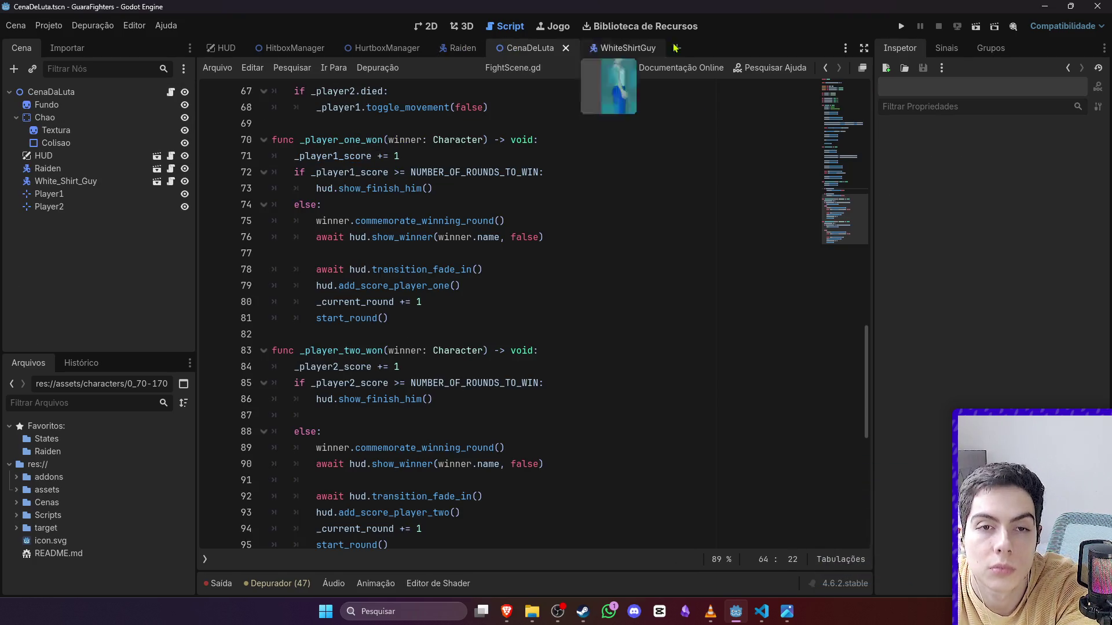
left_click(978, 28)
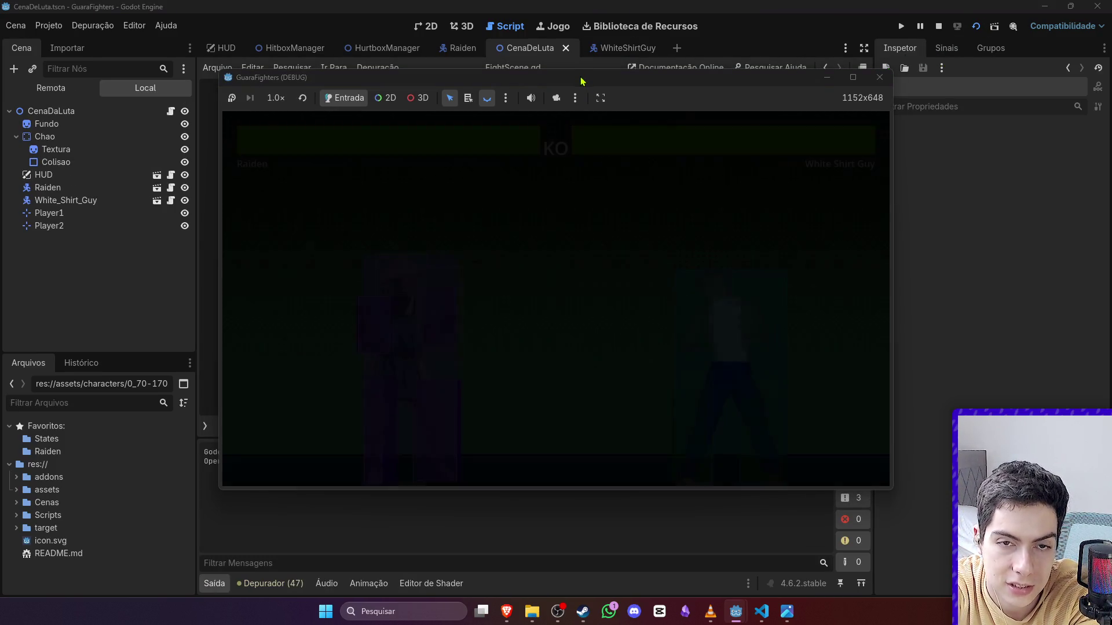
left_click_drag(582, 79, 648, 35)
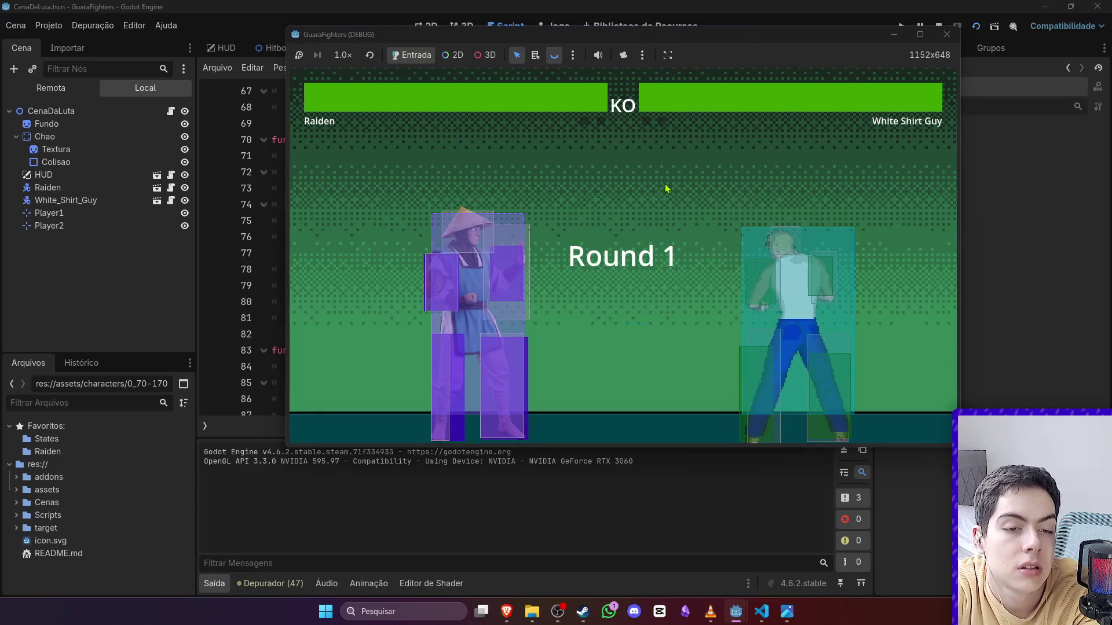
key("k")
key("d")
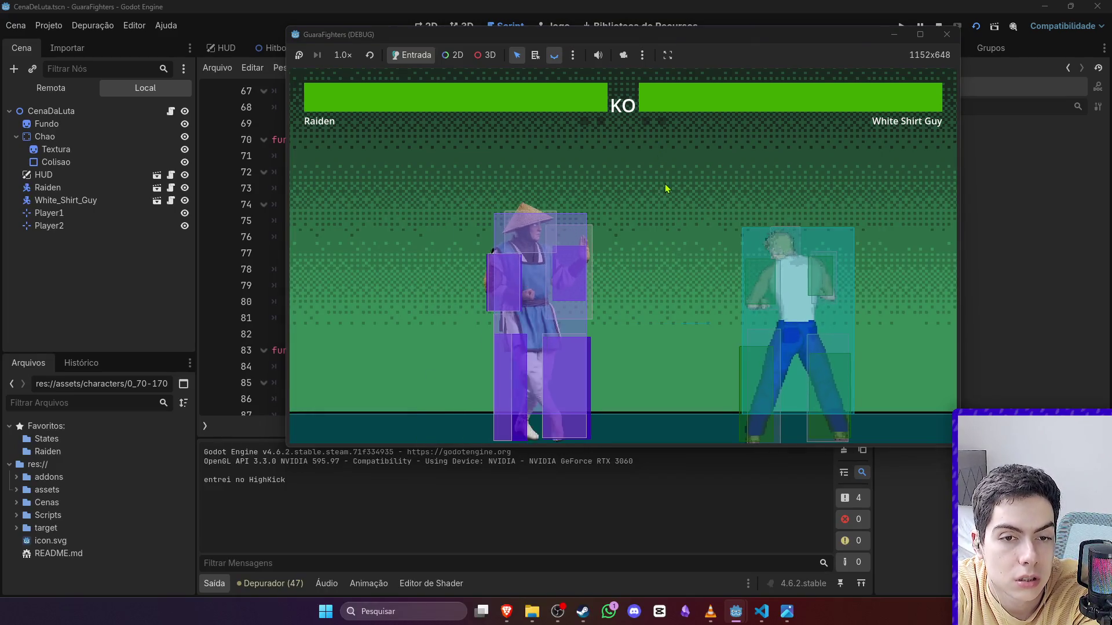
left_click(938, 26)
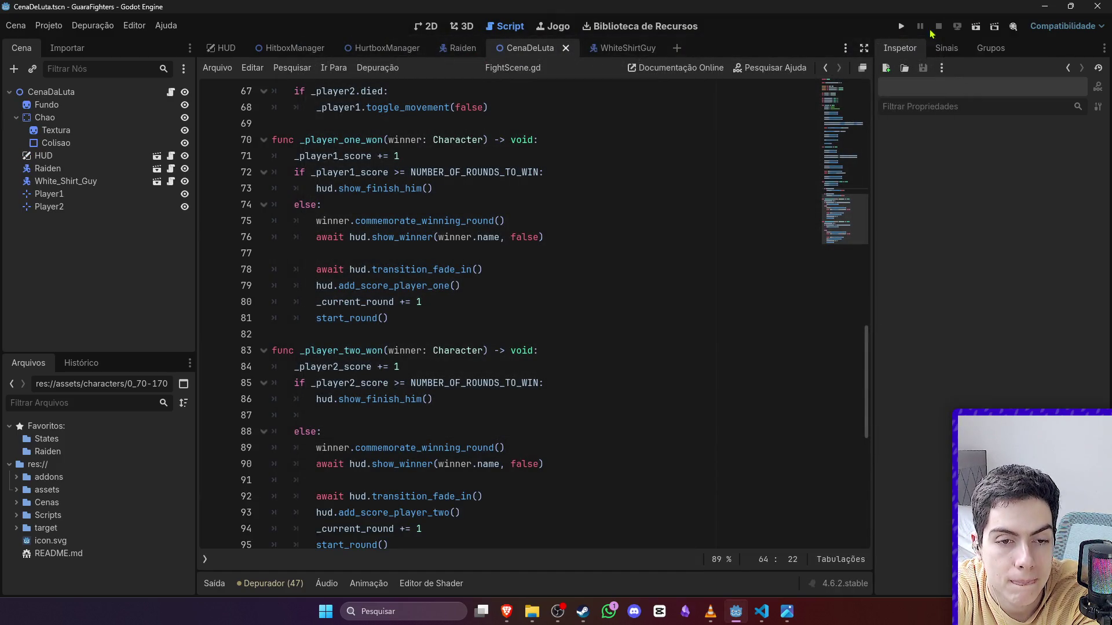
scroll(719, 320, "up", 10)
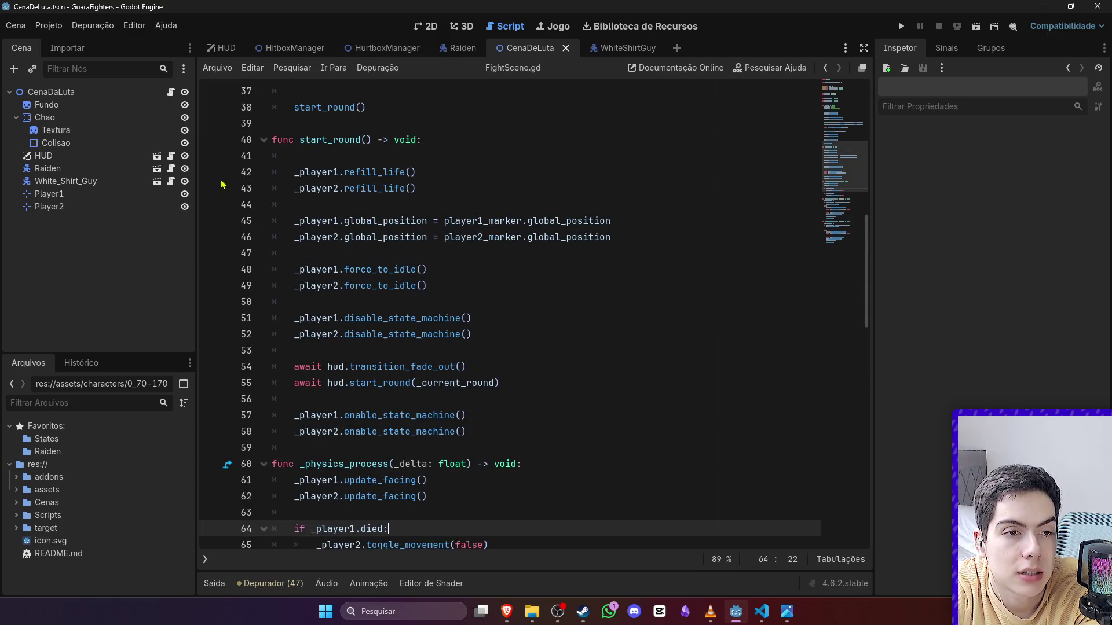
left_click(156, 168)
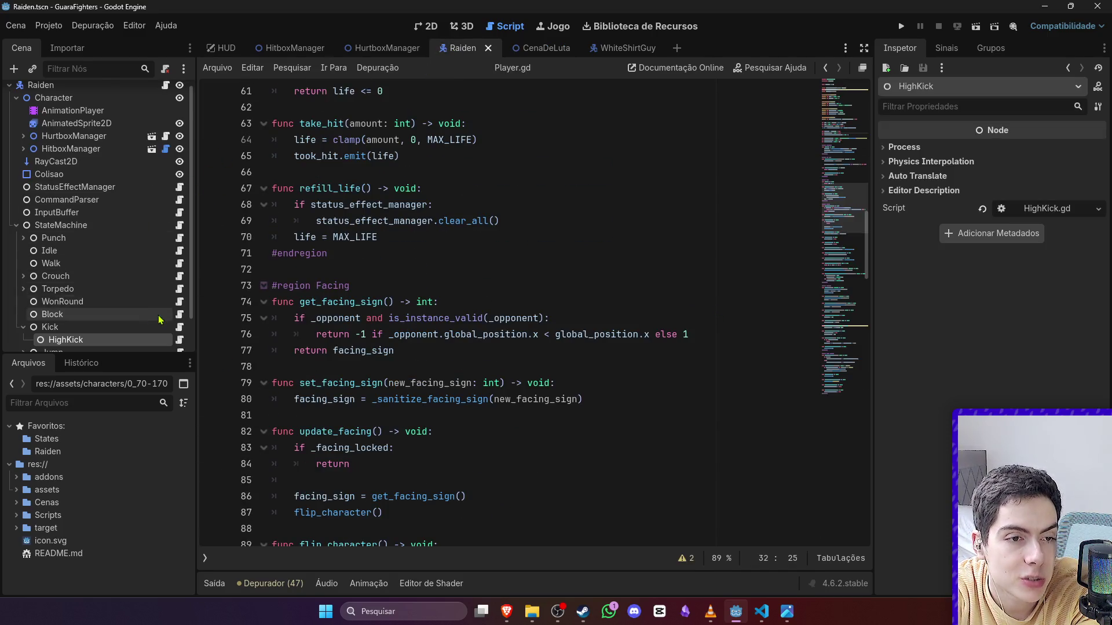
Step: Delete the debug print line from HighKick.gd
scroll(116, 316, "down", 2)
left_click(179, 307)
triple_click(504, 140)
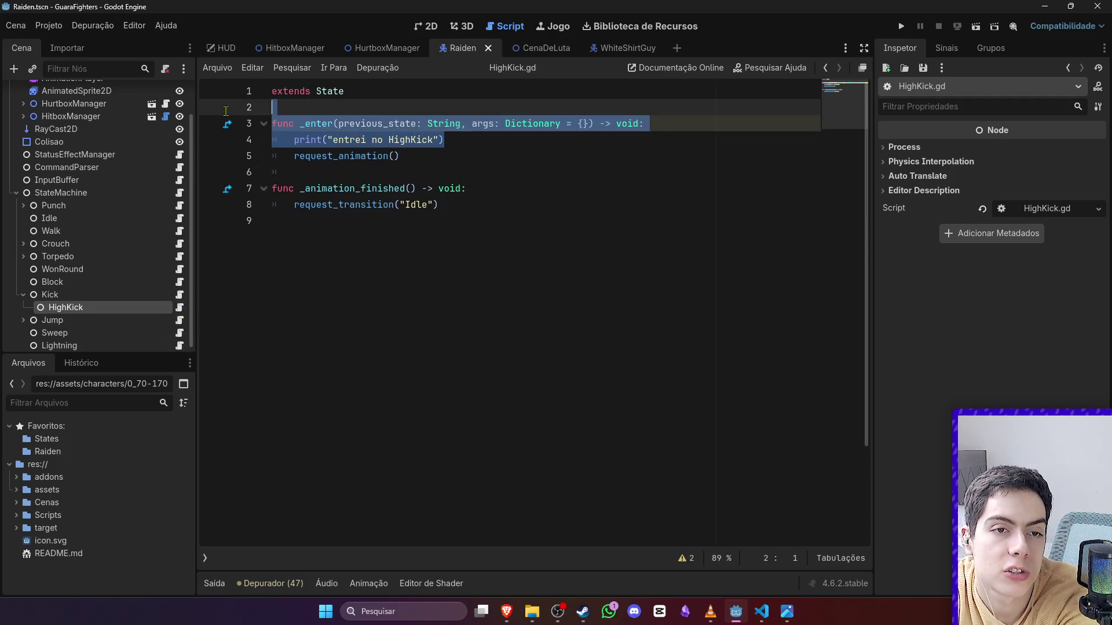
key("BackSpace")
key("BackSpace")
Step: In StateMachine.gd's _on_request_play_animation, add animation_node.stop() after the early return
left_click(343, 142, "ctrl")
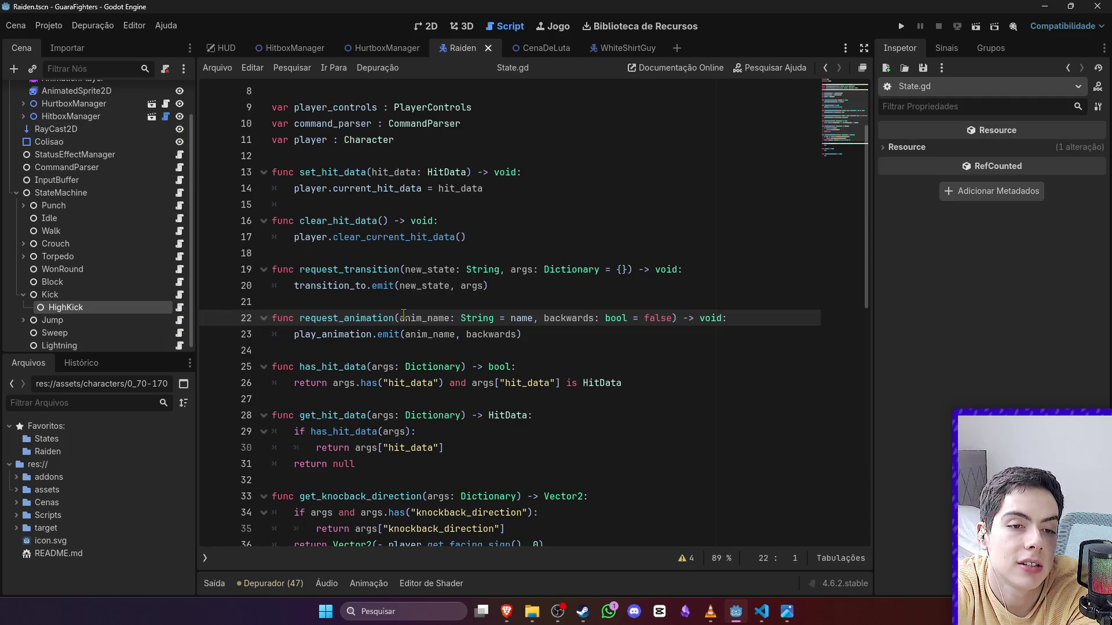
left_click(180, 192)
scroll(513, 300, "down", 5)
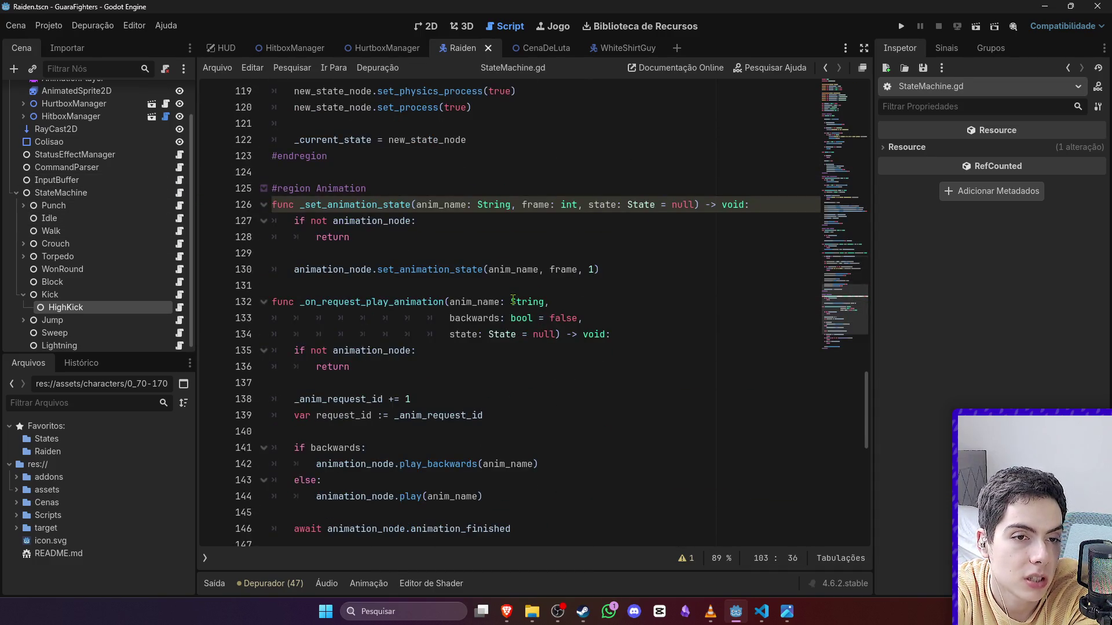
scroll(513, 300, "down", 2)
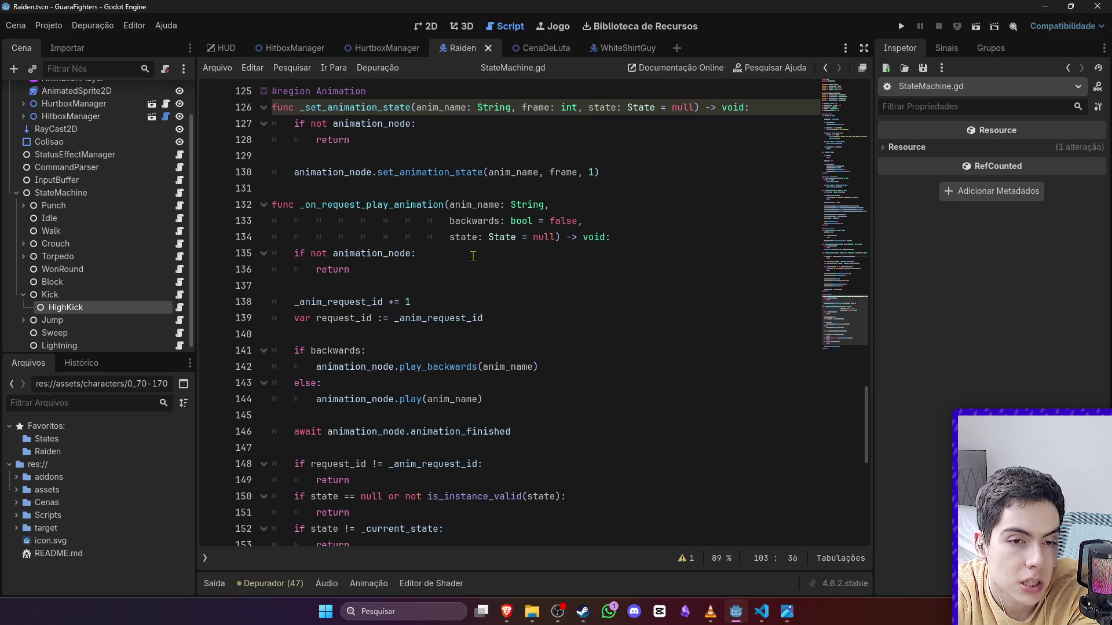
left_click(667, 235)
left_click(652, 267)
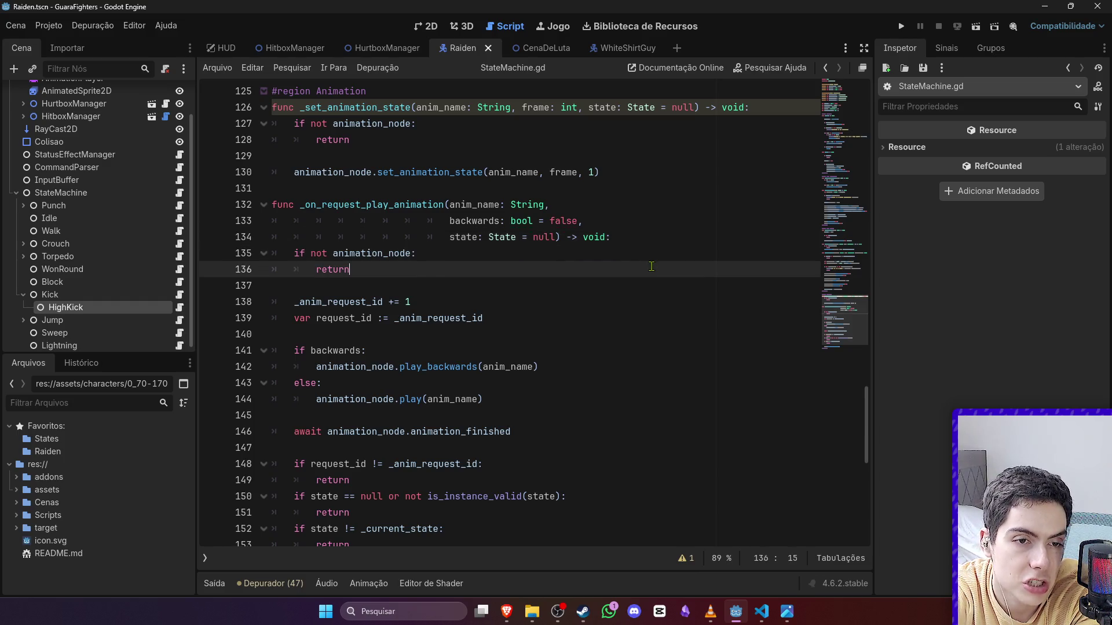
key("Return")
key("Return")
type("animation_node")
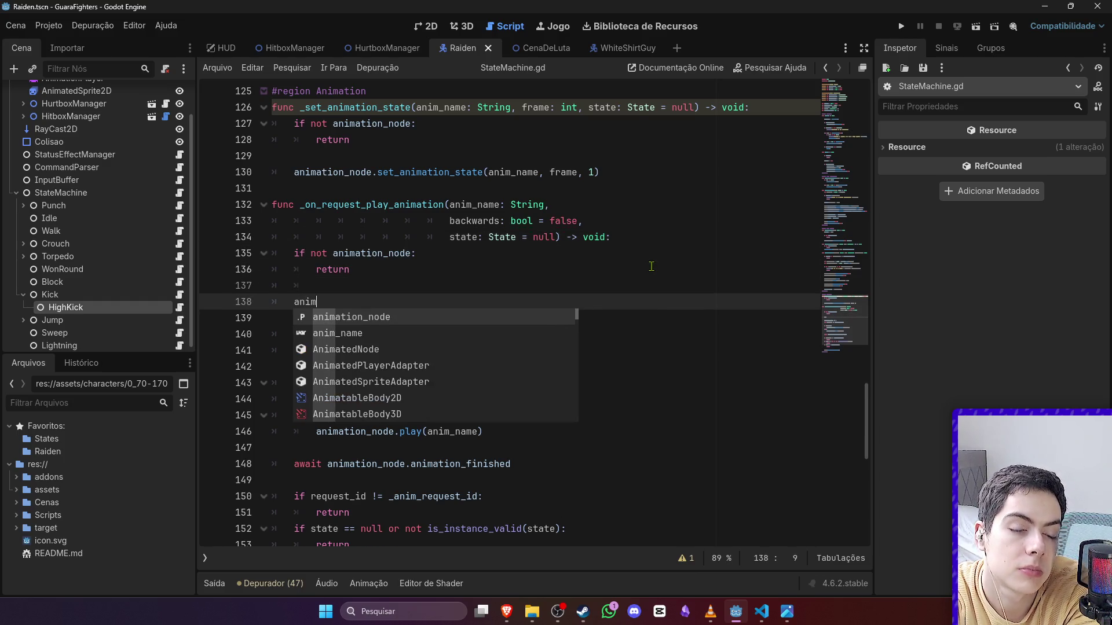
type(".stop")
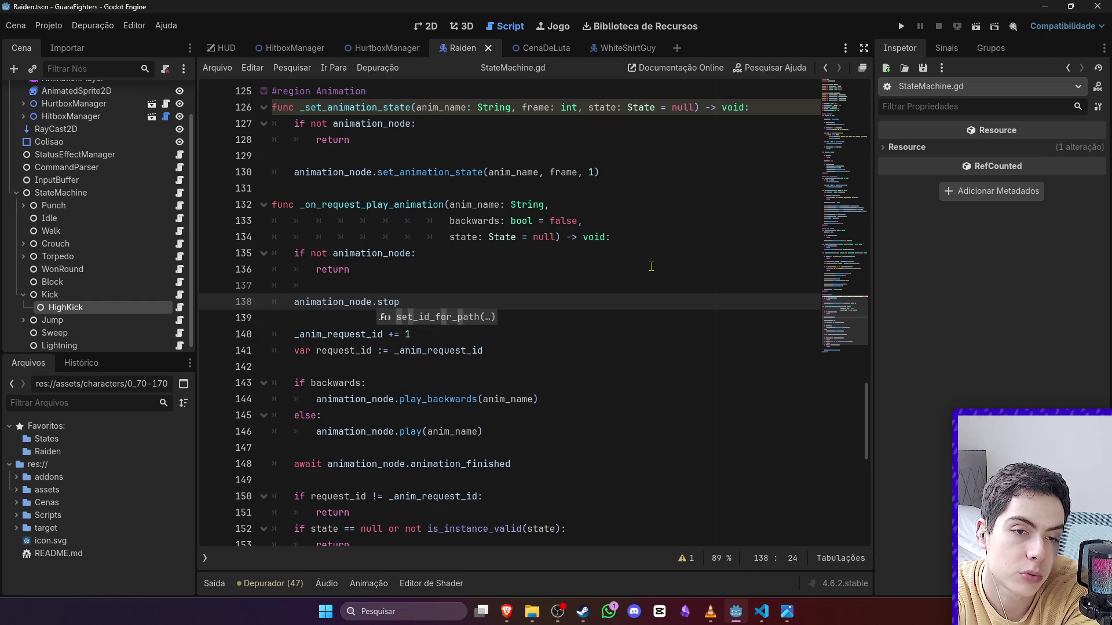
type("()")
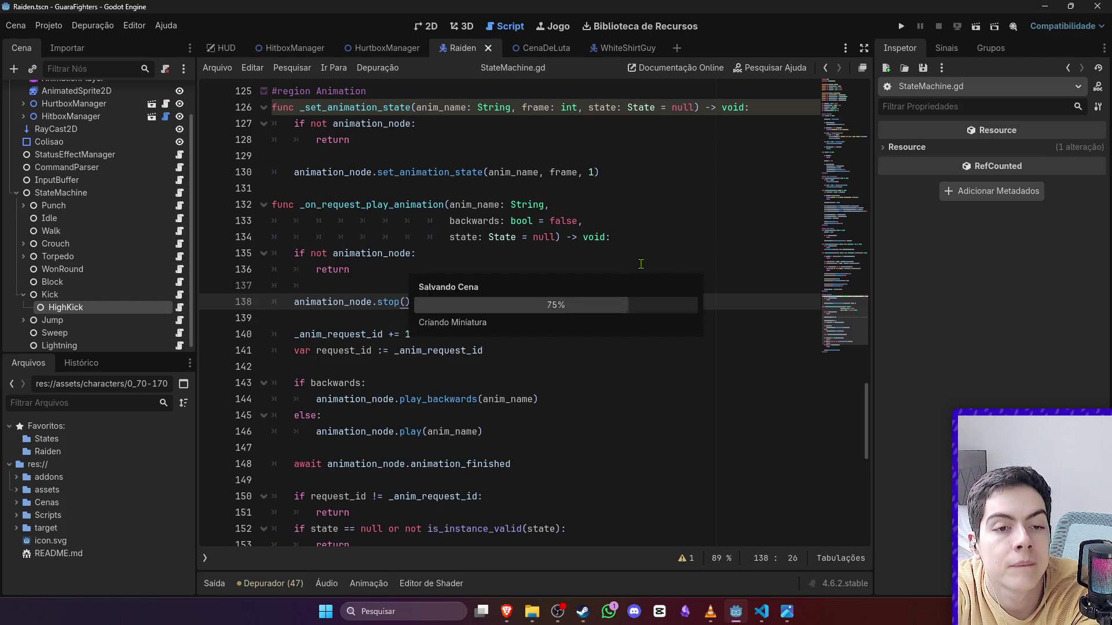
Step: Collapse the StateMachine's child states and jump to the AnimatedNode class definition
scroll(58, 219, "up", 1)
left_click(16, 205)
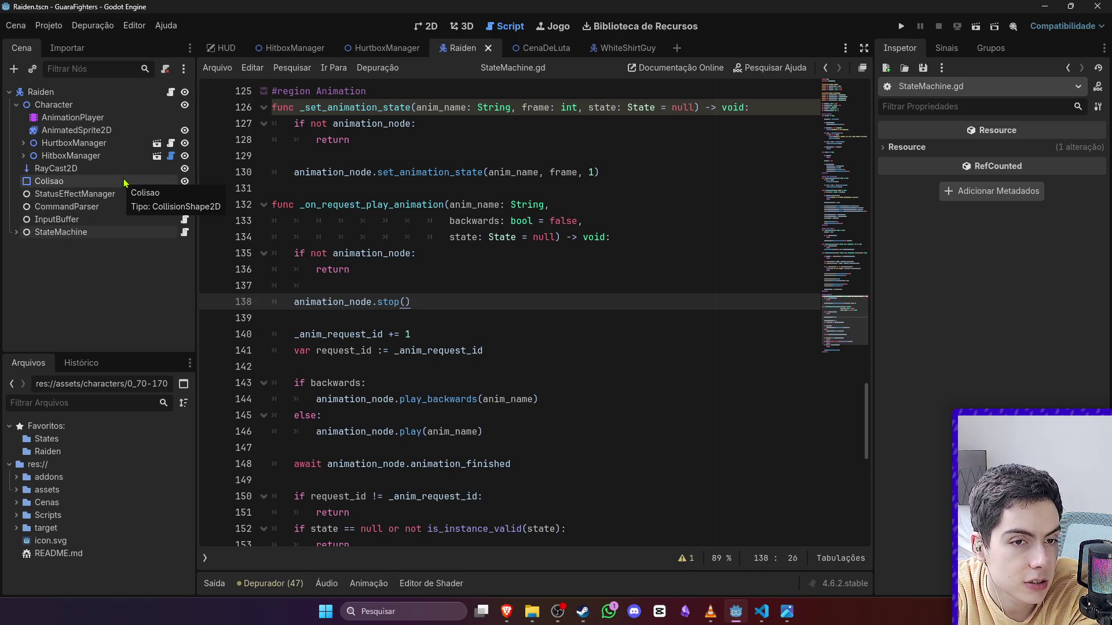
scroll(695, 324, "up", 4)
left_click_drag(867, 381, 867, 108)
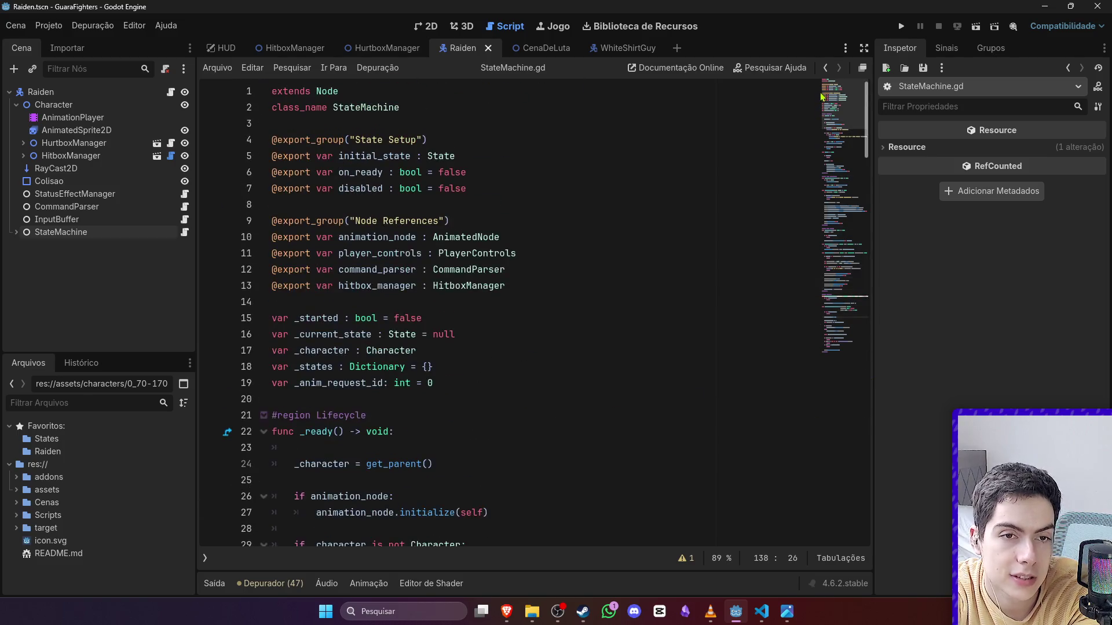
left_click(443, 238, "ctrl")
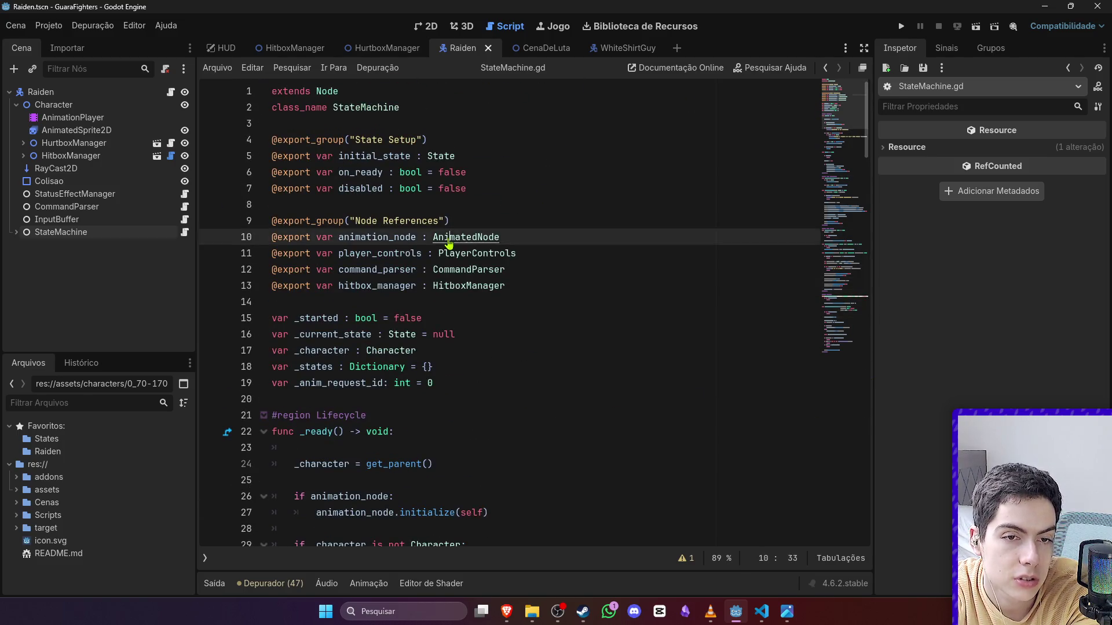
scroll(449, 239, "down", 4)
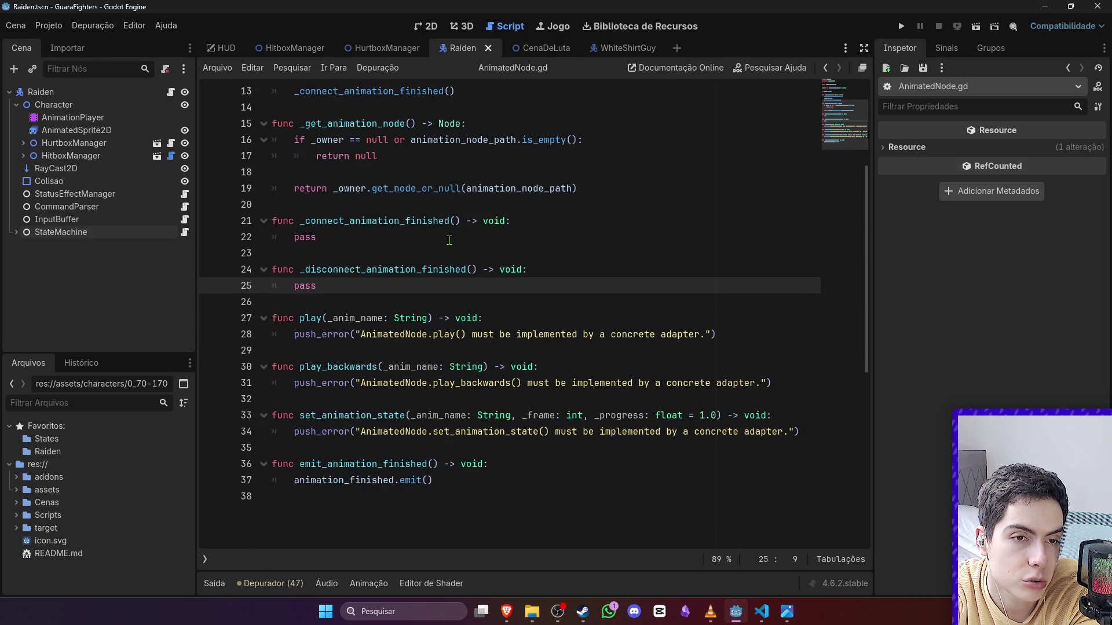
Step: Insert blank lines for a new method in AnimatedNode.gd, then remove the abandoned stub
scroll(450, 240, "up", 4)
scroll(449, 240, "down", 6)
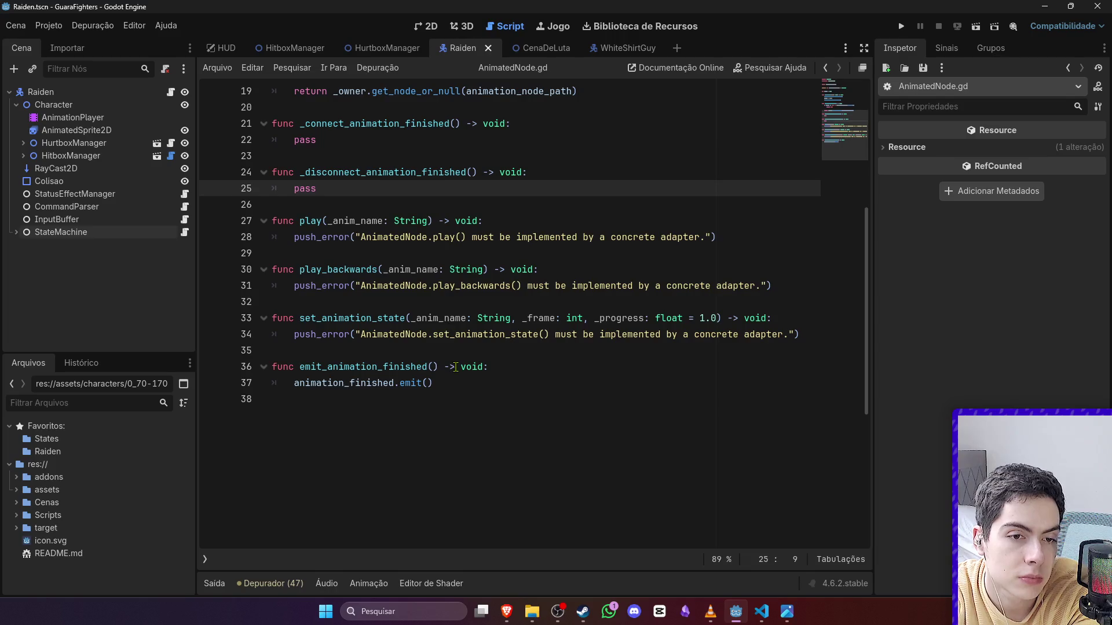
left_click(456, 366)
left_click(460, 356)
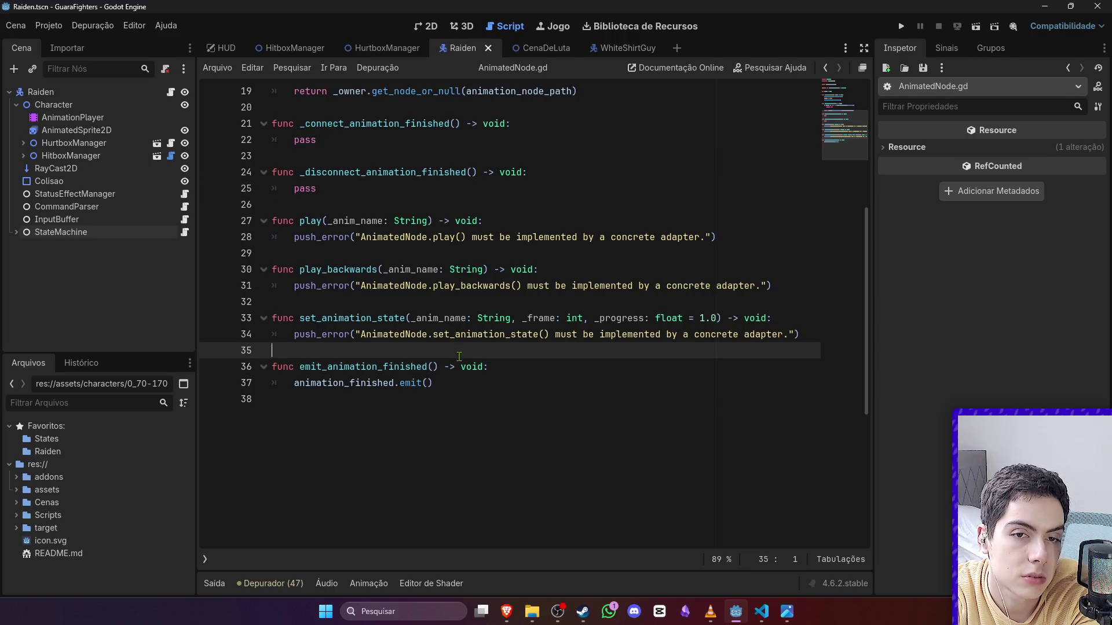
key("Return")
key("Return")
key("Up")
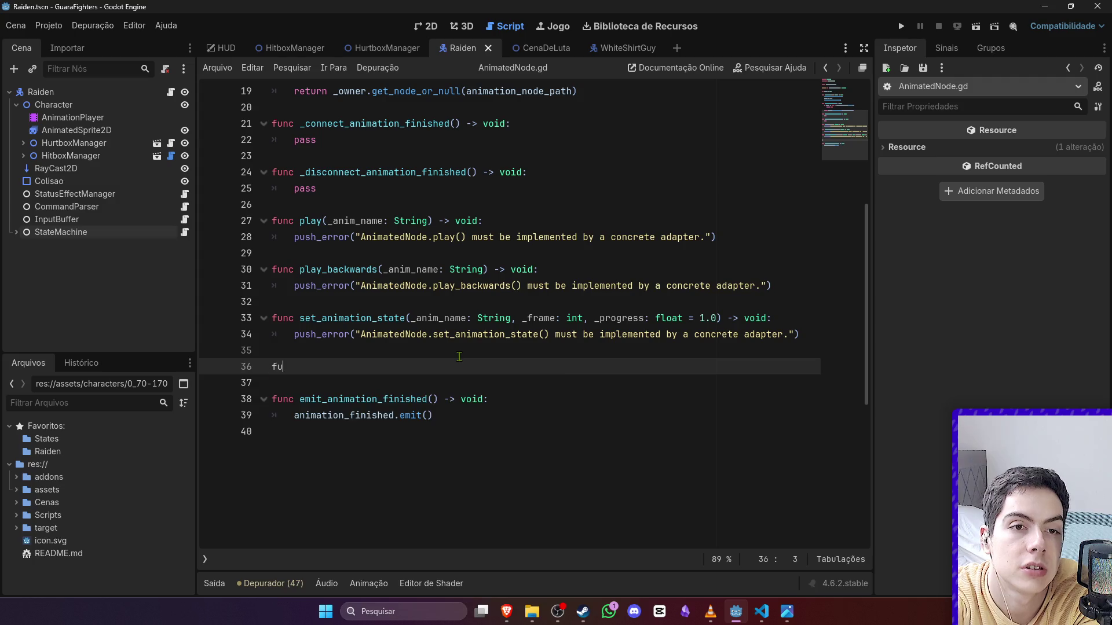
key("BackSpace")
key("BackSpace")
key("BackSpace")
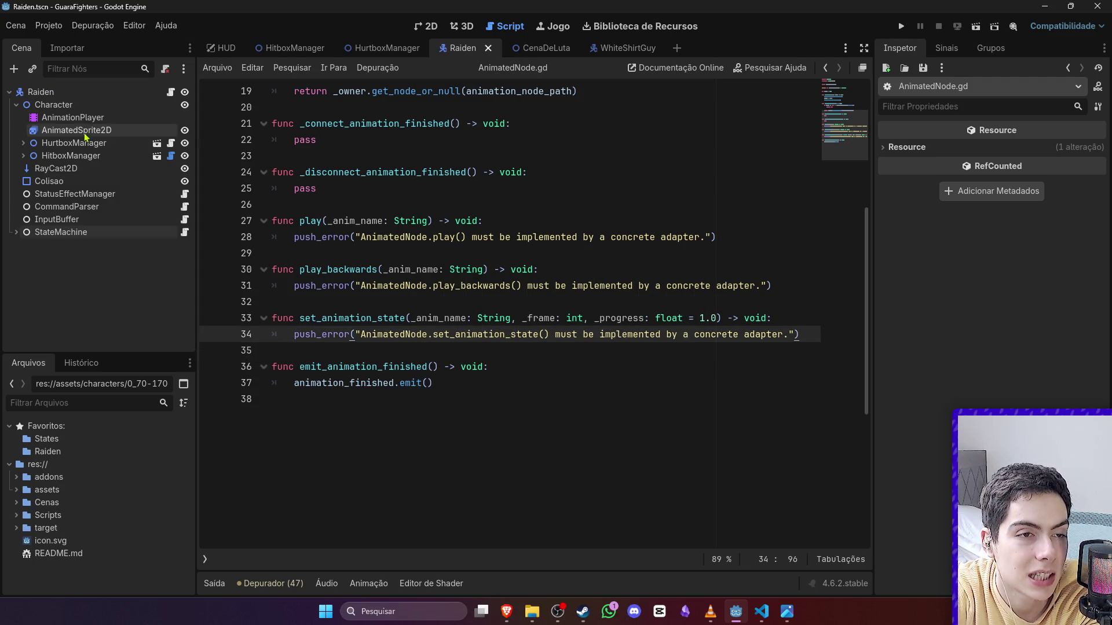
Step: Inspect the AnimationPlayer, StatusEffectManager, CommandParser and InputBuffer nodes in the scene tree
left_click(72, 118)
left_click(76, 194)
left_click(86, 232)
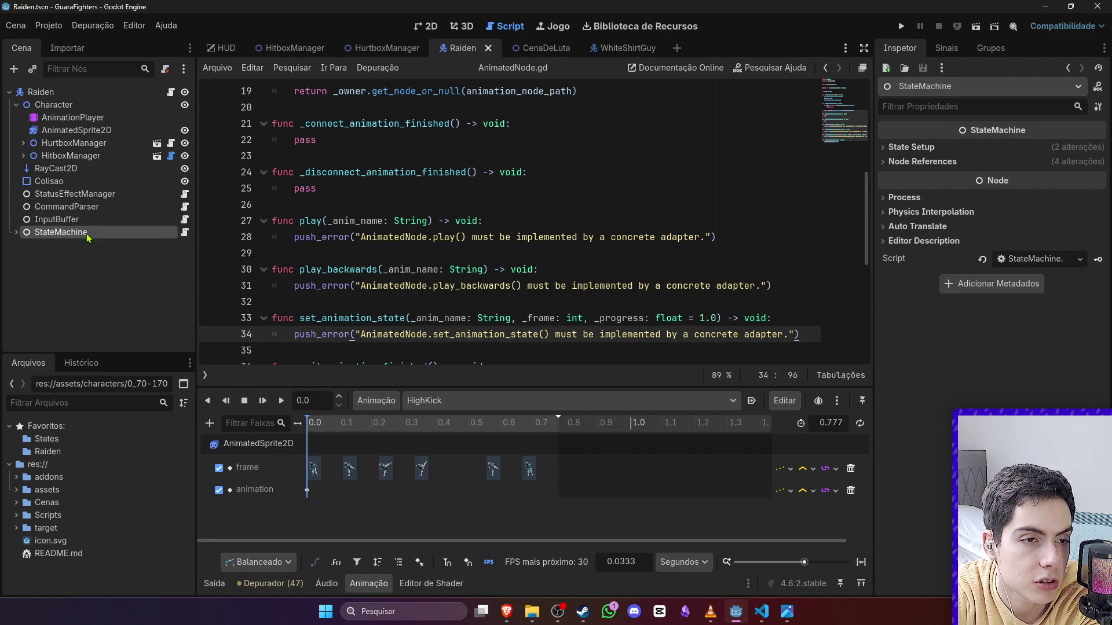
left_click(81, 219)
left_click(80, 208)
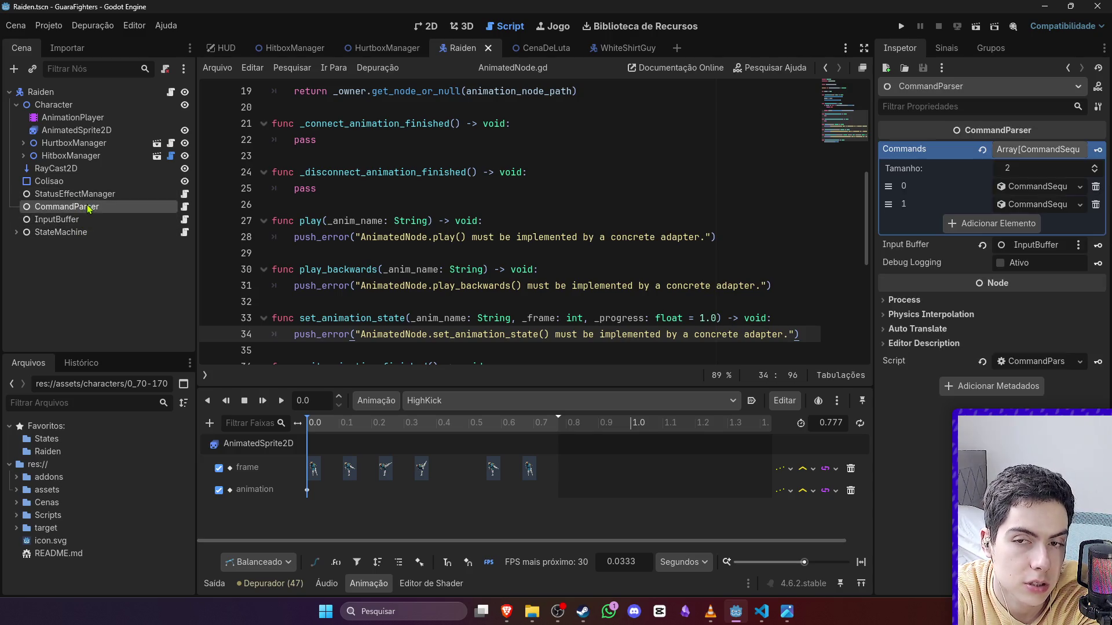
left_click(88, 231)
left_click(80, 207)
left_click(81, 220)
left_click(88, 231)
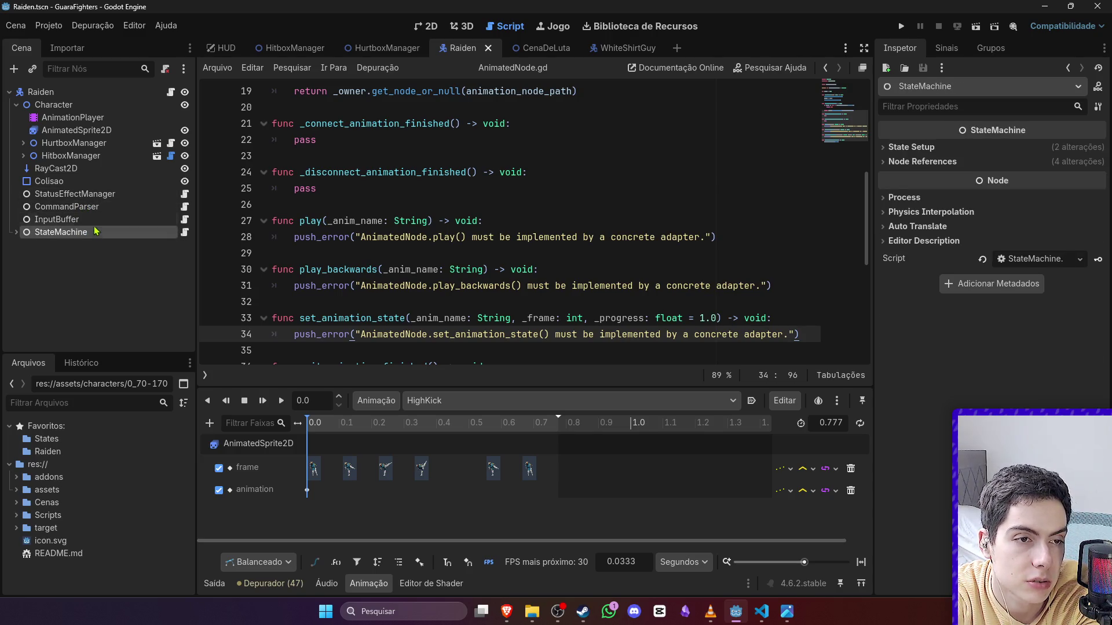
Step: Select StateMachine and check its AnimatedPlayerAdapter Animation Node (12 FPS, AnimationPlayer path)
left_click(95, 223)
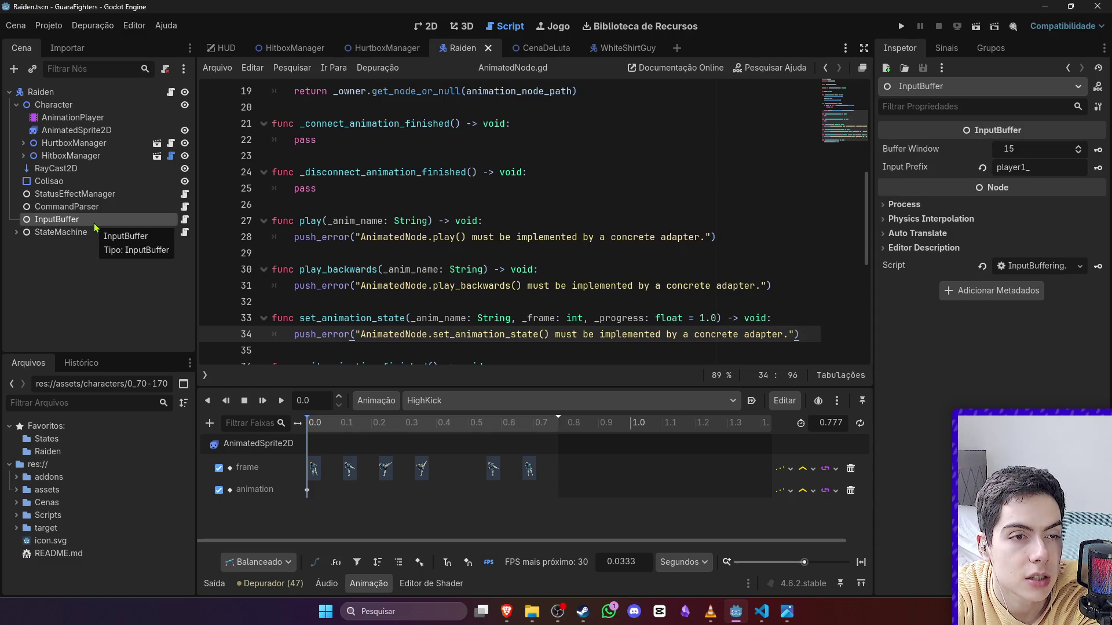
left_click(88, 231)
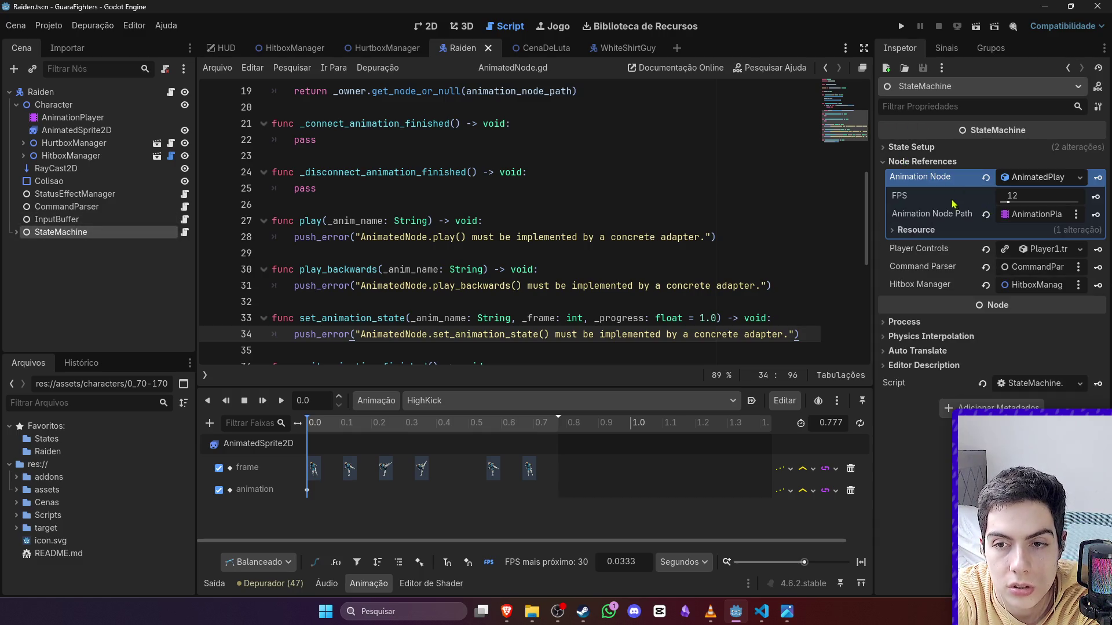
left_click(1030, 180)
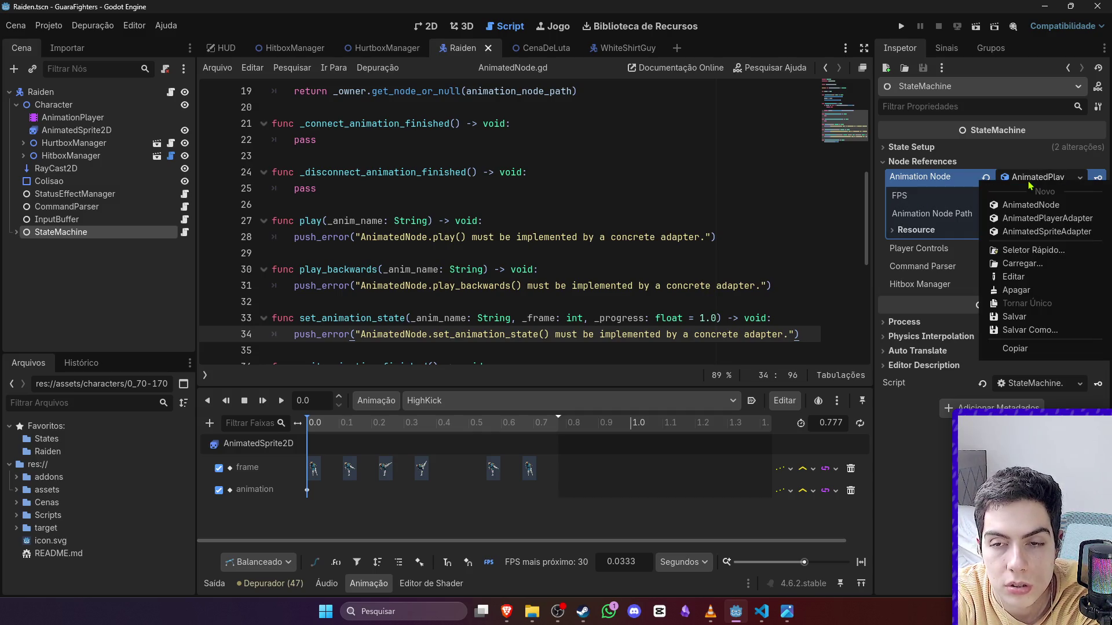
left_click(1029, 181)
scroll(634, 246, "up", 6)
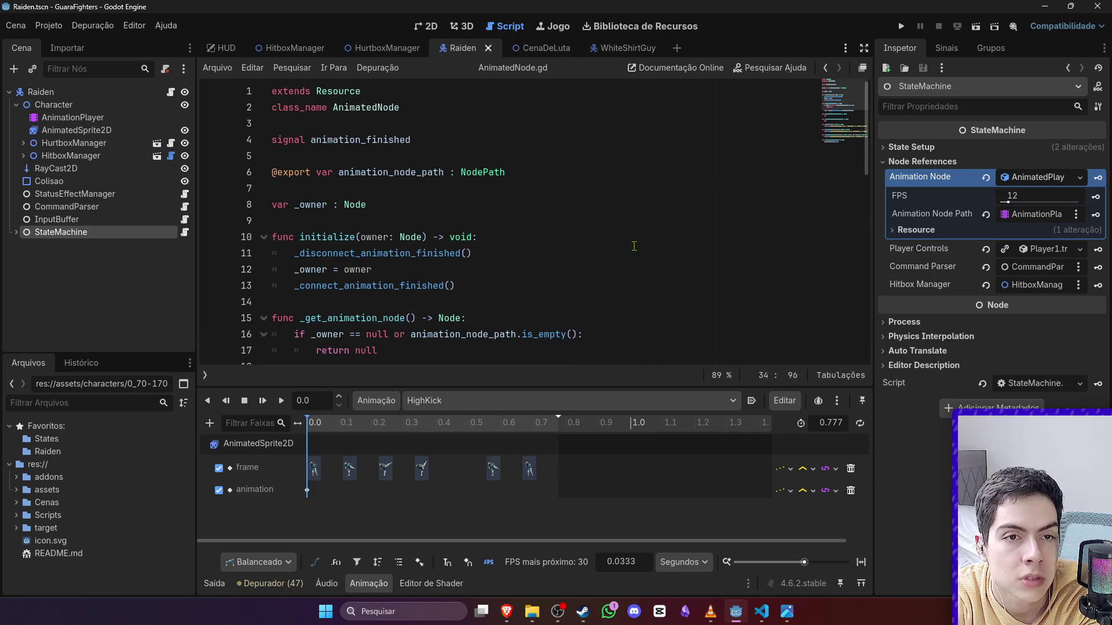
Step: Filter the FileSystem by 'Animated' and open AnimatedPlayerAdapter.gd to review it
left_click(123, 407)
type("Animate")
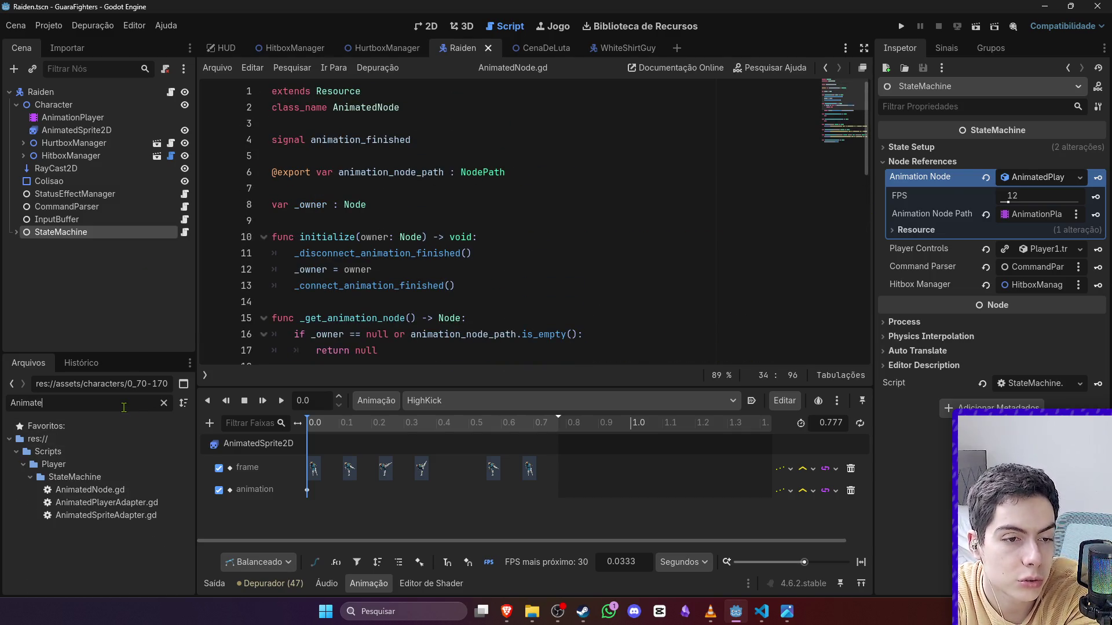
type("d")
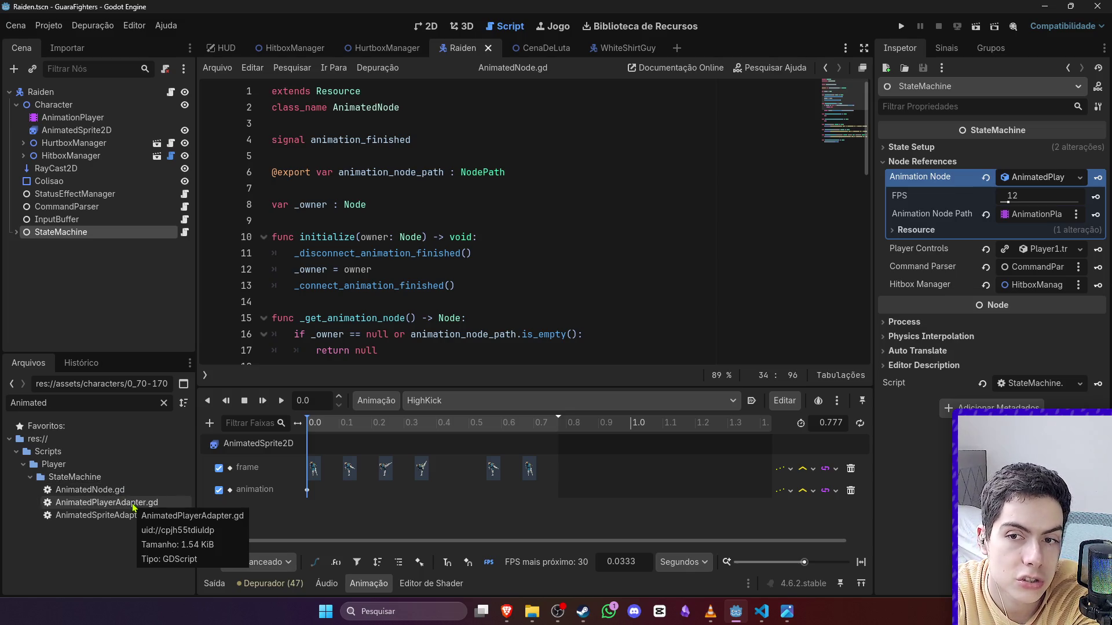
double_click(133, 503)
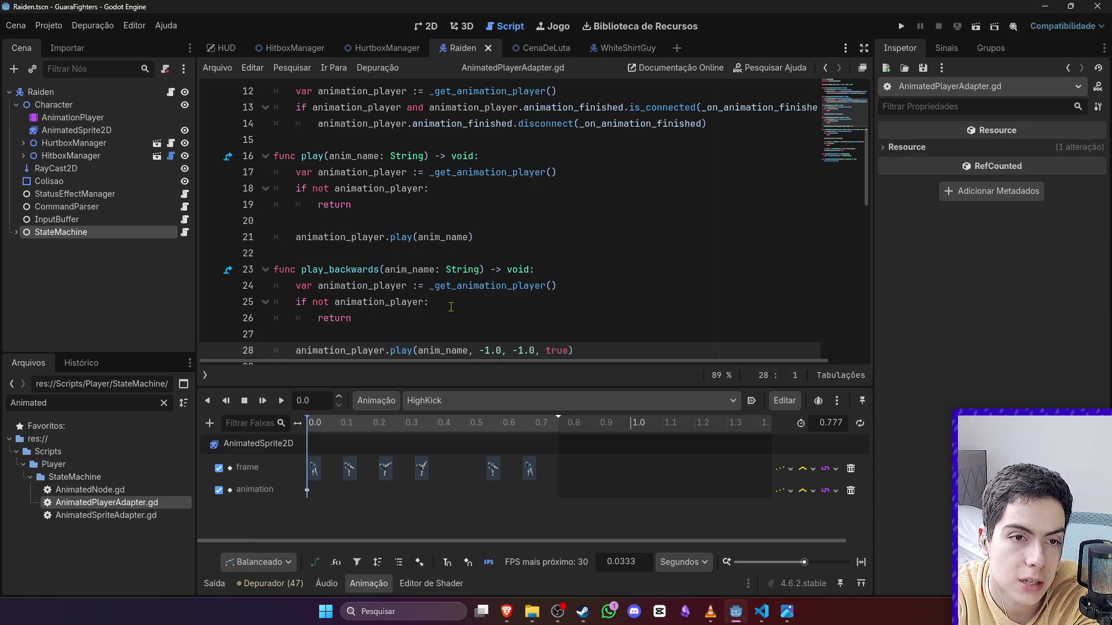
scroll(450, 306, "down", 10)
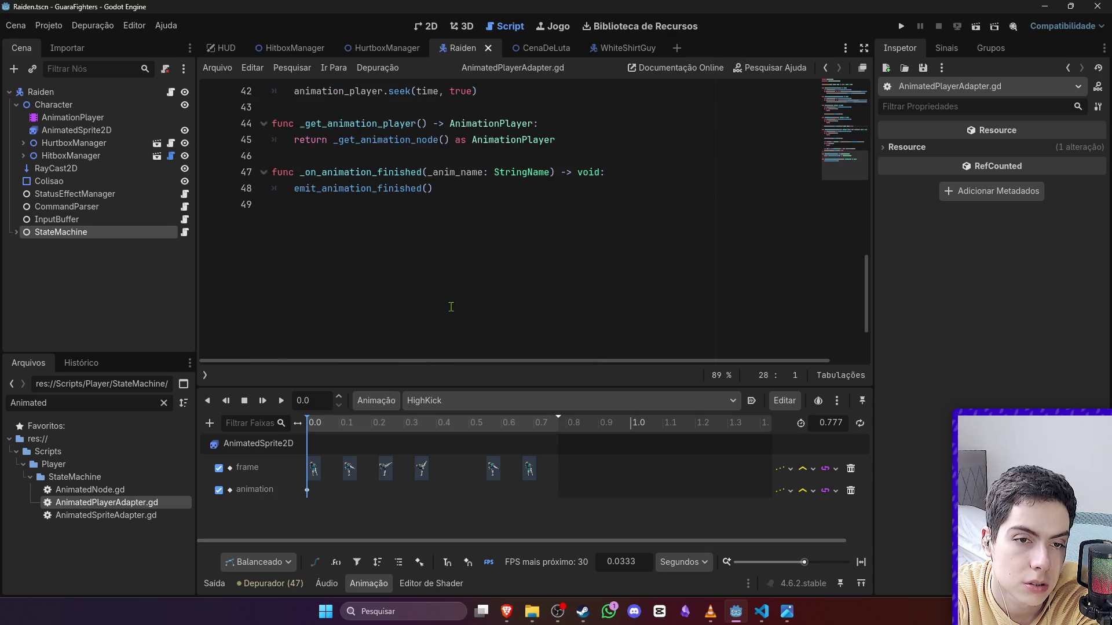
scroll(451, 307, "up", 14)
scroll(452, 307, "down", 4)
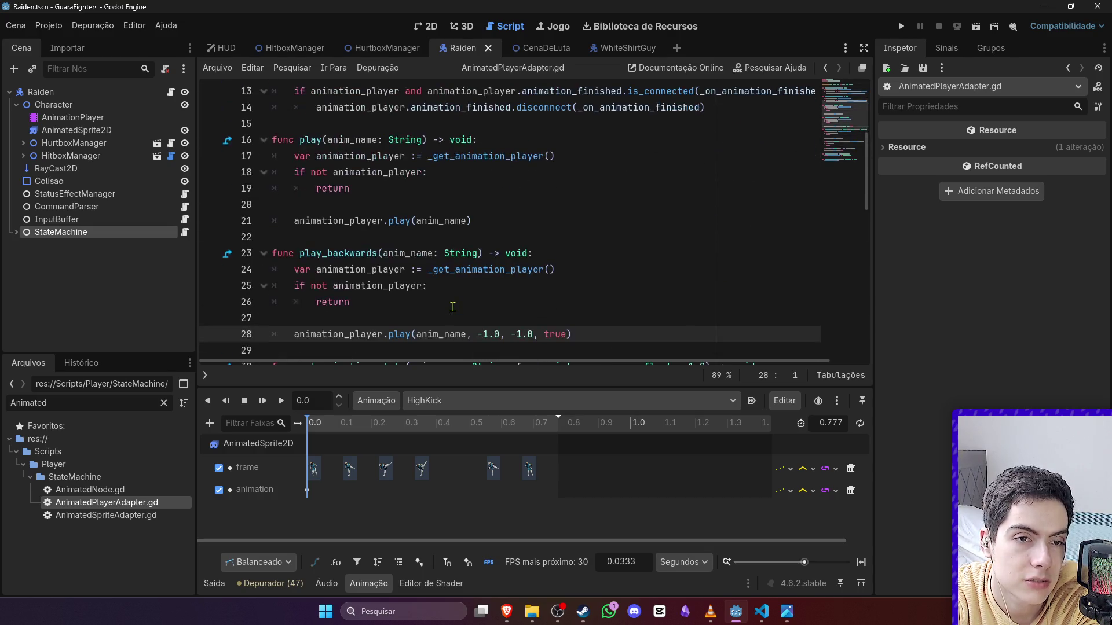
scroll(453, 307, "down", 9)
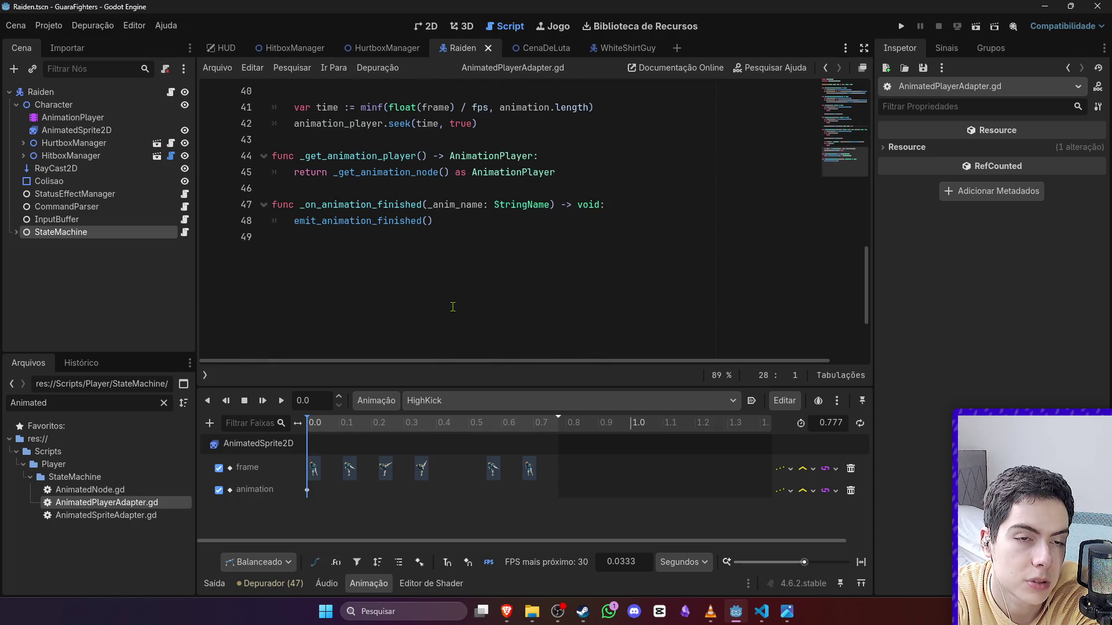
scroll(452, 307, "up", 5)
Step: In AnimatedNode.gd, add func stop() -> void: with a pass body after set_animation_state
left_click(483, 269)
key("alt+Left")
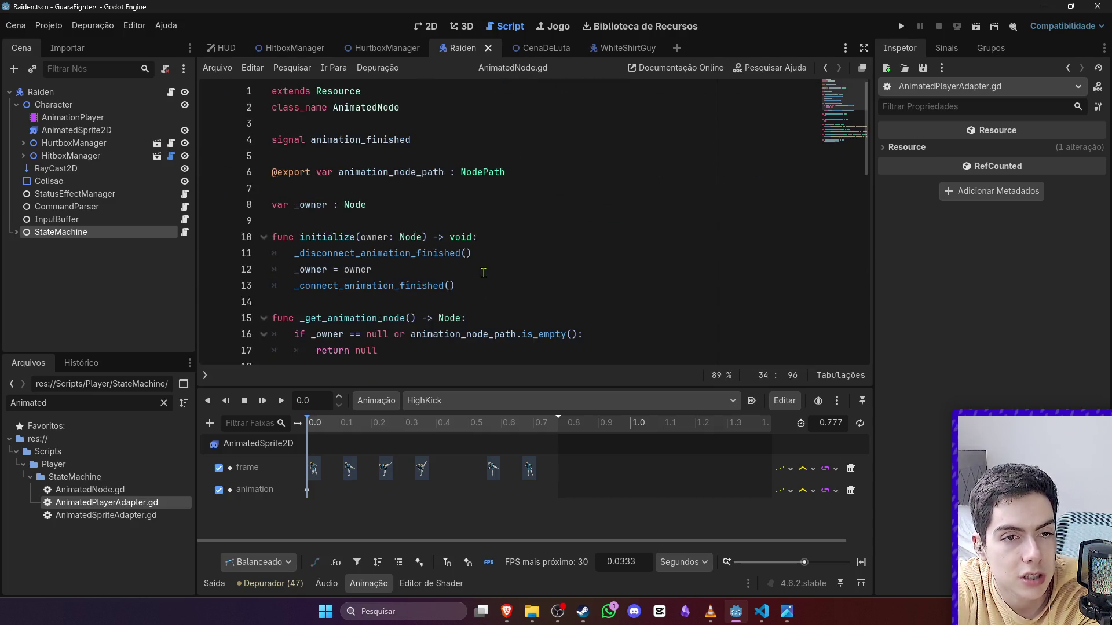
left_click(478, 270)
left_click(520, 245)
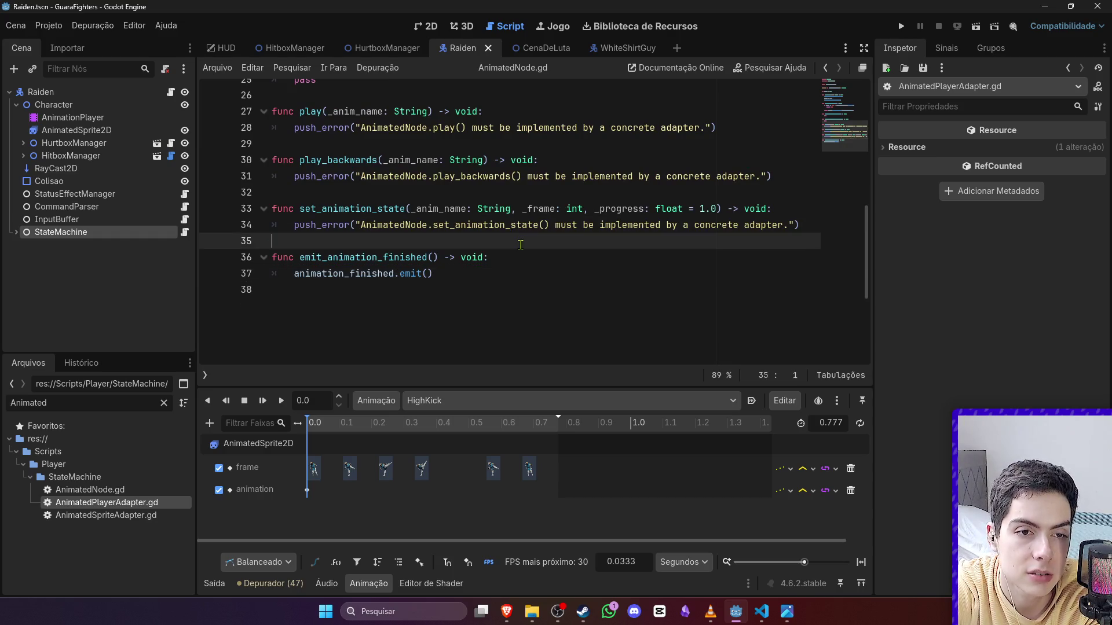
key("Return")
key("Return")
key("Up")
type("nc stop() -> ")
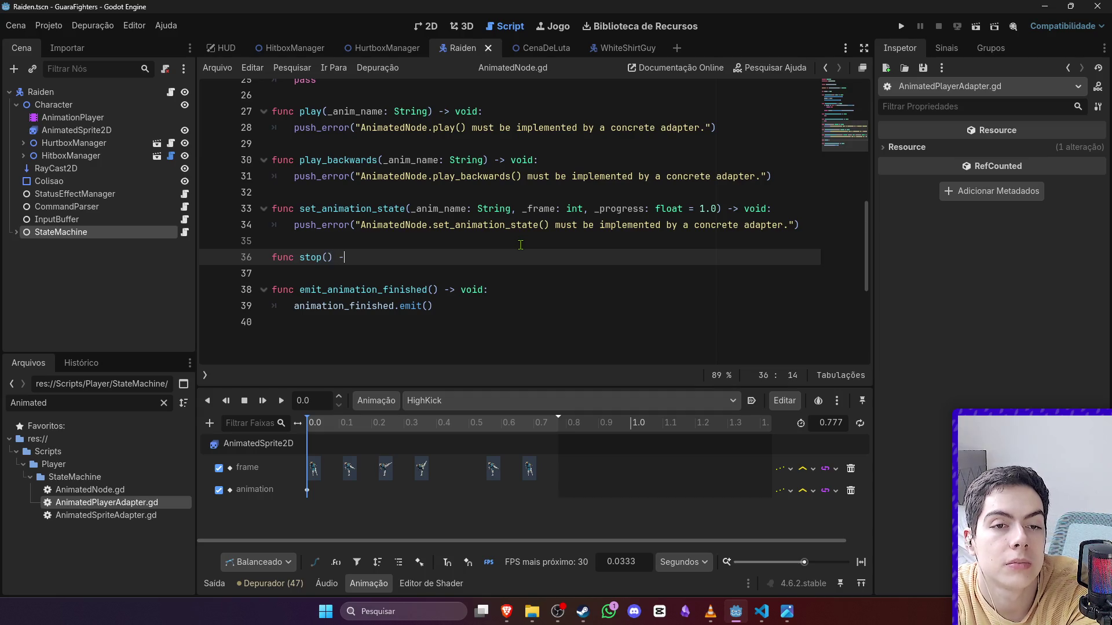
type("void:")
key("Return")
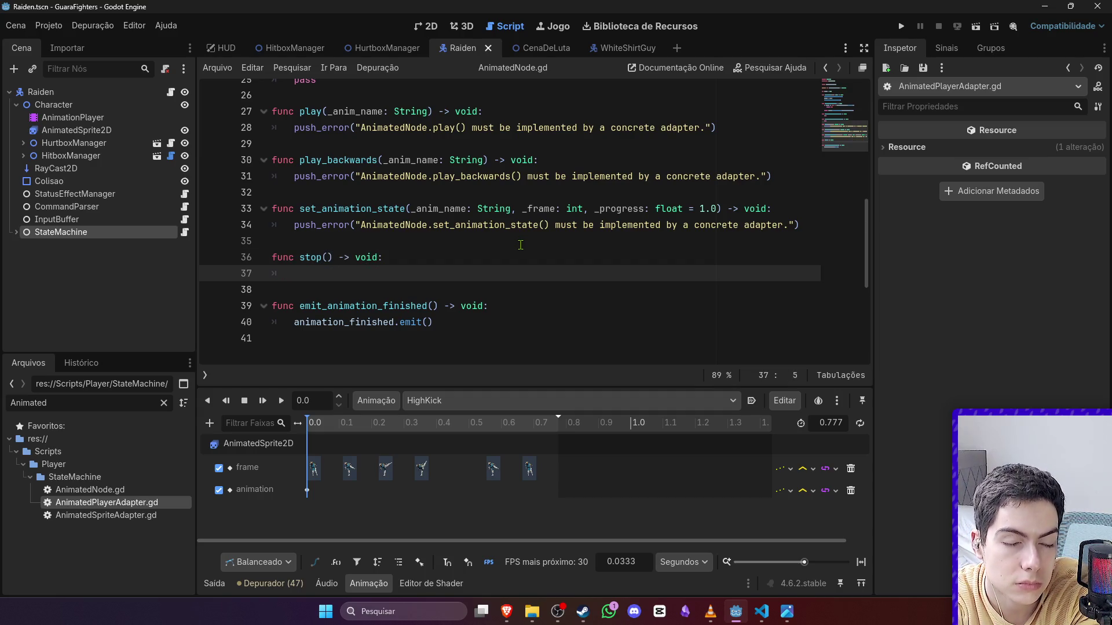
type("ass")
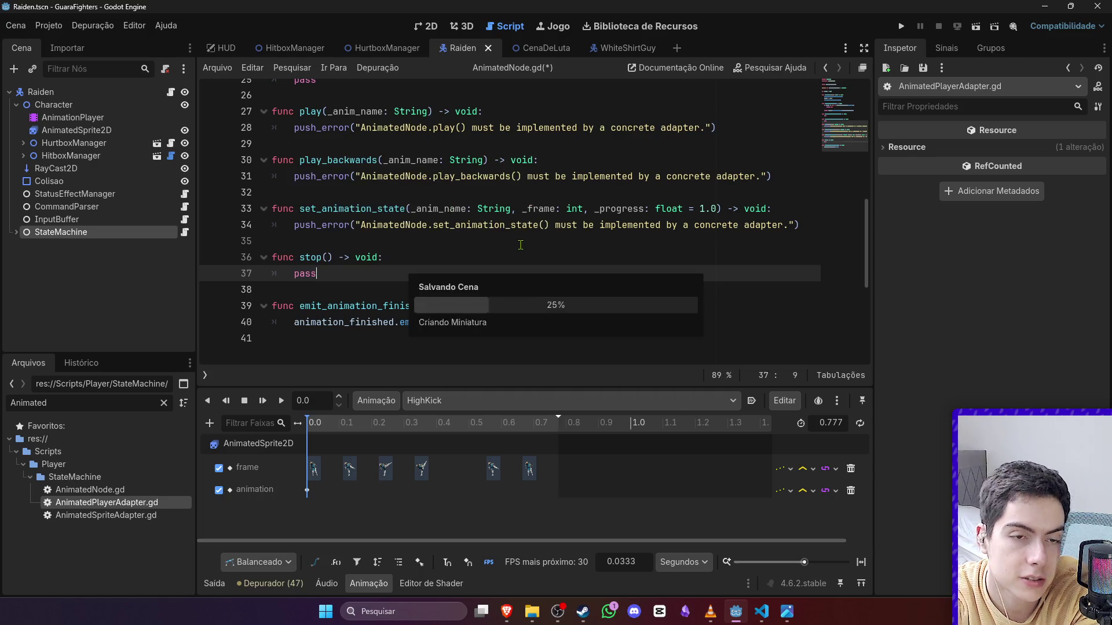
left_click(521, 245)
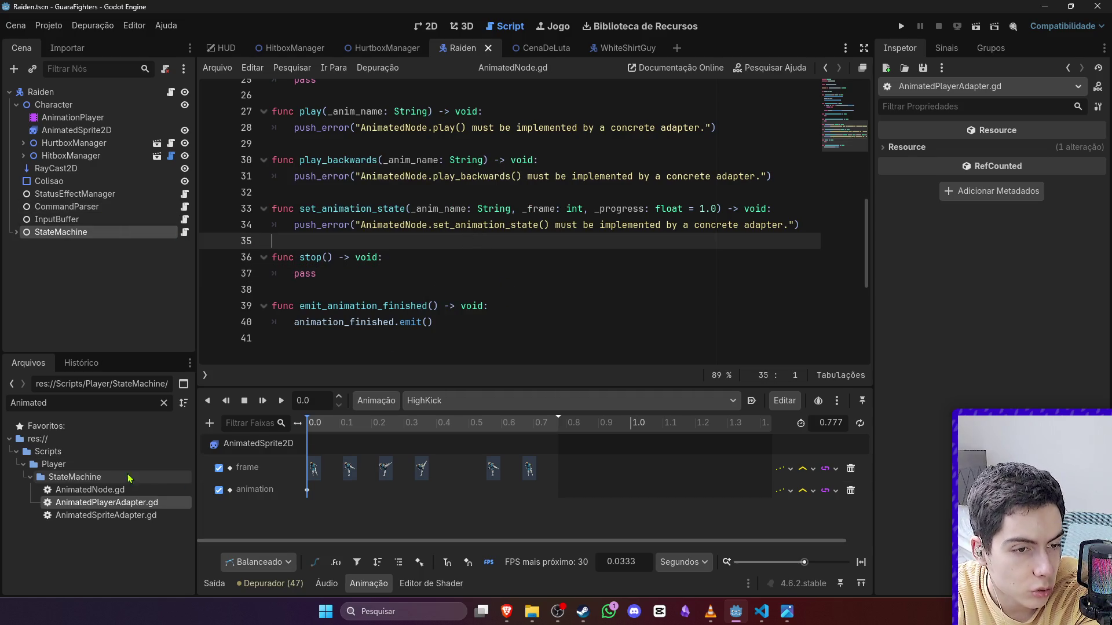
Step: In AnimatedPlayerAdapter.gd, add a func stop() -> void: signature after play_backwards
double_click(127, 504)
scroll(515, 242, "down", 7)
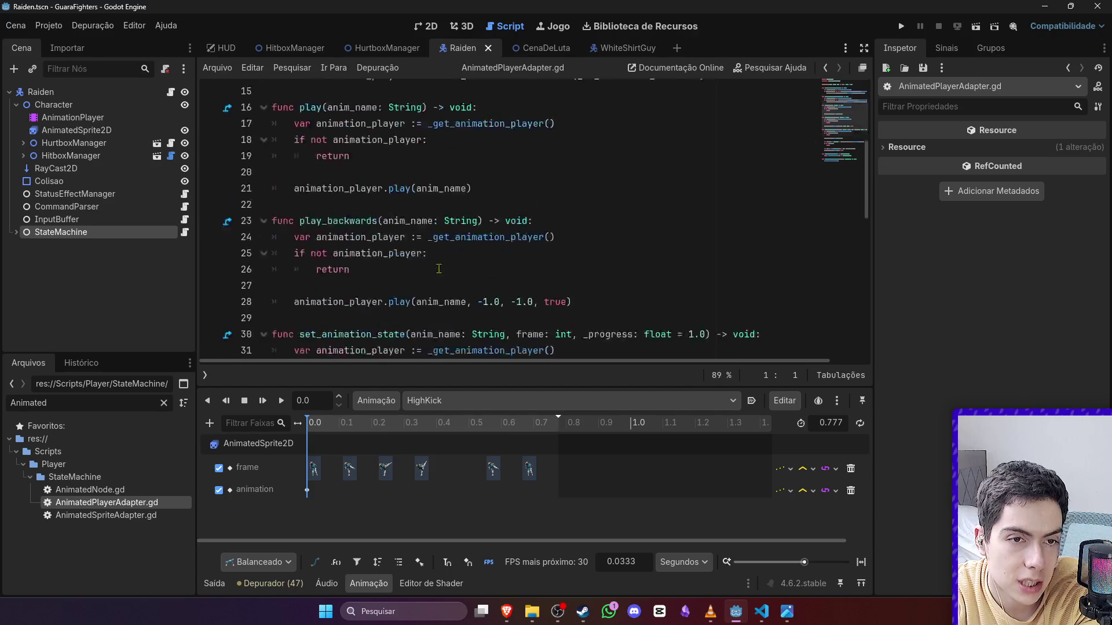
left_click(339, 215)
key("Up")
key("Return")
key("Return")
key("Up")
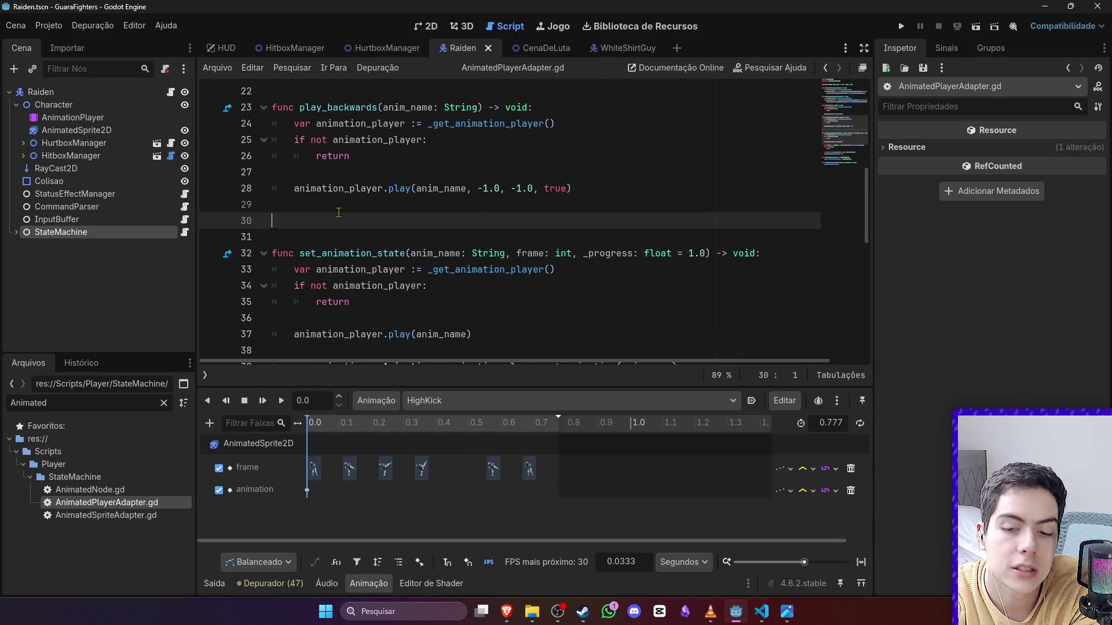
type("func stop() ->")
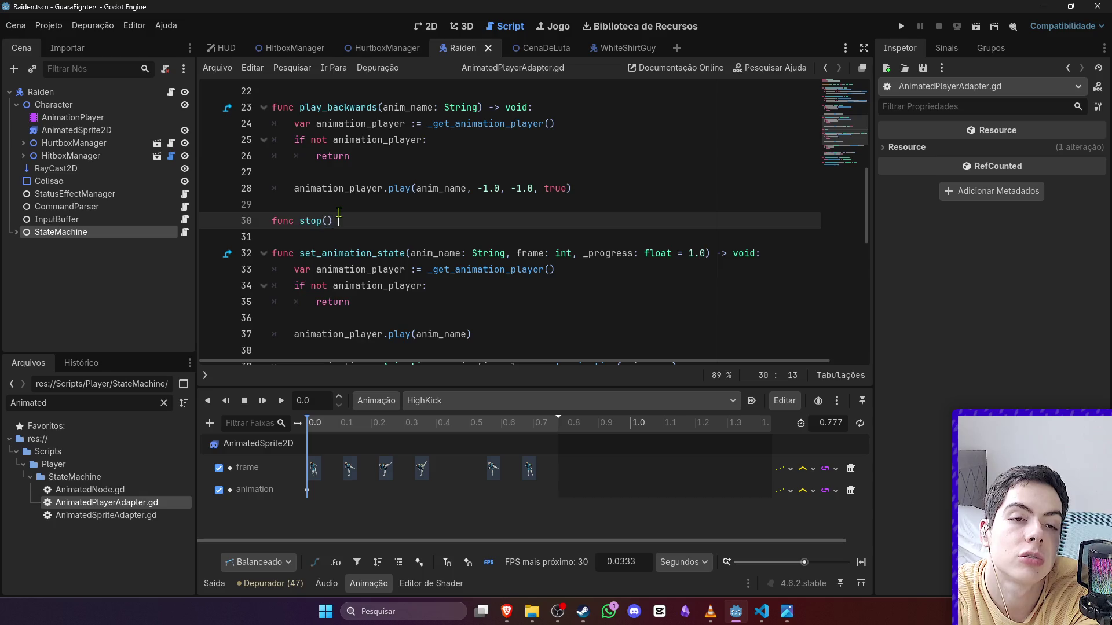
type(" void:")
key("Return")
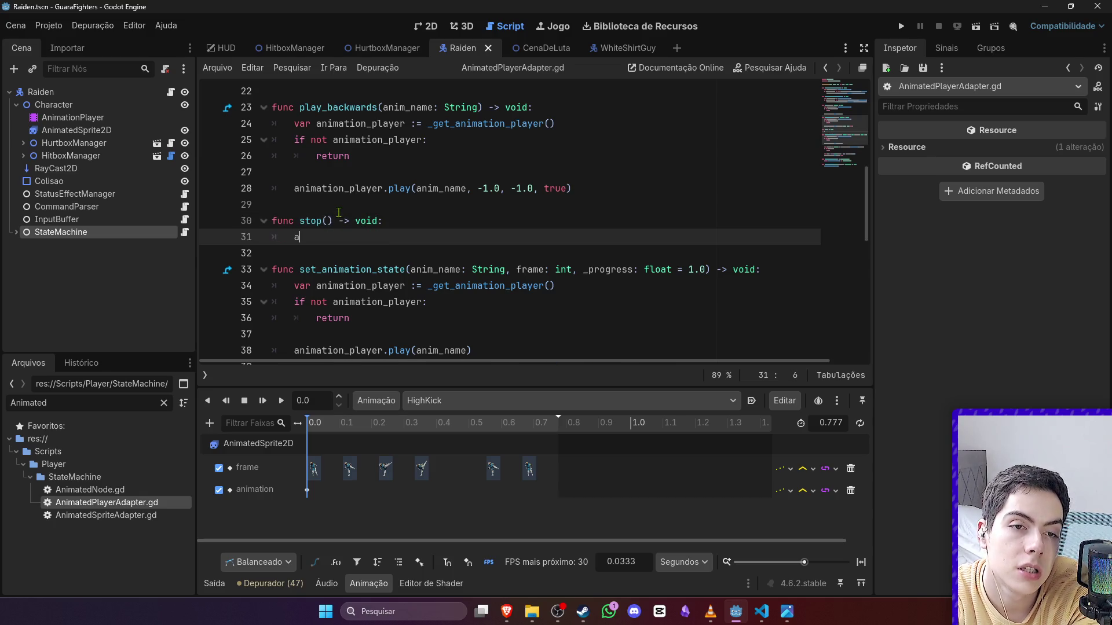
type("nima")
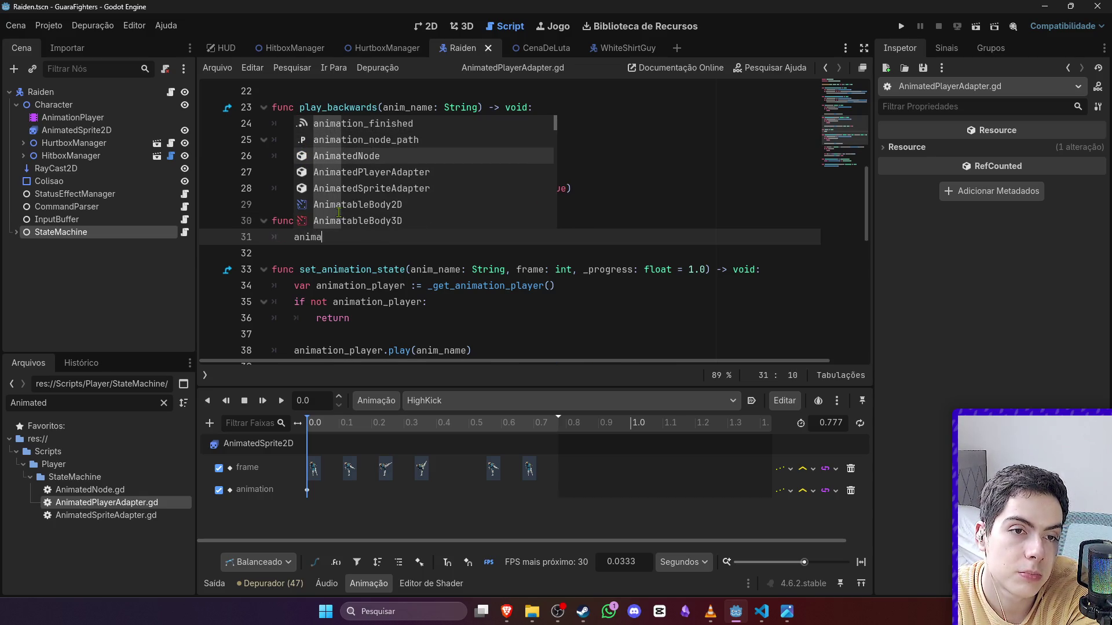
key("BackSpace")
key("BackSpace")
key("BackSpace")
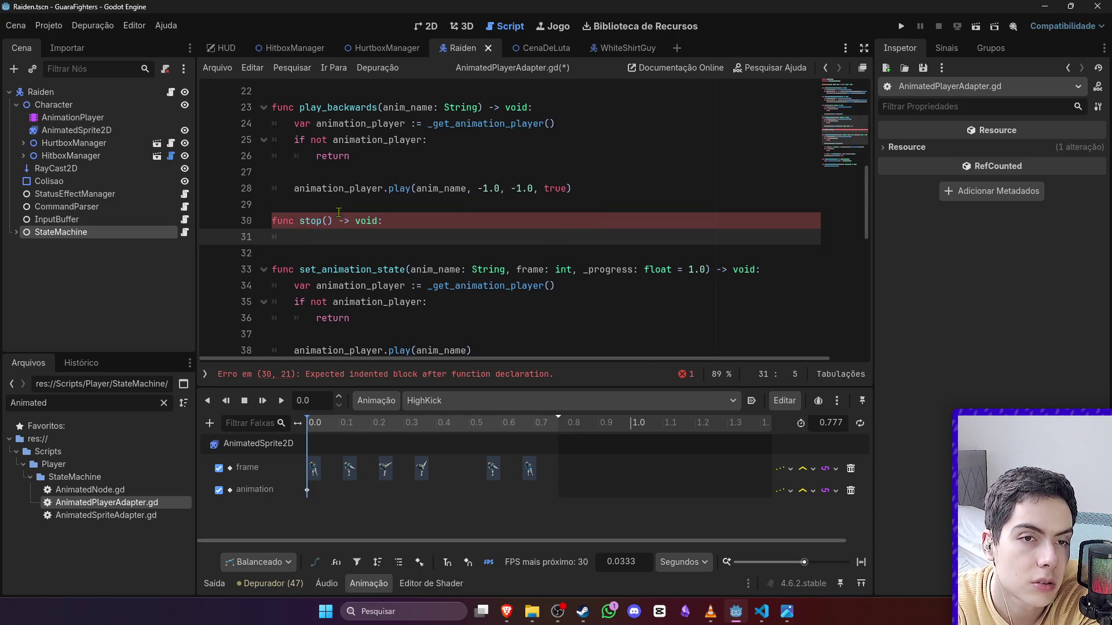
Step: Copy the _get_animation_player() lookup line into the stop() body
scroll(385, 224, "up", 4)
left_click_drag(583, 324, 270, 318)
scroll(435, 302, "down", 2)
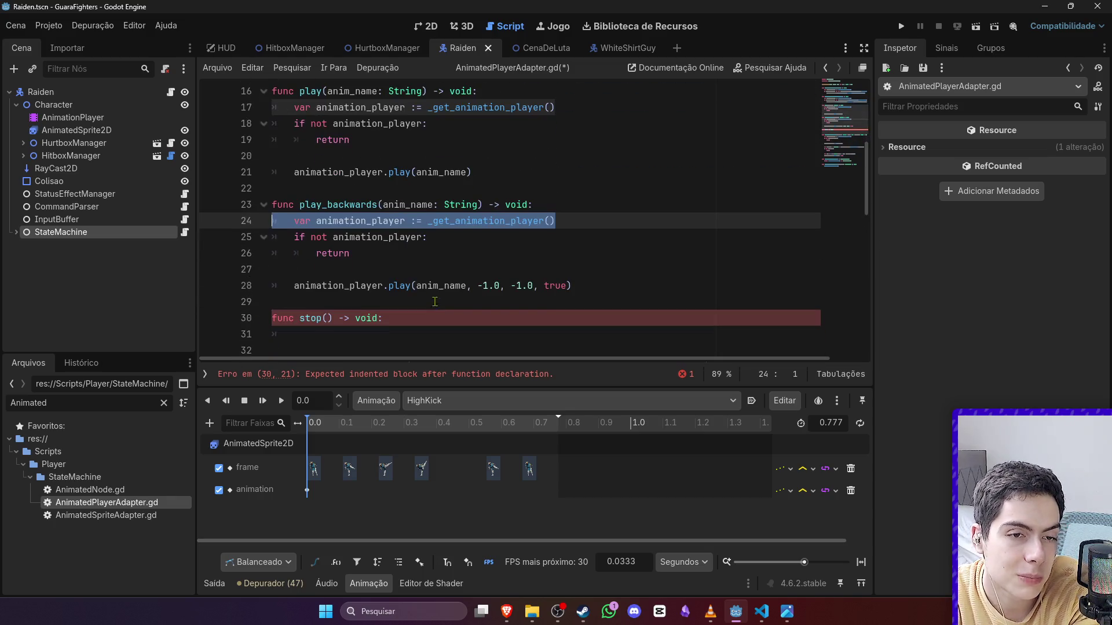
key("ctrl+c")
scroll(341, 289, "down", 1)
left_click(602, 287)
key("ctrl+v")
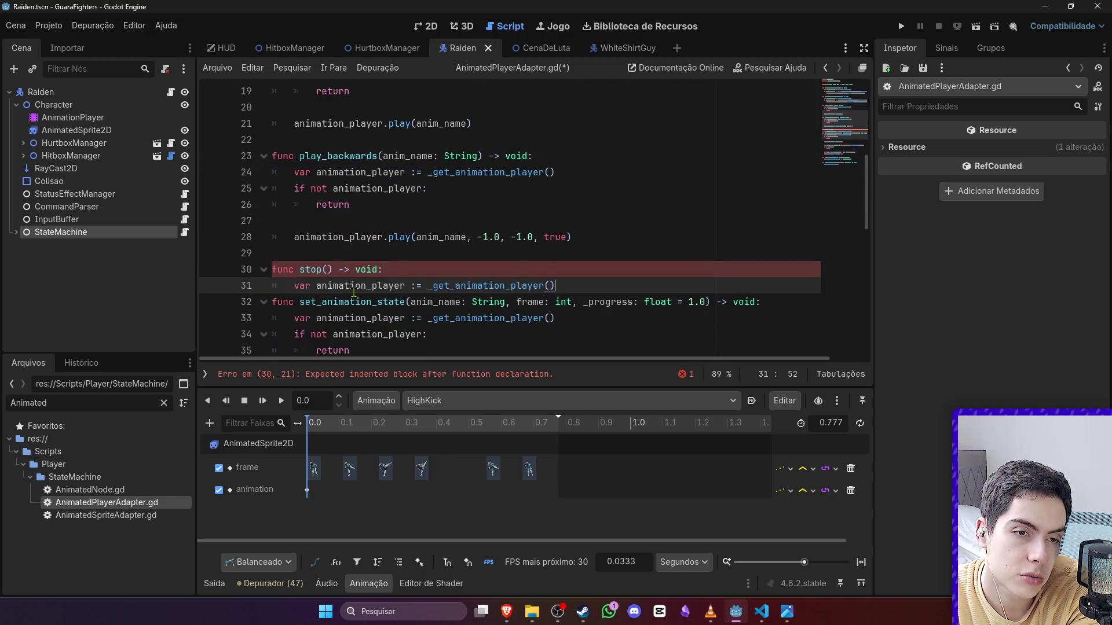
key("Return")
Step: Add animation_player.stop() to the stop() body and save the script
scroll(565, 273, "up", 6)
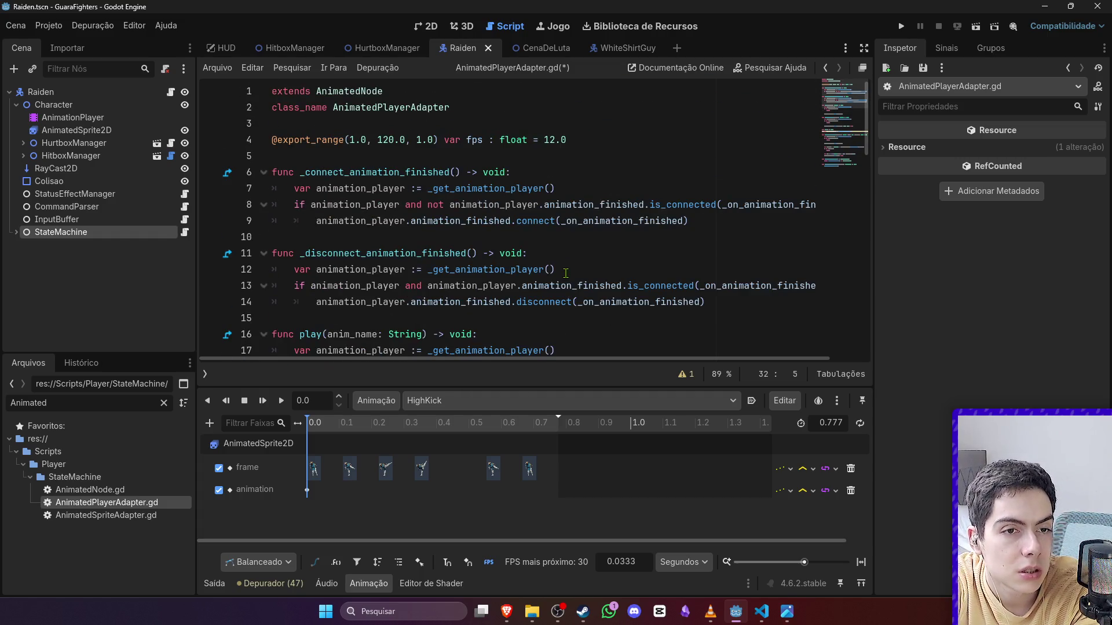
scroll(565, 272, "down", 10)
scroll(565, 273, "up", 2)
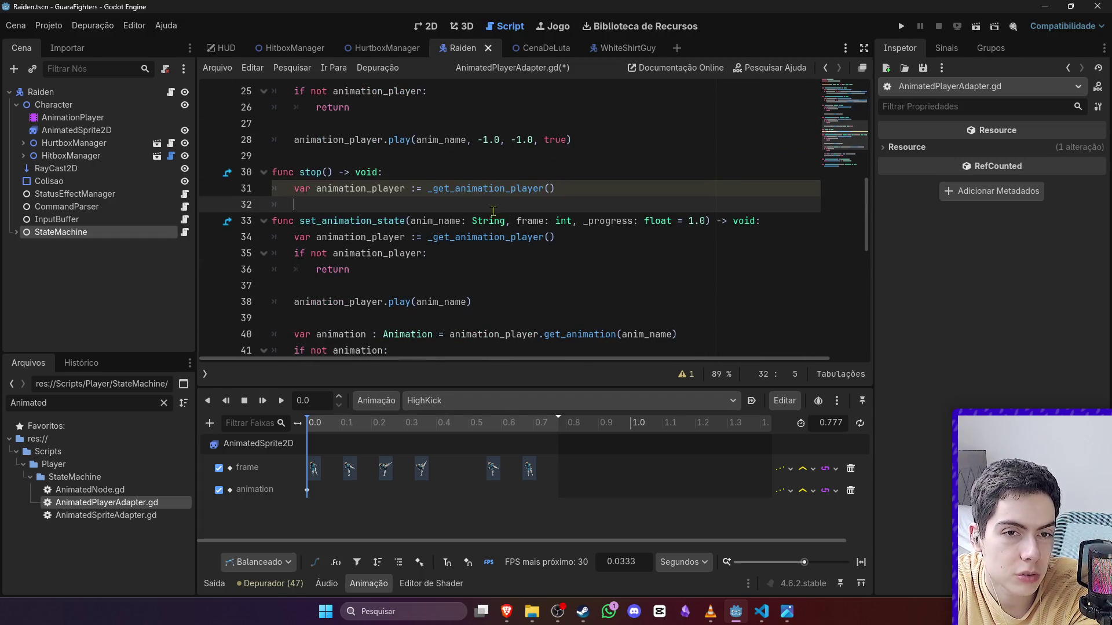
left_click(587, 187)
key("Return")
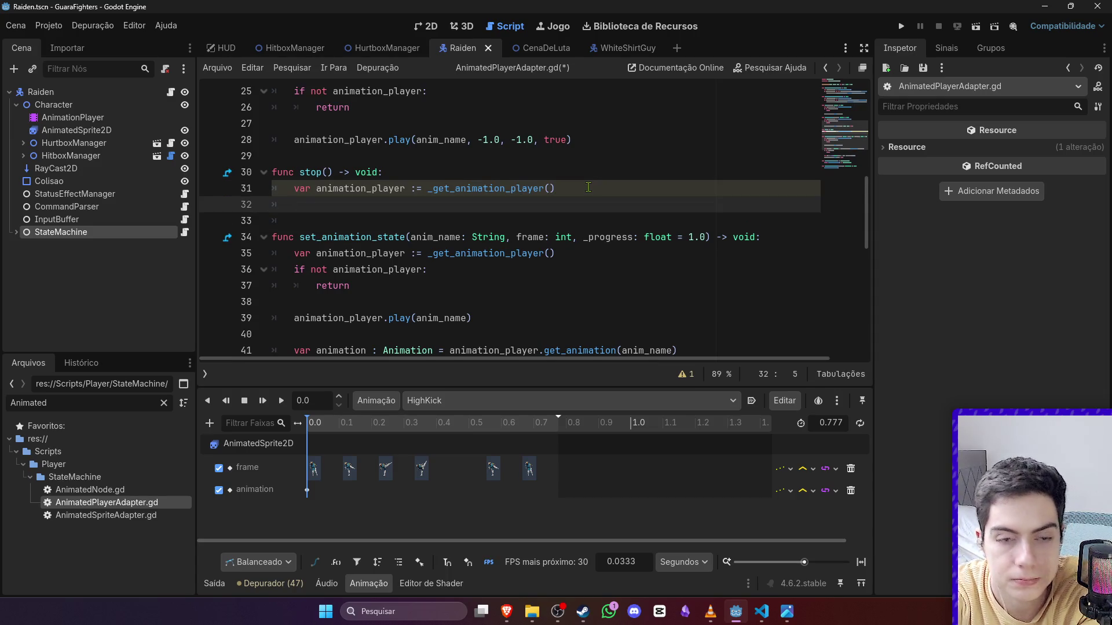
type("imation_player.stop()")
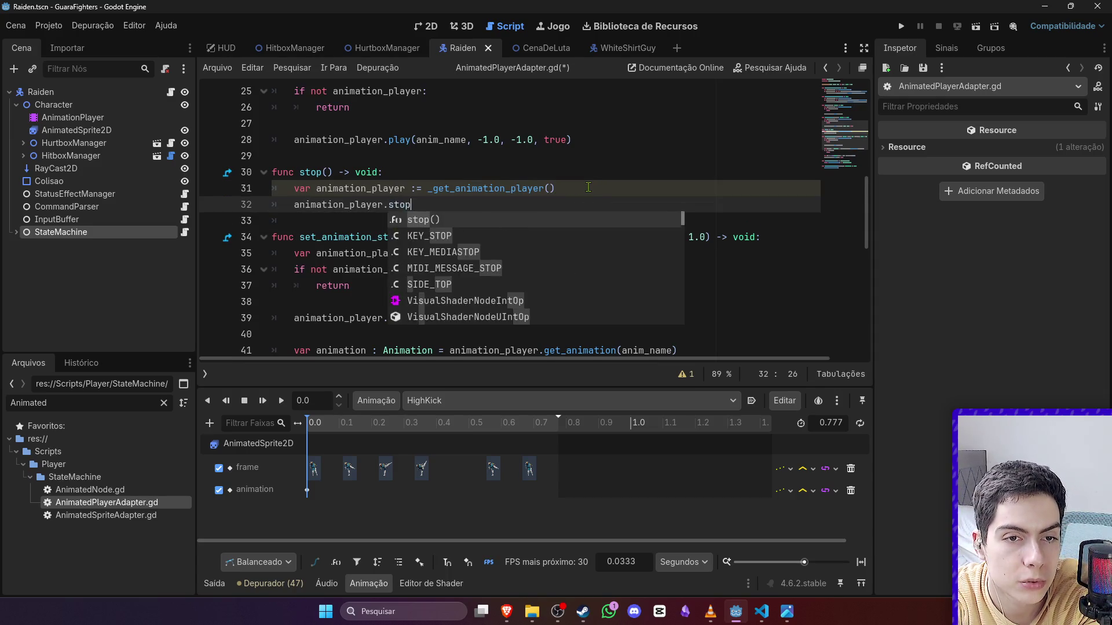
key("ctrl+s")
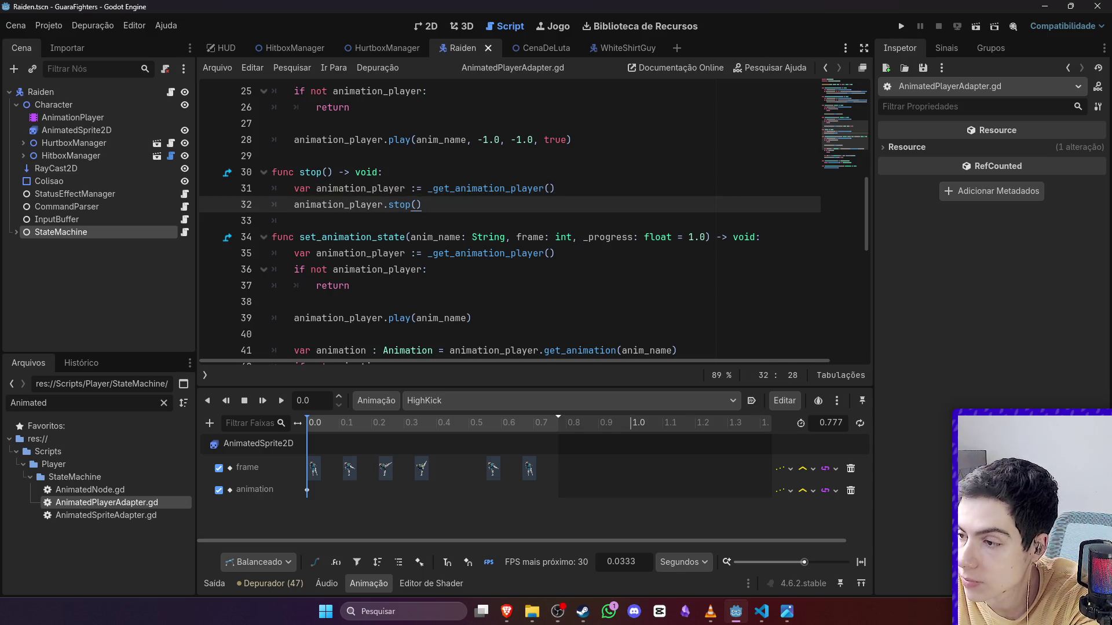
left_click(556, 301)
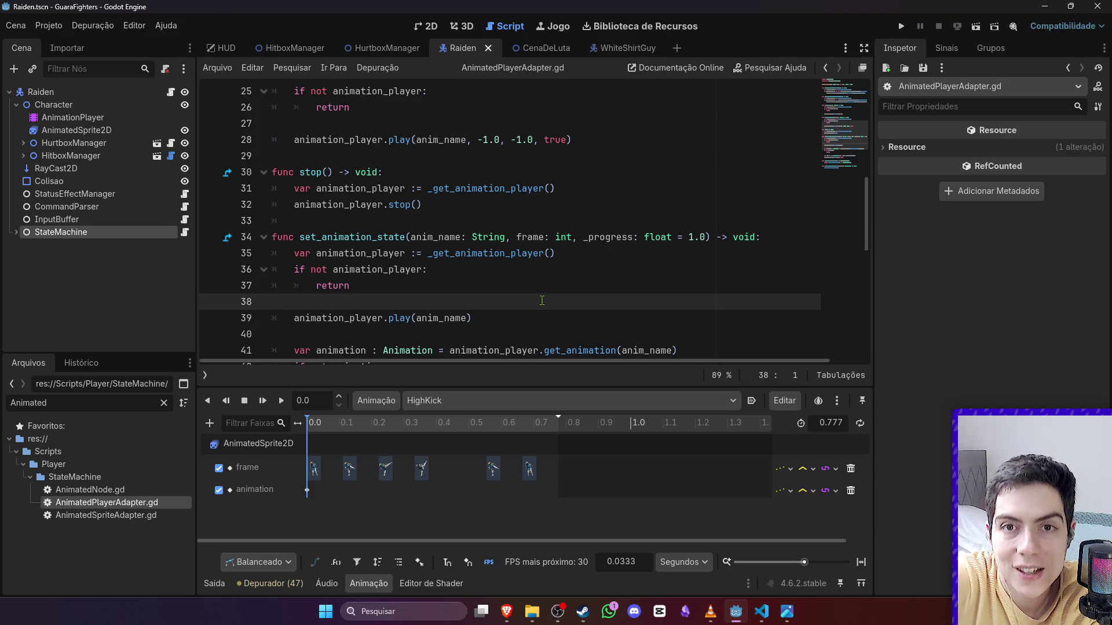
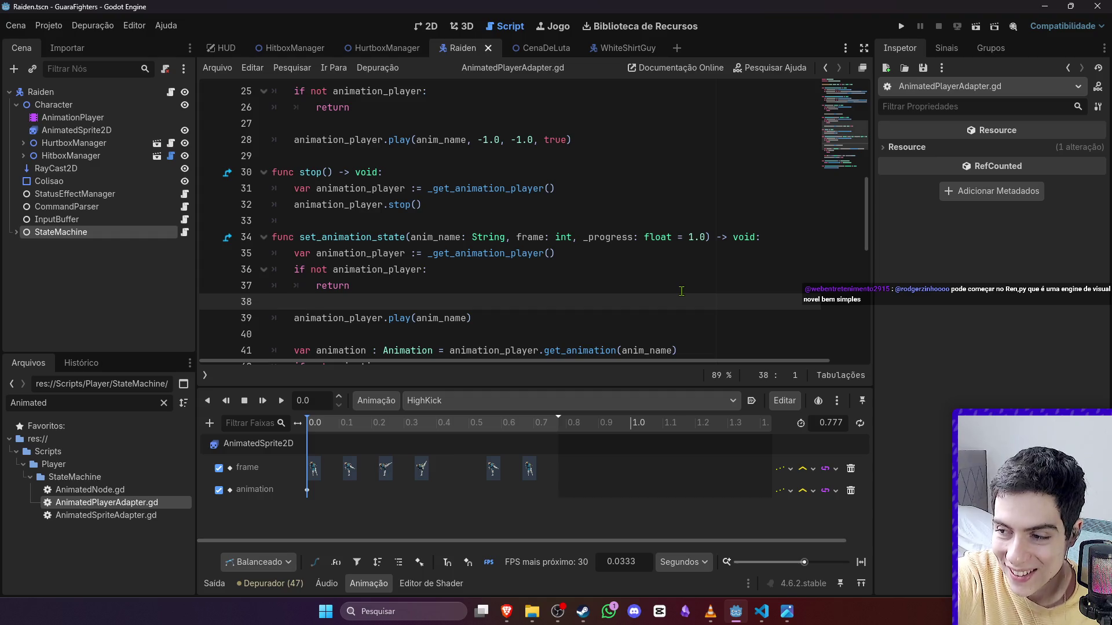
Step: Look over set_animation_state, the animation player check and the get_animation line in the script
left_click(695, 201)
left_click(697, 263)
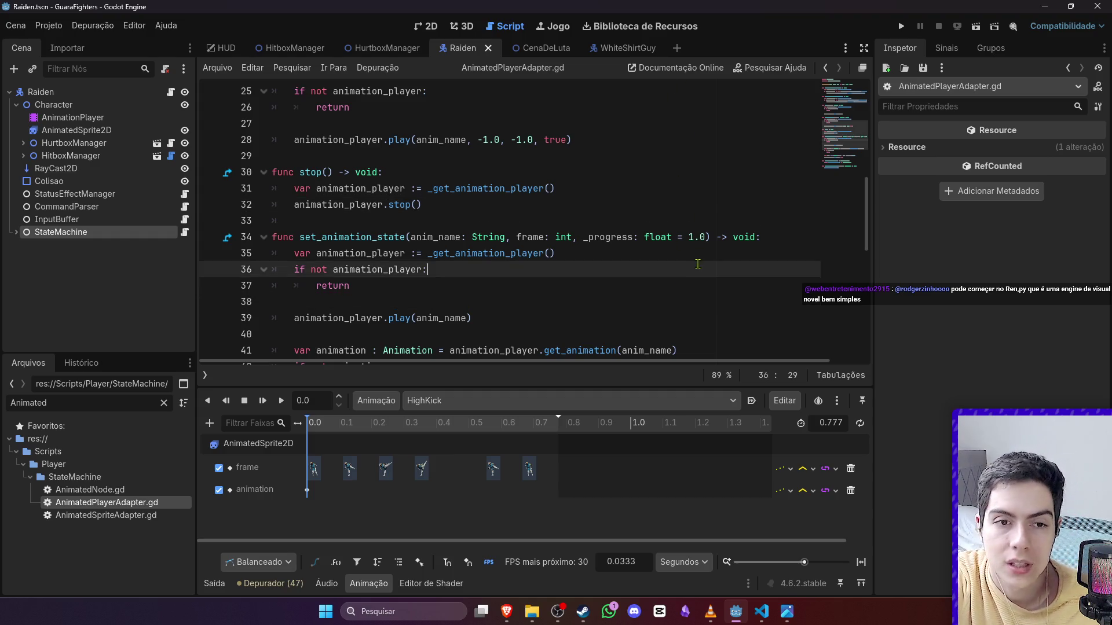
scroll(660, 261, "down", 3)
left_click(587, 205)
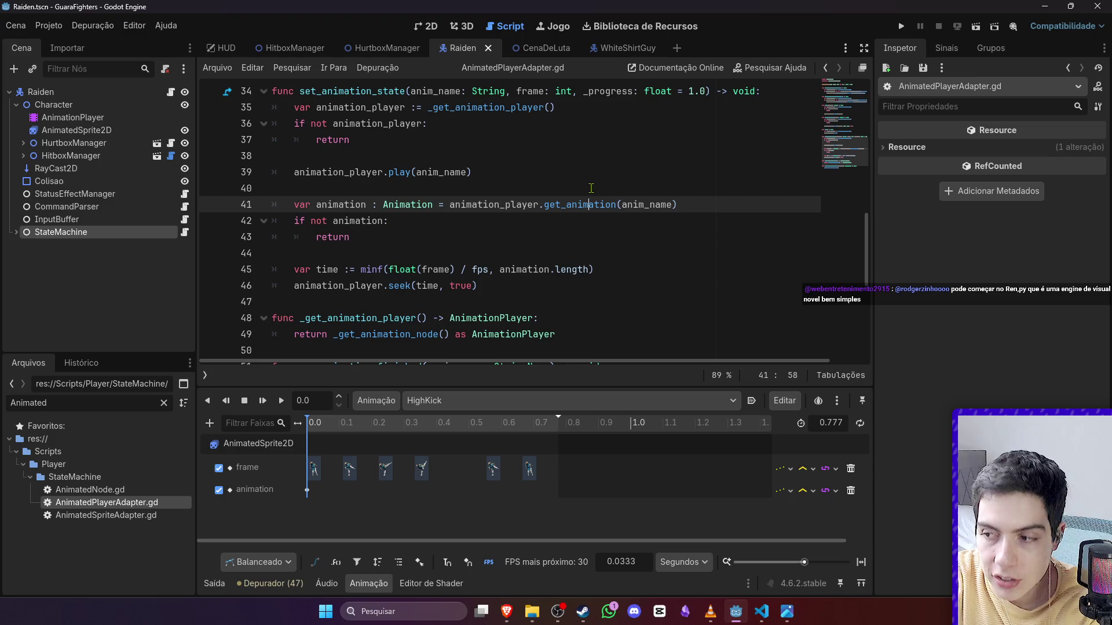
Step: Briefly run the CenaDeLuta fight scene, stop it, and return to the Raiden scene
left_click(526, 48)
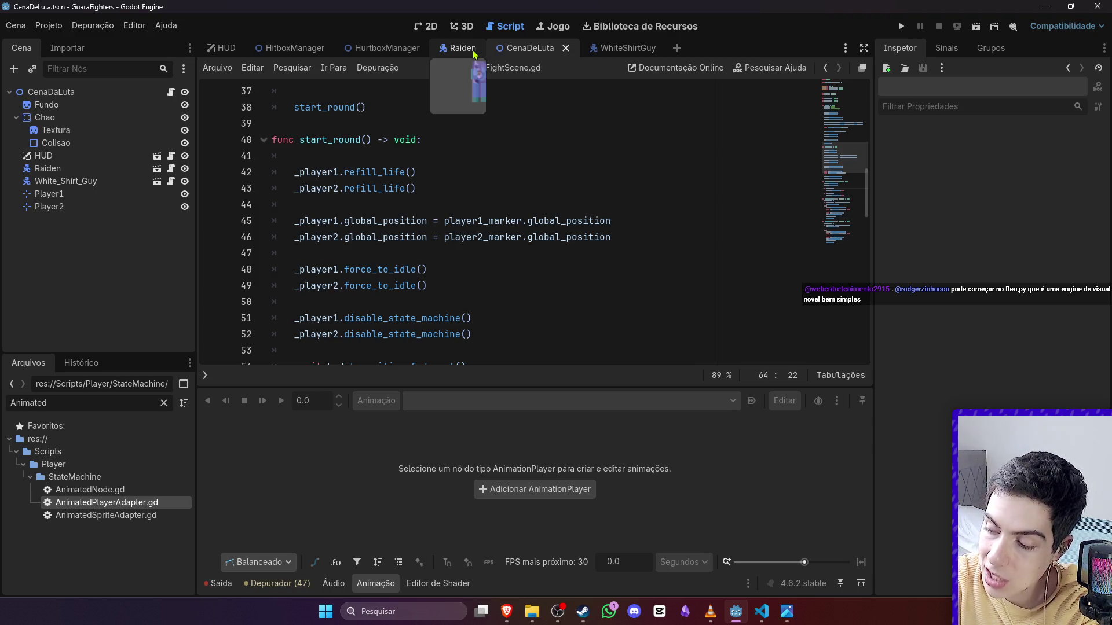
left_click(427, 26)
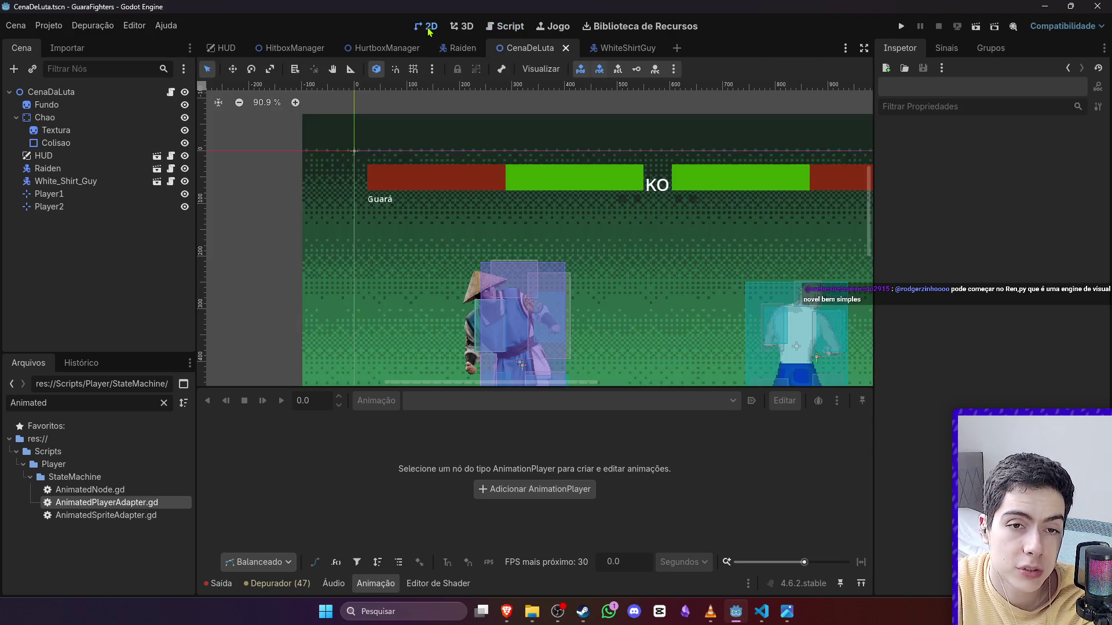
left_click(976, 26)
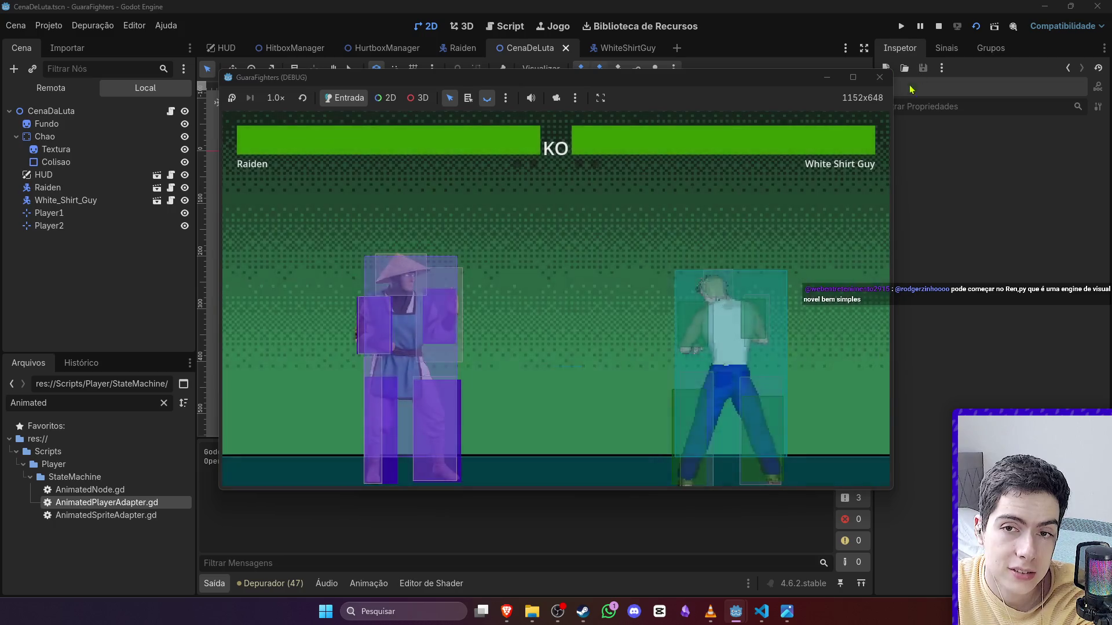
left_click(879, 77)
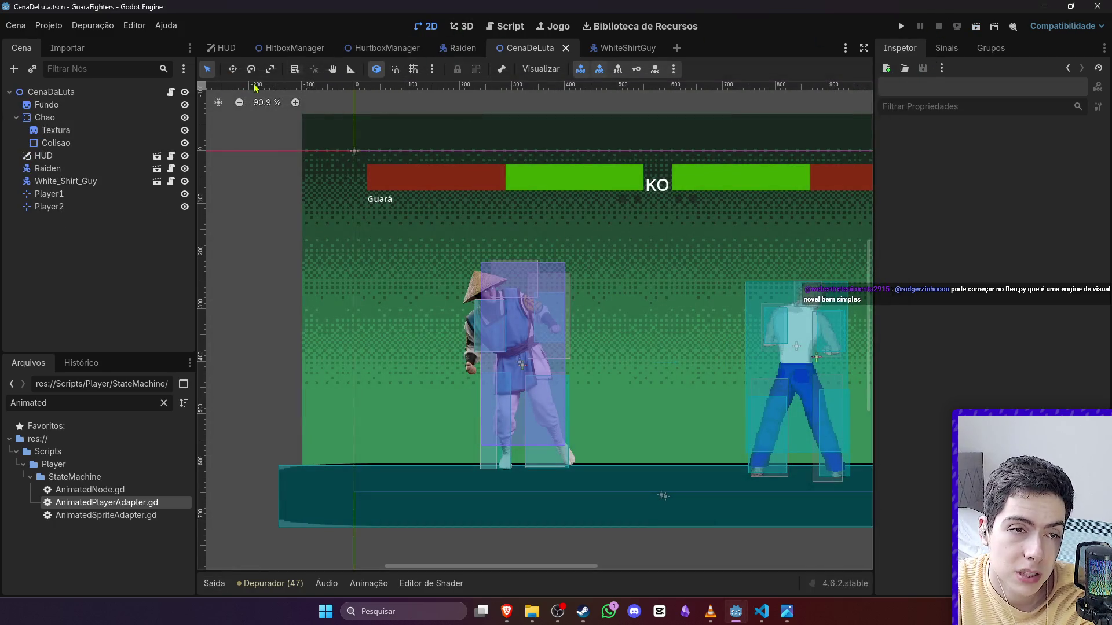
left_click(458, 48)
Step: Open StateMachine.gd, scroll to _on_request_play_animation, and undo the stray blank lines added
left_click(185, 233)
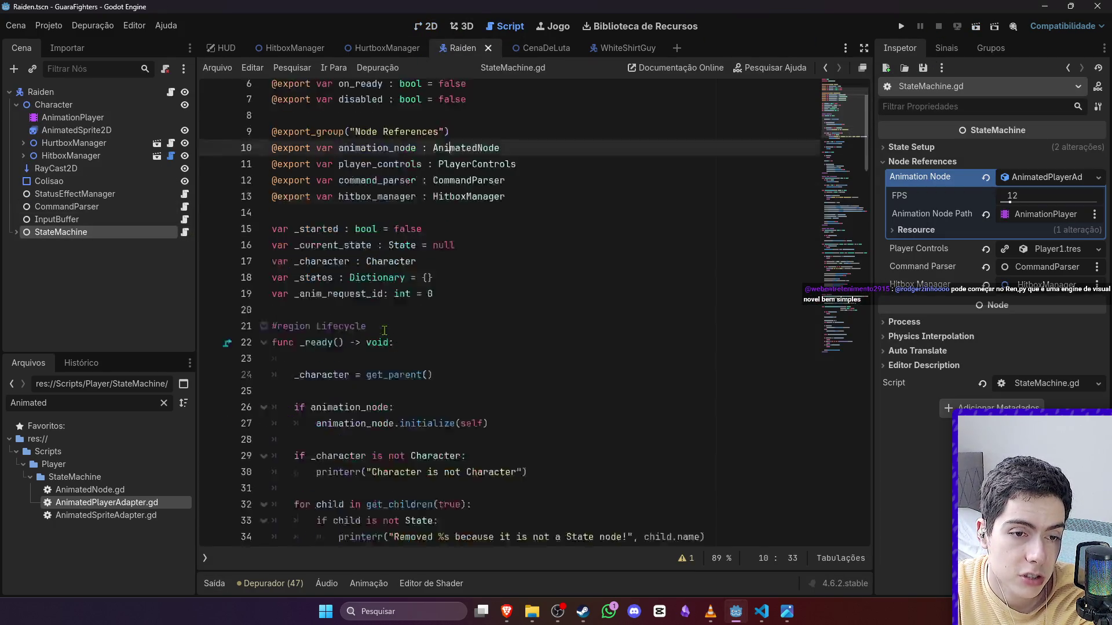
scroll(399, 329, "down", 20)
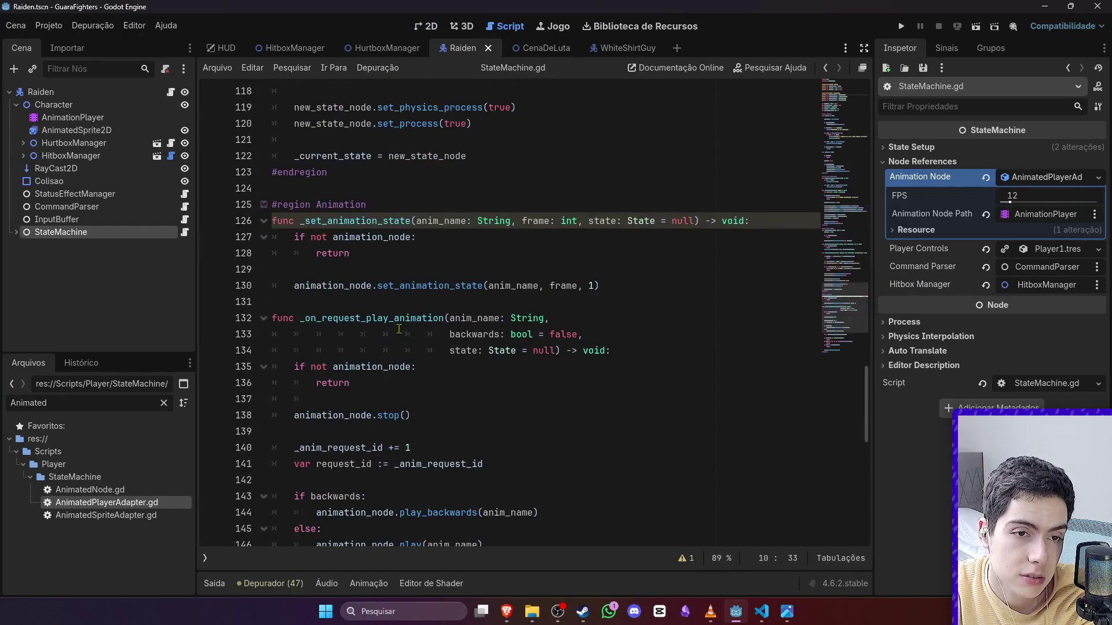
left_click(385, 262)
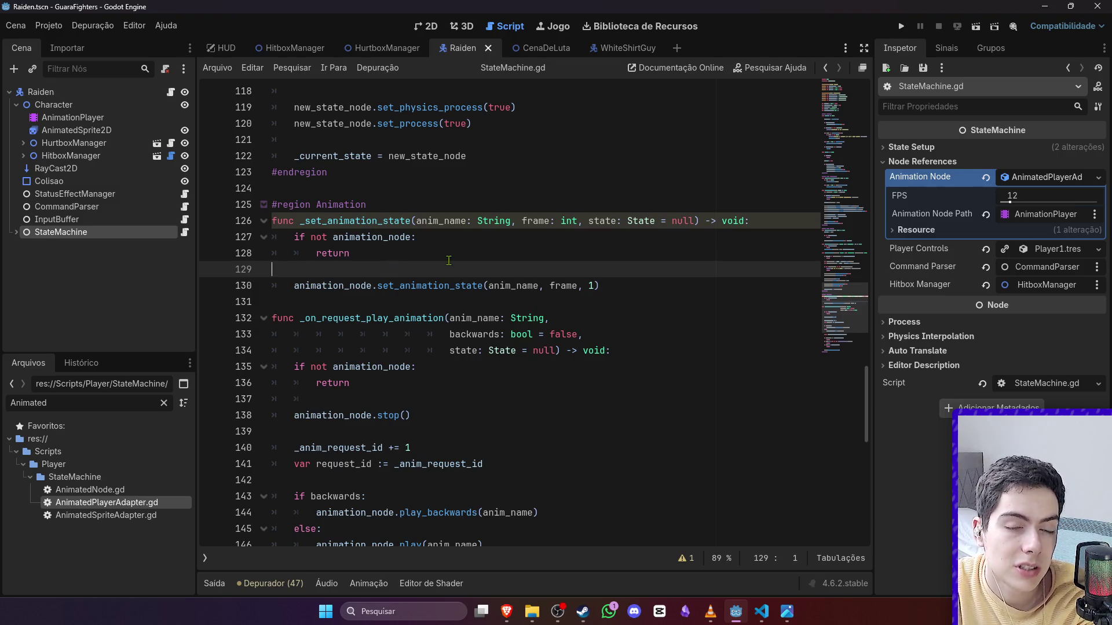
type("]")
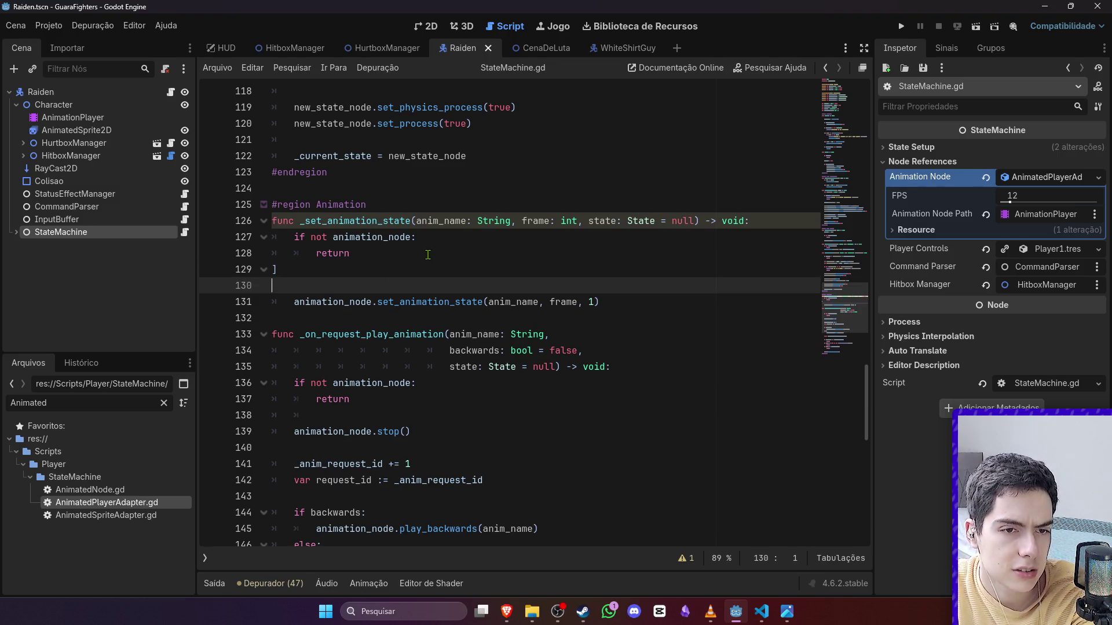
scroll(428, 254, "down", 2)
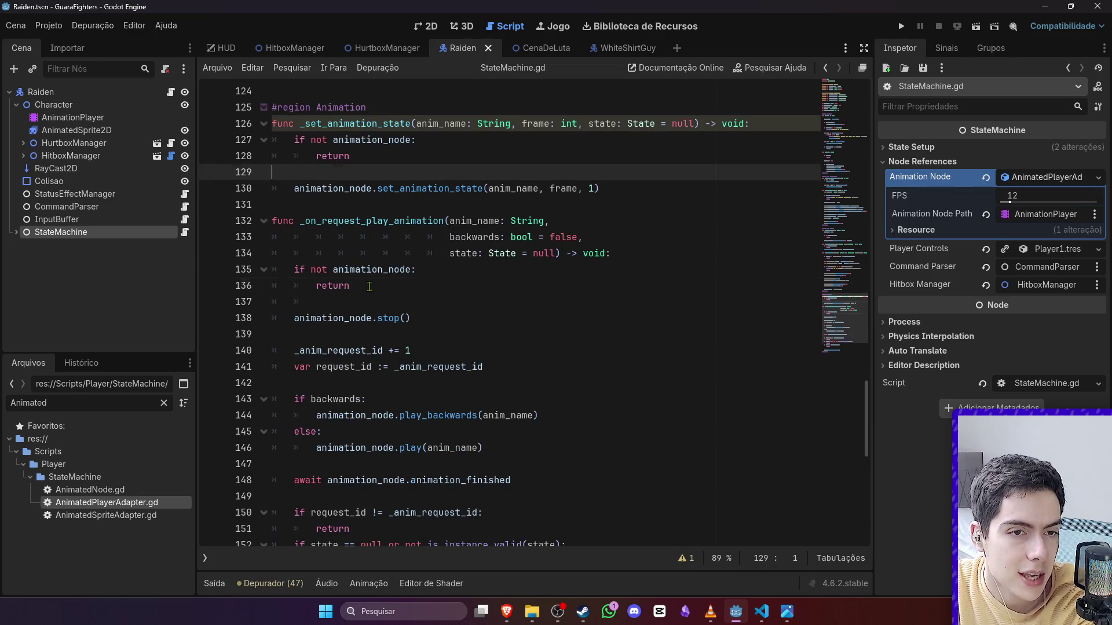
left_click(368, 302)
key("Return")
key("Return")
key("ctrl+z")
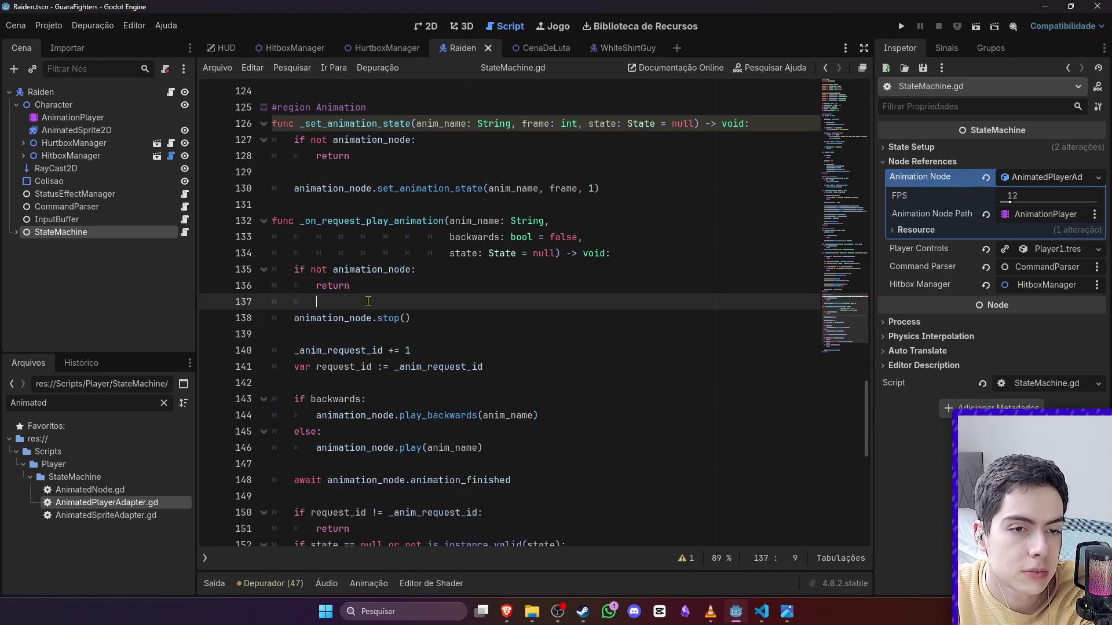
Step: View stop()'s definition in AnimatedNode.gd, go back to Player.gd, and run the scene
left_click(390, 318, "ctrl")
key("alt+Left")
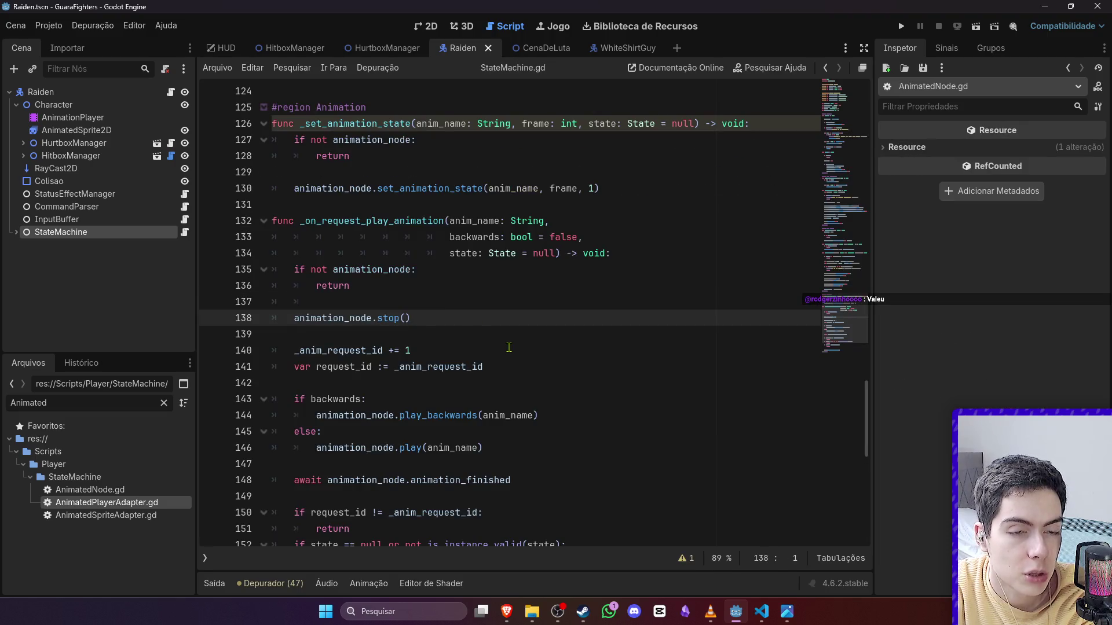
key("alt+Left")
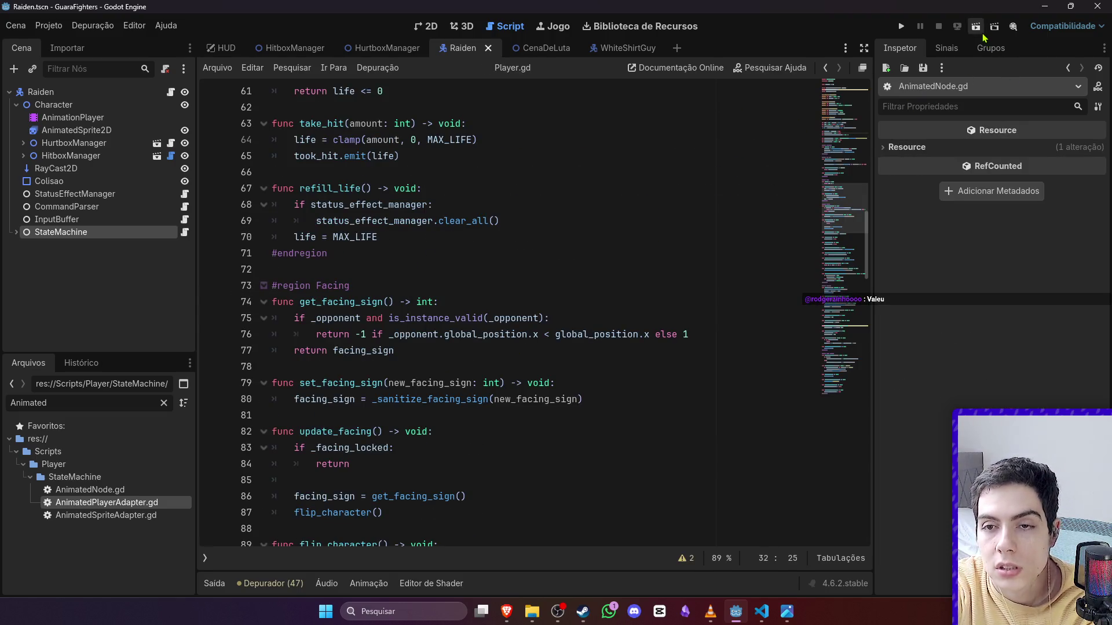
left_click(977, 29)
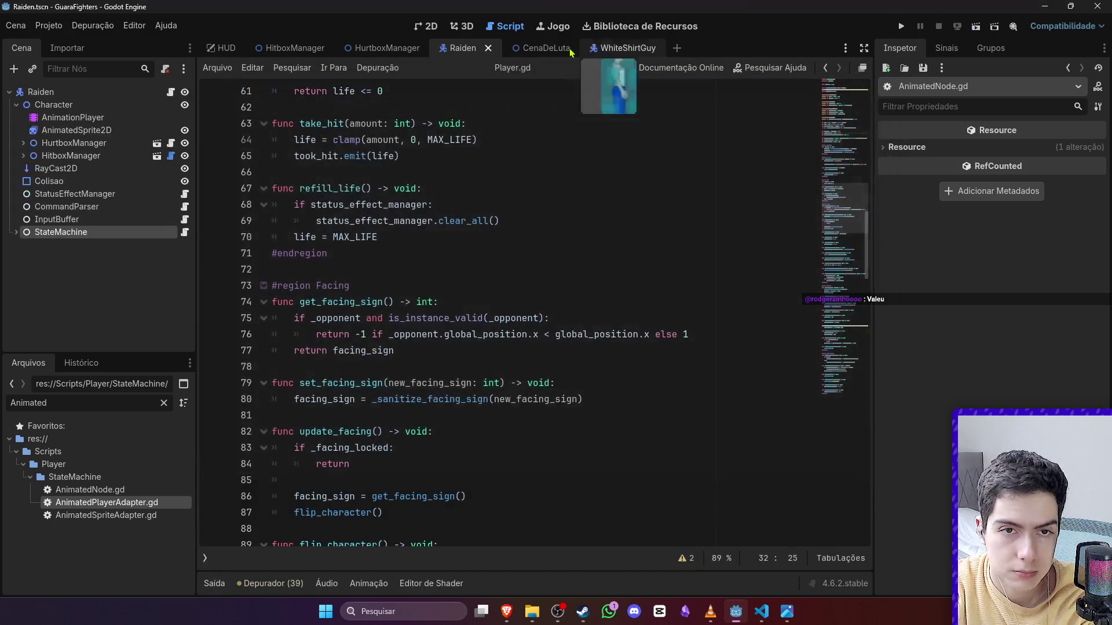
Step: Run the CenaDeLuta scene, walk Raiden toward the opponent with D, then stop
left_click(529, 46)
left_click(977, 27)
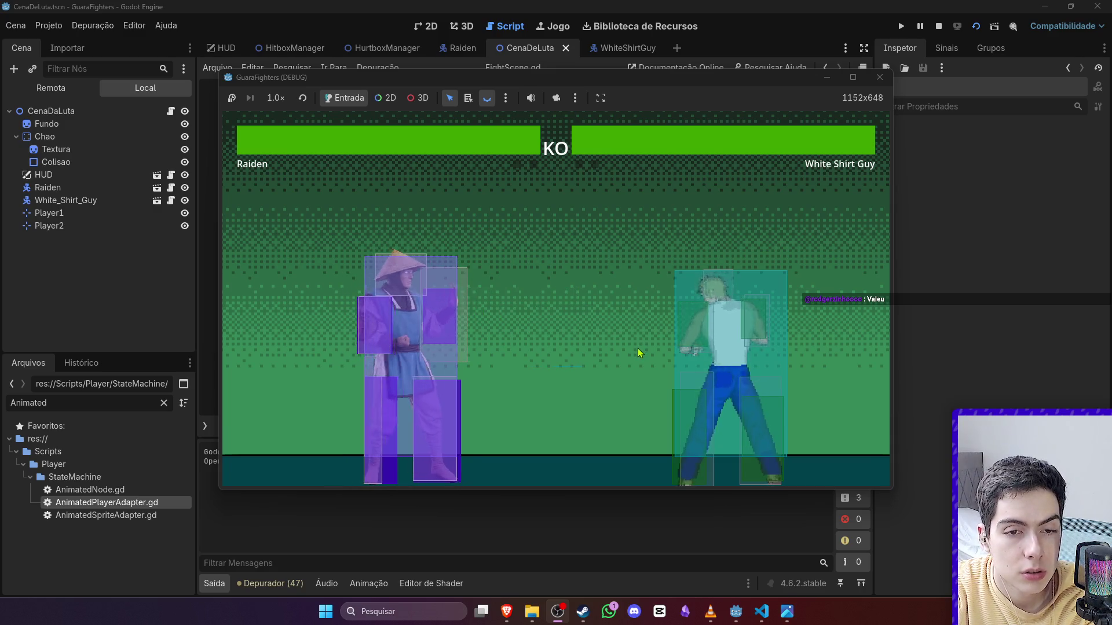
key("d")
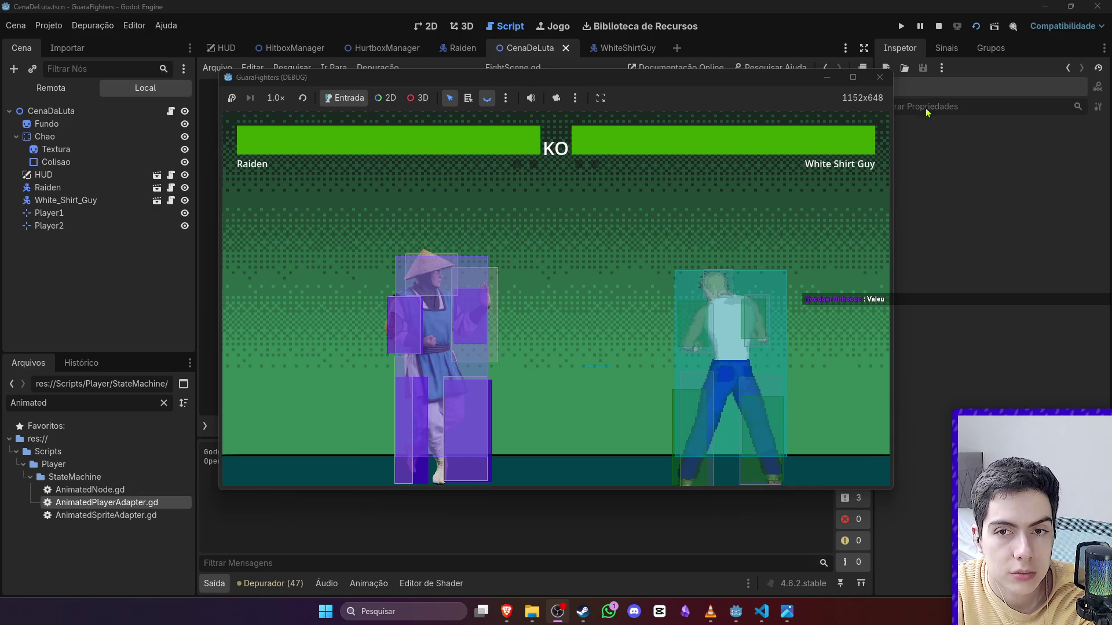
left_click(938, 33)
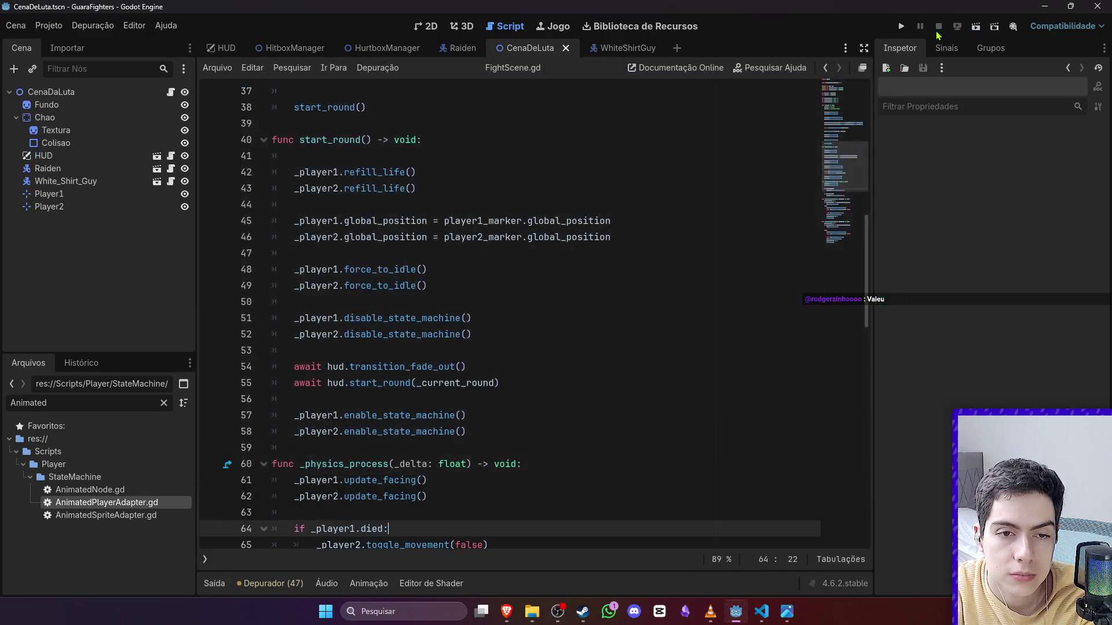
Step: Run the fight again, walk Raiden forward, stop, and return to the Raiden scene
left_click(974, 28)
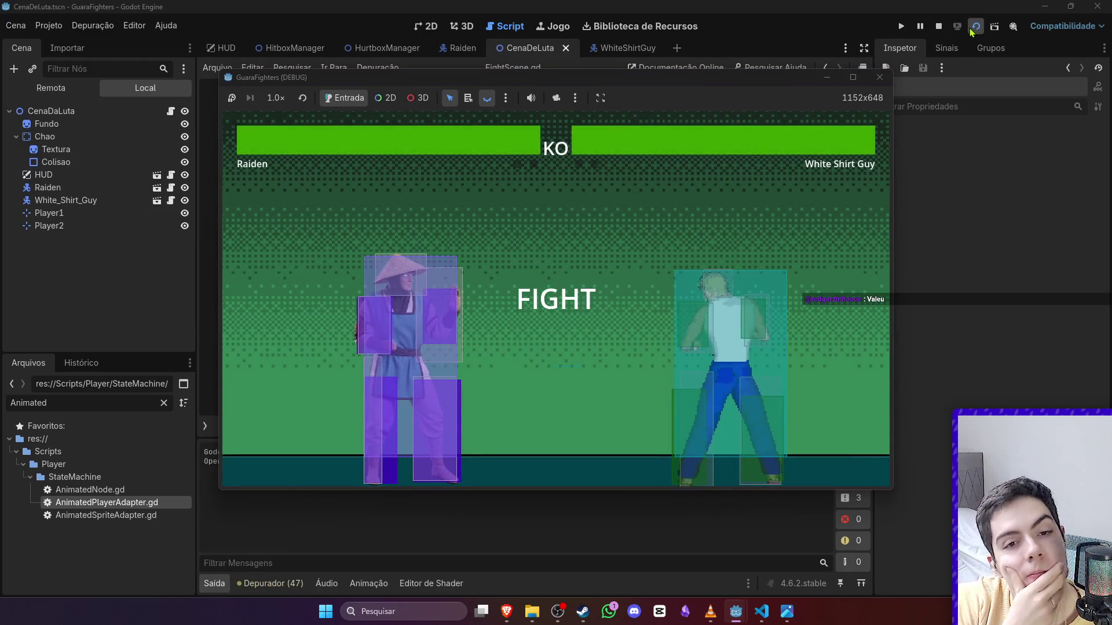
key("d")
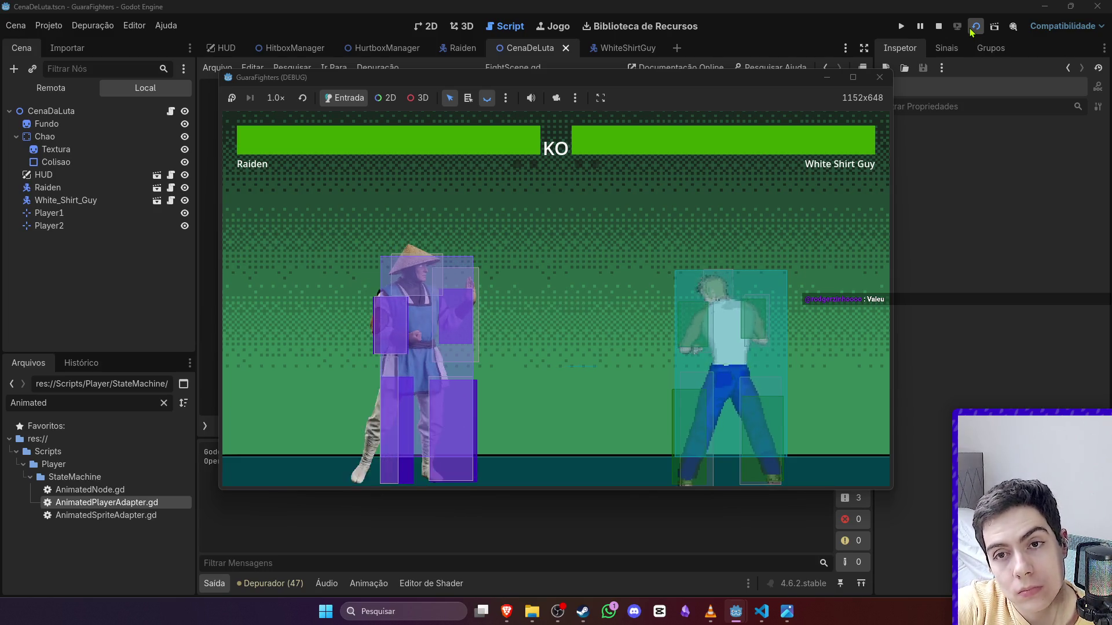
left_click(937, 26)
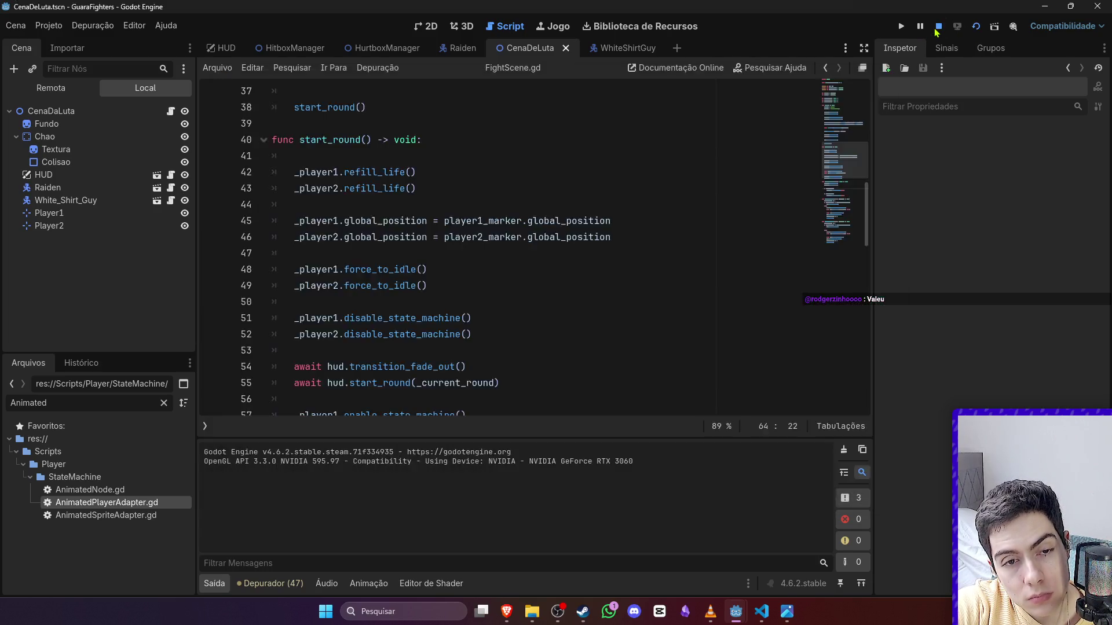
scroll(404, 326, "down", 15)
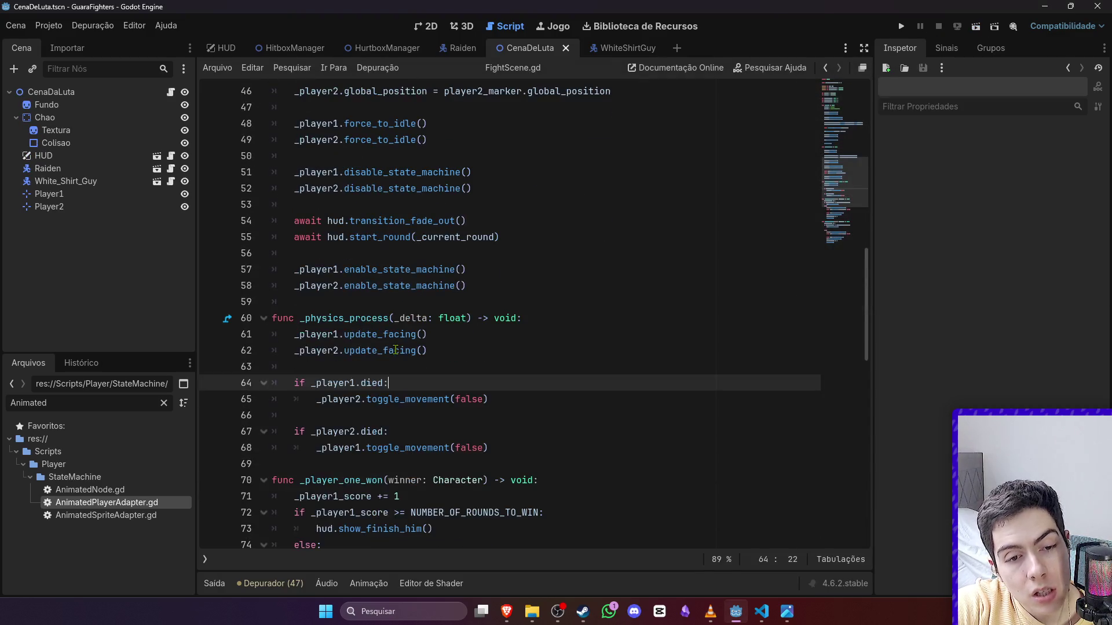
scroll(405, 326, "up", 10)
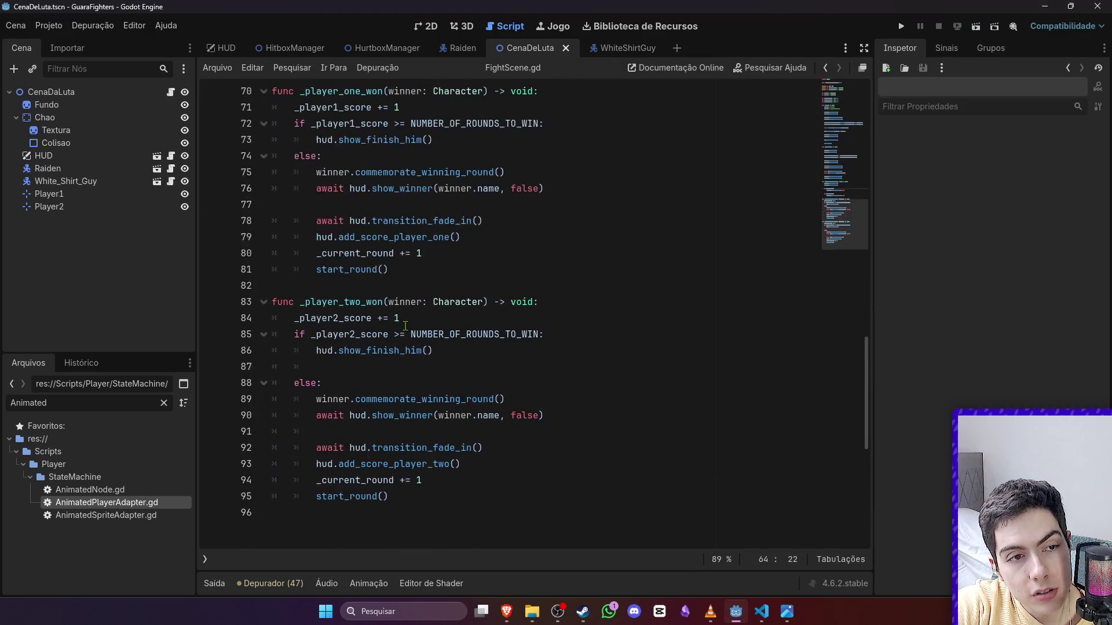
left_click(450, 52)
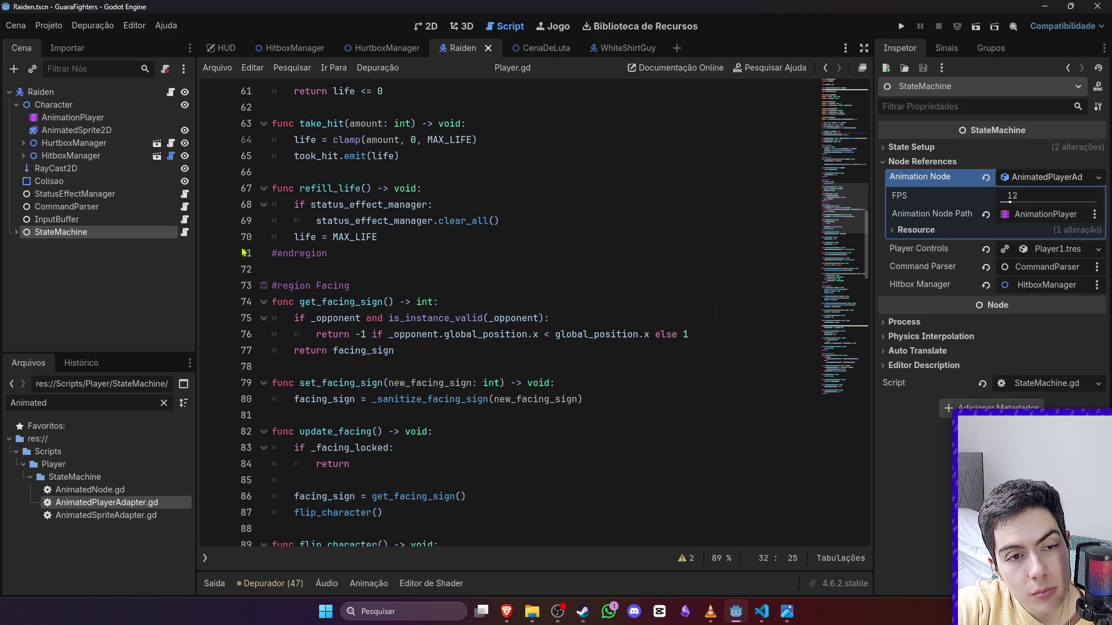
Step: Set a breakpoint on line 135's animation_node check in StateMachine.gd
left_click(185, 232)
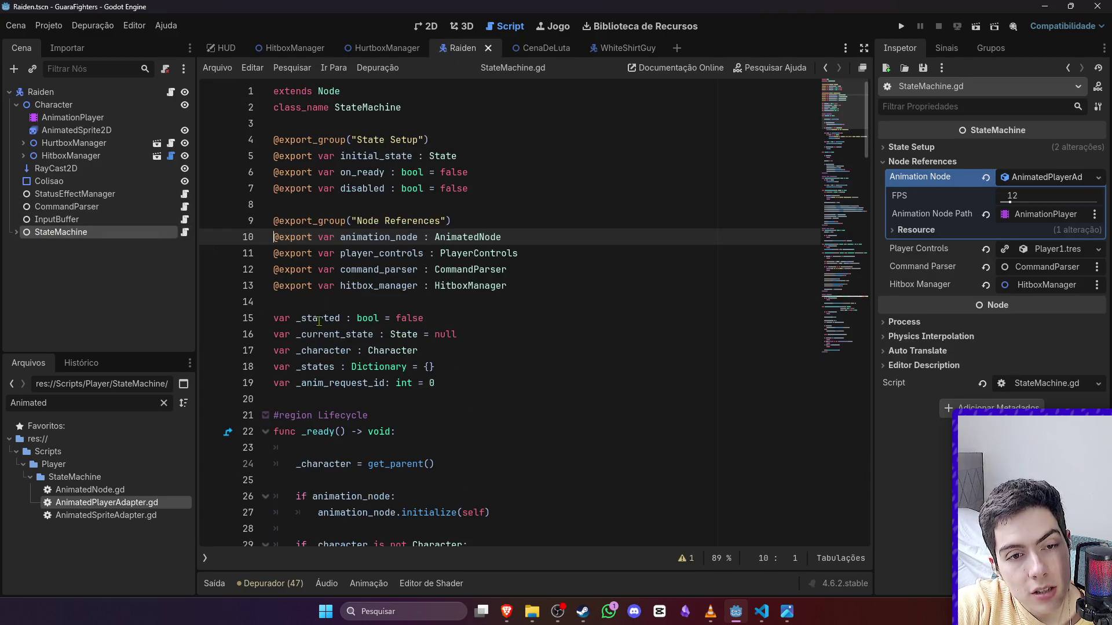
scroll(440, 396, "down", 8)
scroll(440, 396, "down", 20)
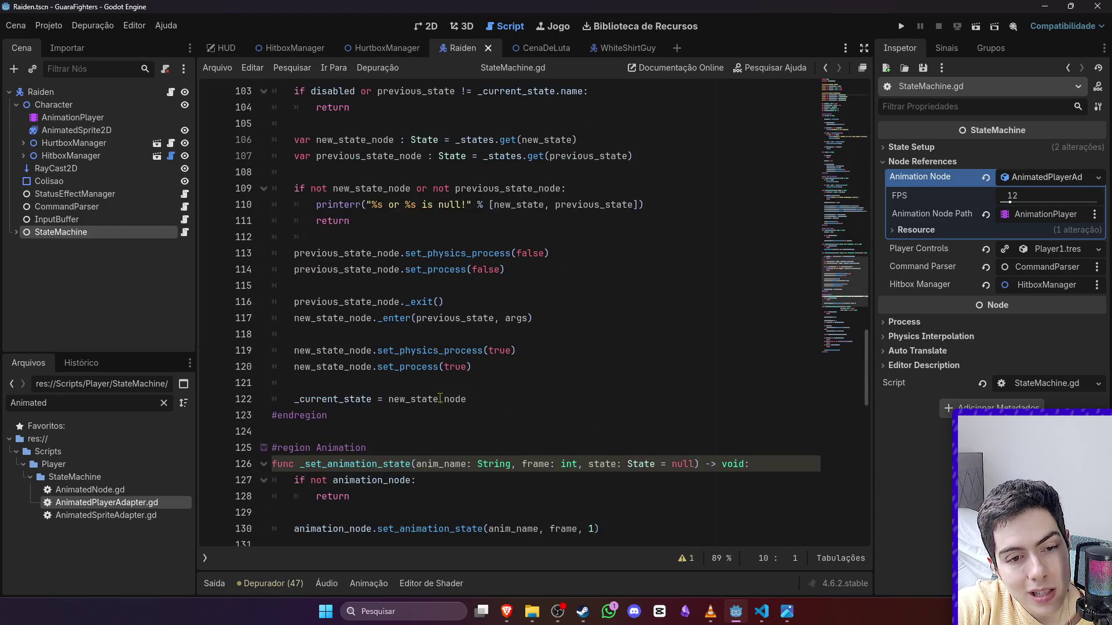
scroll(440, 399, "down", 5)
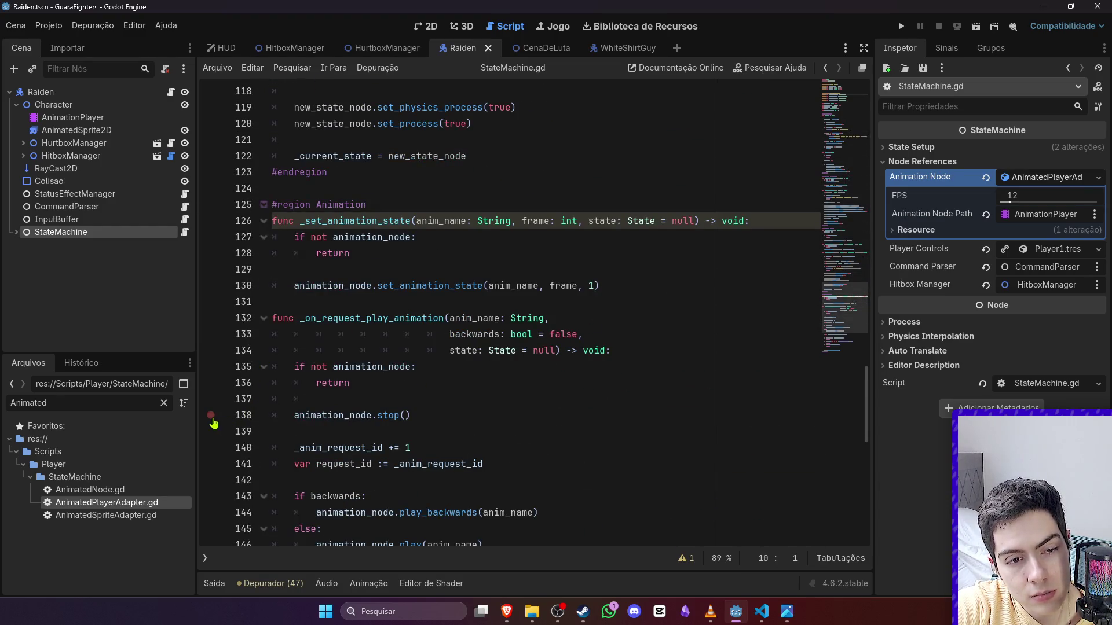
left_click(212, 417)
left_click(211, 370)
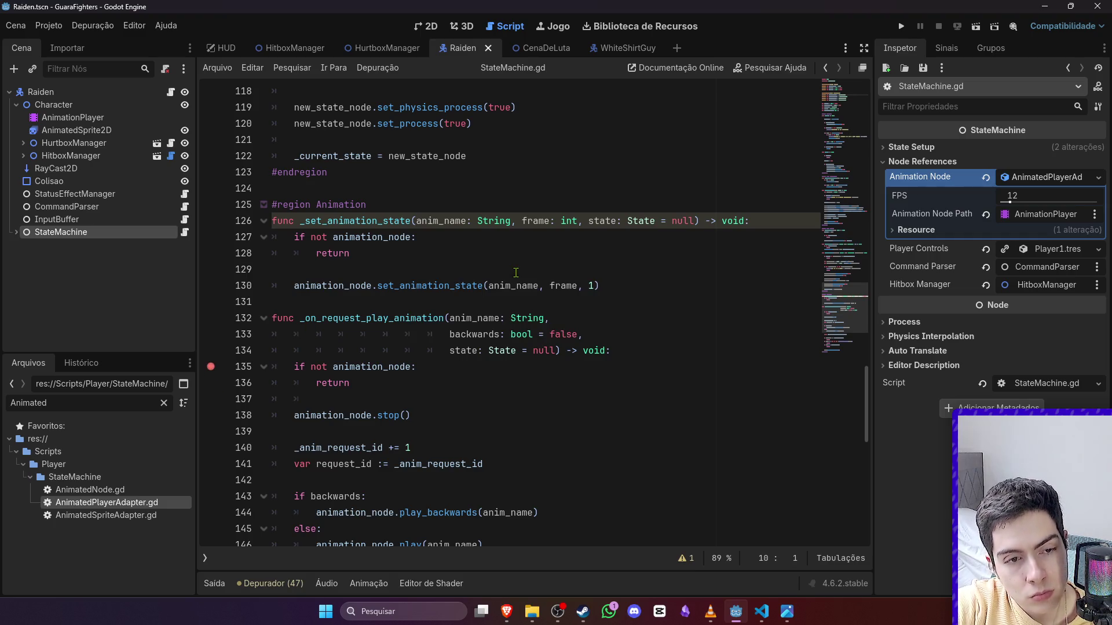
Step: Run the CenaDeLuta scene and continue twice past the line-135 breakpoint
left_click(538, 48)
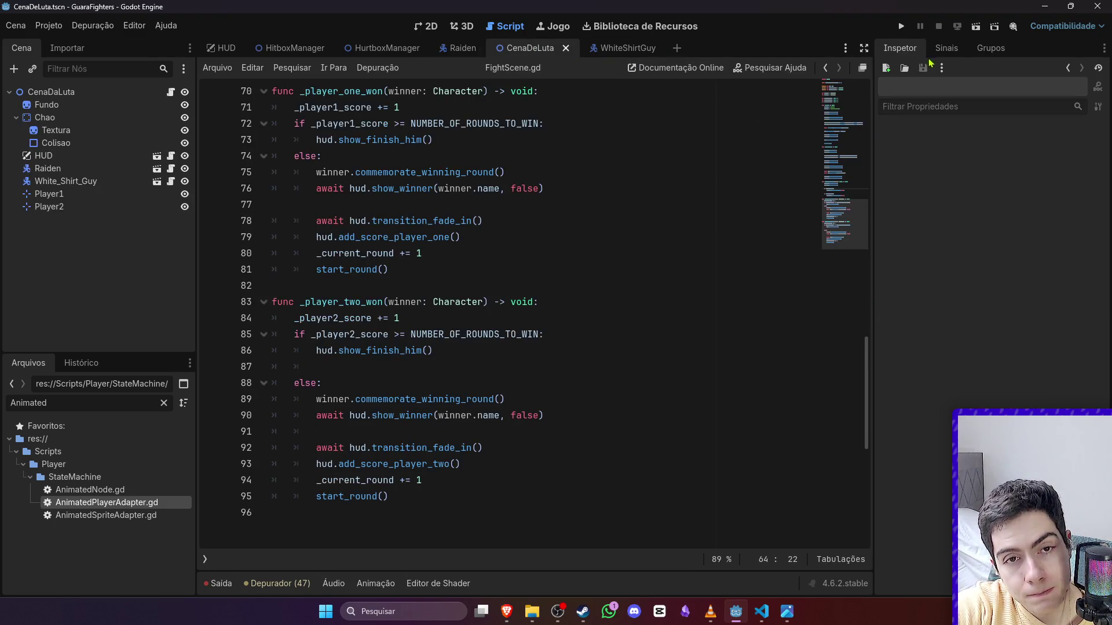
left_click(975, 29)
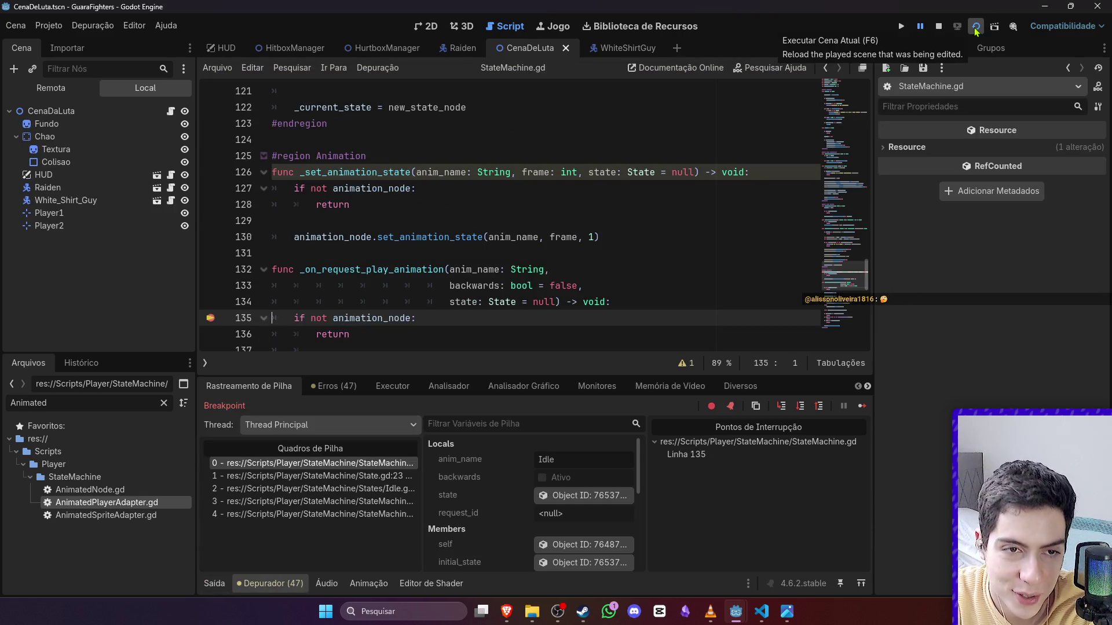
left_click(861, 405)
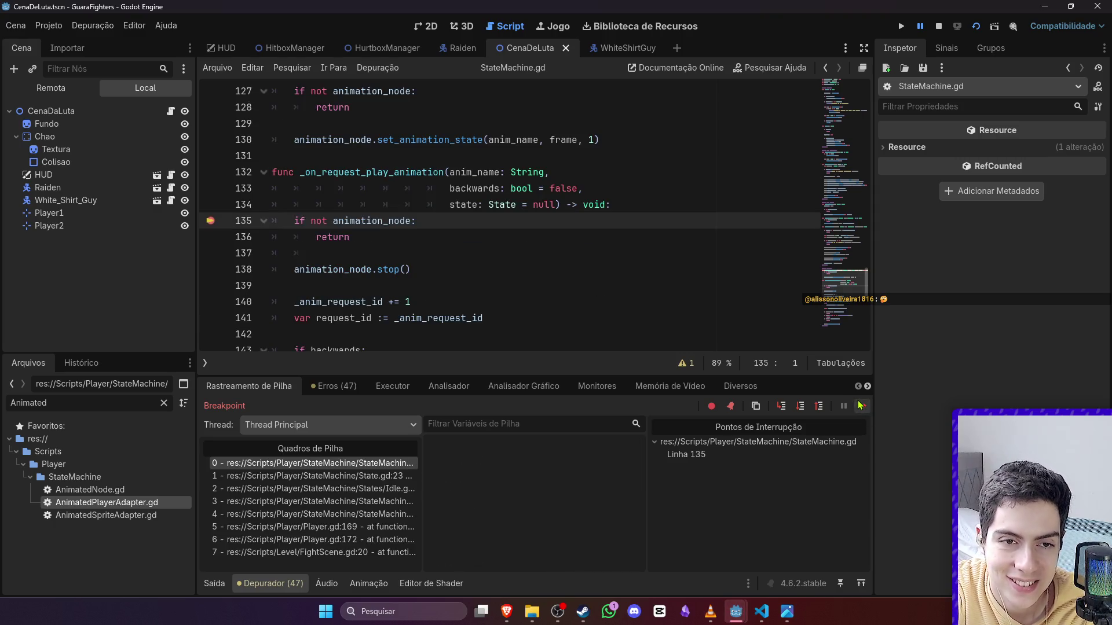
left_click(862, 406)
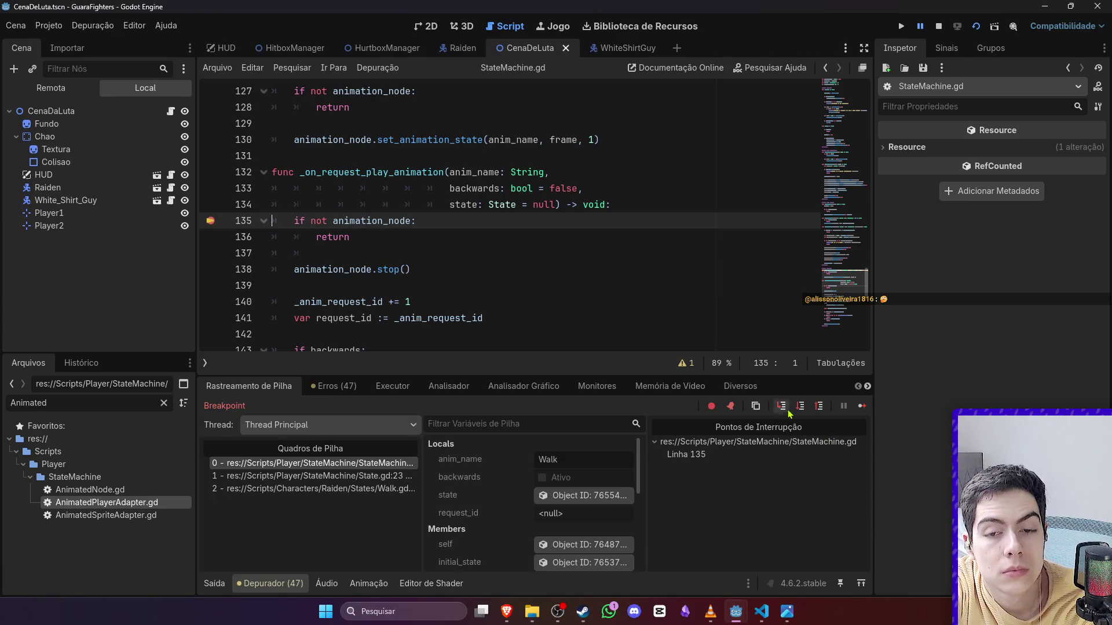
Step: Remove the stray 'ddddd' from line 135, save the script, and go to the Raiden scene
type("ddddd")
key("F12")
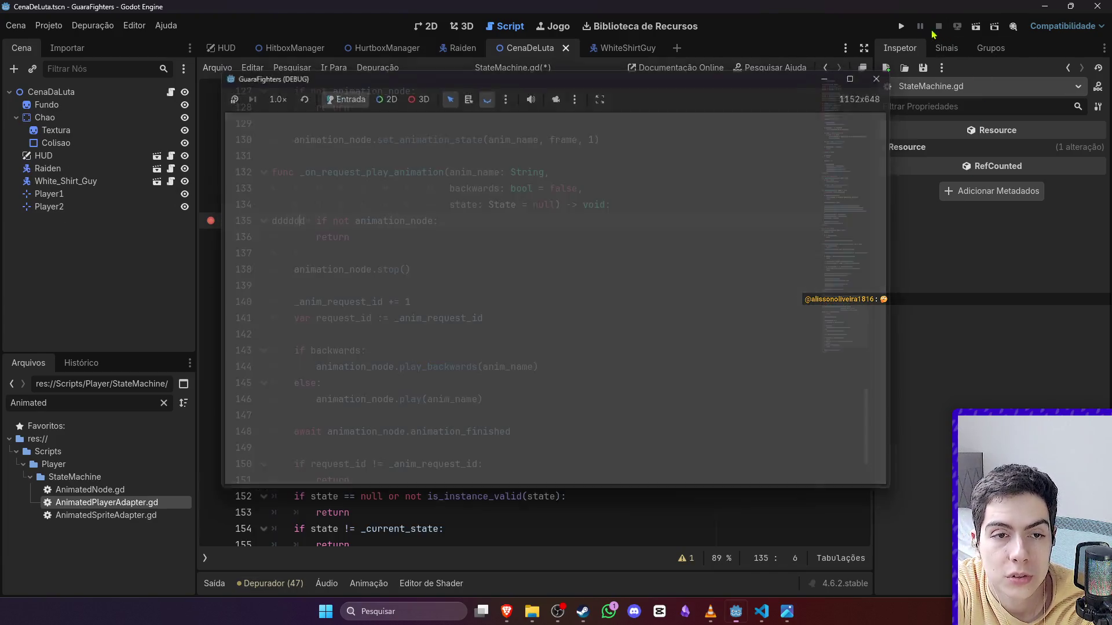
key("BackSpace")
key("BackSpace")
key("BackSpace")
key("ctrl+s")
left_click(407, 231)
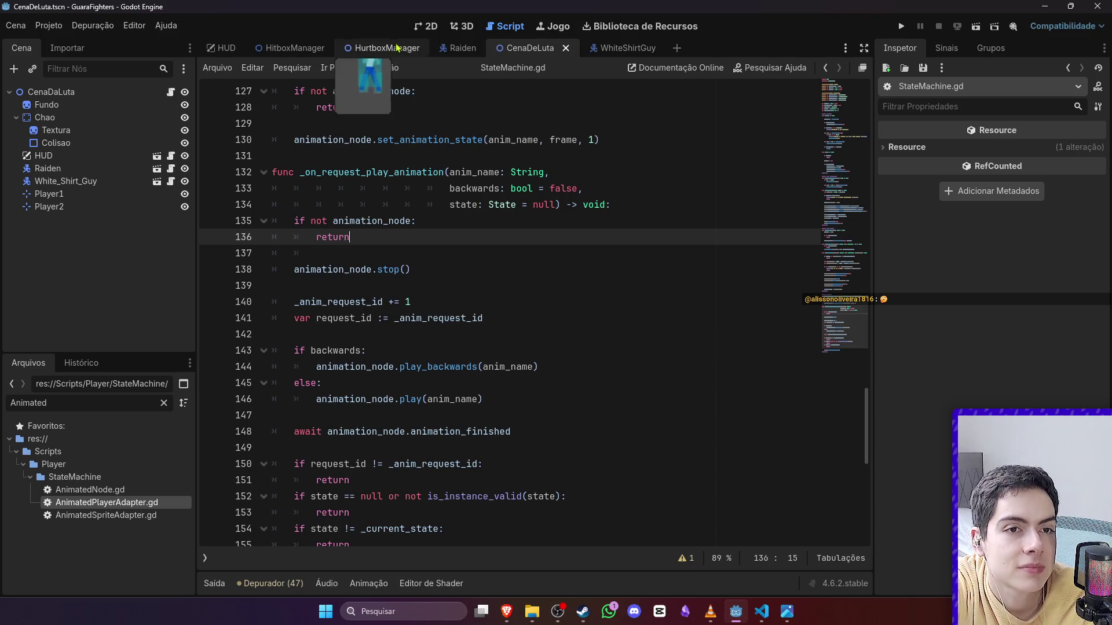
left_click(462, 48)
Step: Expand Raiden's StateMachine states and open the HighKick script with the debugger panel shown
left_click(16, 231)
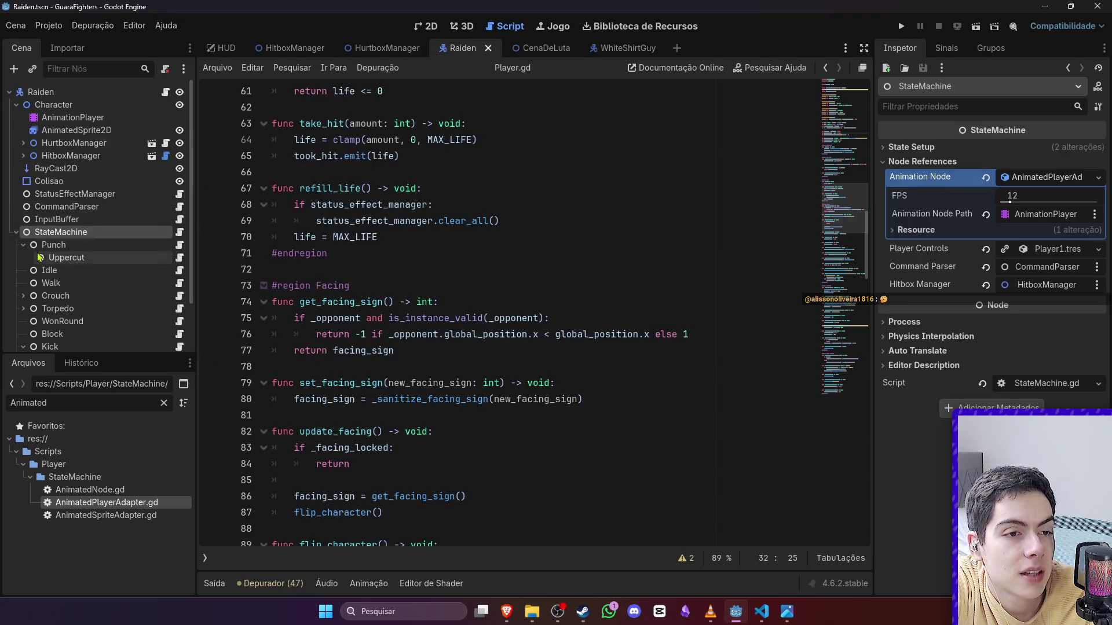
scroll(81, 289, "down", 2)
left_click(179, 302)
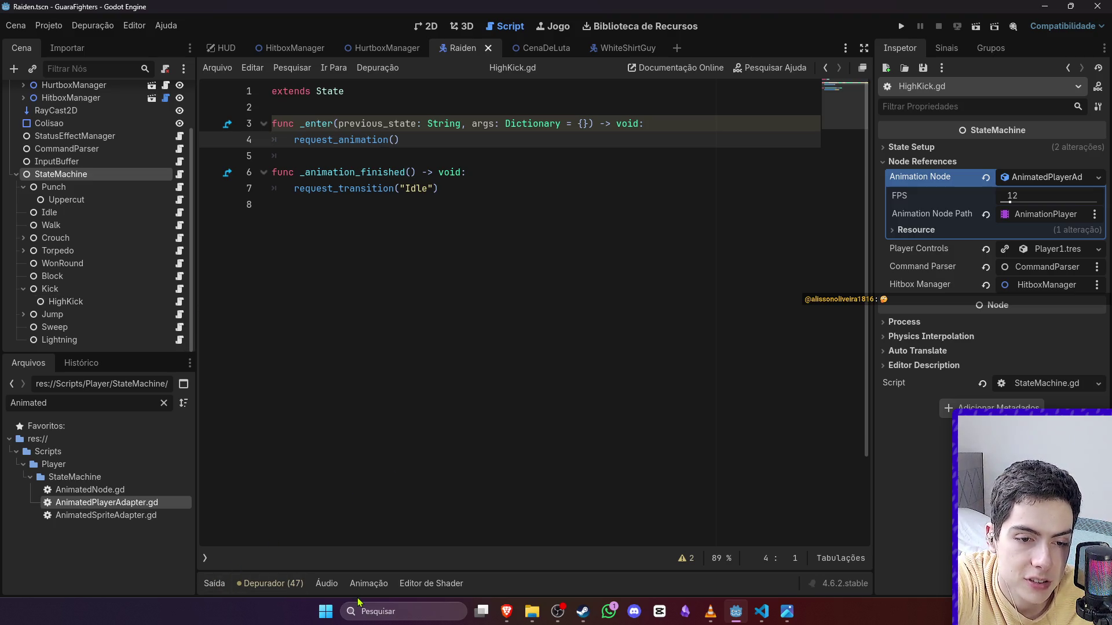
left_click(271, 584)
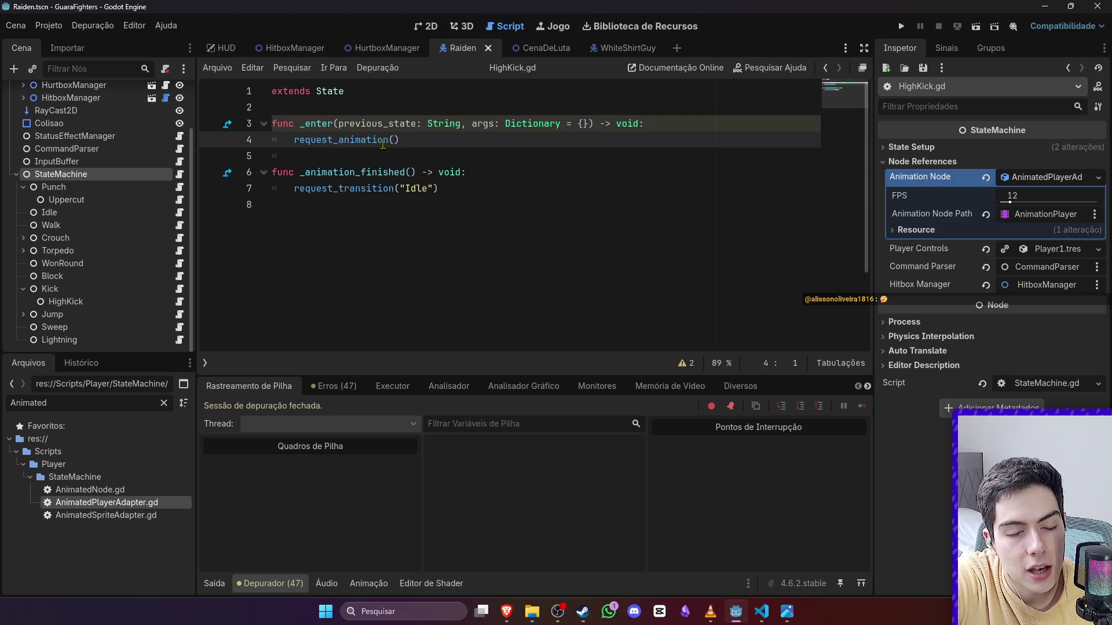
Step: Review HighKick's request_animation line, then collapse the states and open StateMachine.gd
triple_click(417, 141)
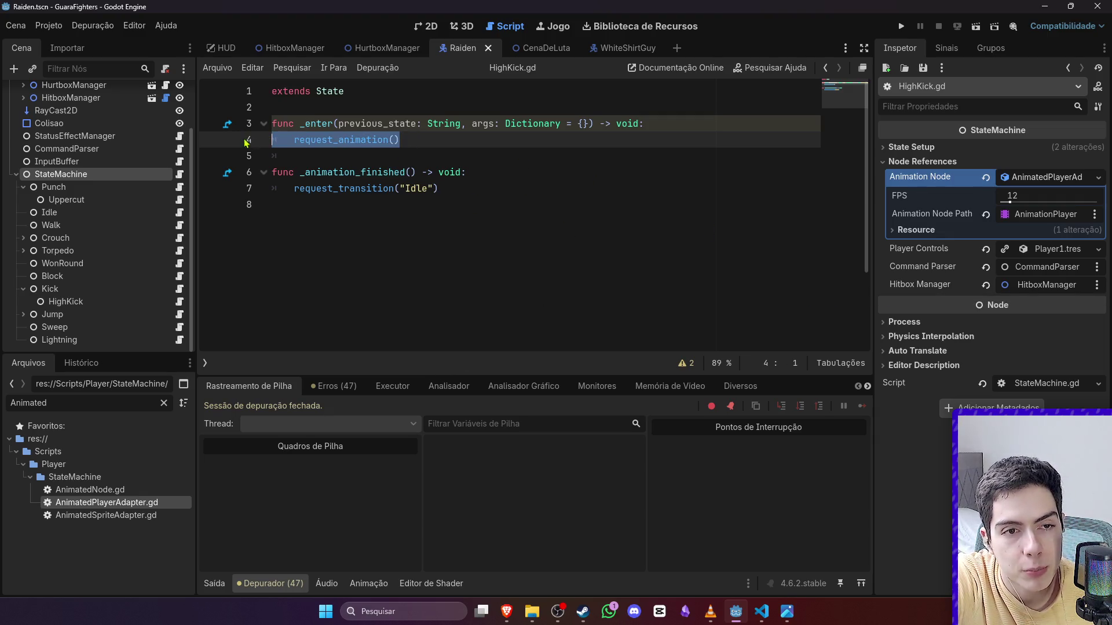
left_click(397, 155)
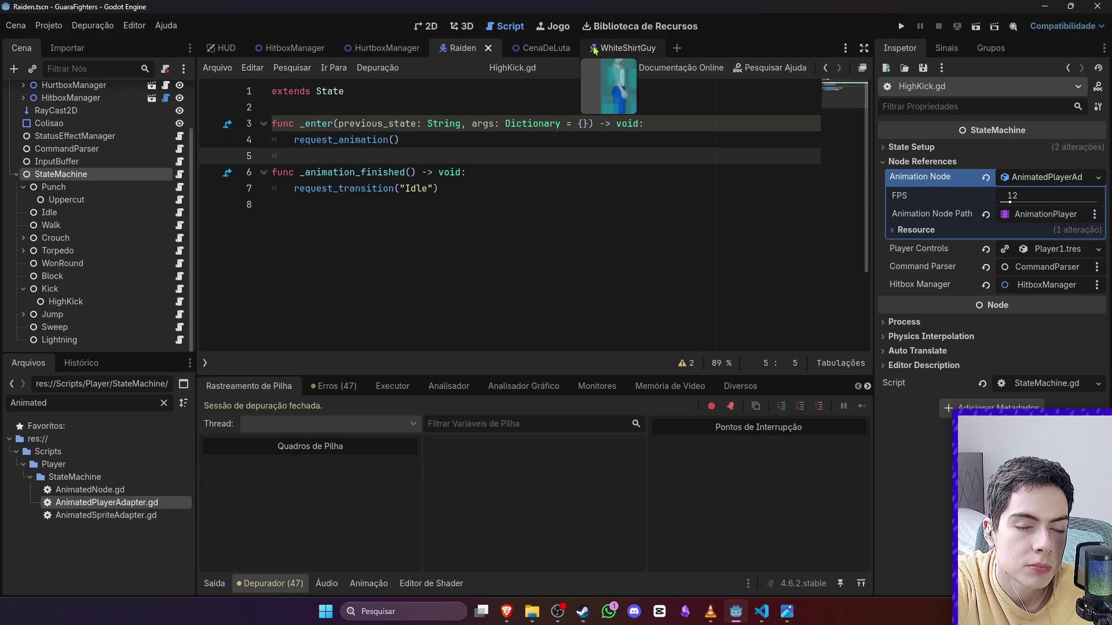
left_click(16, 174)
left_click(184, 232)
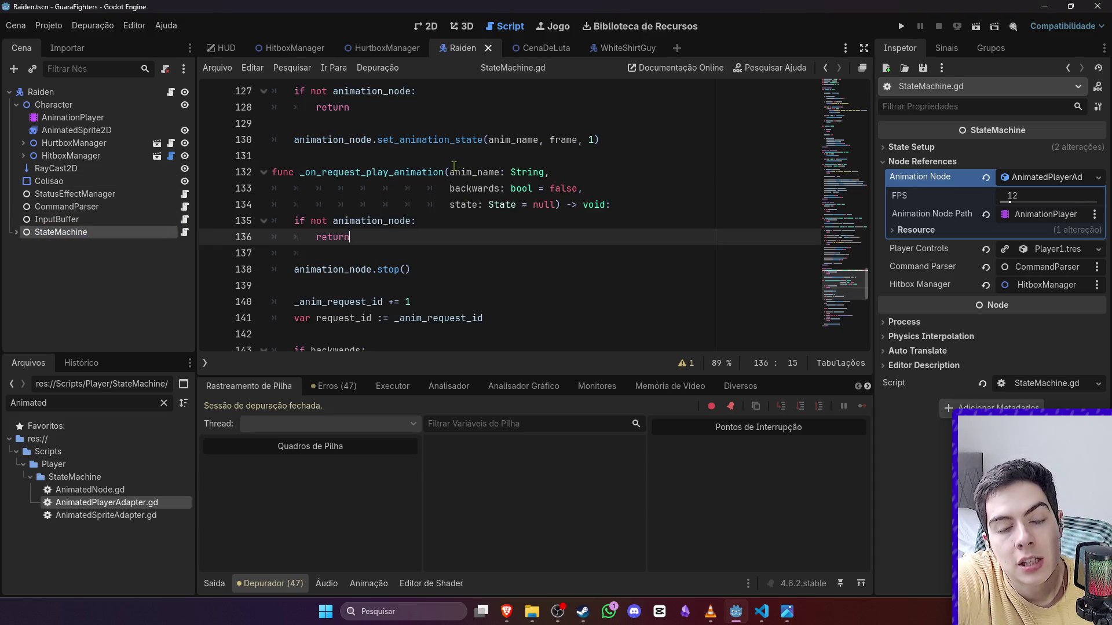
Step: Add an if anim_name == "HighPunch": check with print("") below it and save
left_click_drag(450, 172, 484, 179)
left_click(487, 199)
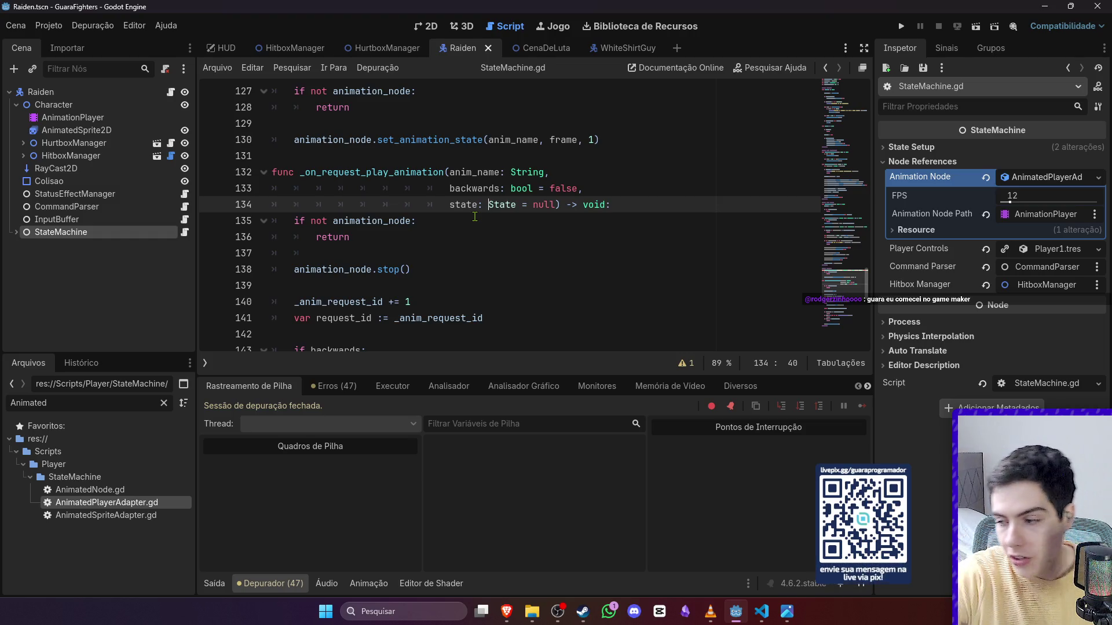
left_click(412, 267)
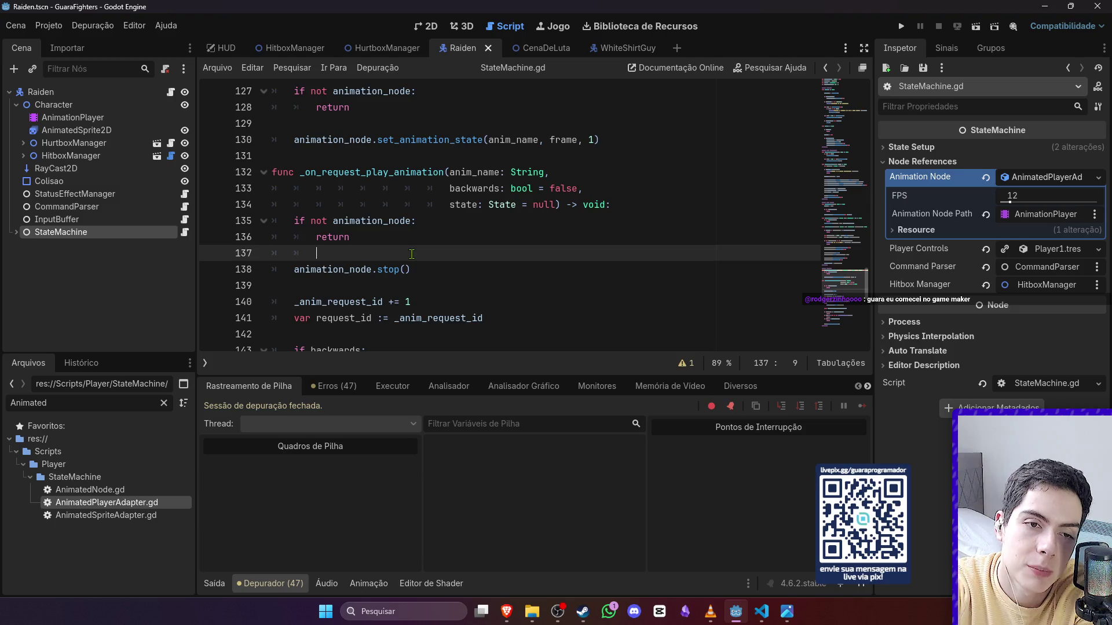
key("ctrl+shift+Return")
key("ctrl+shift+Return")
type("if anim")
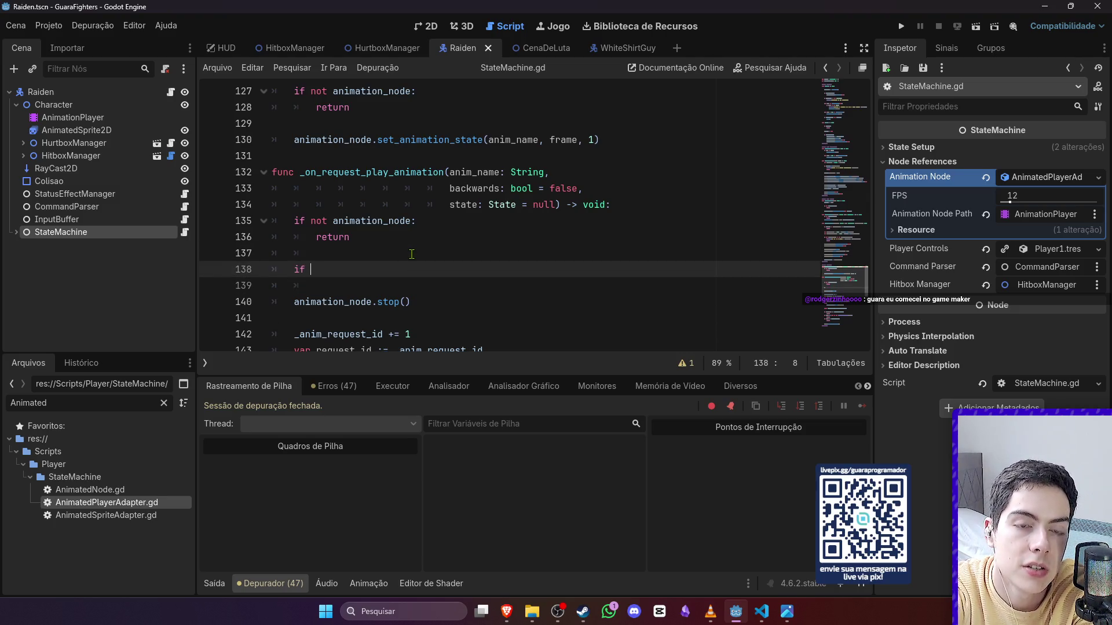
type("_name == \"H")
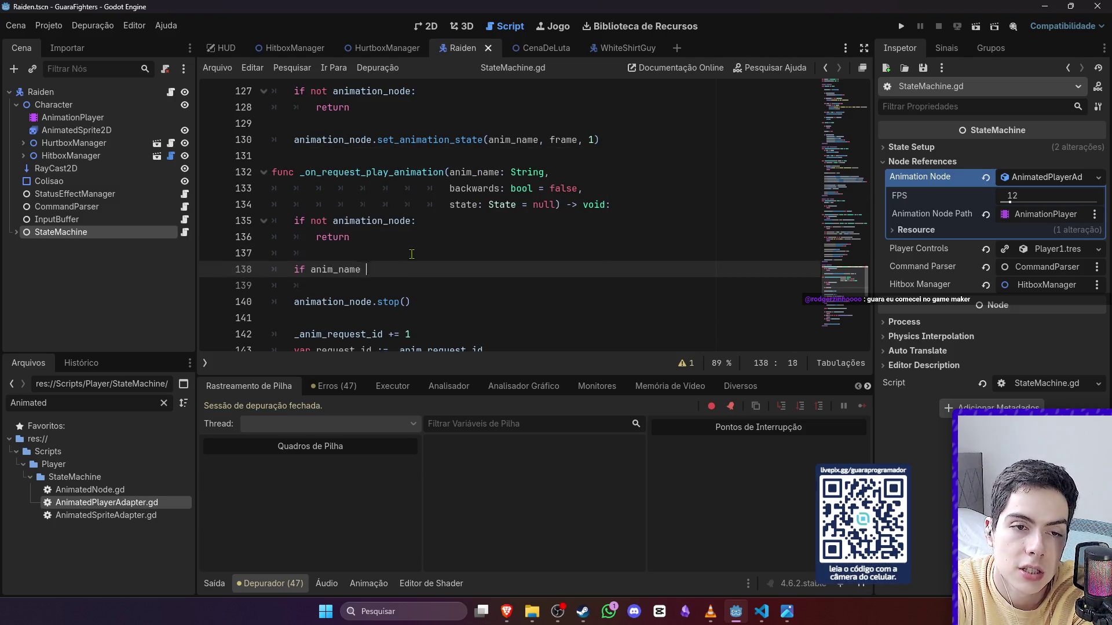
type("ighPunch\"")
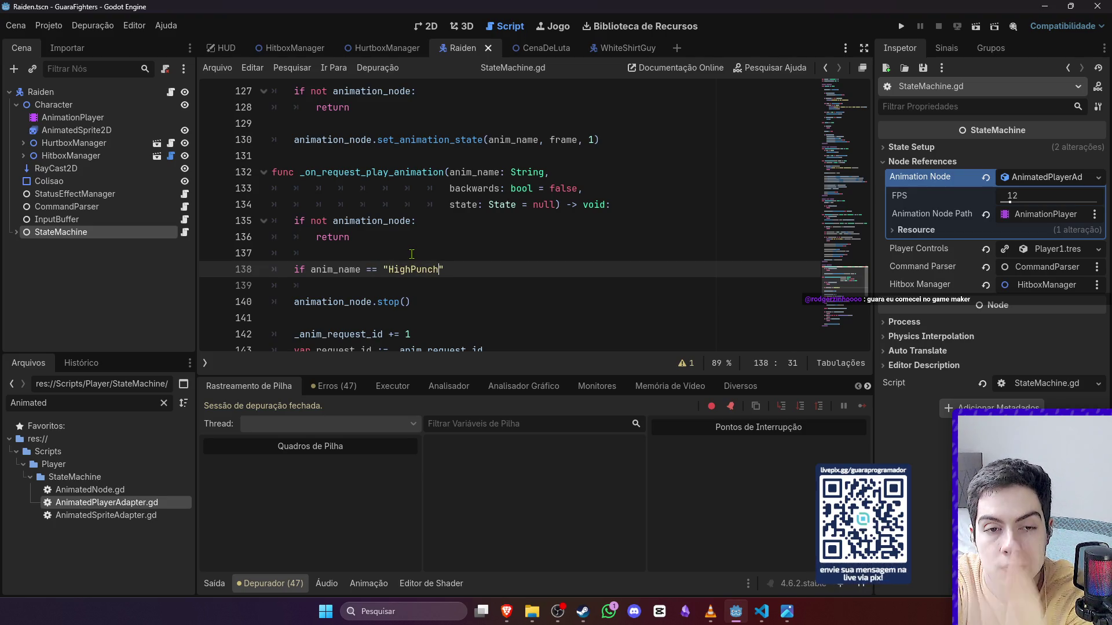
type(":")
key("Return")
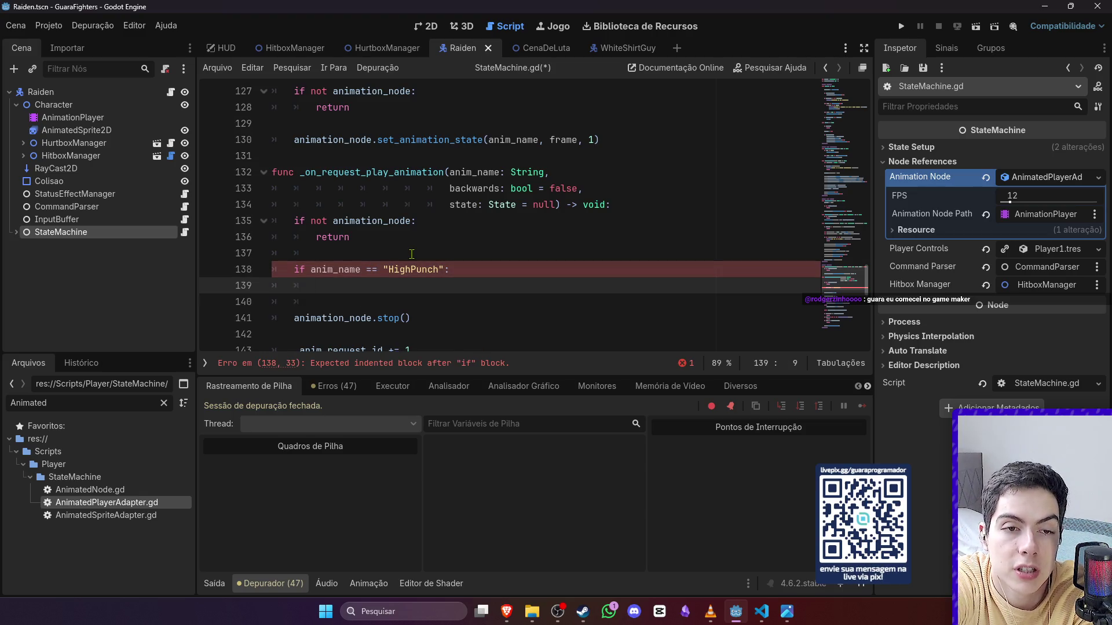
type("print(\"")
key("ctrl+s")
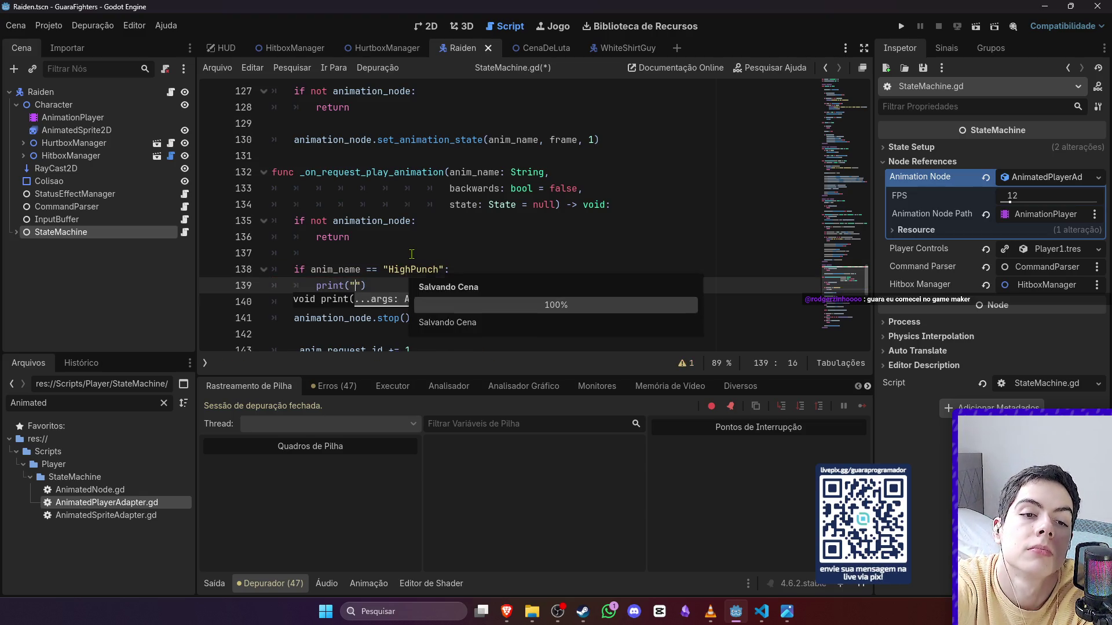
Step: Set a breakpoint on print line 139 and review the new HighPunch check
left_click(211, 286)
left_click(433, 270)
scroll(434, 272, "down", 1)
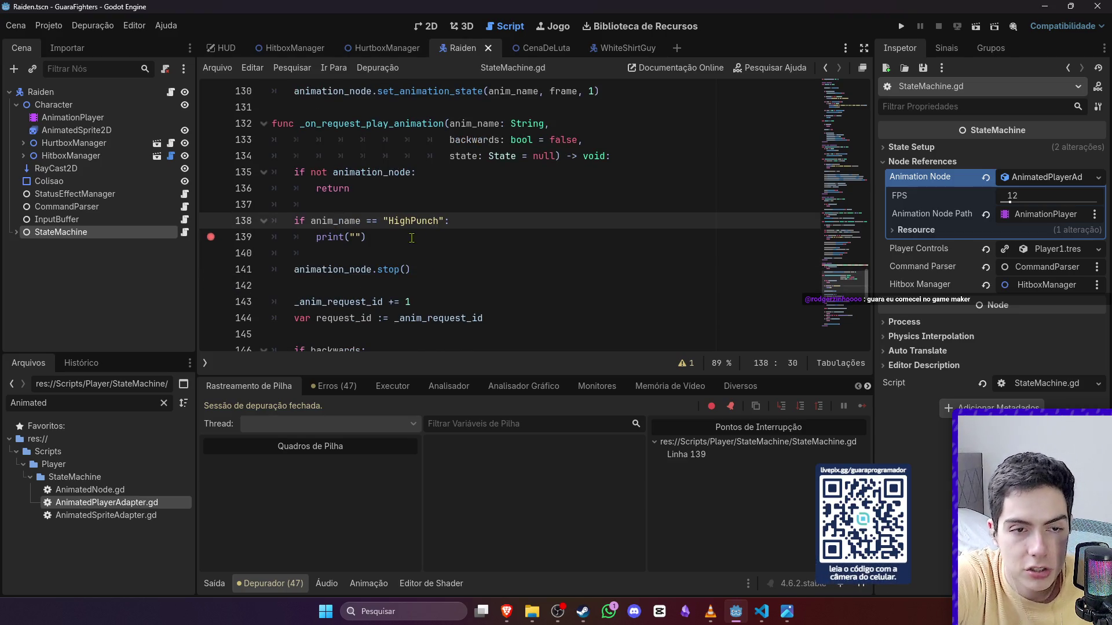
left_click_drag(408, 236, 292, 210)
left_click(349, 237)
left_click_drag(439, 228, 292, 223)
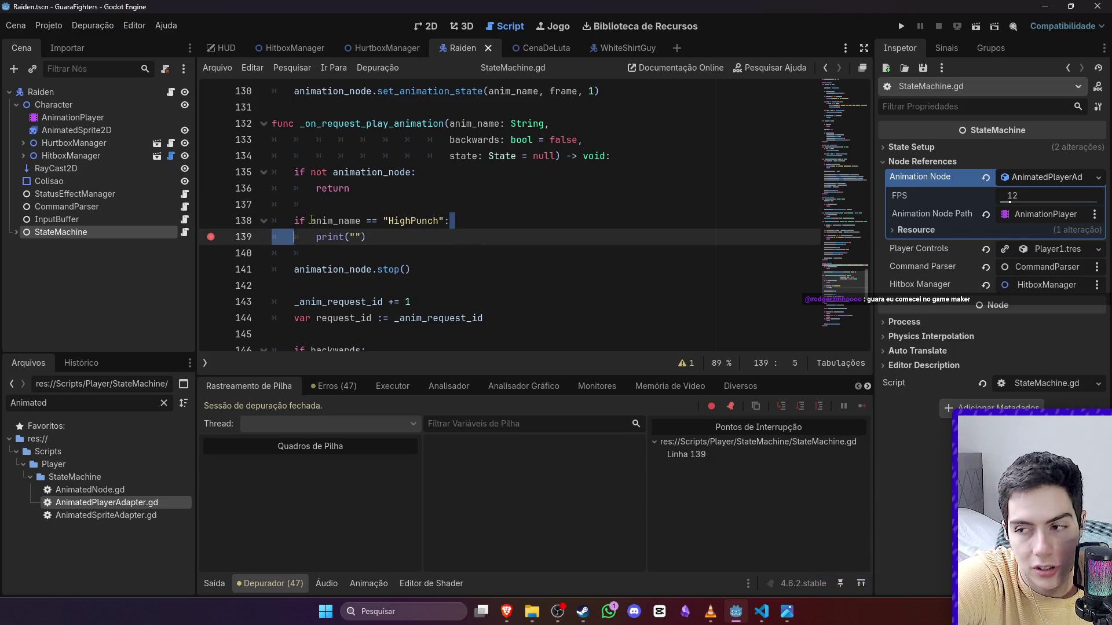
left_click(413, 225)
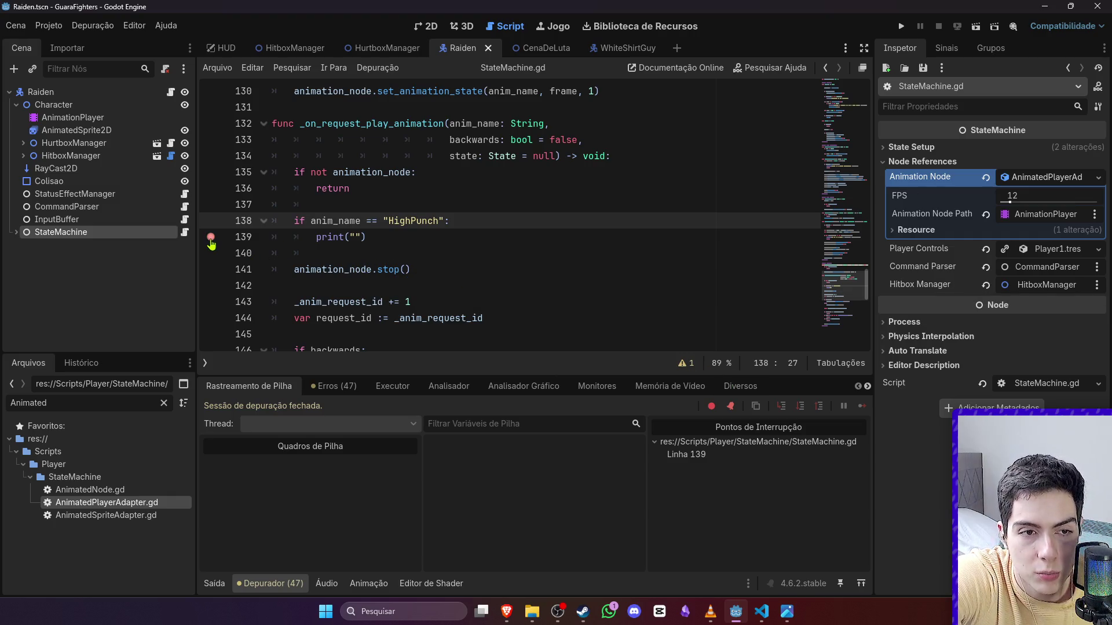
right_click(211, 242)
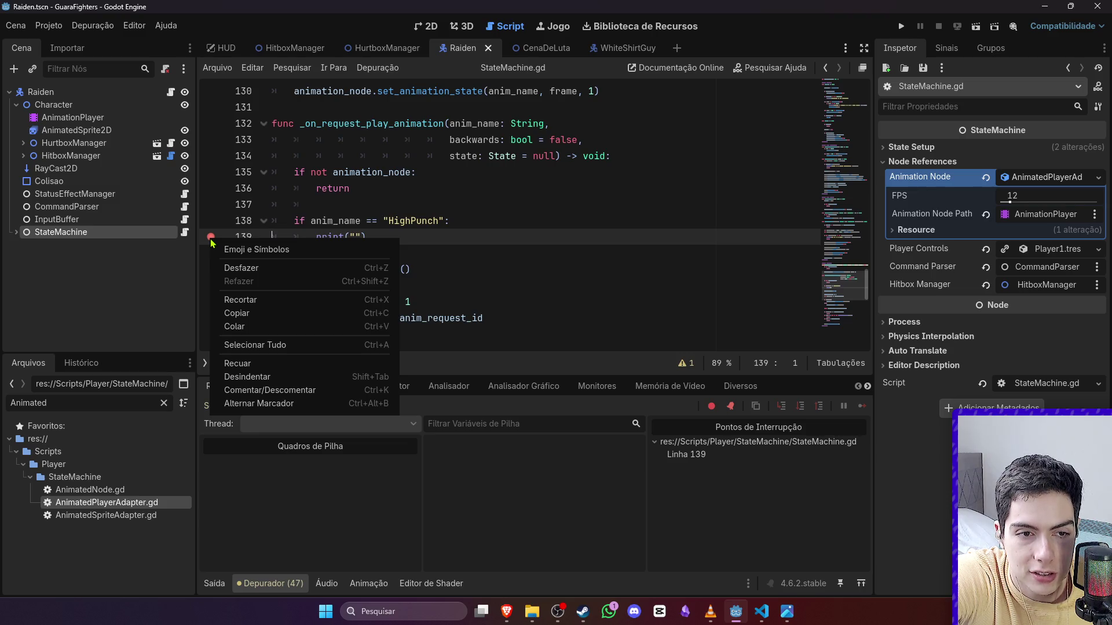
key("Escape")
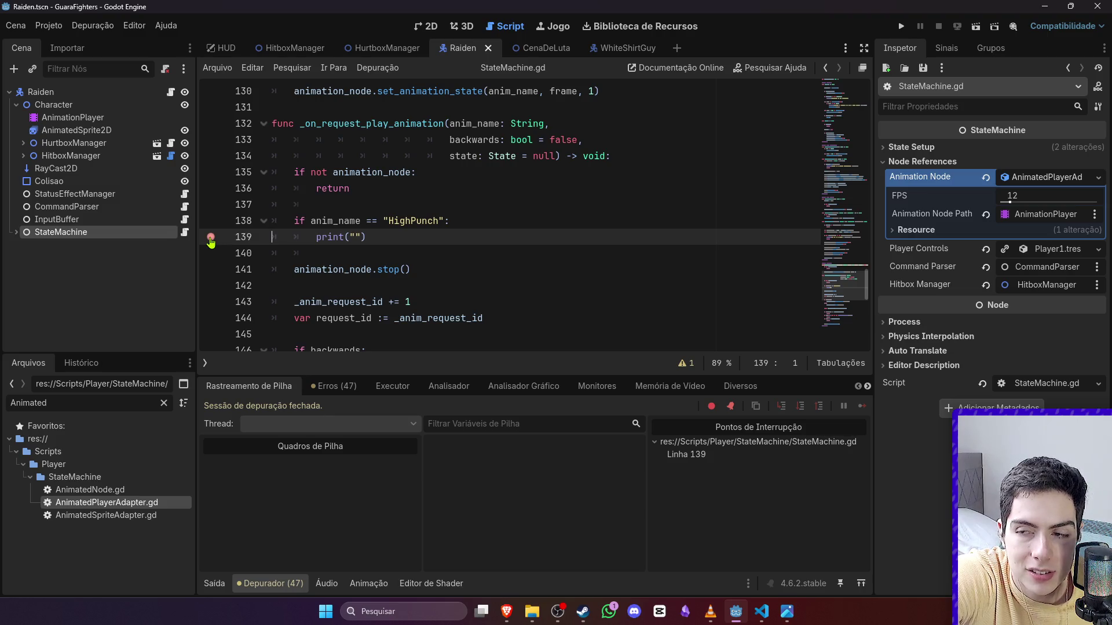
Step: Review the function signature and its anim_name: String parameter
mouse_move(626, 158)
left_mouse_down()
mouse_move(231, 108)
mouse_move(220, 122)
left_mouse_up()
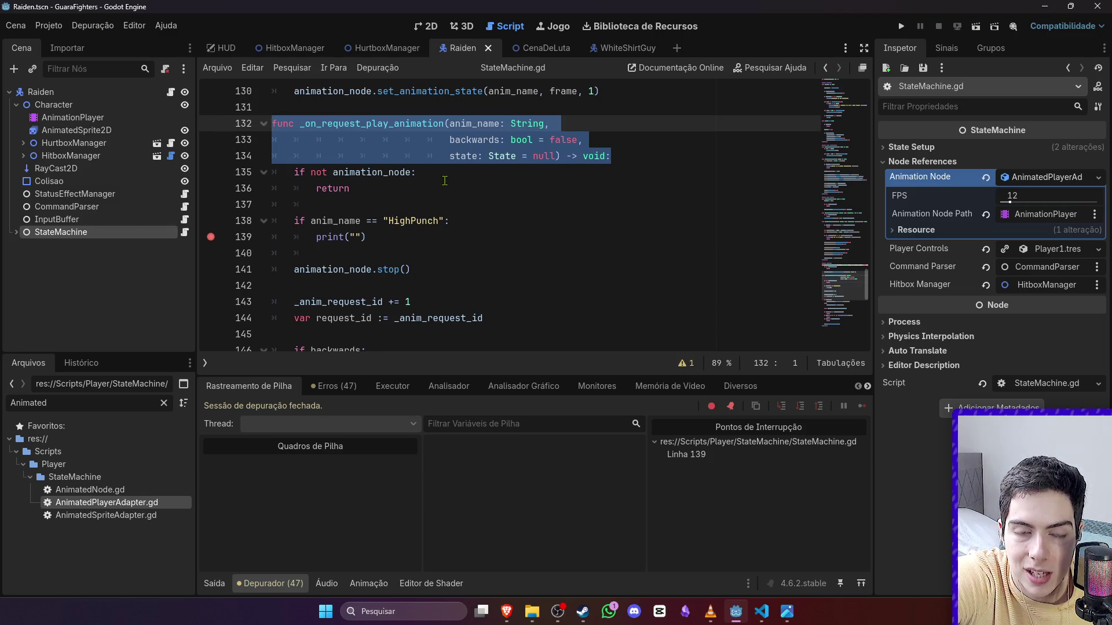
left_click(432, 186)
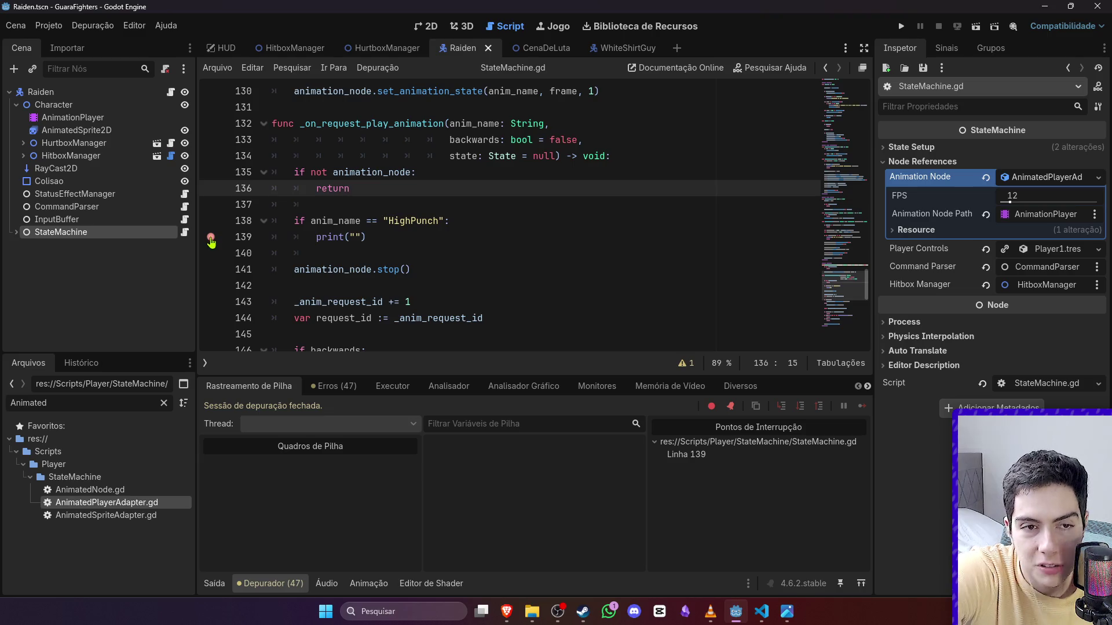
mouse_move(557, 124)
left_mouse_down()
mouse_move(432, 124)
mouse_move(453, 124)
left_mouse_up()
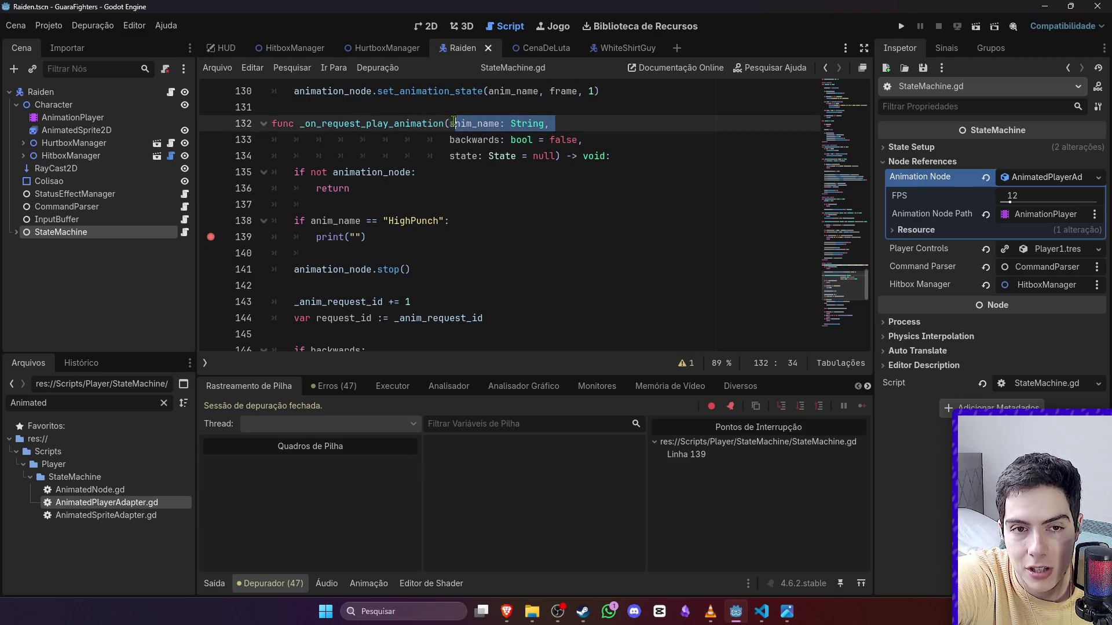
left_click(523, 123)
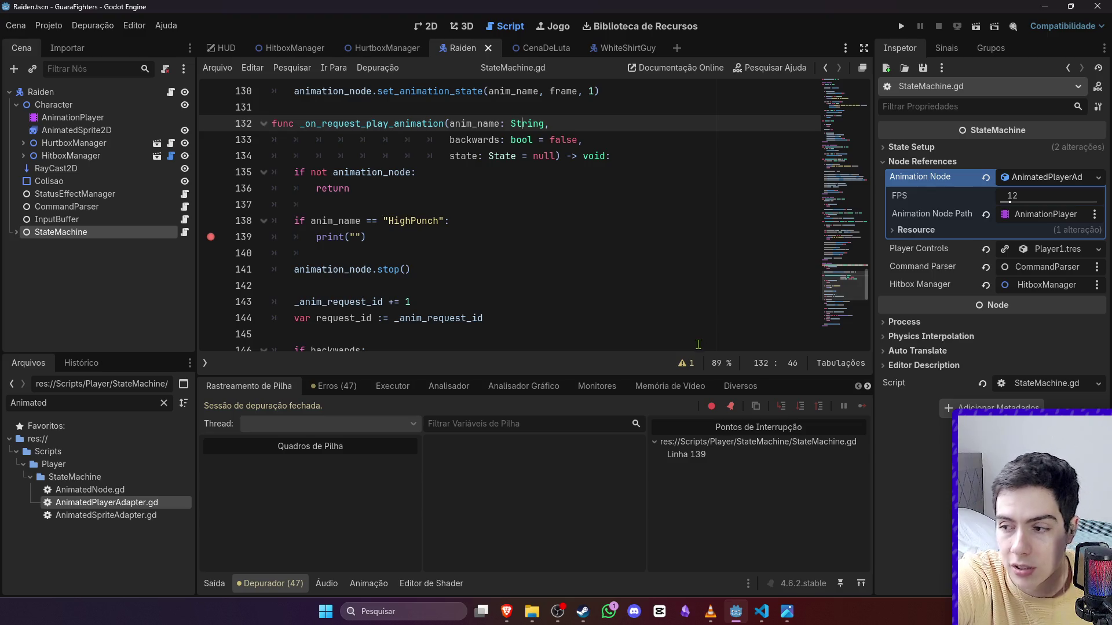
left_click(472, 201)
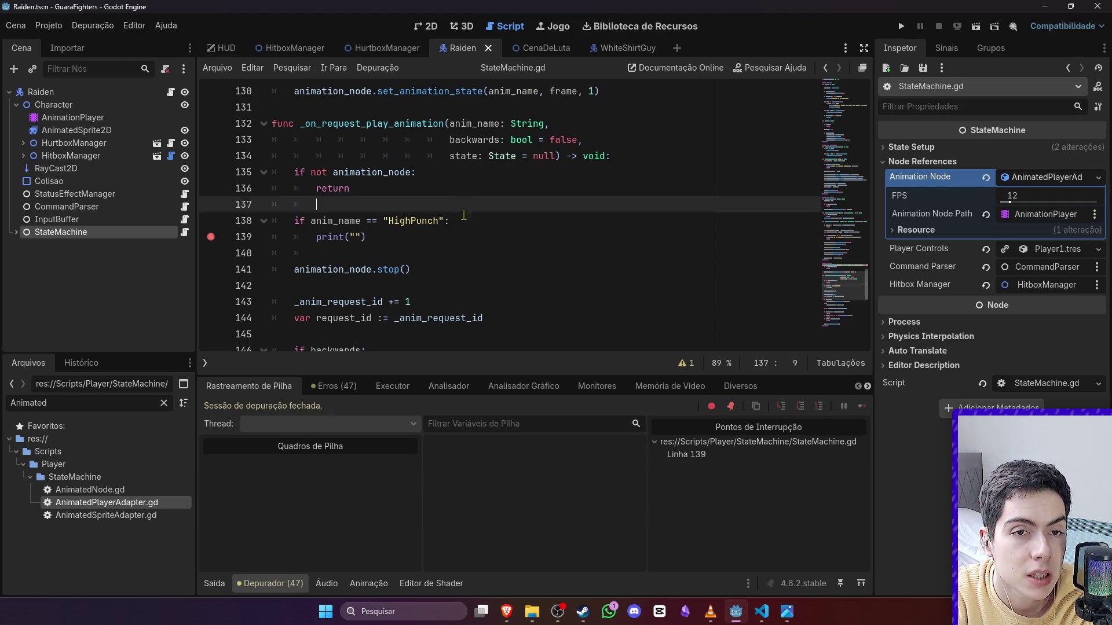
left_click(464, 219)
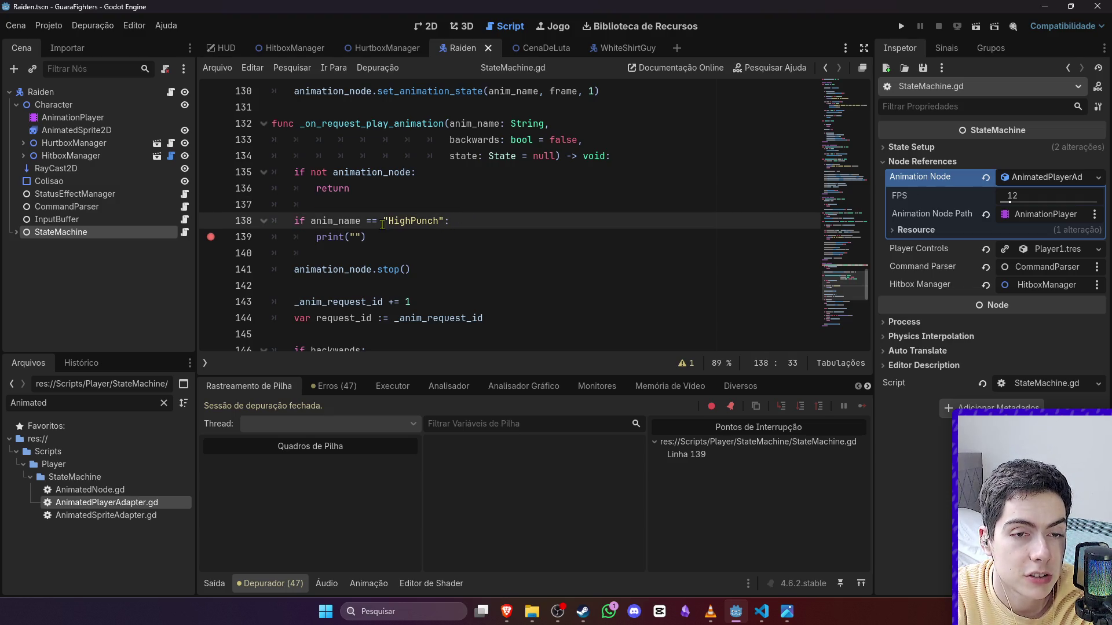
Step: Test-run CenaDeLuta, walking Raiden right, then stop the game
left_click(521, 51)
left_click(978, 27)
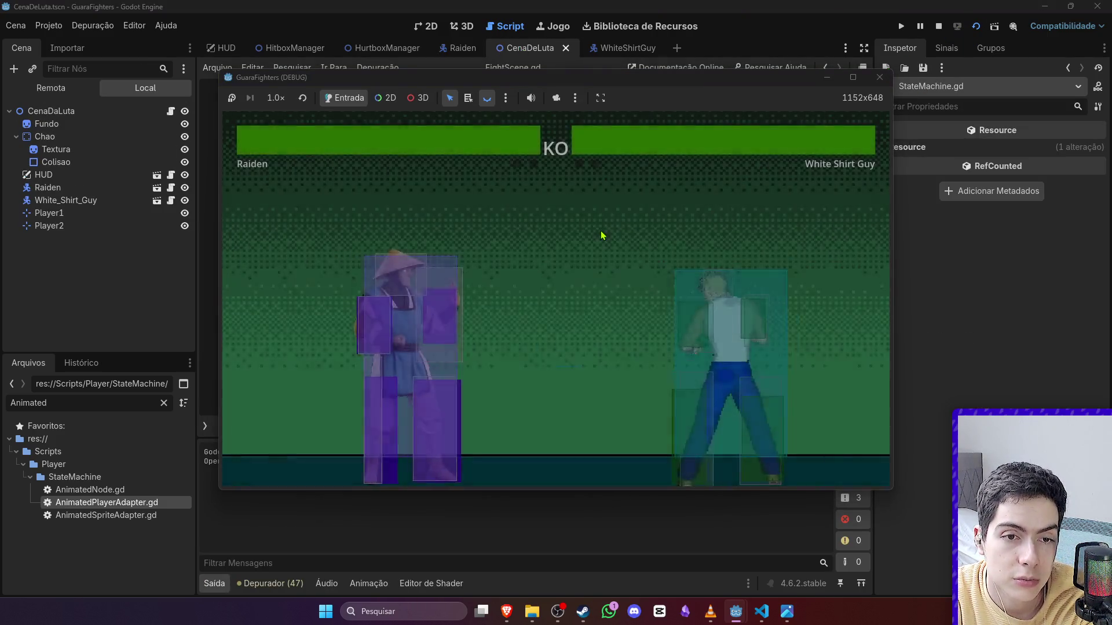
key("Right")
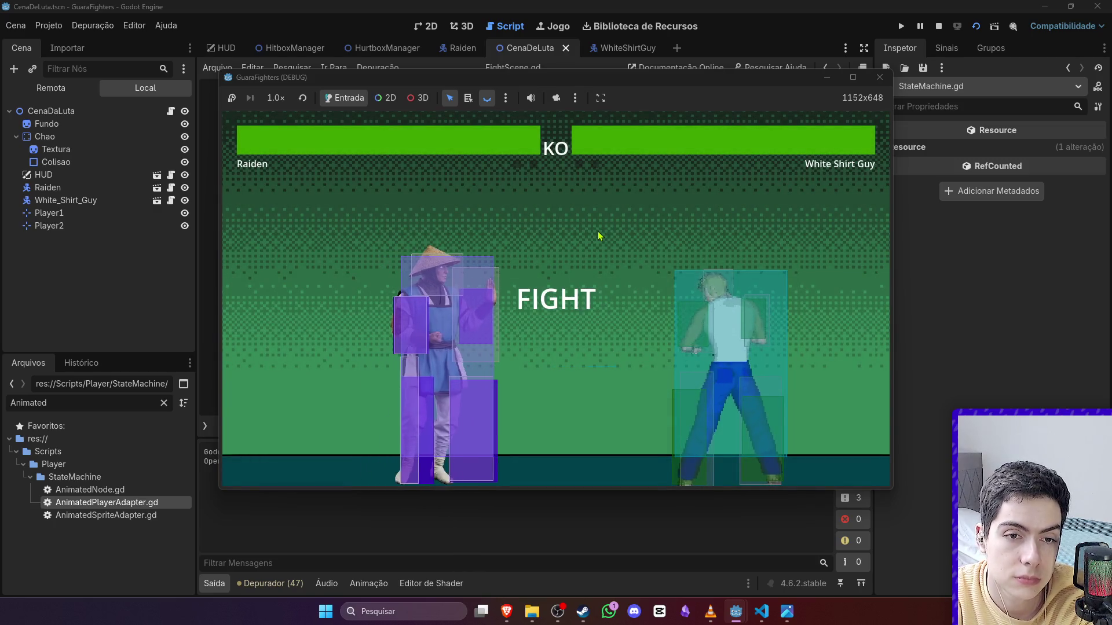
left_click(939, 26)
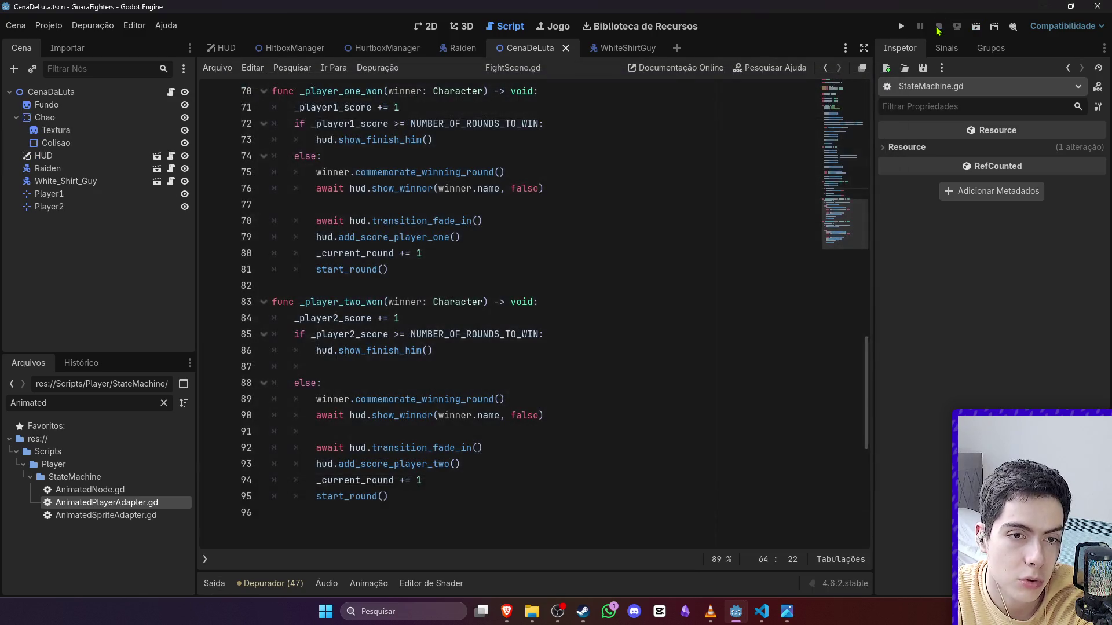
Step: In Raiden's StateMachine.gd, add print("anim_name: ", anim_name) above the HighPunch check and save
left_click(463, 51)
left_click(185, 232)
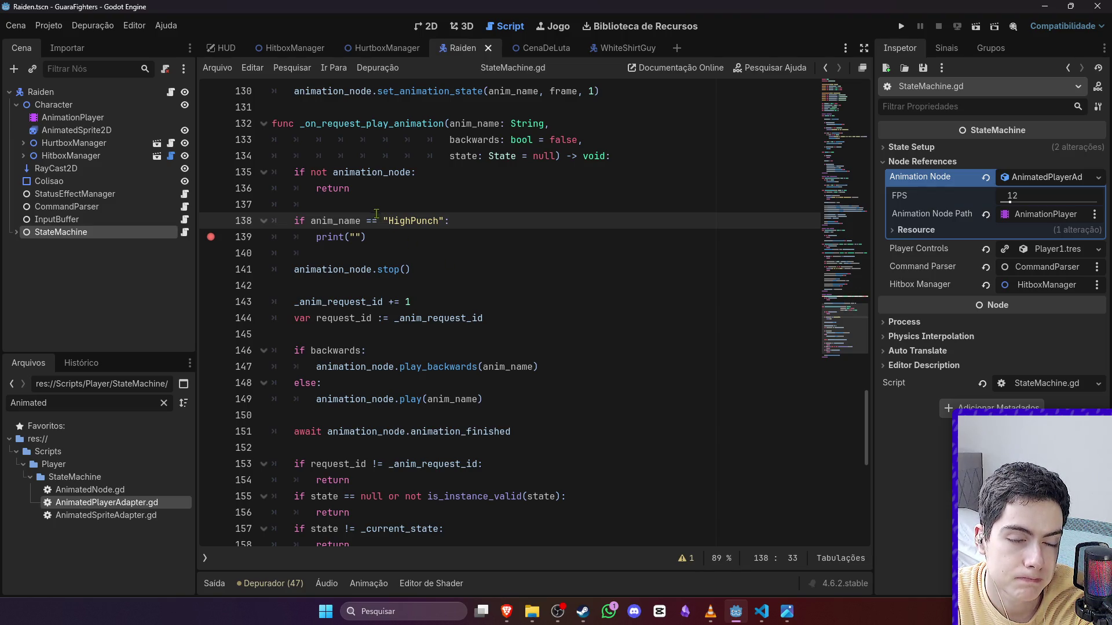
key("Up")
key("Return")
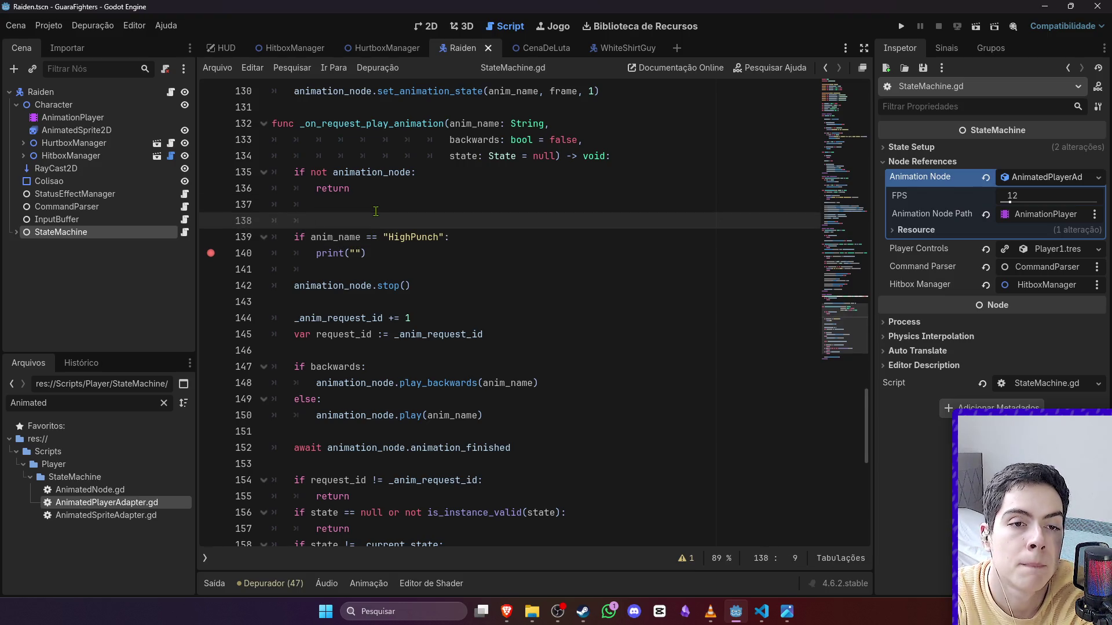
type("print")
type("(\"anim_m")
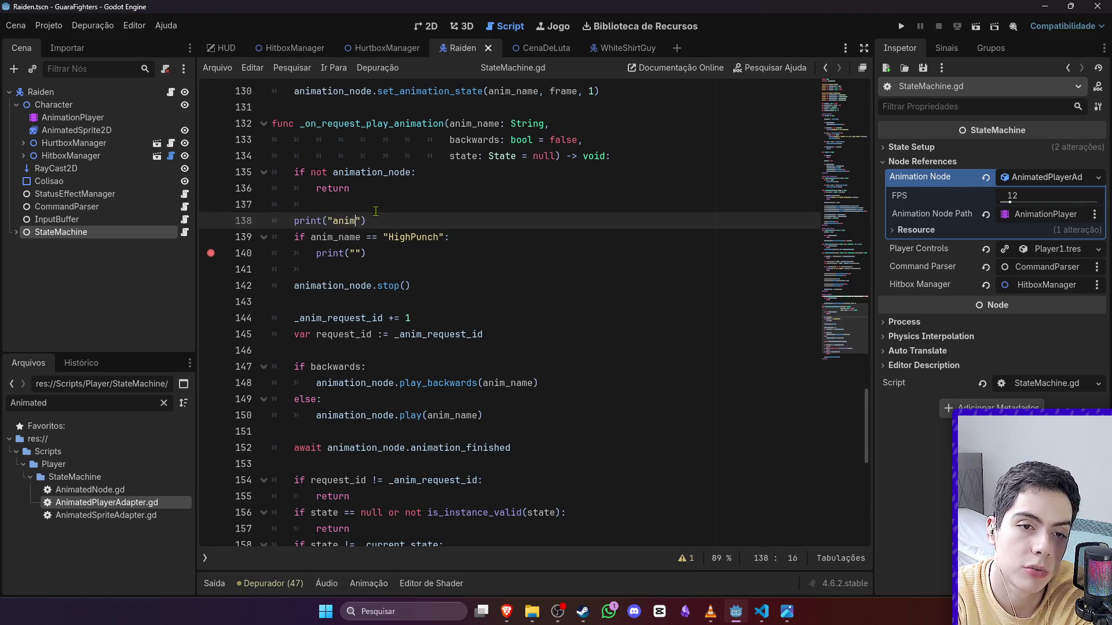
type("ame:")
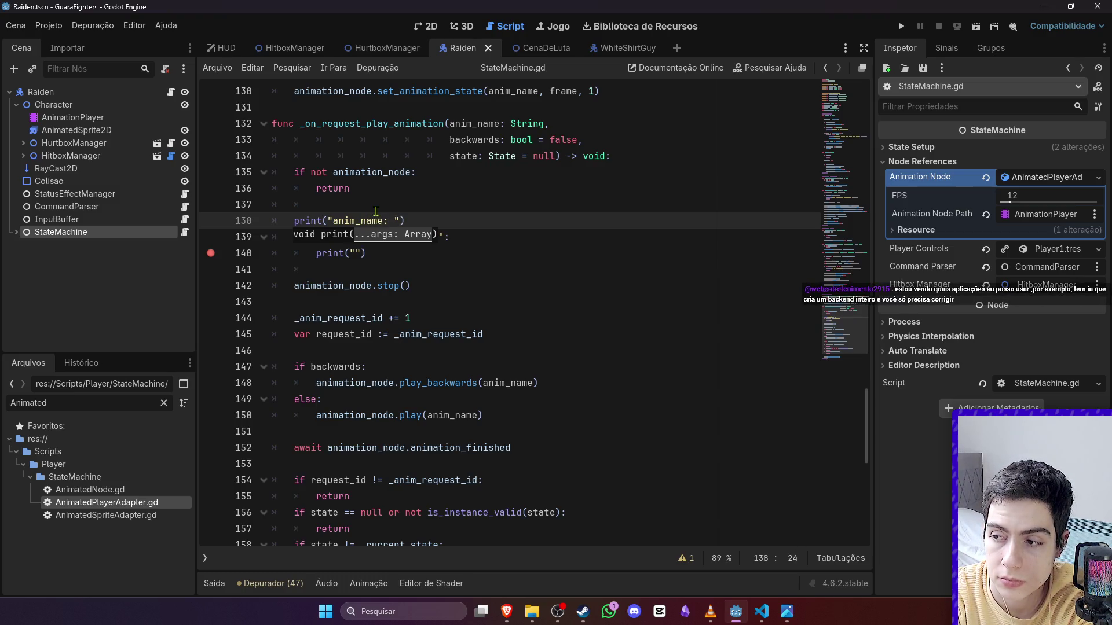
type(" , ")
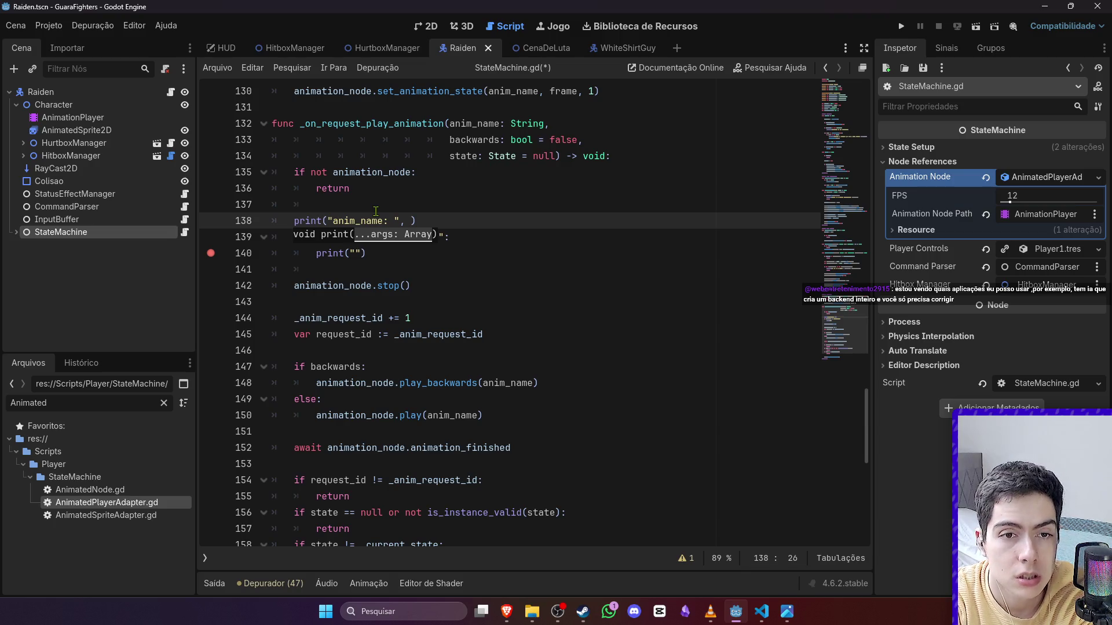
type("ani")
key("Down")
key("Return")
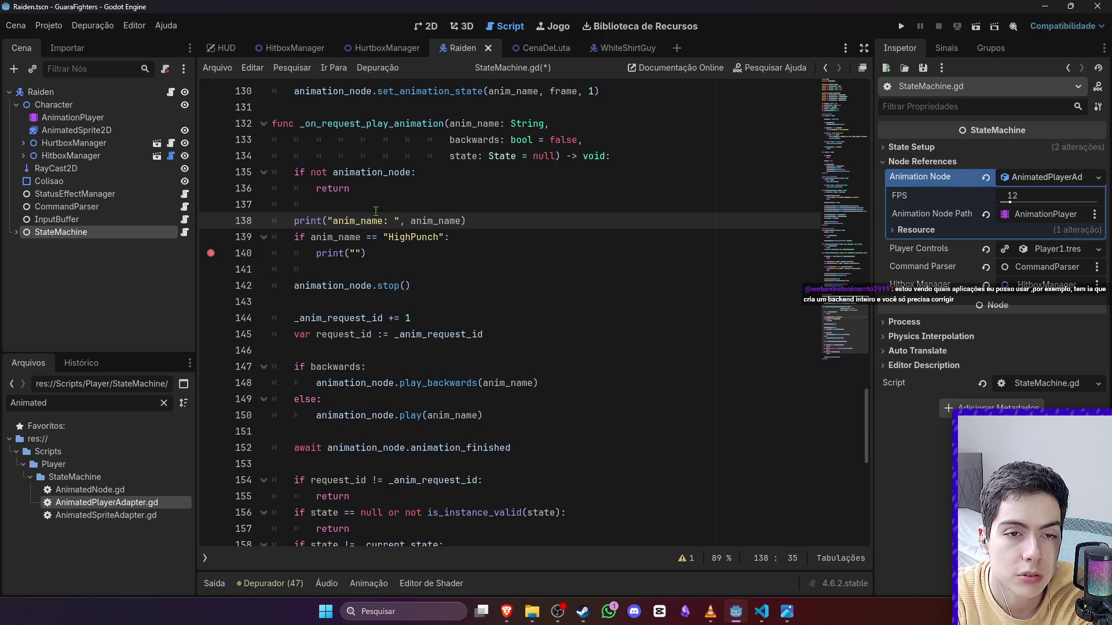
key("ctrl+s")
Step: Rerun the fight scene, walk with D and high kick with K, then stop and return to StateMachine.gd
left_click(538, 47)
left_click(974, 27)
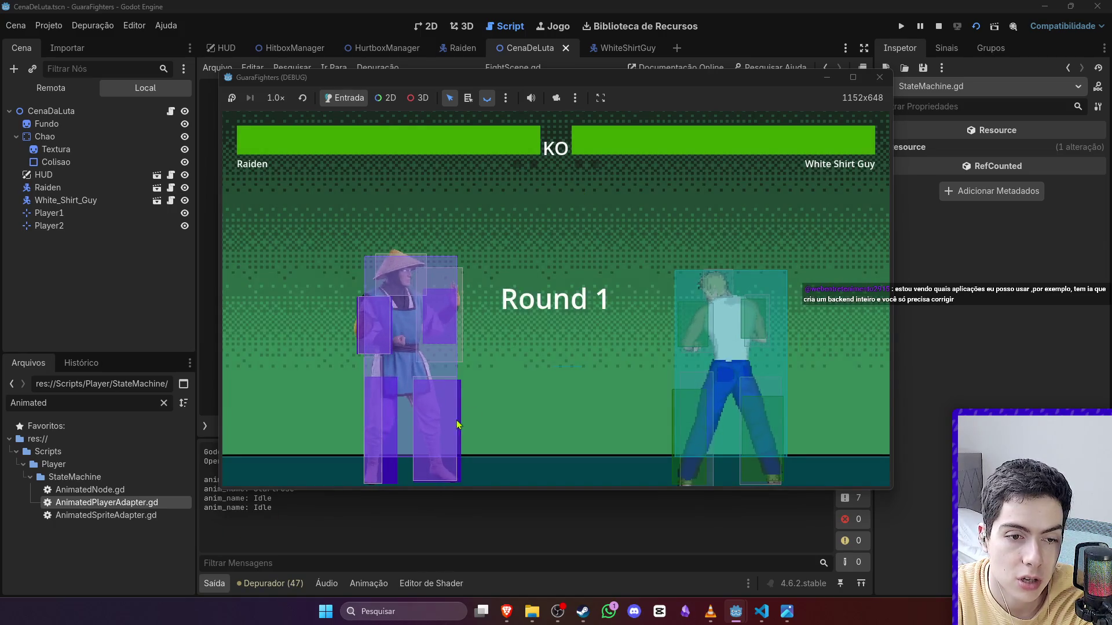
key("d")
key("d")
key("k")
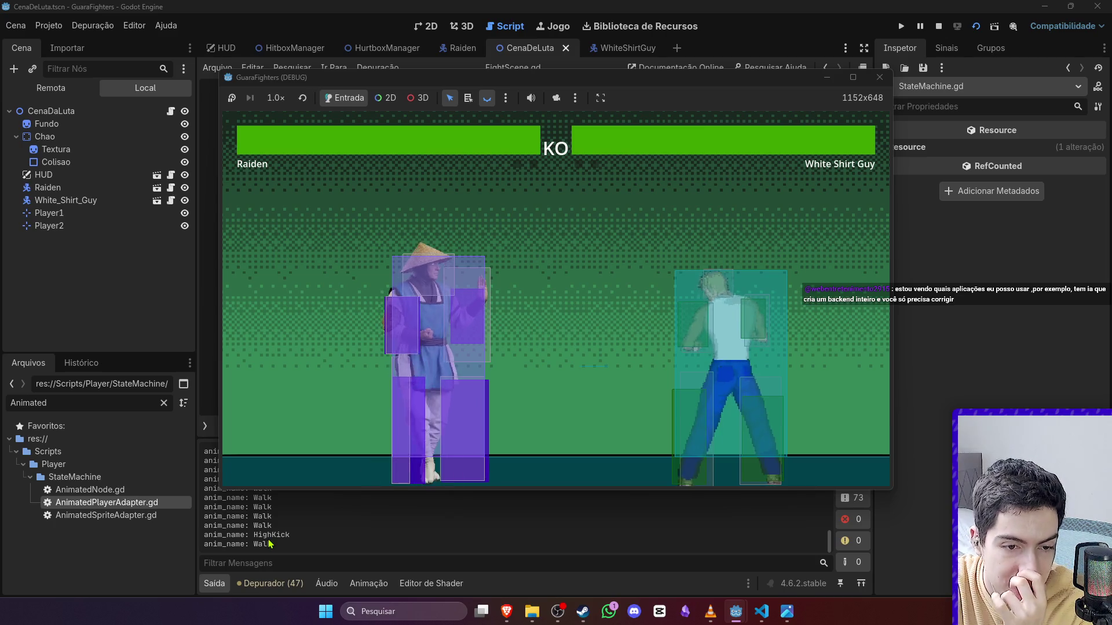
left_click(939, 26)
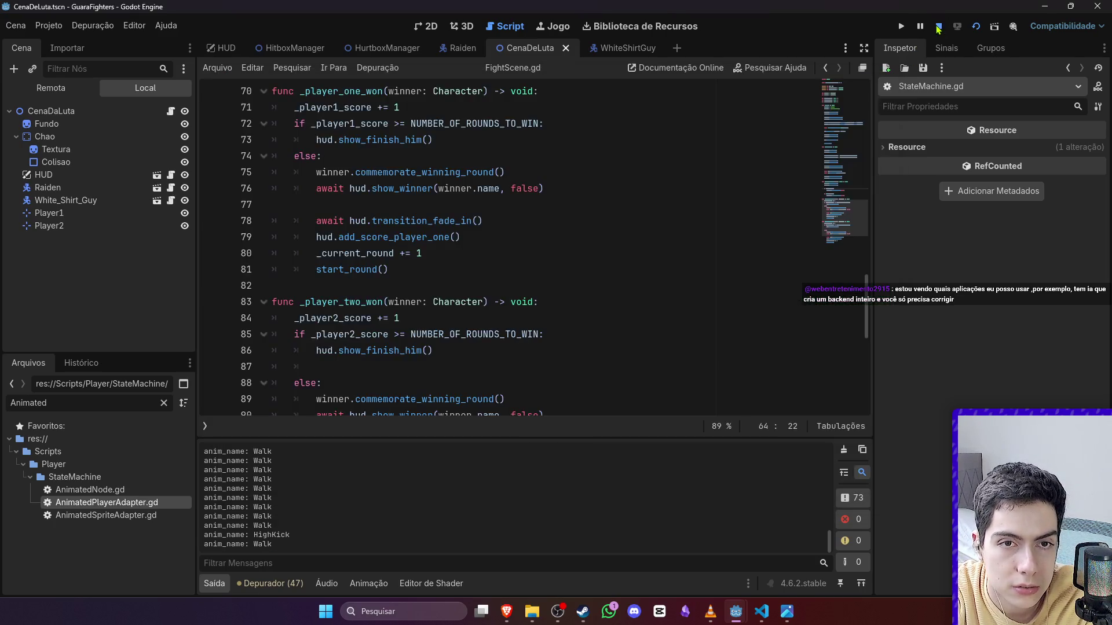
left_click(457, 48)
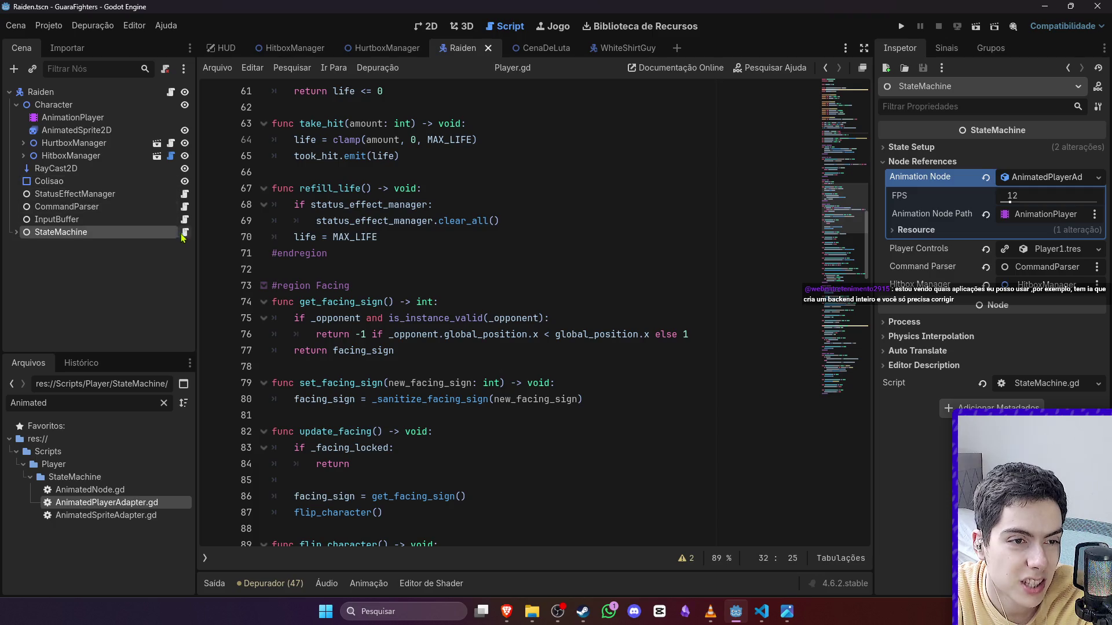
left_click(185, 232)
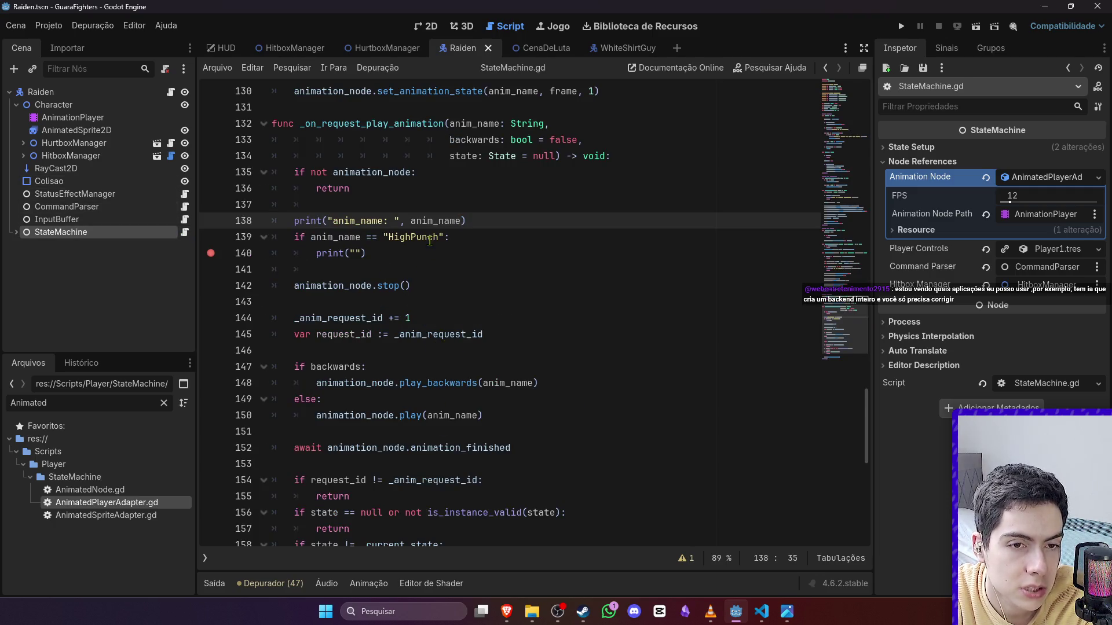
Step: Change the check to "HighKick", view the Output log, and re-toggle the print-line breakpoint
left_click_drag(438, 238, 412, 238)
type("Kick")
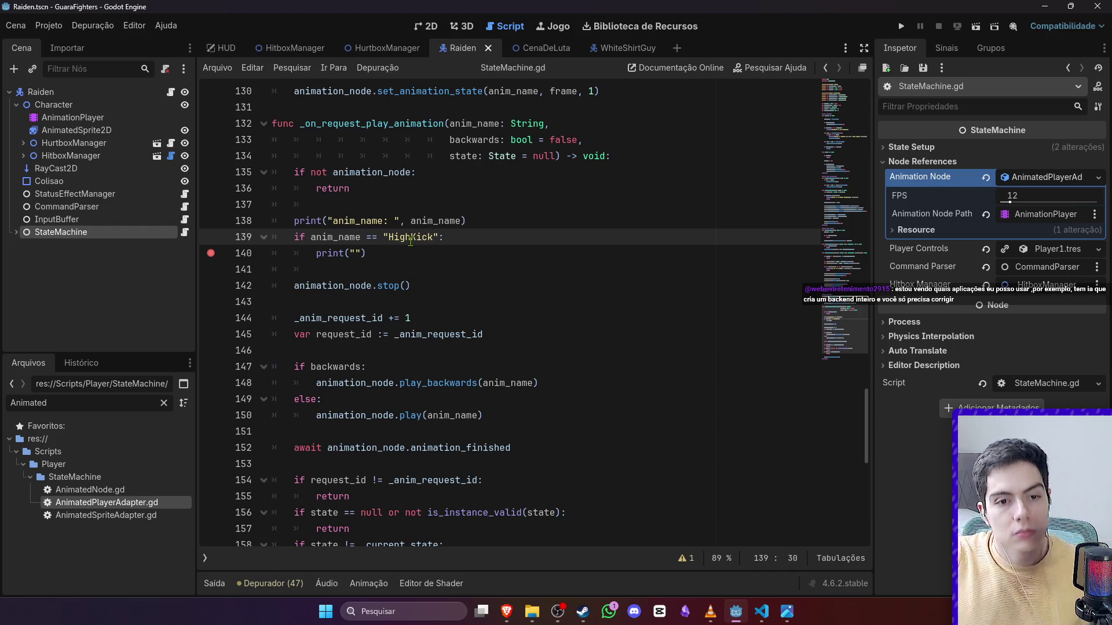
left_click(214, 584)
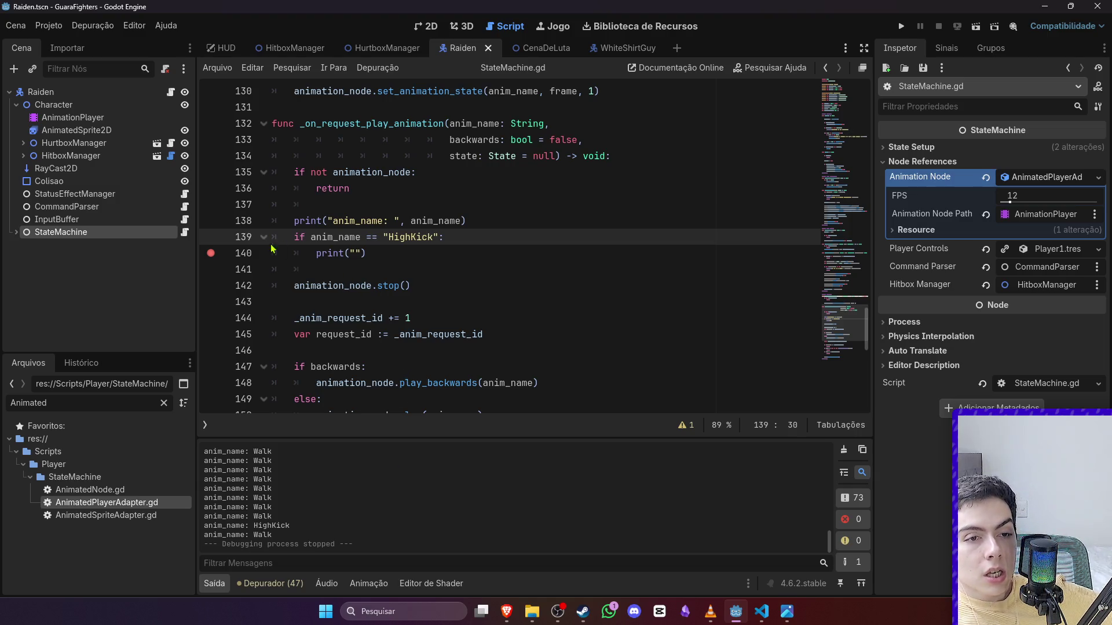
left_click(212, 255)
left_click(212, 256)
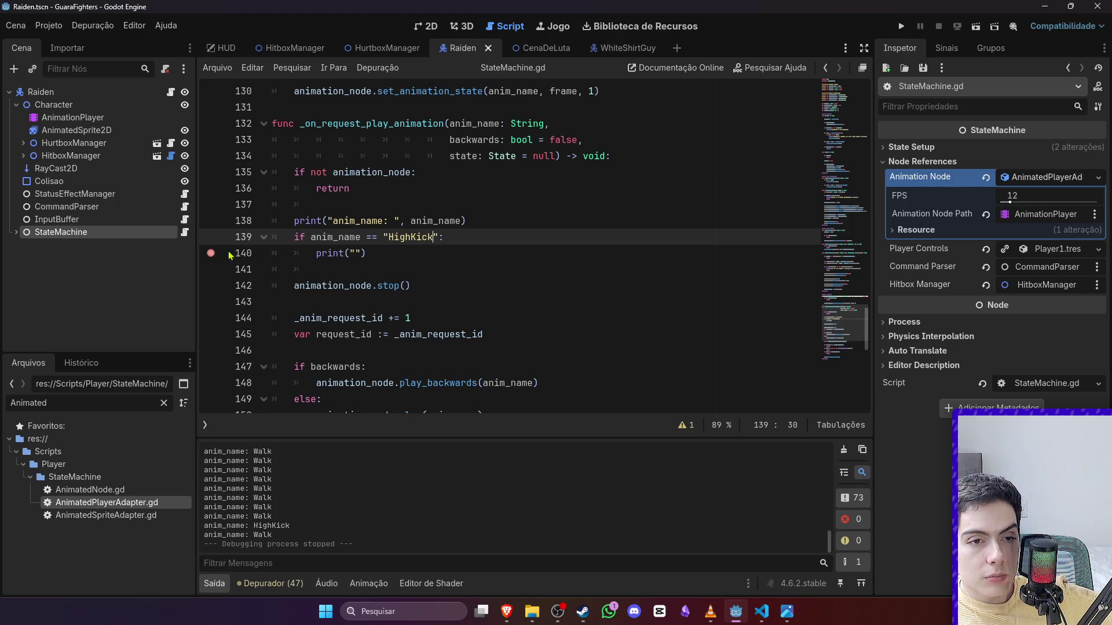
Step: Add print("state: ", state) on line 139
left_click(479, 220)
type("int(\"state:")
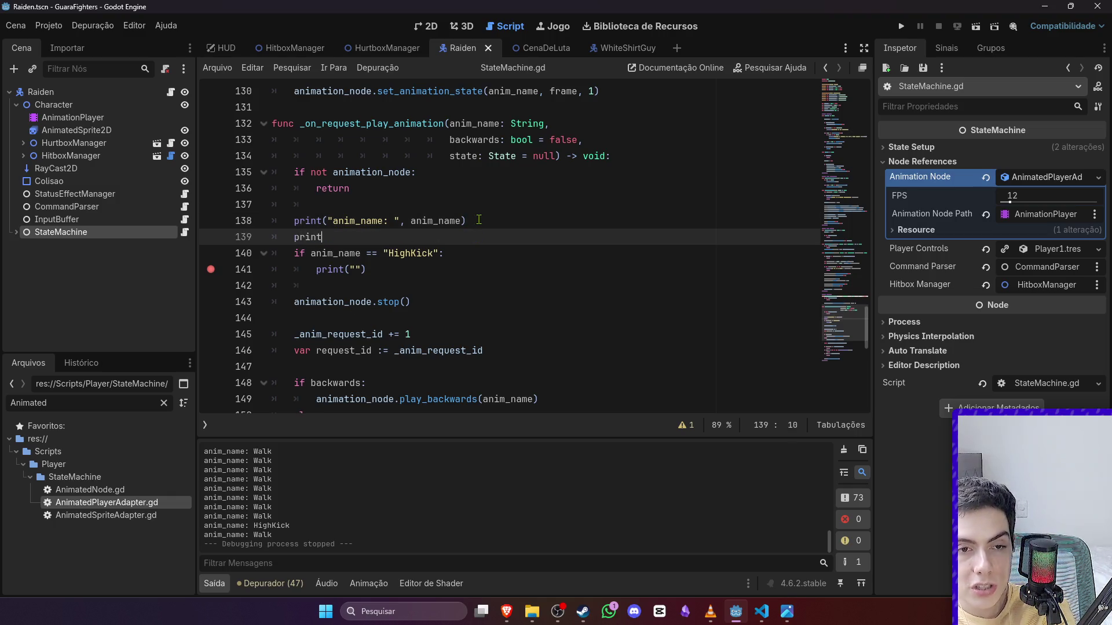
type(" \", stat")
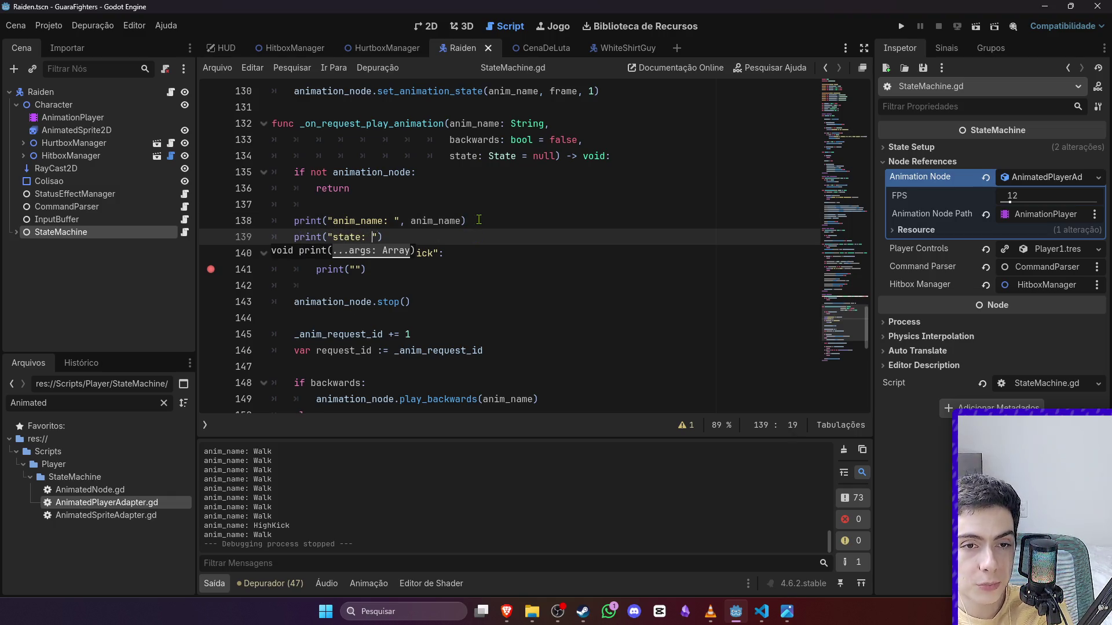
type("e")
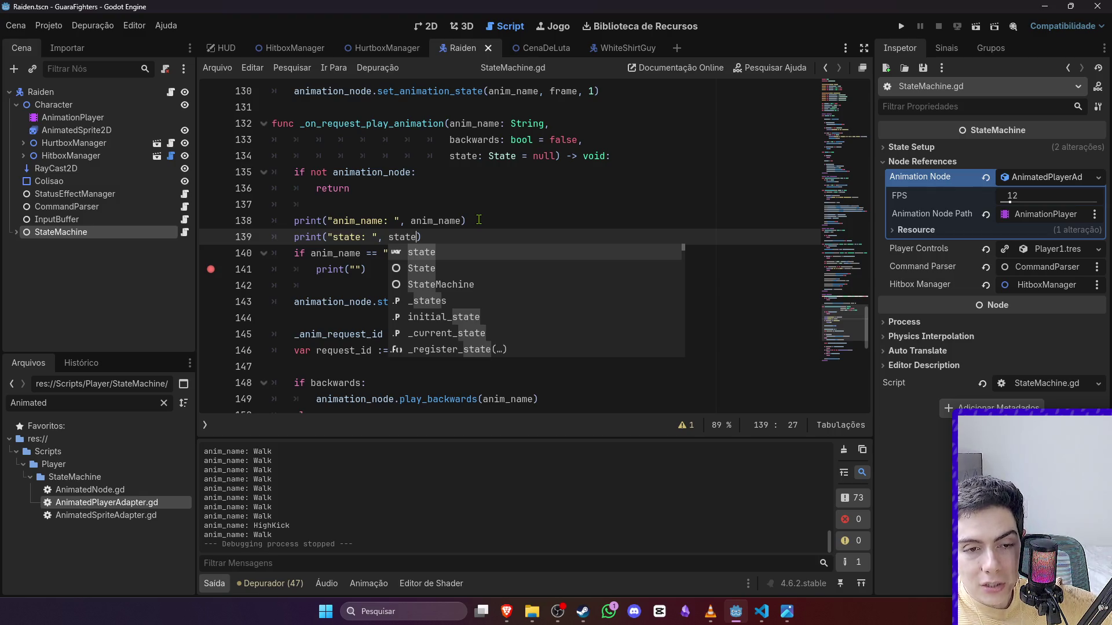
left_click(489, 214)
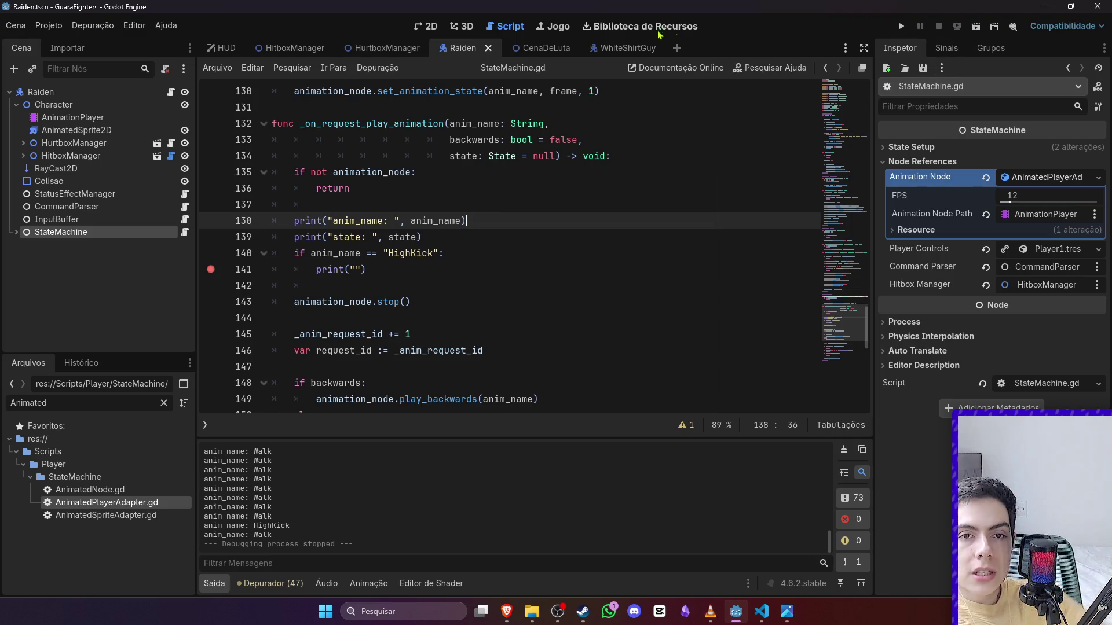
Step: On the CenaDeLuta tab, open the HitboxManager.gd error location and clear the output log
scroll(622, 144, "down", 6)
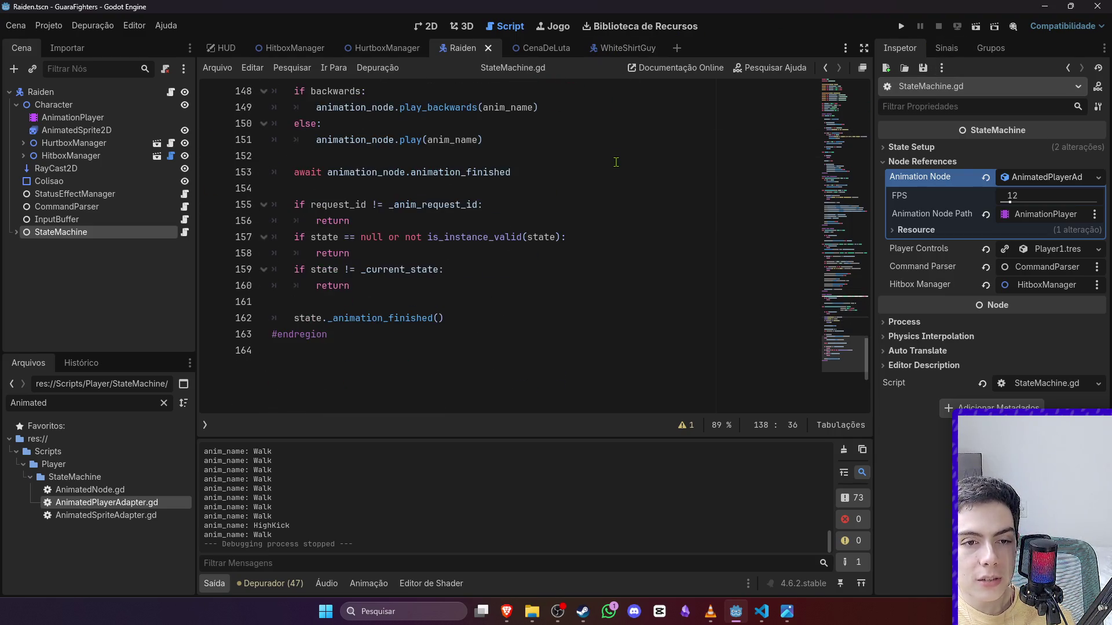
scroll(602, 168, "up", 7)
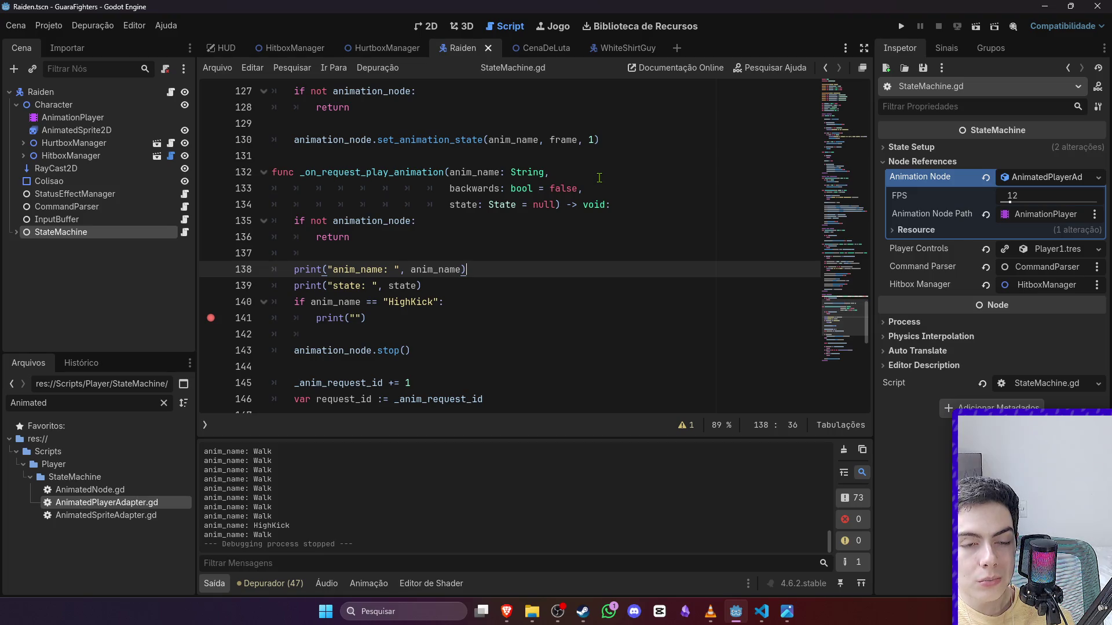
left_click(578, 42)
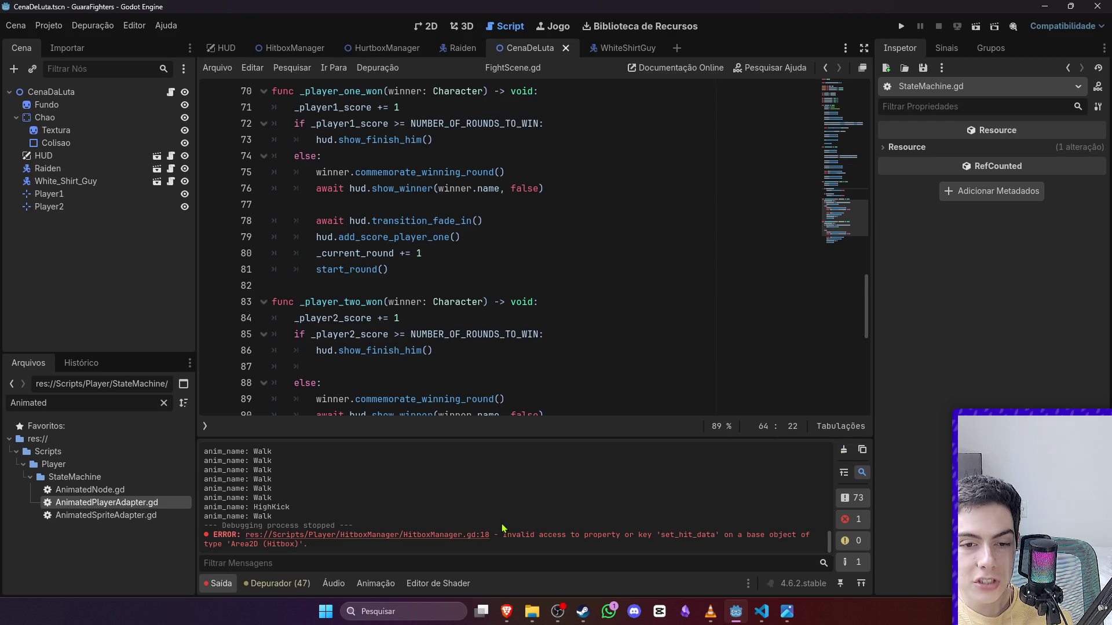
left_click(457, 535)
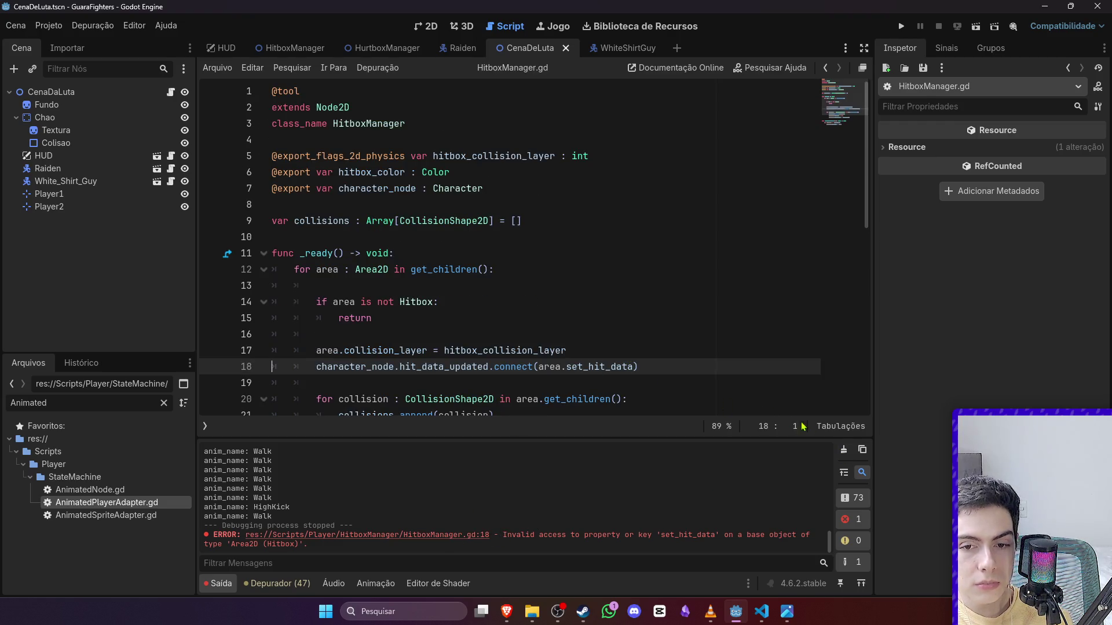
left_click(843, 450)
left_click(740, 305)
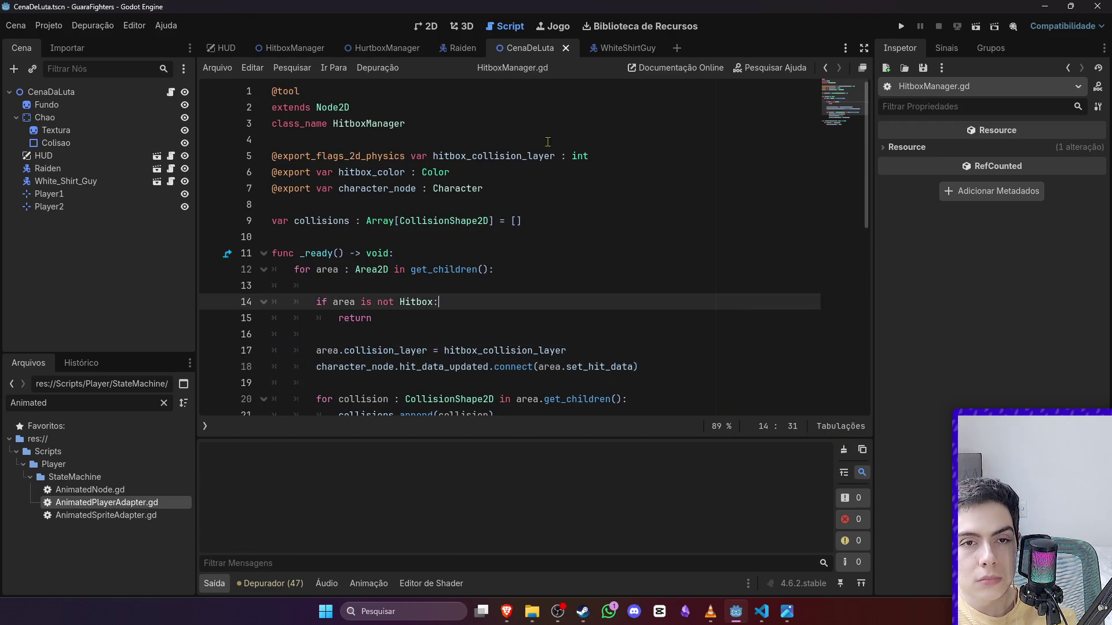
Step: Run the fight scene, walk Raiden right and high kick to hit the line-141 breakpoint
left_click(976, 27)
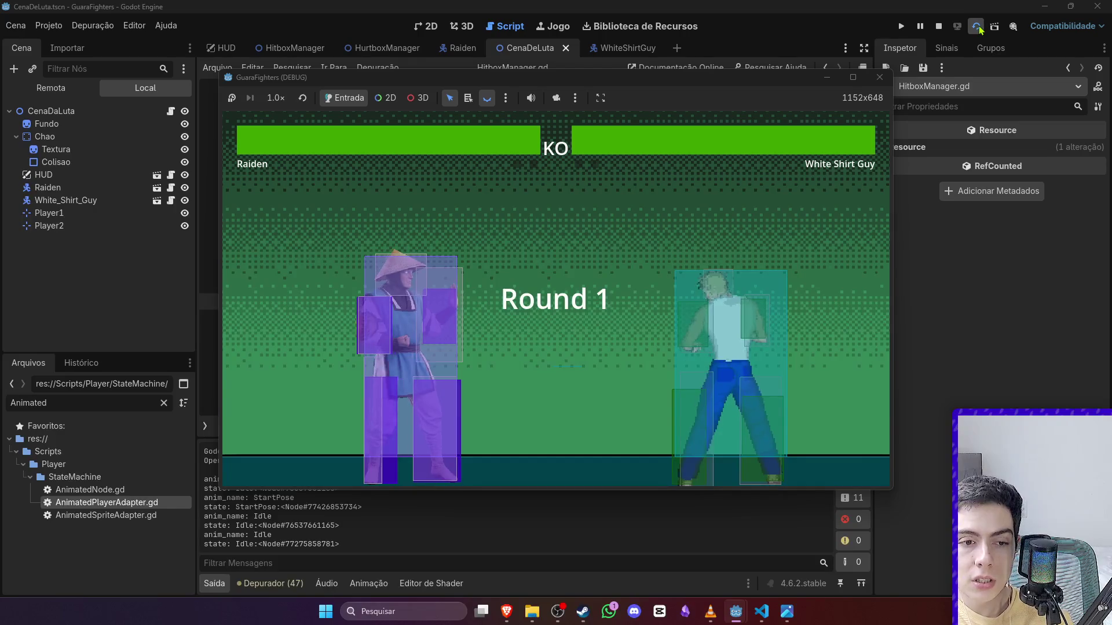
key("Right")
key("k")
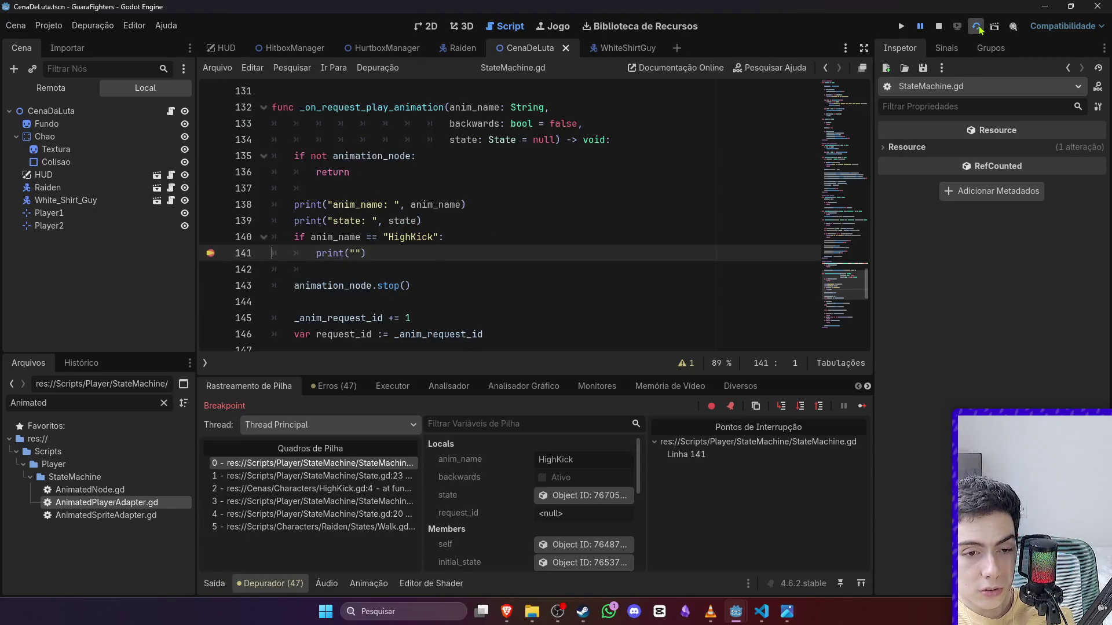
Step: Resume the game past the breakpoint, then stop it with F8
left_click(861, 406)
left_click(223, 584)
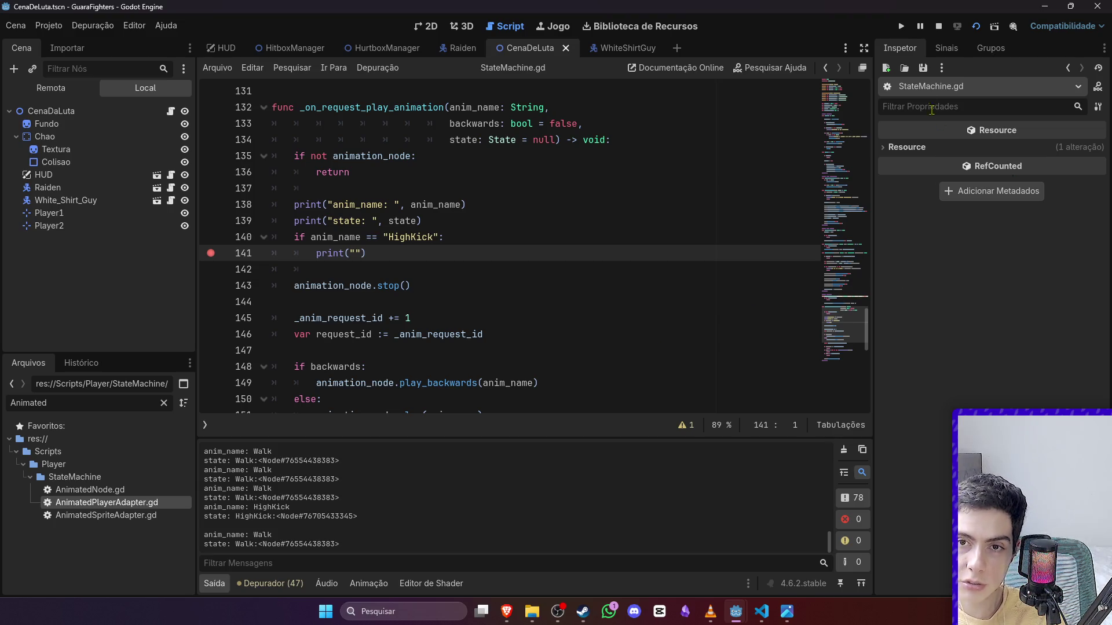
key("F8")
Step: Delete the anim_name and state debug prints and the HighKick debug check
left_click(414, 268)
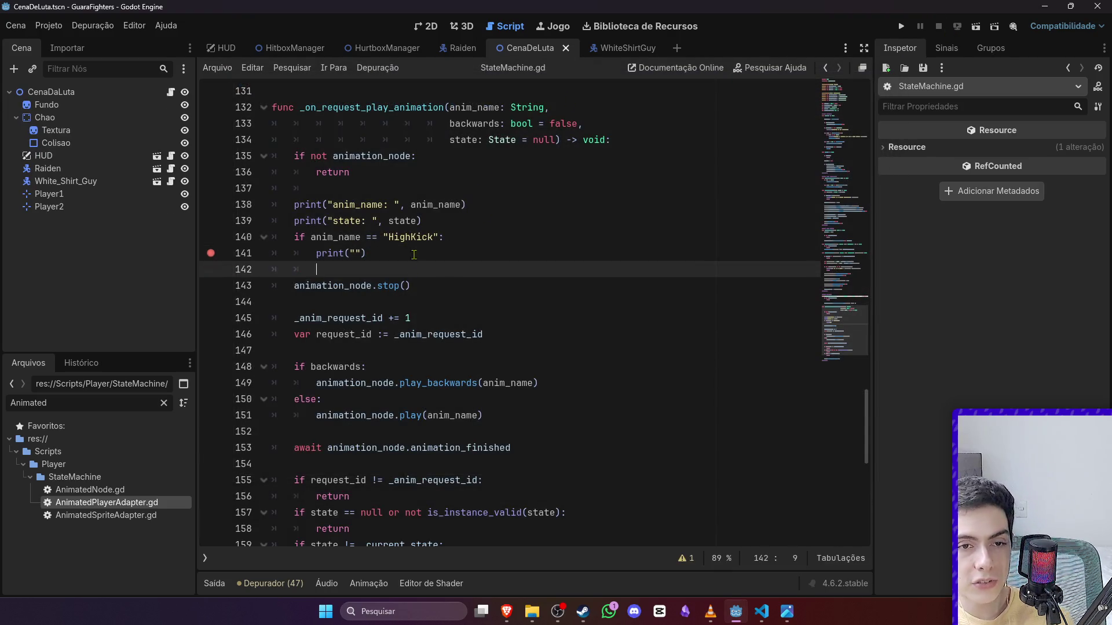
key("Up")
key("Up")
key("Up")
key("ctrl+x")
key("Up")
key("ctrl+x")
left_click_drag(350, 204, 272, 188)
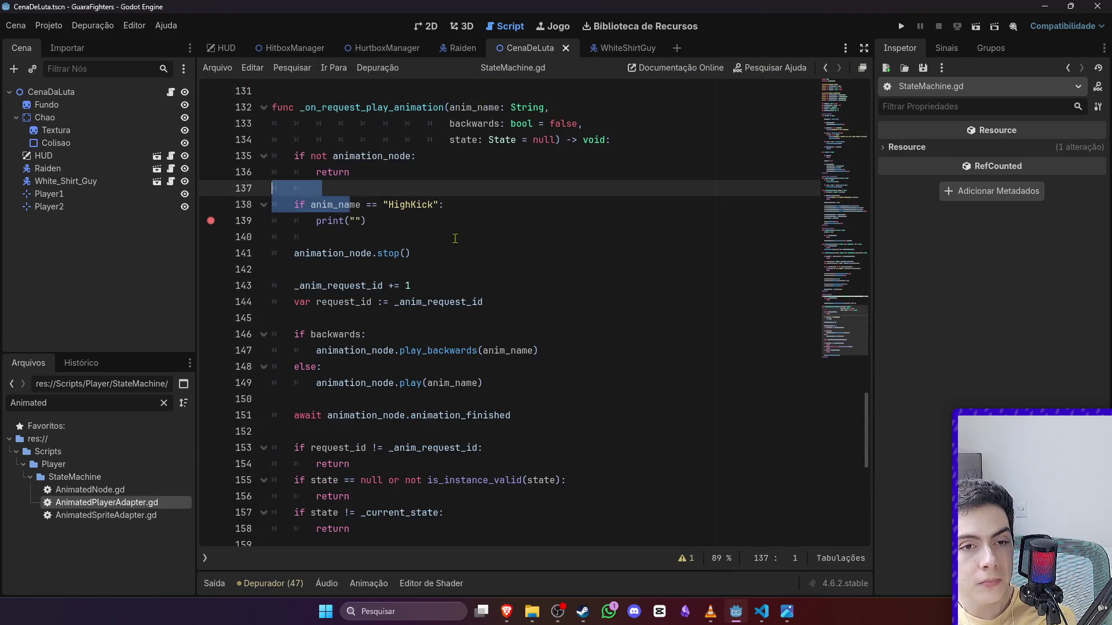
left_click_drag(454, 238, 272, 188)
key("BackSpace")
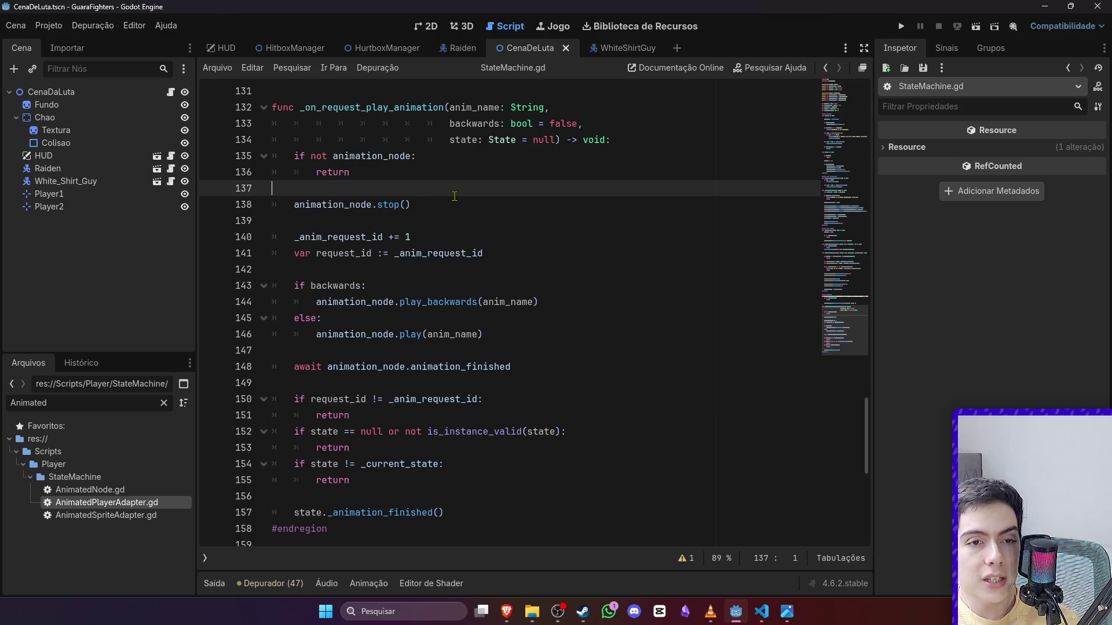
Step: Extend the line 135 guard with 'or state.name != _current_state.name' and save
left_click(412, 157)
type("or ")
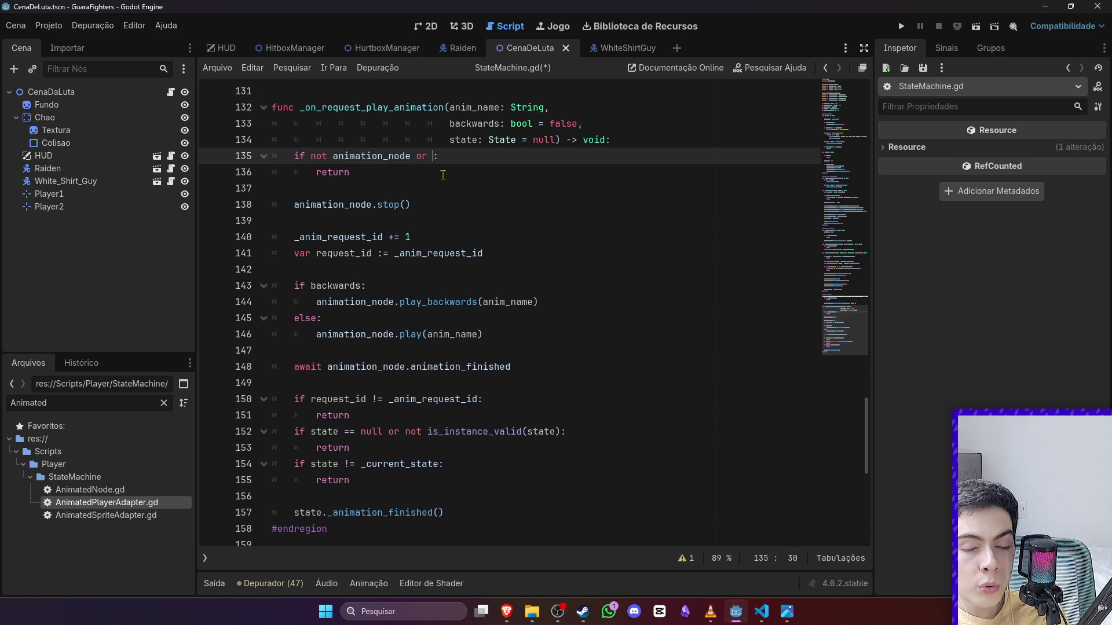
type("state.name !=")
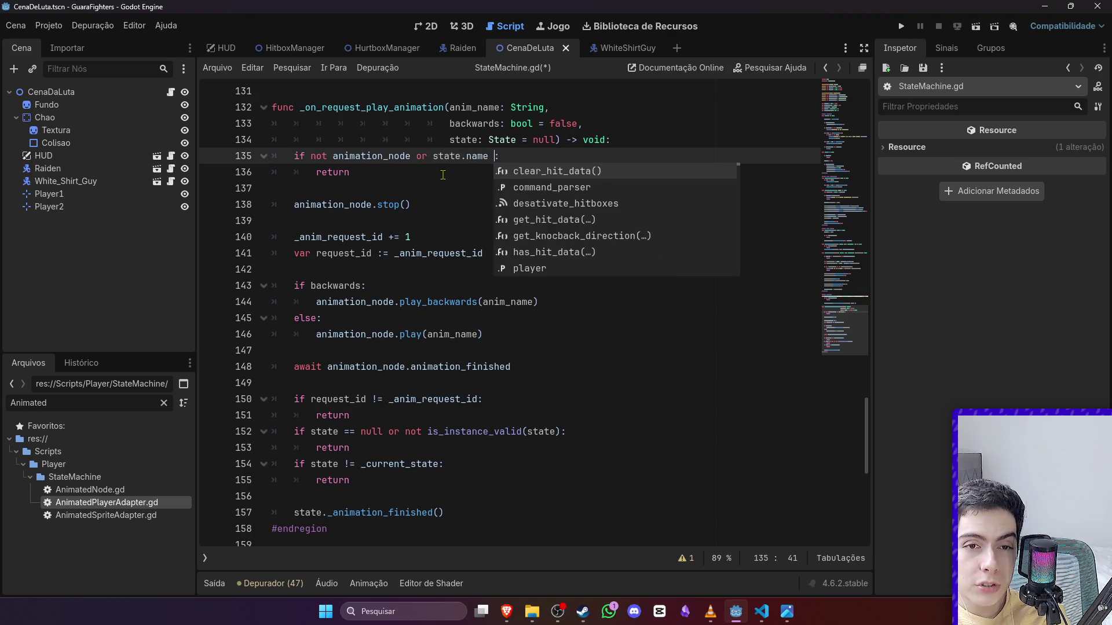
type(" _cu")
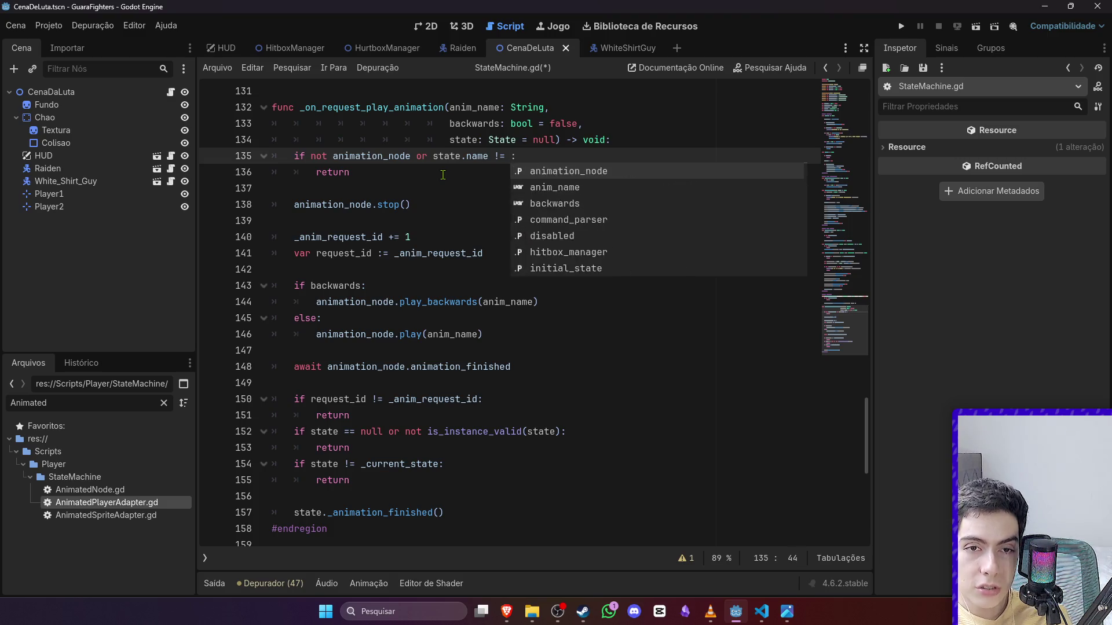
key("Return")
type(".name")
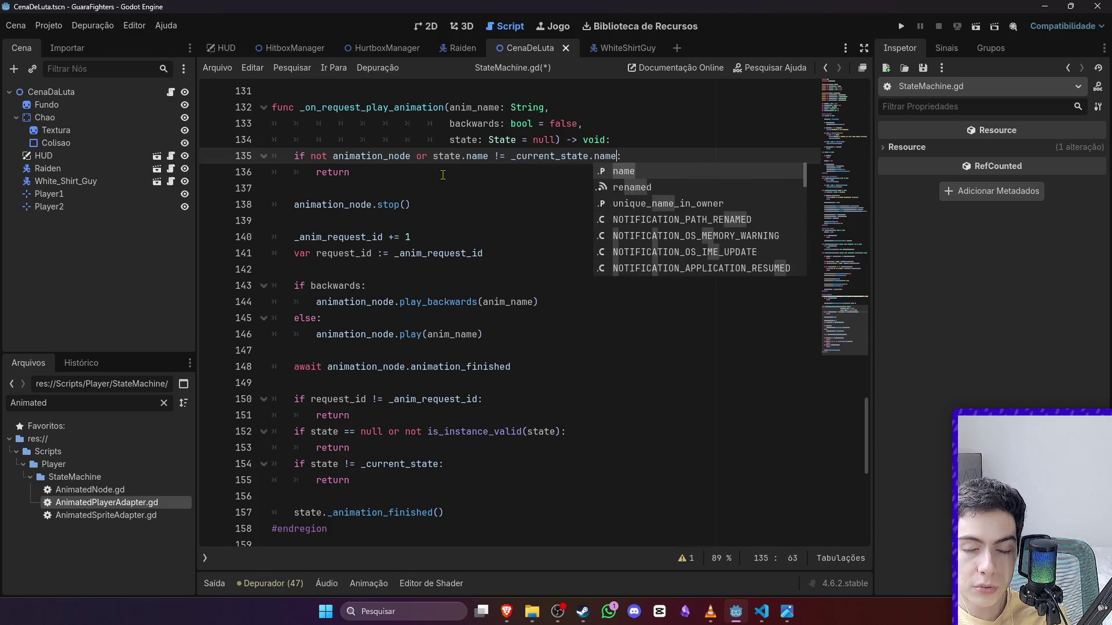
key("ctrl+a")
left_click(657, 190)
key("ctrl+s")
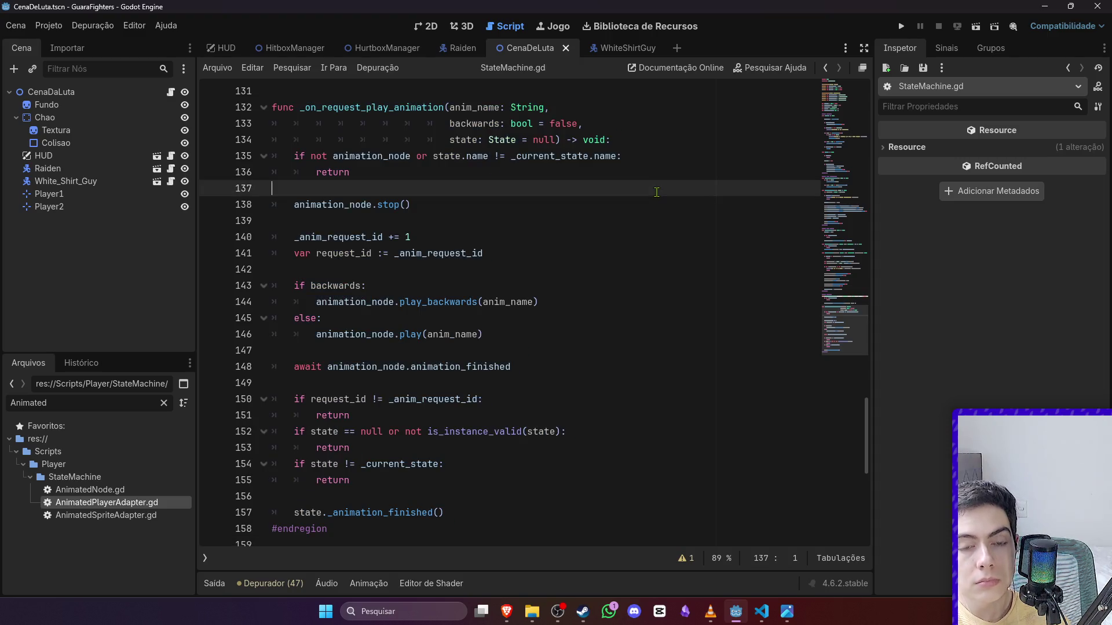
Step: Remove .name from both sides so the guard compares state != _current_state, and save
left_click(698, 234)
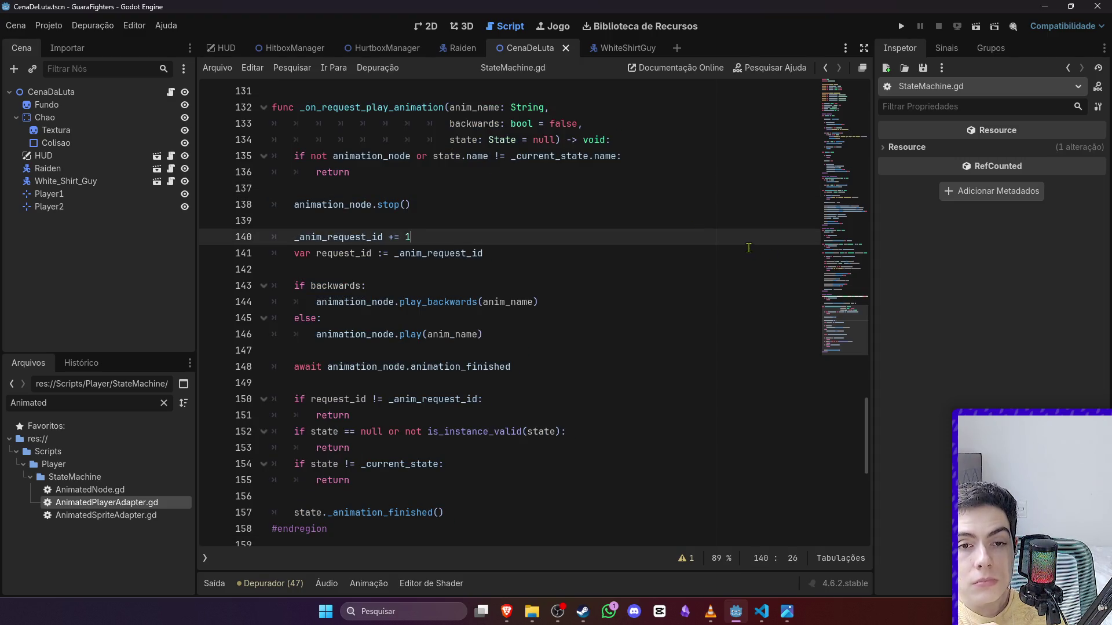
left_click(554, 156)
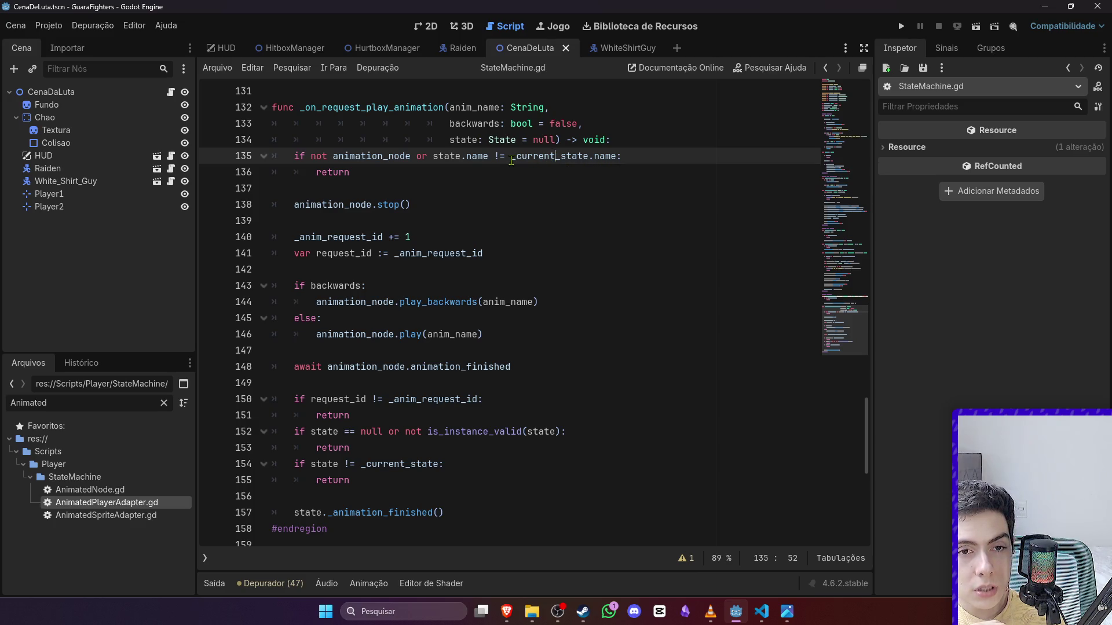
double_click(481, 156)
key("BackSpace")
key("BackSpace")
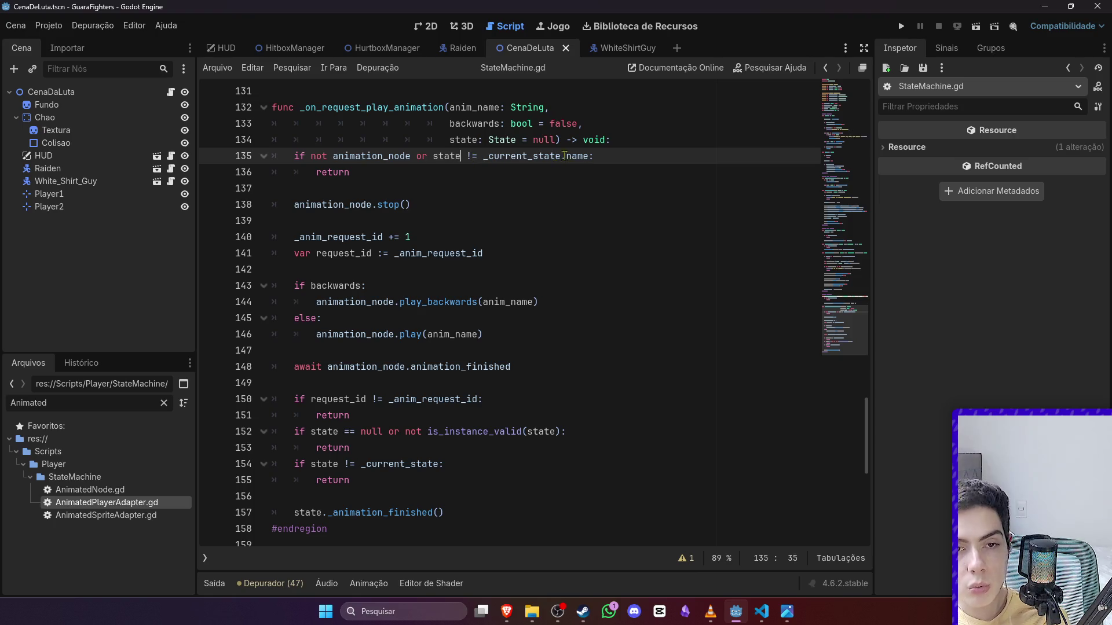
key("BackSpace")
key("BackSpace")
key("BackSpace")
key("ctrl+s")
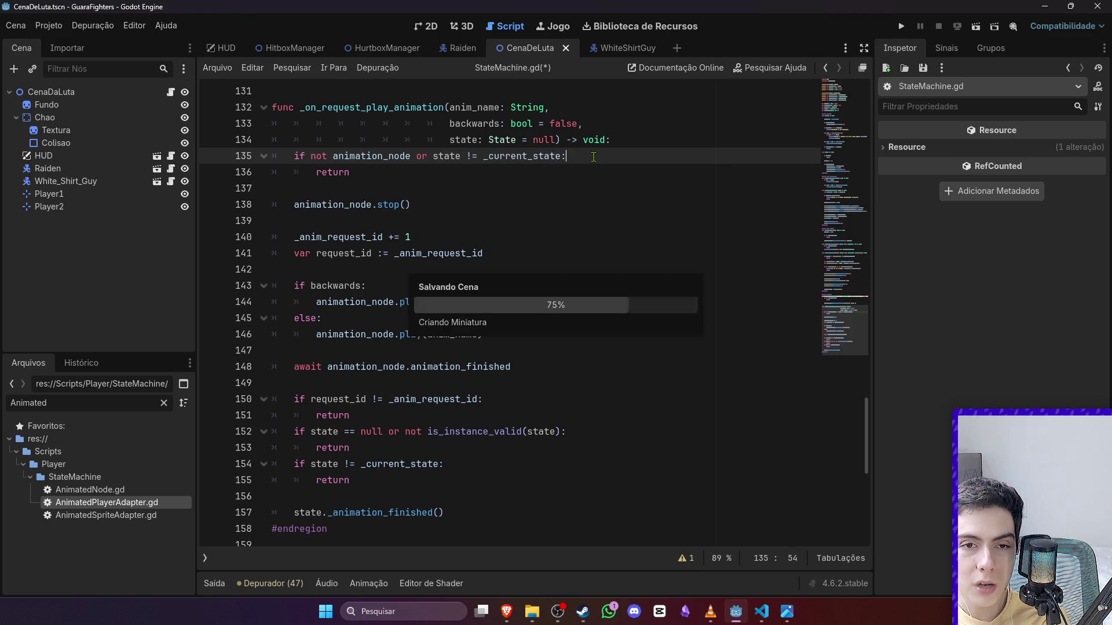
left_click(481, 140)
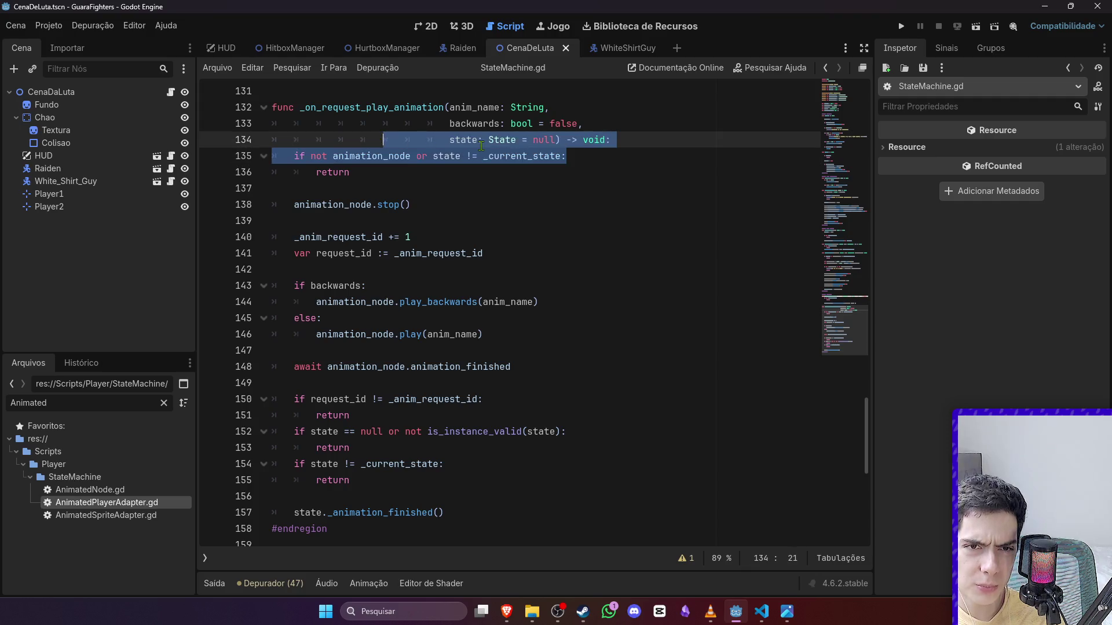
left_click(974, 32)
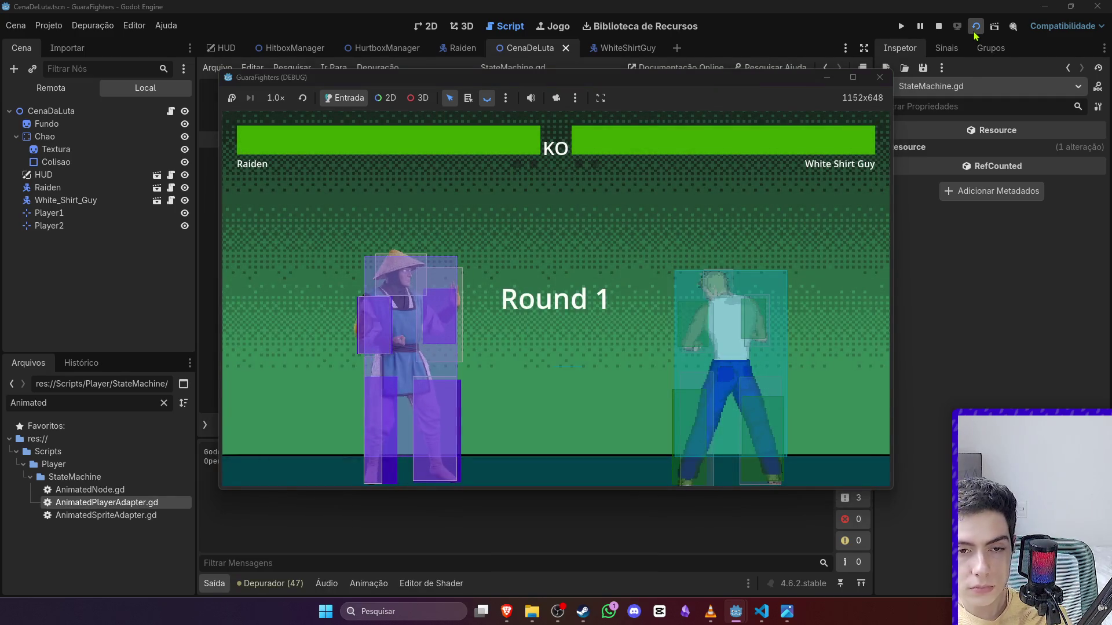
key("Right")
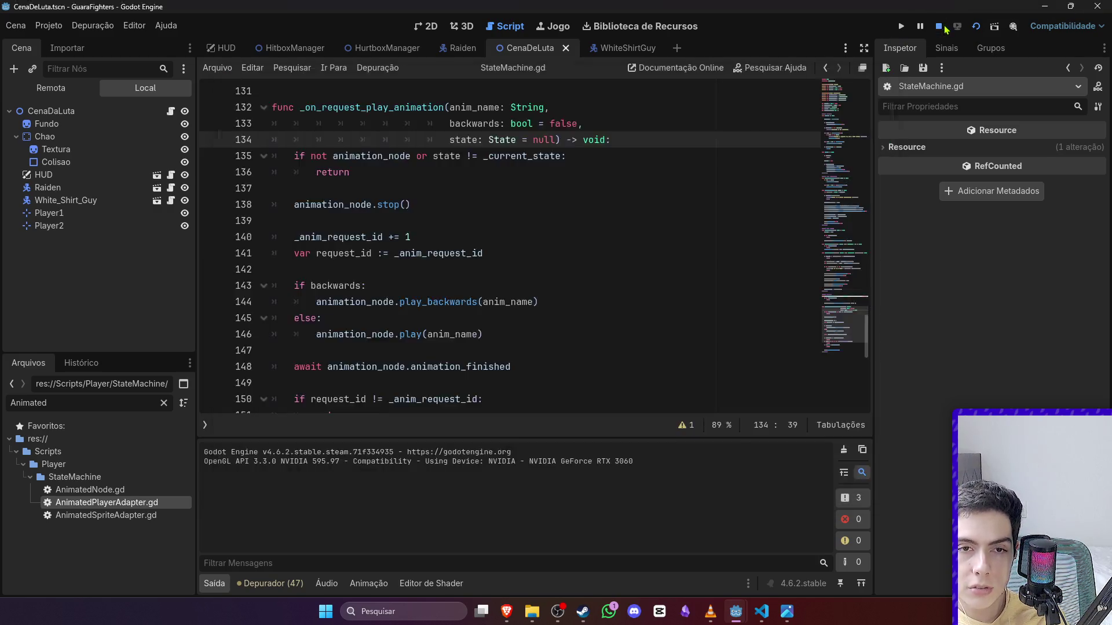
left_click(880, 77)
Step: Rework the comparison operator in line 135's guard, leaving it as !=
left_click(463, 157)
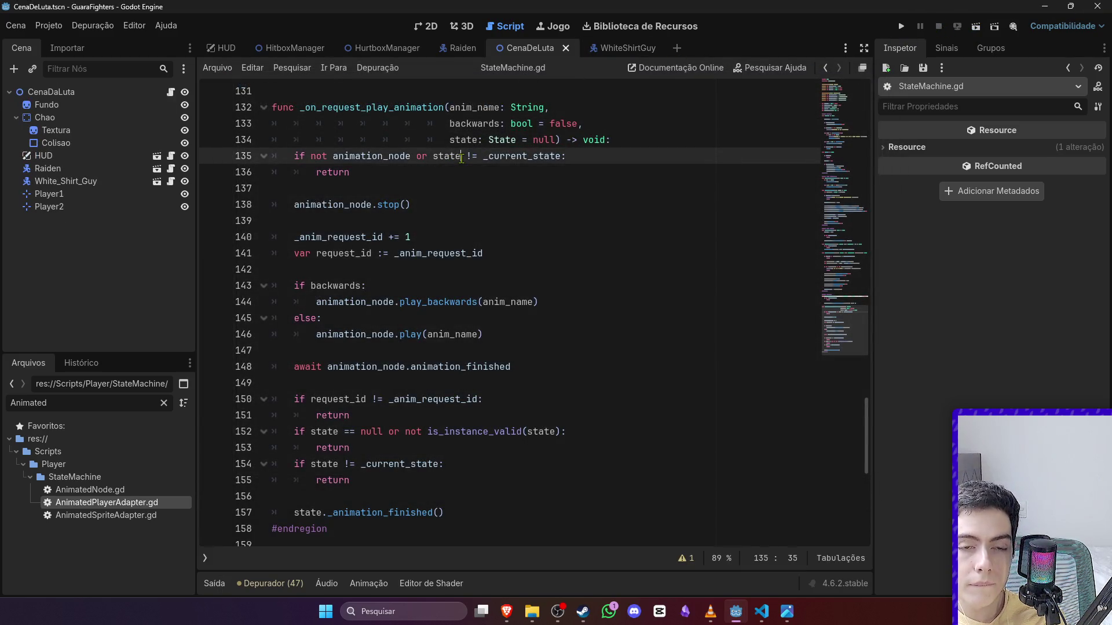
type(".")
key("BackSpace")
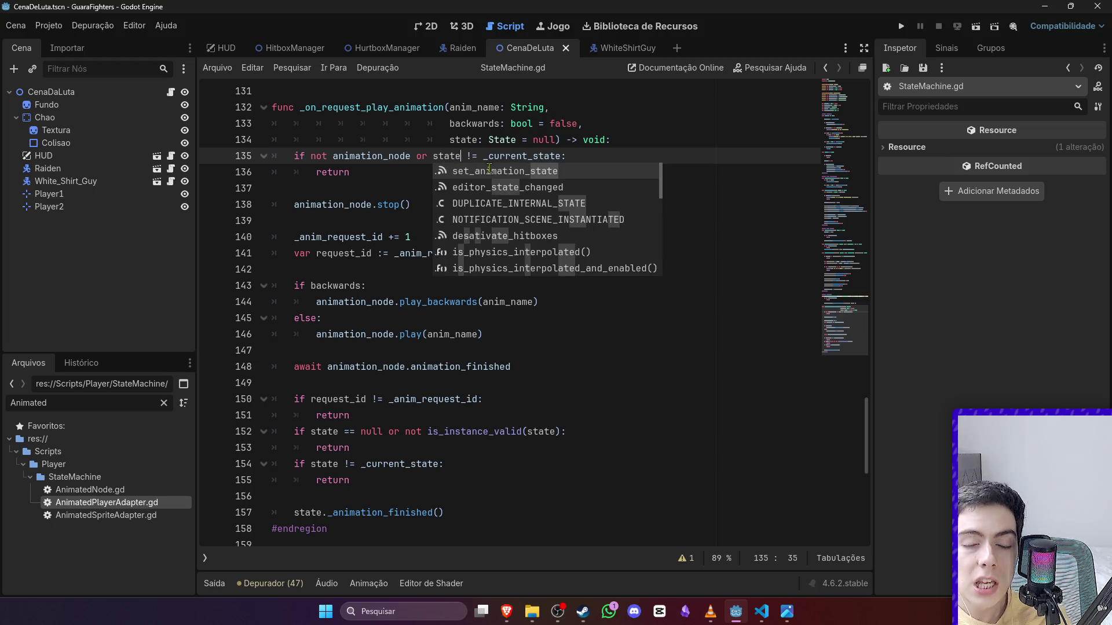
left_click(471, 158)
key("BackSpace")
type("=")
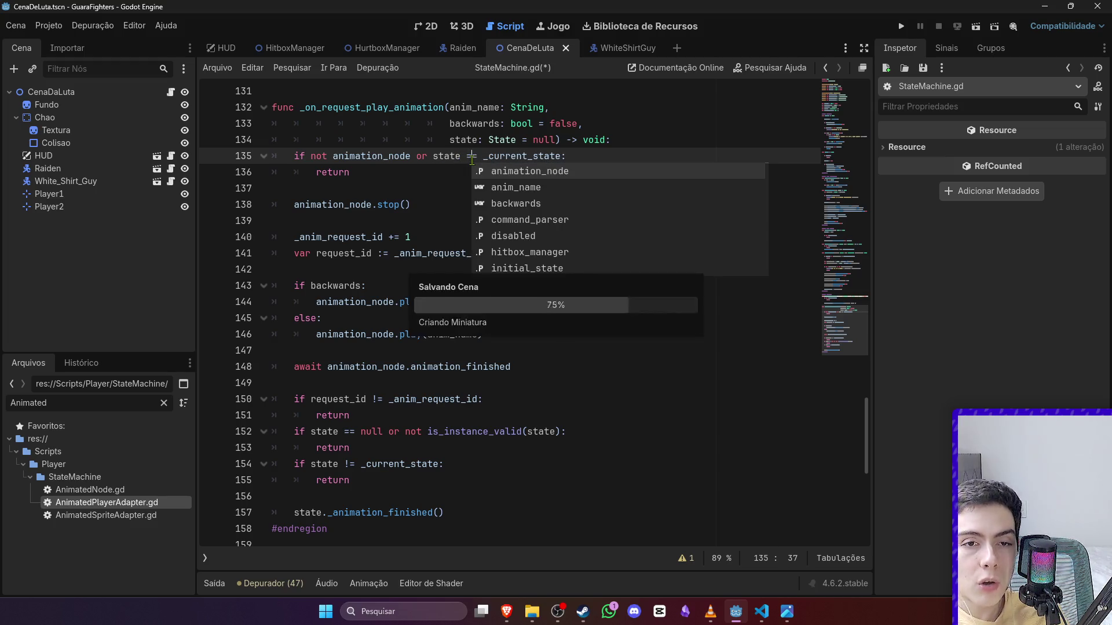
left_click(543, 143)
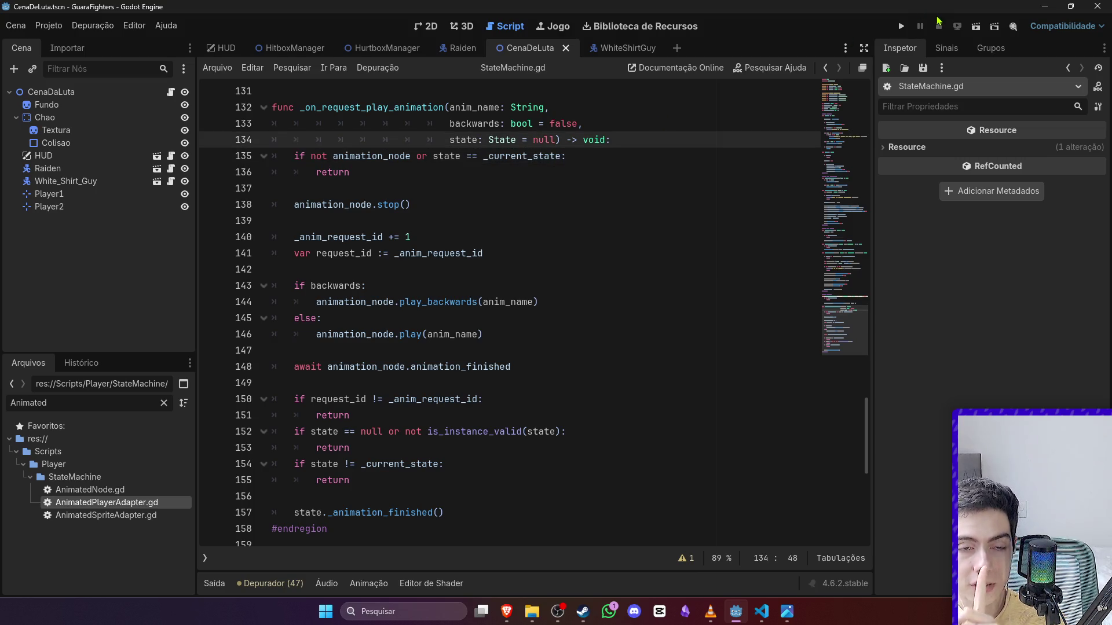
left_click(472, 161)
key("BackSpace")
type("!")
Step: Append .name to both state and _current_state in line 135's guard
left_click(458, 162)
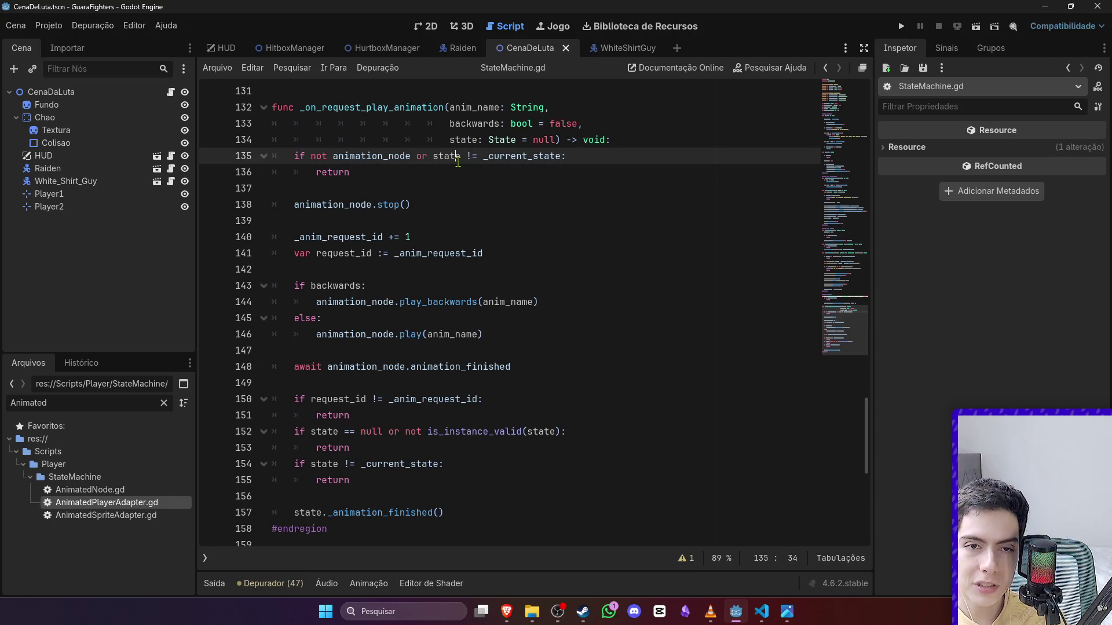
left_click(461, 163)
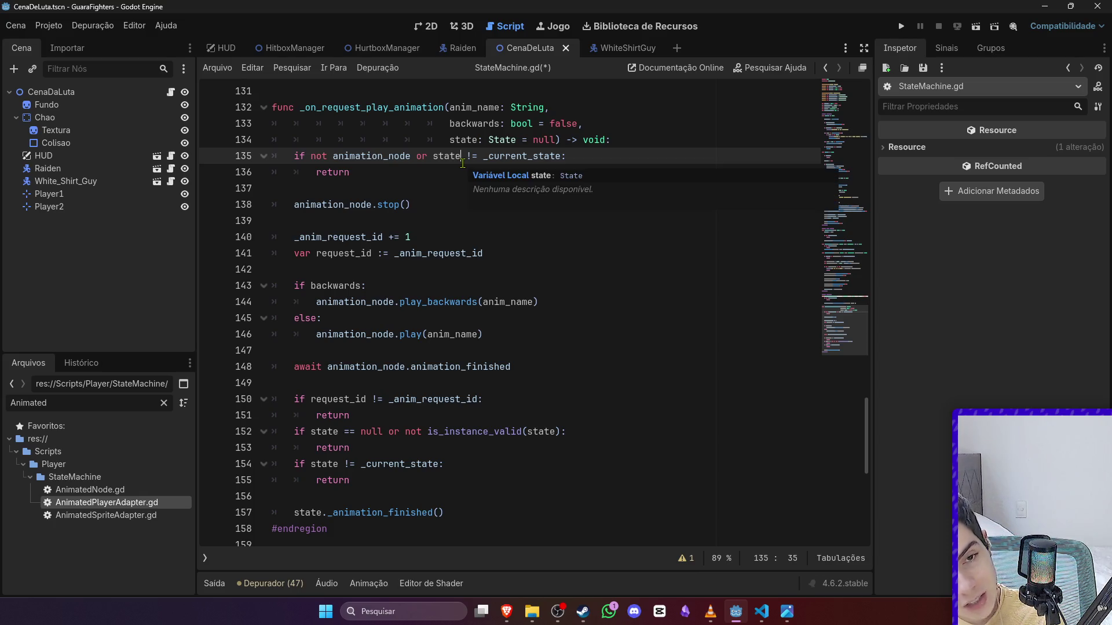
type(".name")
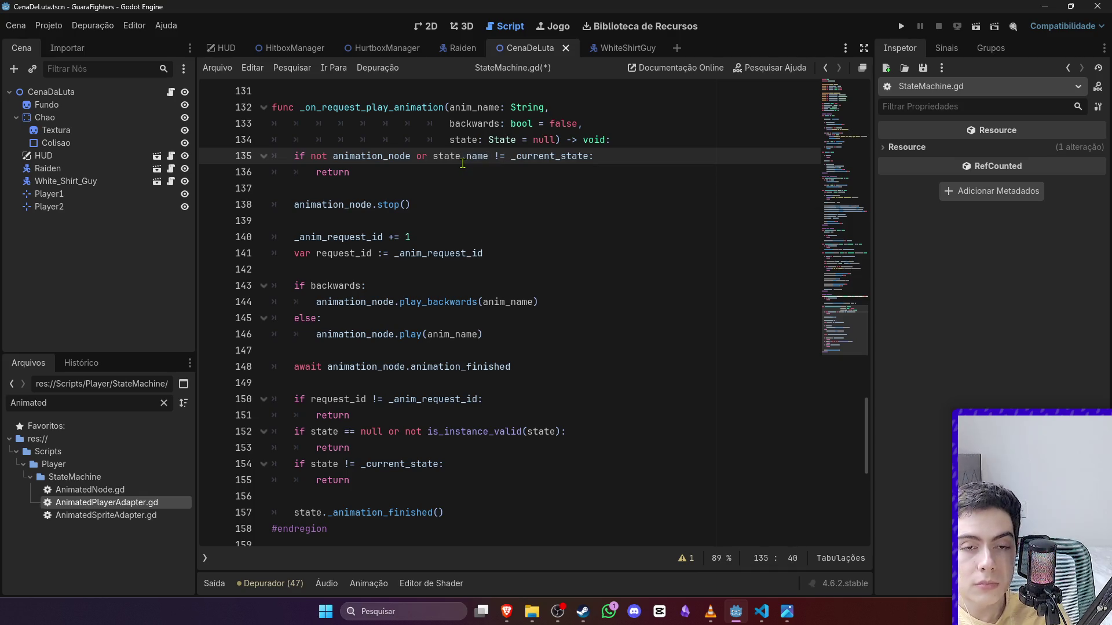
left_click(588, 156)
type(".")
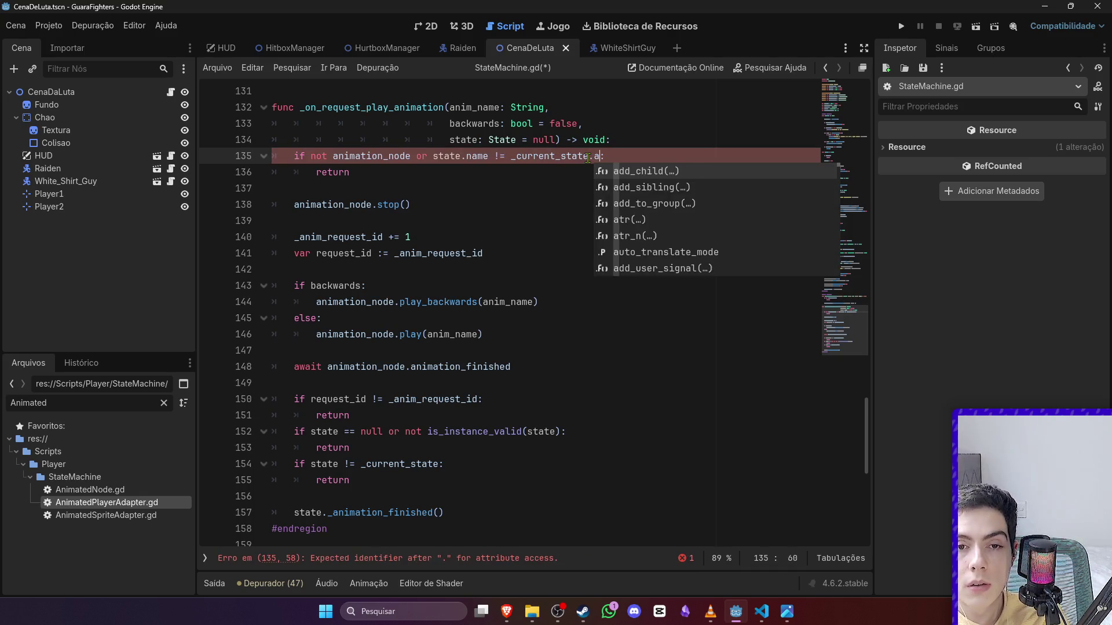
type("na")
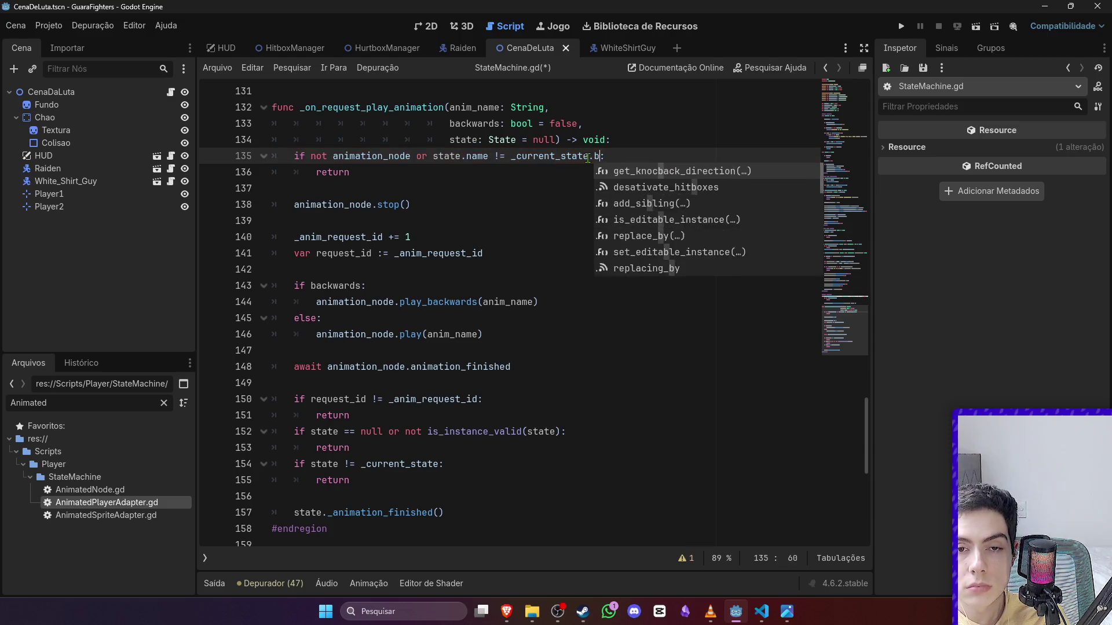
type("me")
left_click(547, 189)
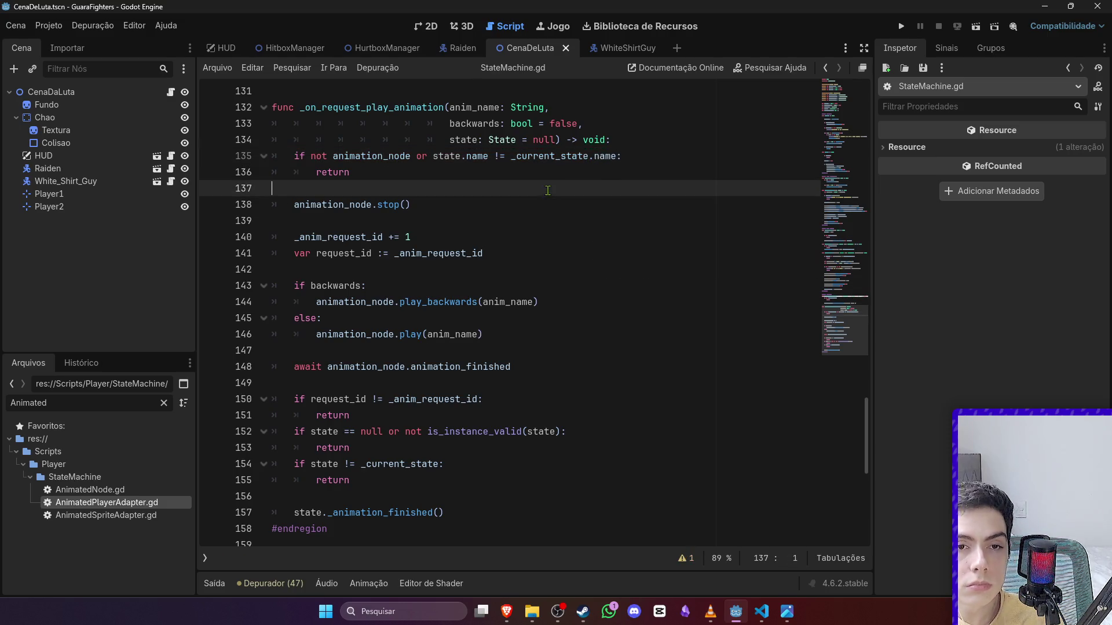
Step: Run the fight scene to retest Raiden, then stop it
left_click(977, 27)
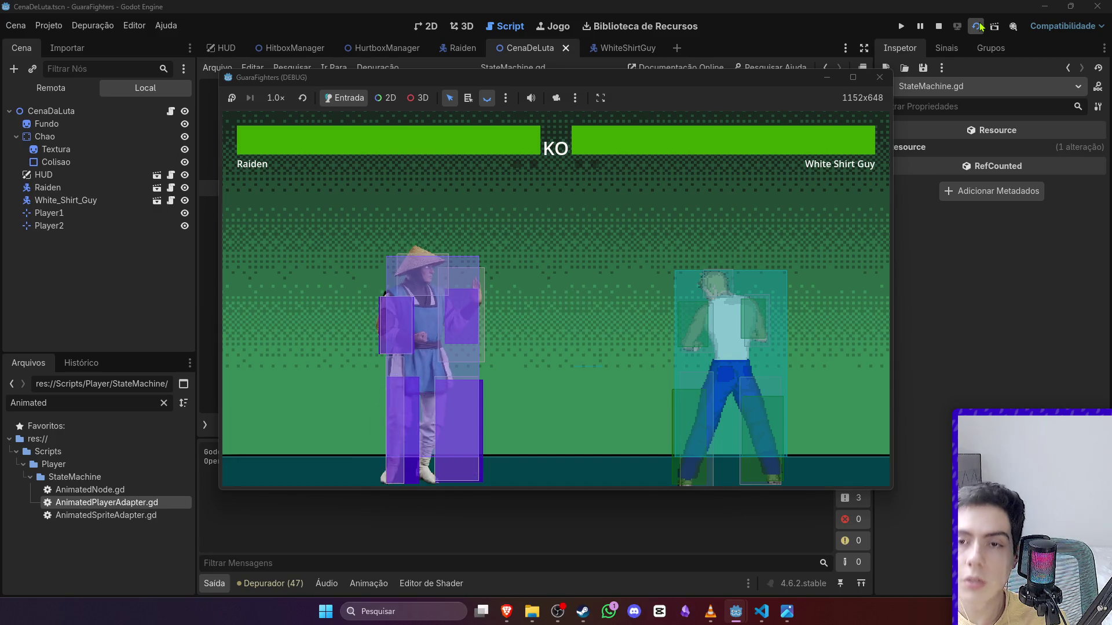
left_click(939, 26)
left_click(756, 156)
Step: Add print("anim_name: ", anim_name) on a new line 136 below the guard
left_click(672, 140)
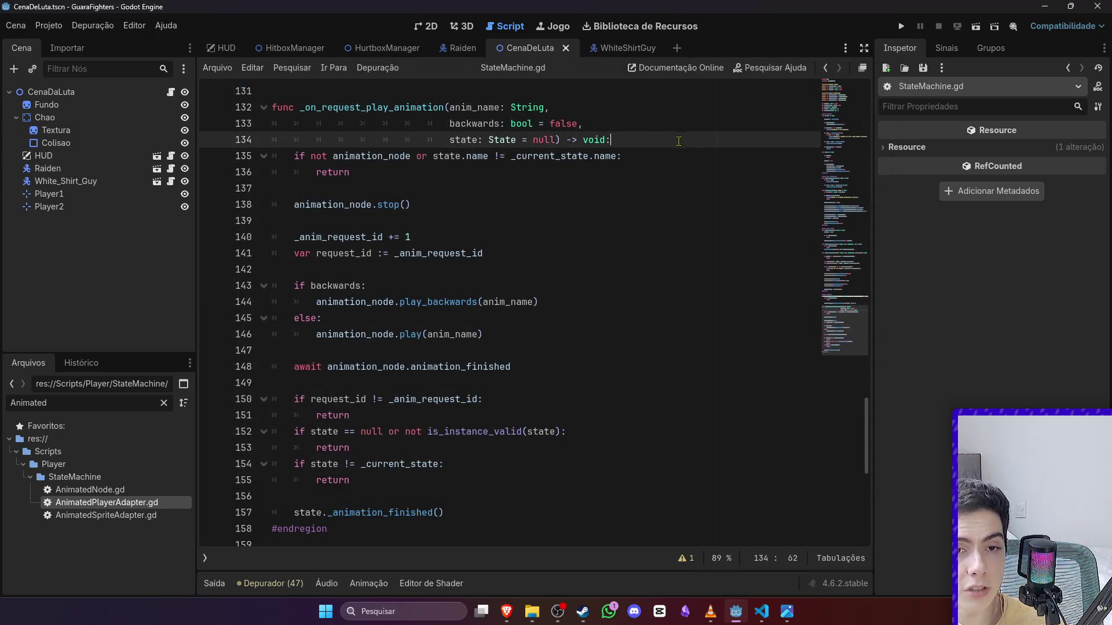
key("Return")
key("Return")
key("Return")
mouse_move(472, 189)
left_mouse_down()
mouse_move(272, 172)
mouse_move(294, 172)
left_mouse_up()
key("BackSpace")
key("Return")
left_click(324, 178)
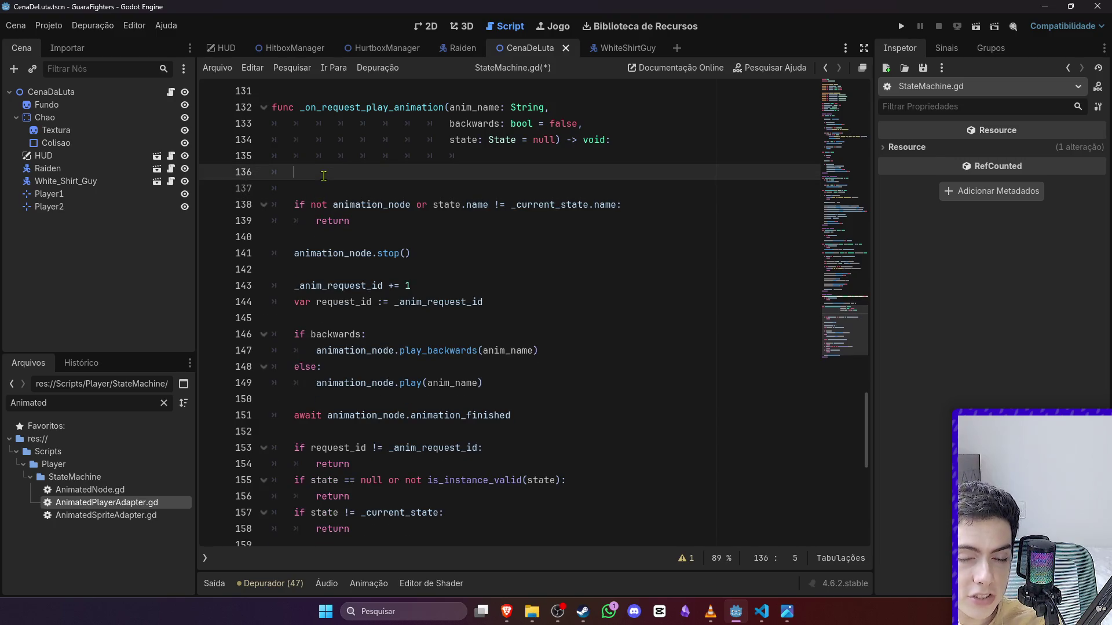
key("BackSpace")
key("BackSpace")
key("BackSpace")
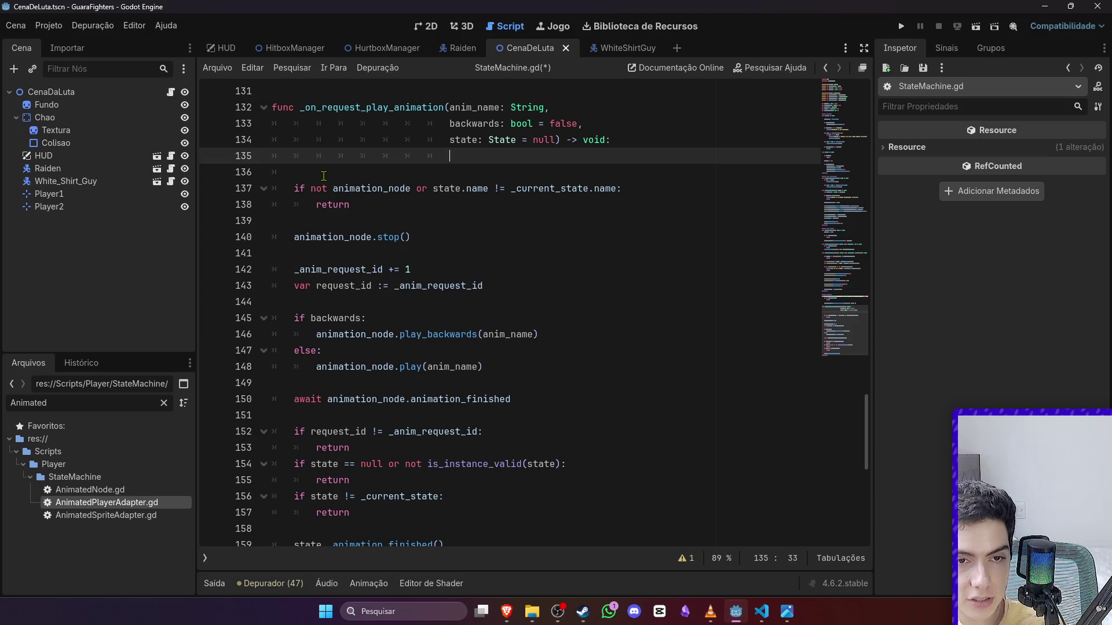
key("Return")
key("BackSpace")
key("BackSpace")
key("BackSpace")
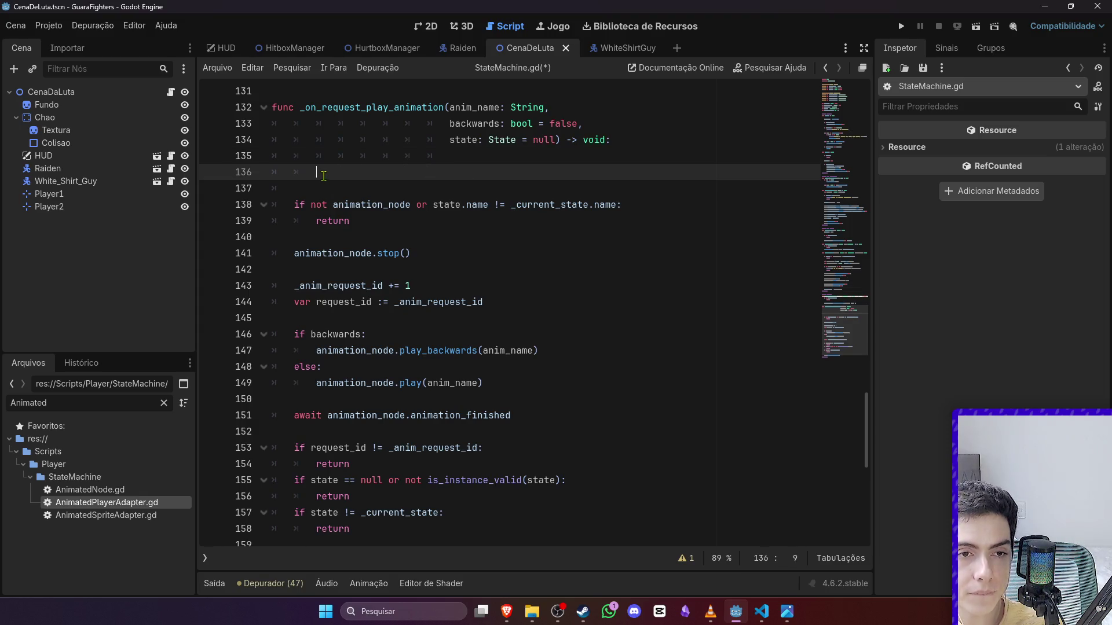
type("print(\"")
type("anim_name: ")
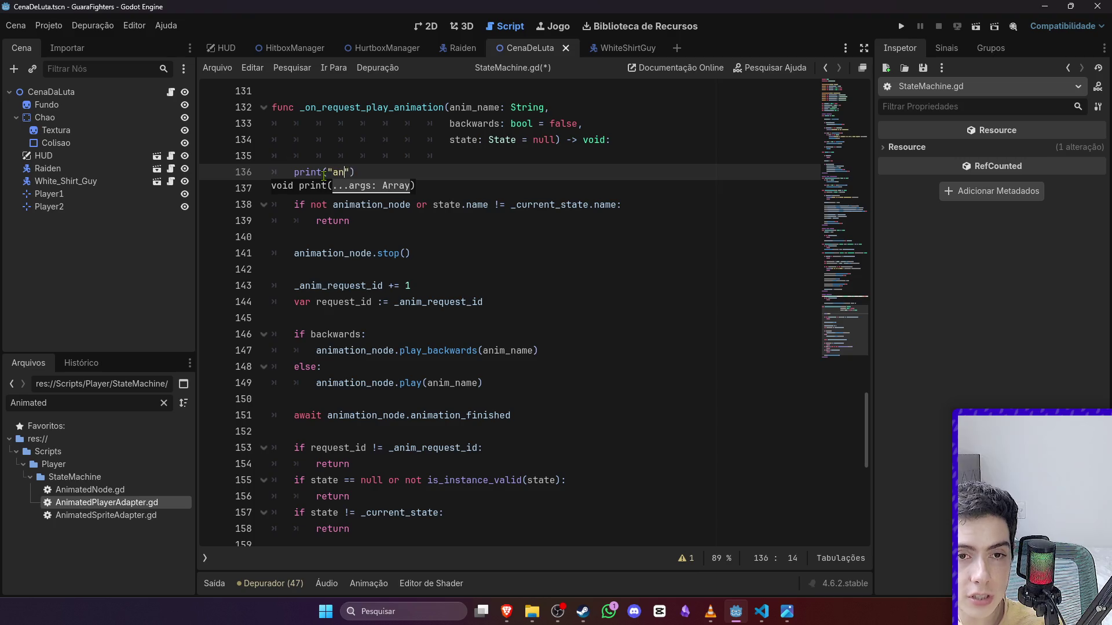
type("\", animation_node")
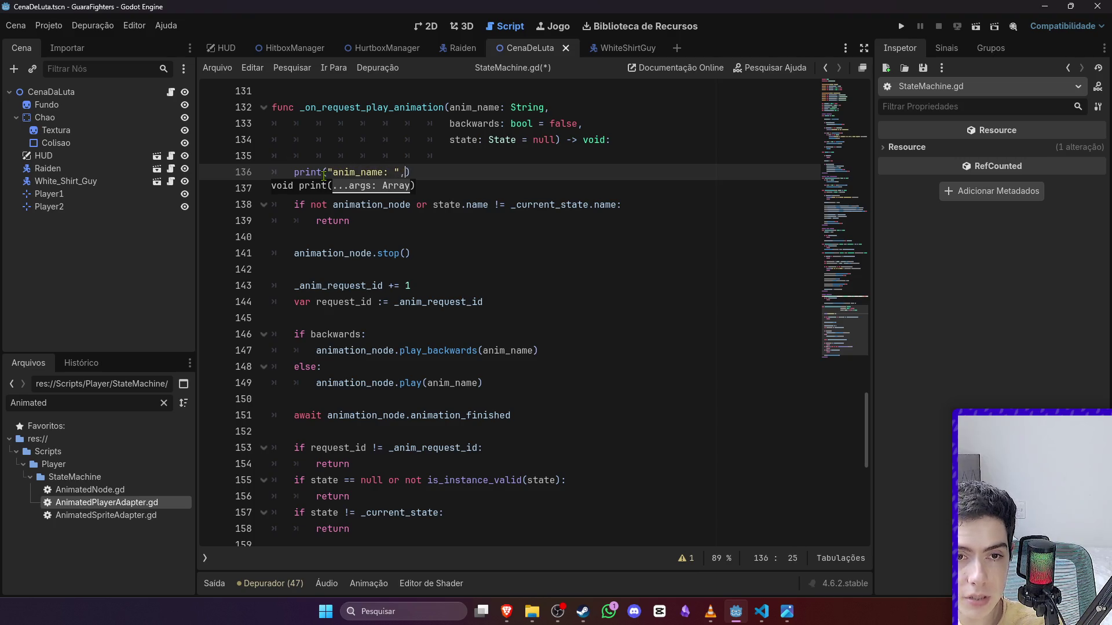
key("BackSpace")
key("BackSpace")
key("BackSpace")
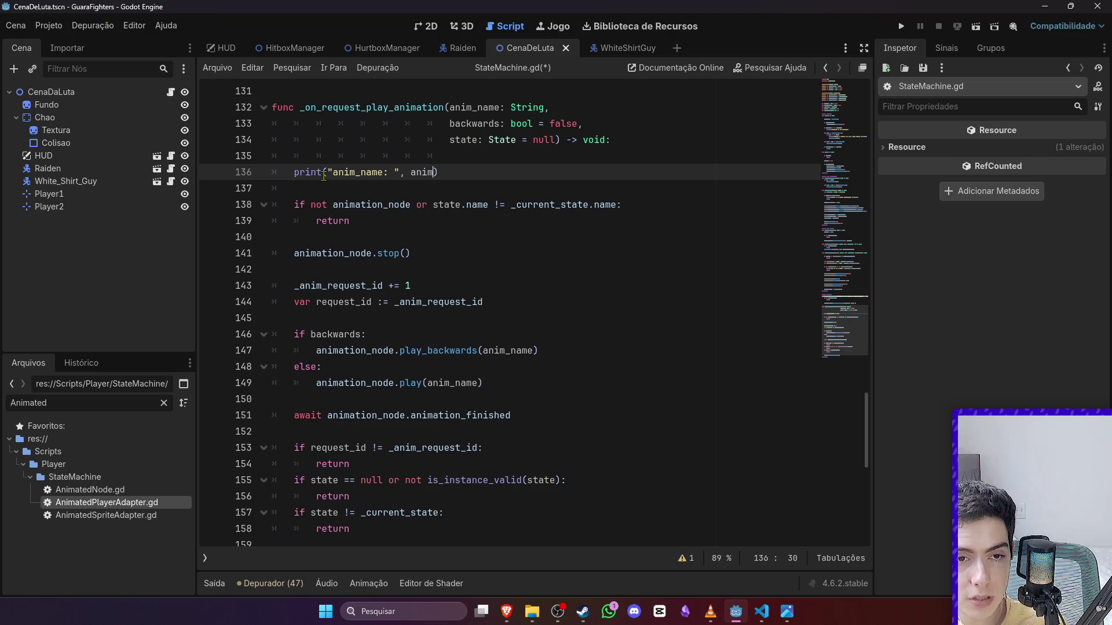
type("_name")
Step: Add an if anim_name == "HighKick": check with print(""), save, and breakpoint line 138
key("End")
key("Return")
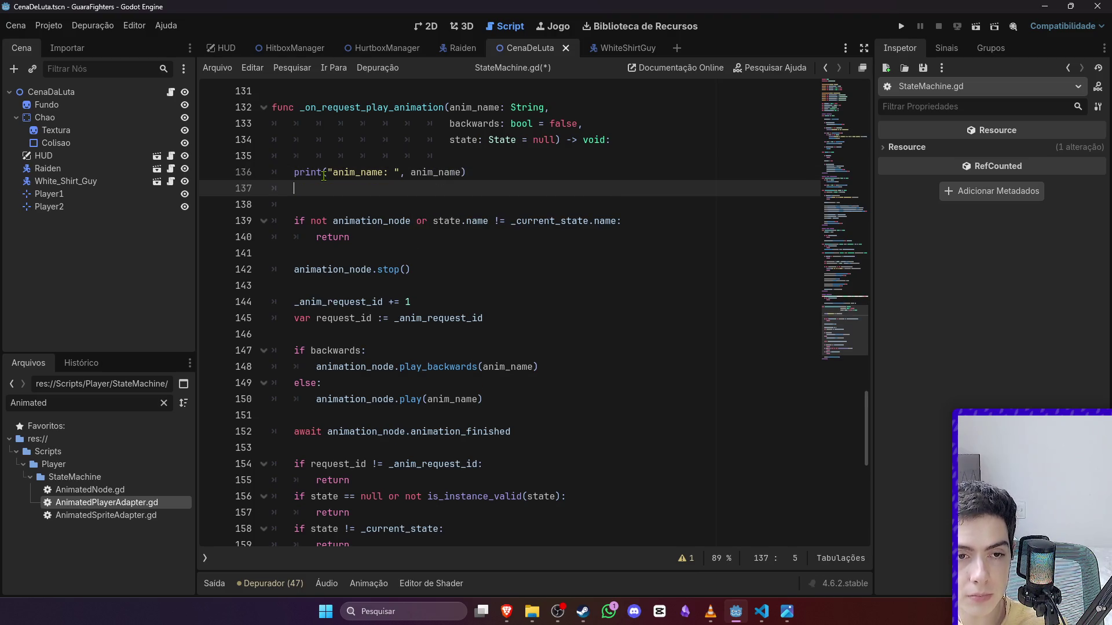
type("iof")
key("BackSpace")
key("BackSpace")
key("BackSpace")
type("f (")
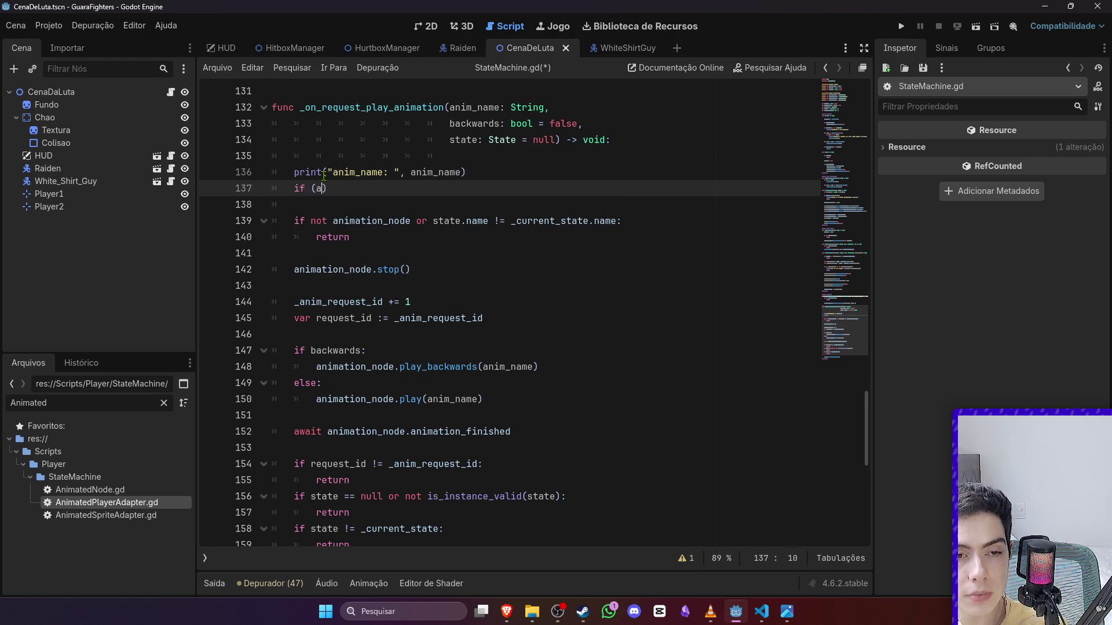
key("BackSpace")
type("anim")
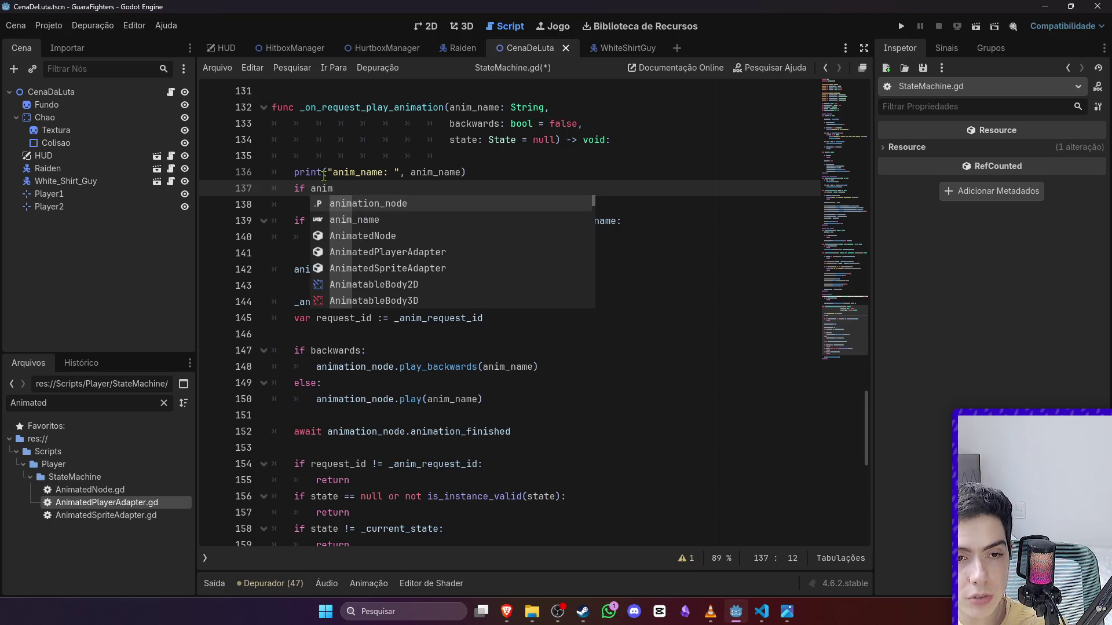
key("Return")
type("== \"High")
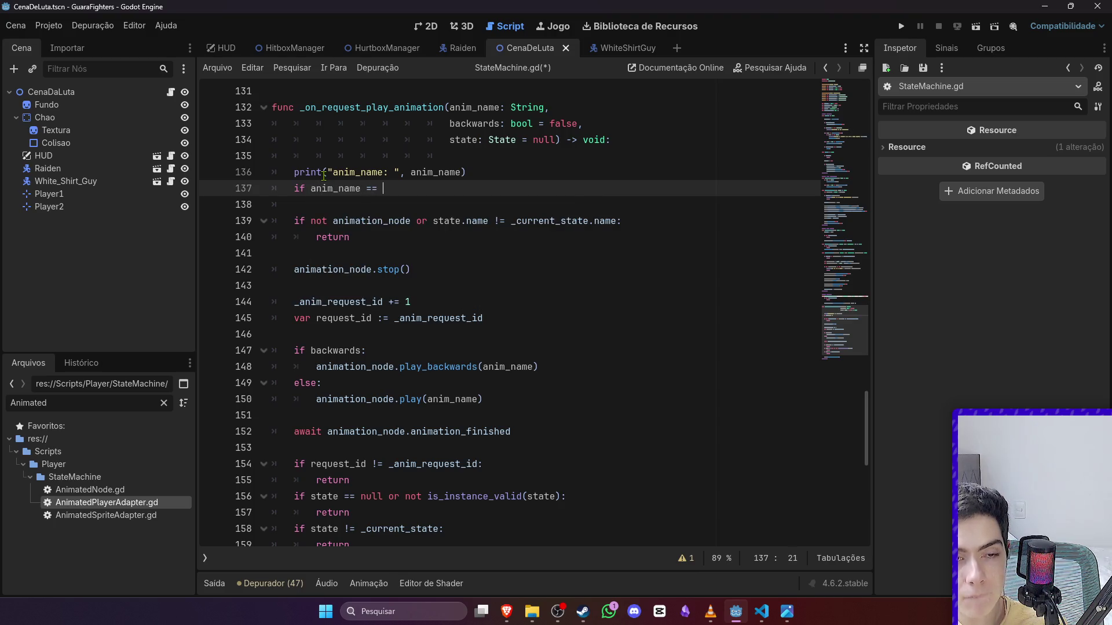
type("Kick\":")
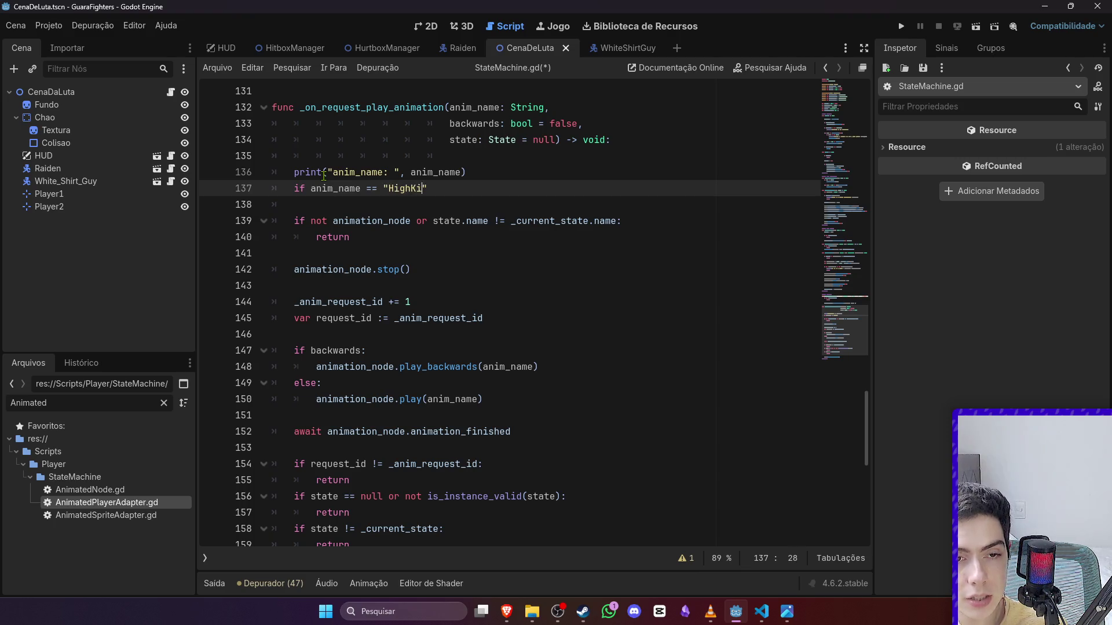
key("Return")
type("print(\"")
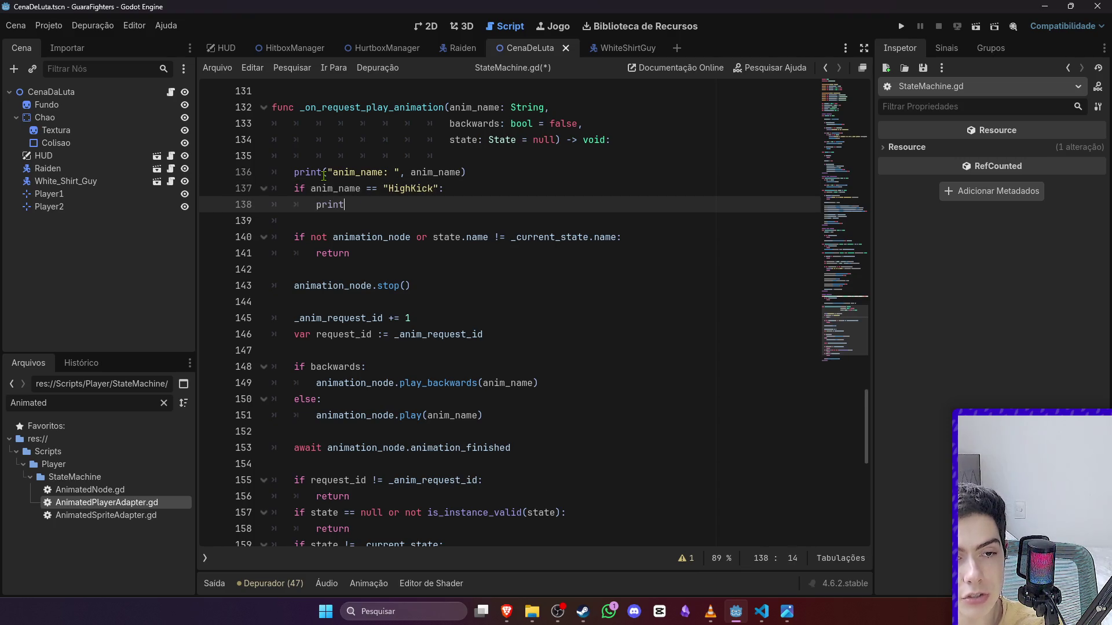
key("ctrl+s")
left_click(210, 205)
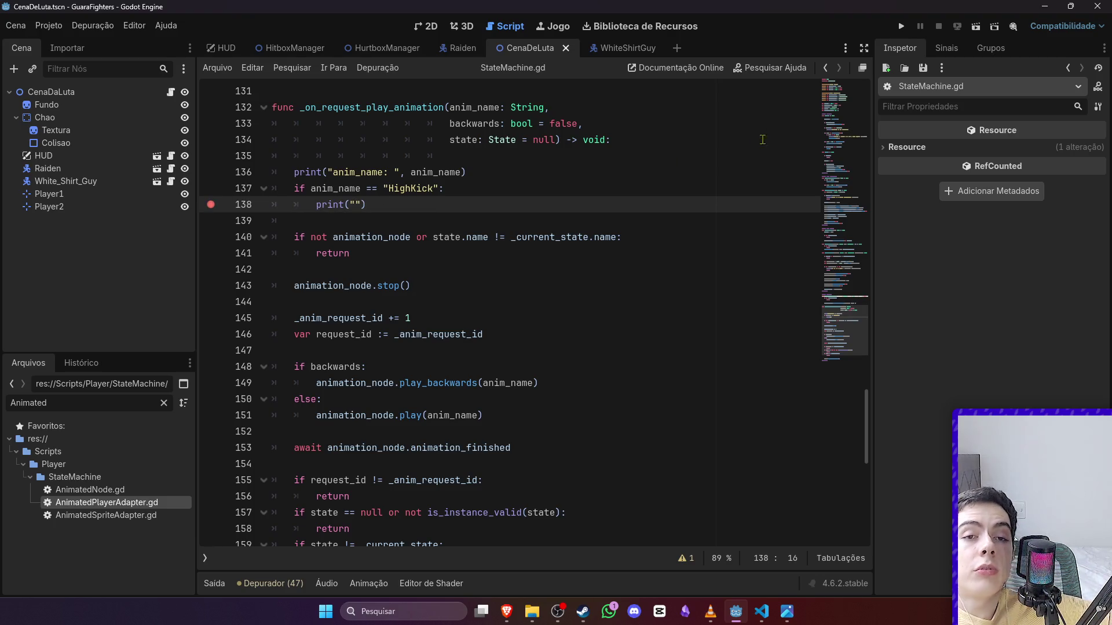
left_click(976, 27)
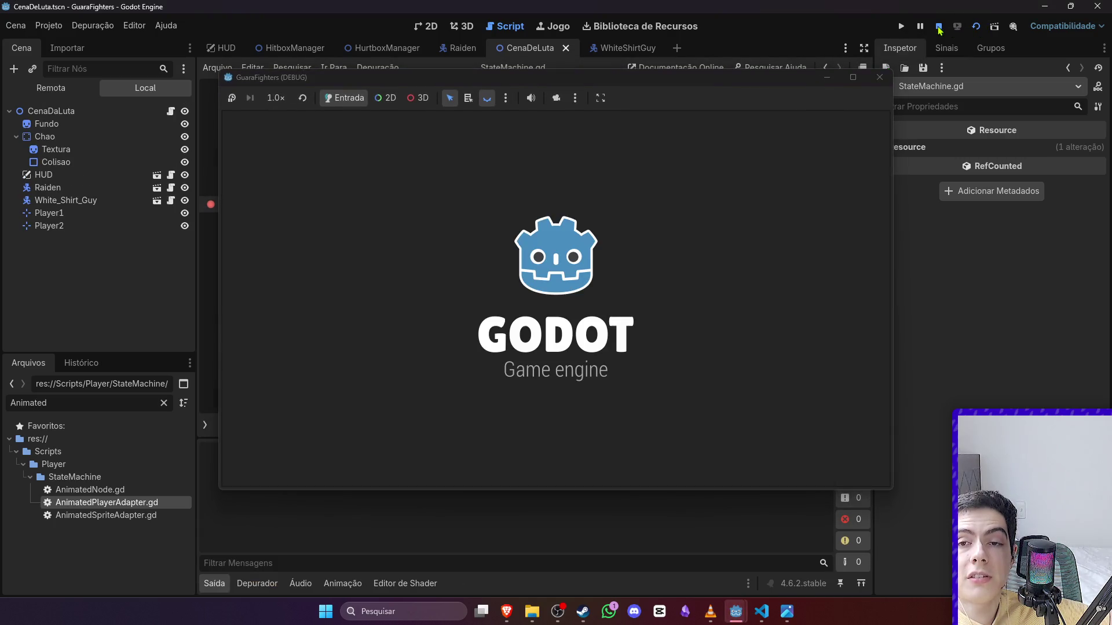
left_click(940, 27)
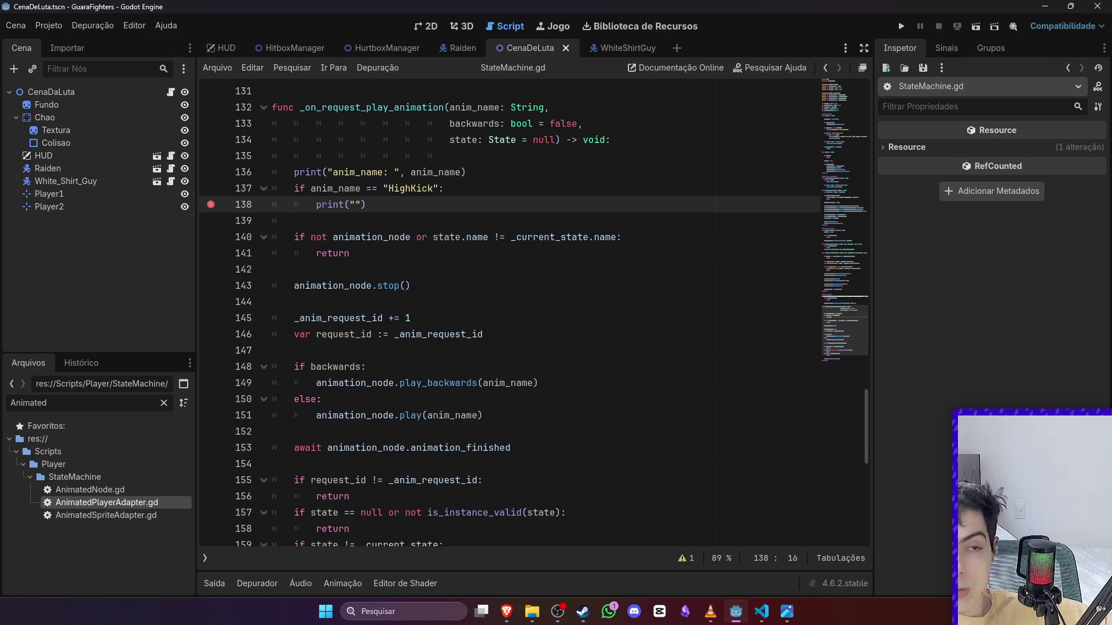
left_click(557, 612)
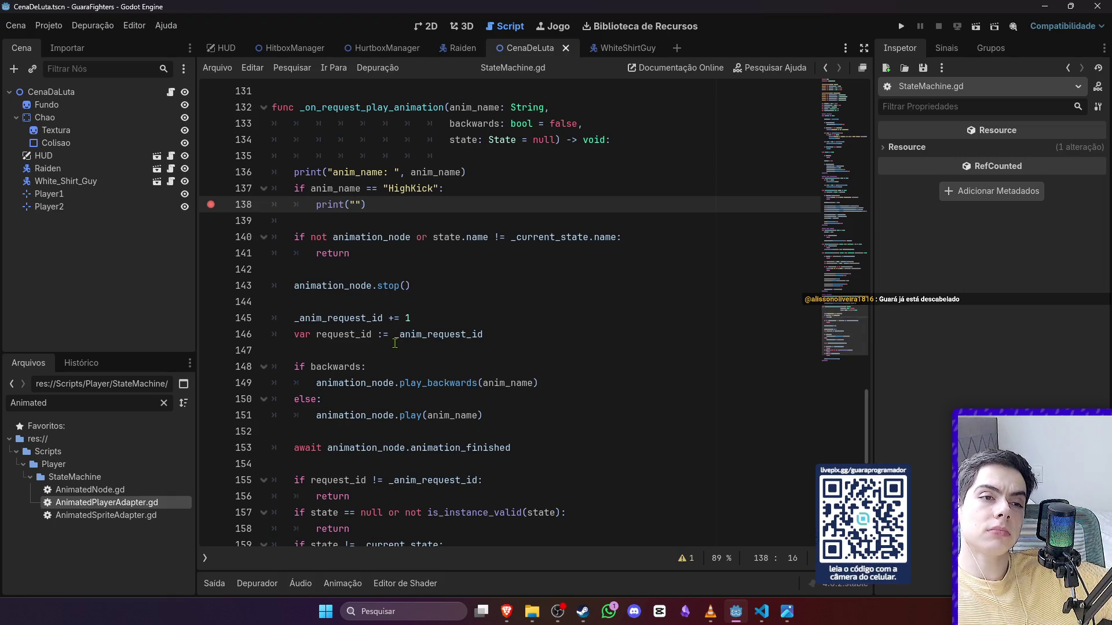
Step: Open Raiden's Walk state script and review lines 26–29
left_click(461, 48)
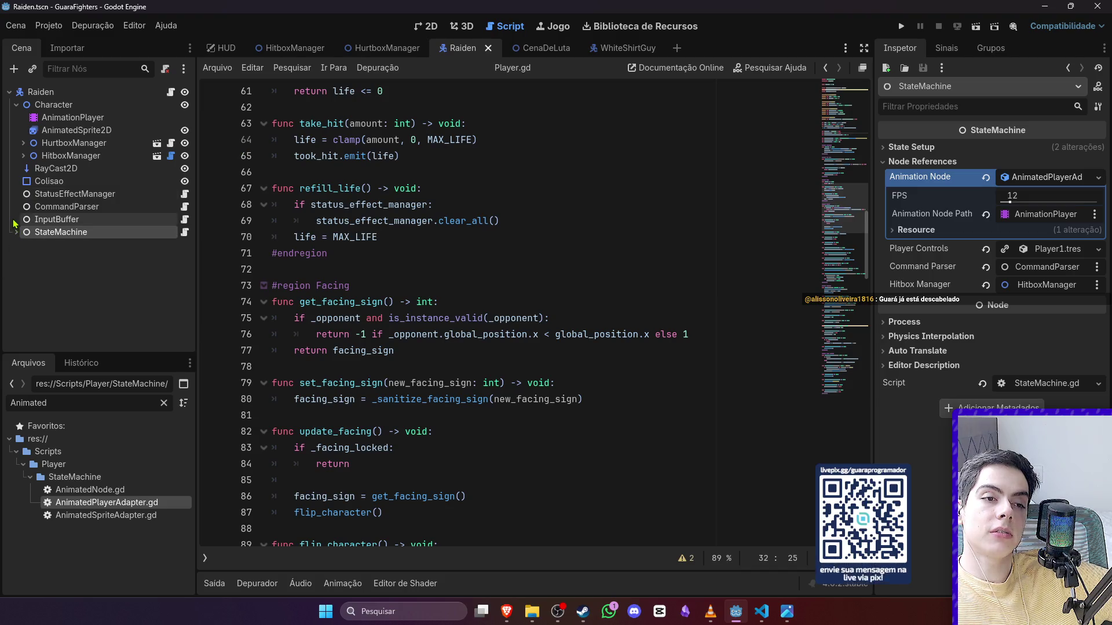
left_click(17, 223)
left_click(16, 232)
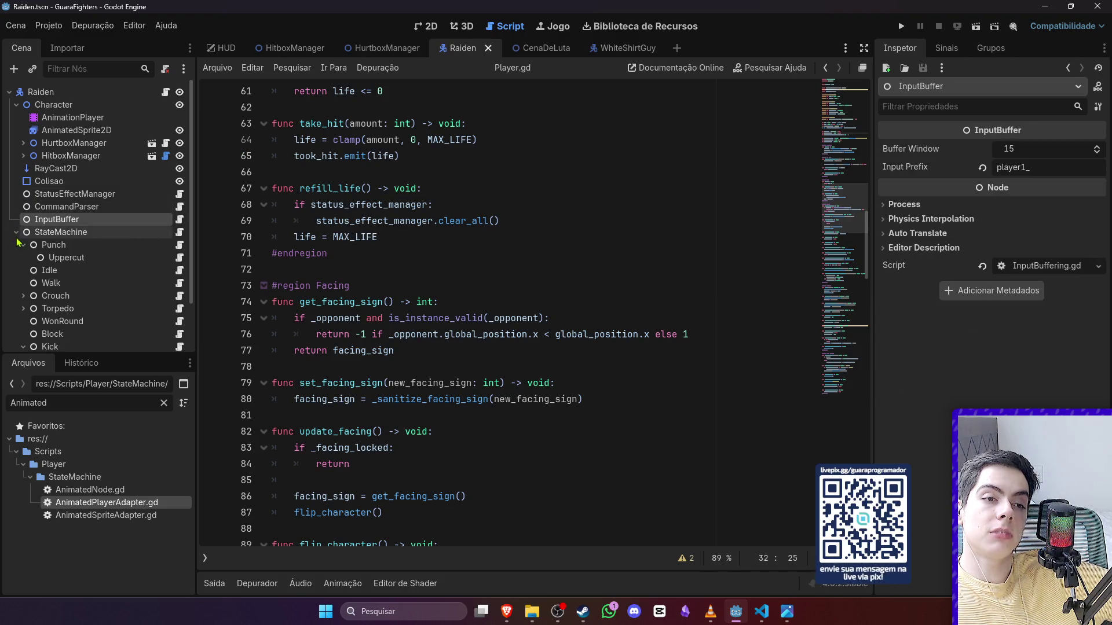
left_click(180, 284)
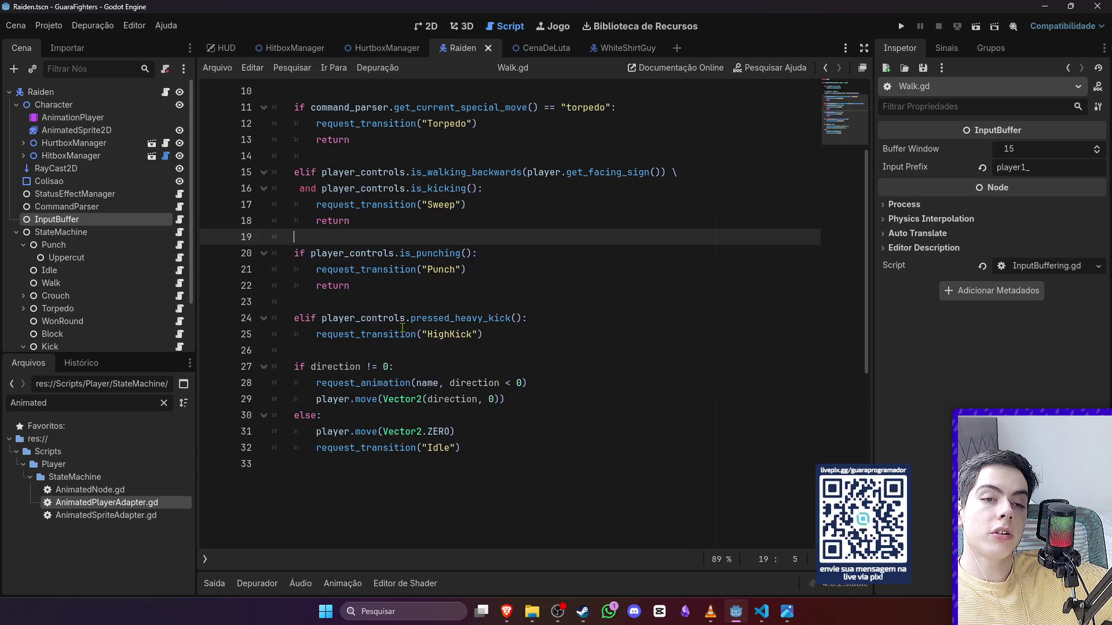
left_click(538, 404)
left_click_drag(539, 354, 273, 302)
scroll(307, 330, "up", 2)
left_click(542, 455)
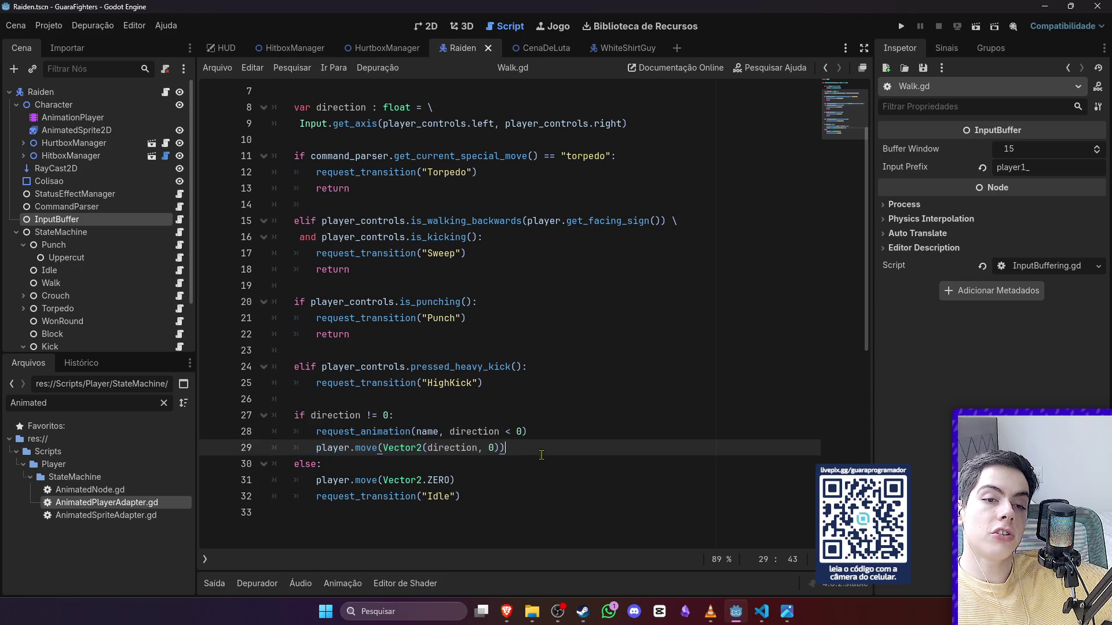
Step: Add return after the HighKick transition request, then run the CenaDeLuta fight scene
left_click(516, 400)
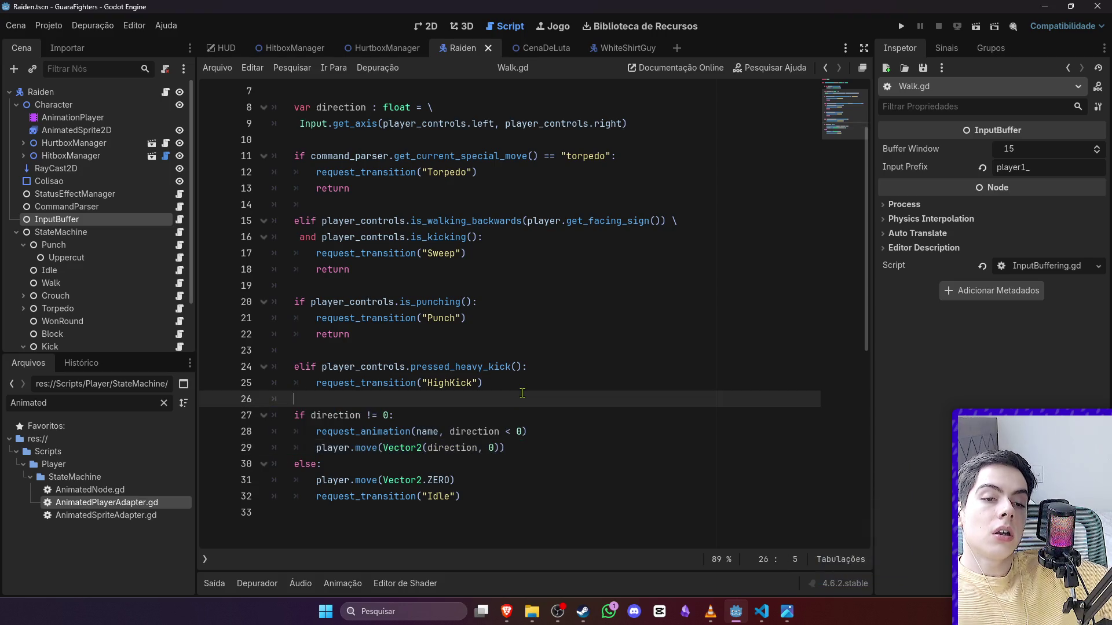
left_click(523, 387)
key("Return")
type("return")
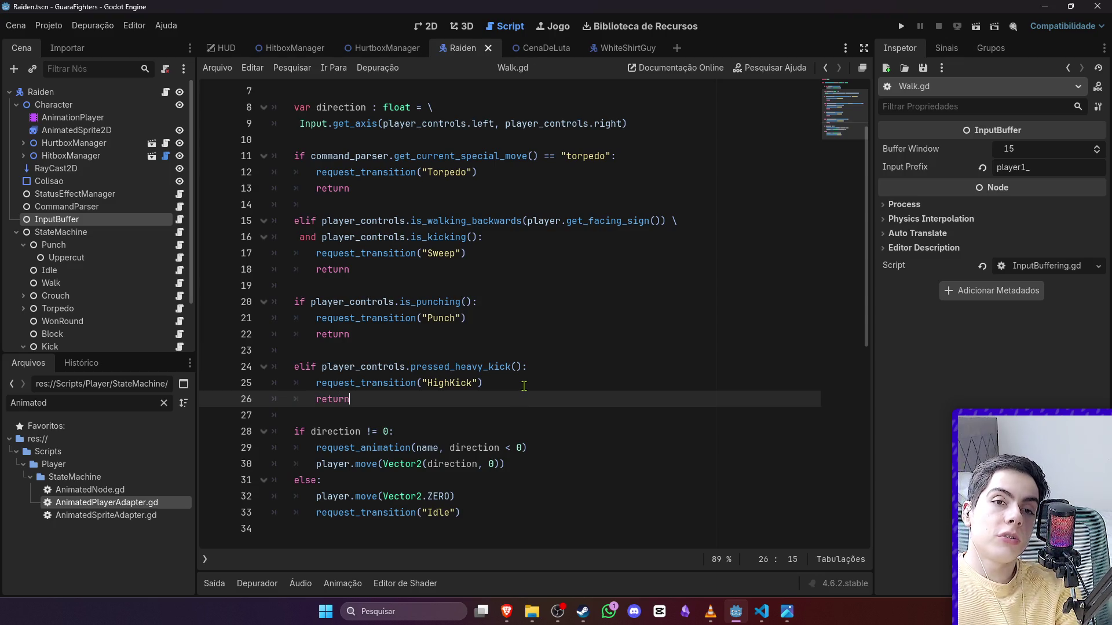
left_click(538, 48)
left_click(976, 26)
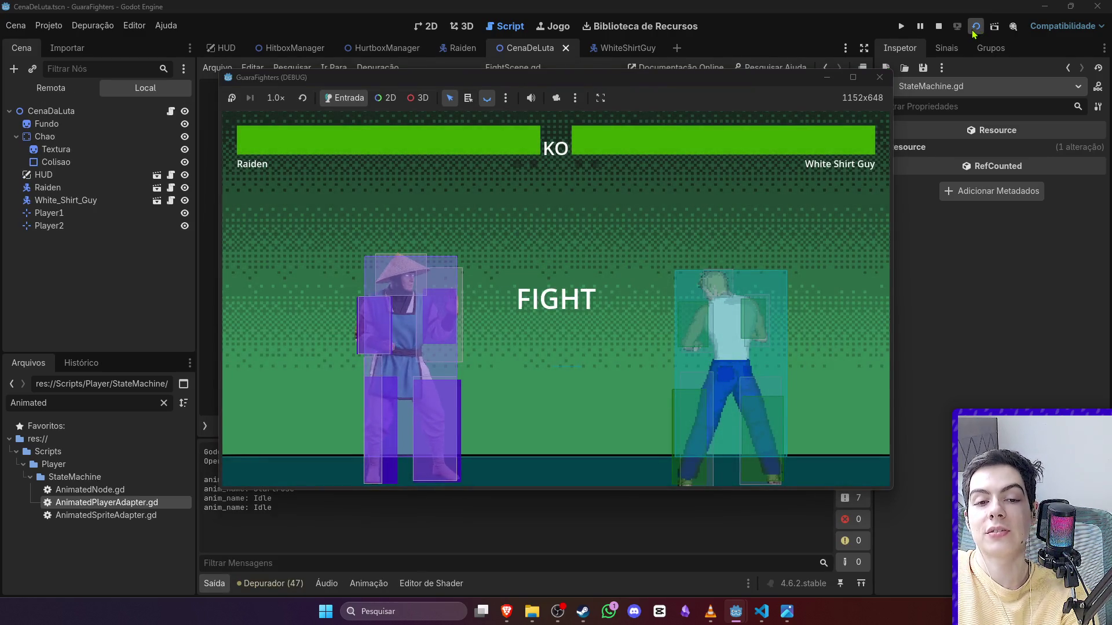
Step: Trigger Raiden's high kick with K until execution hits the line-138 breakpoint, then end the run
key("k")
left_click(974, 29)
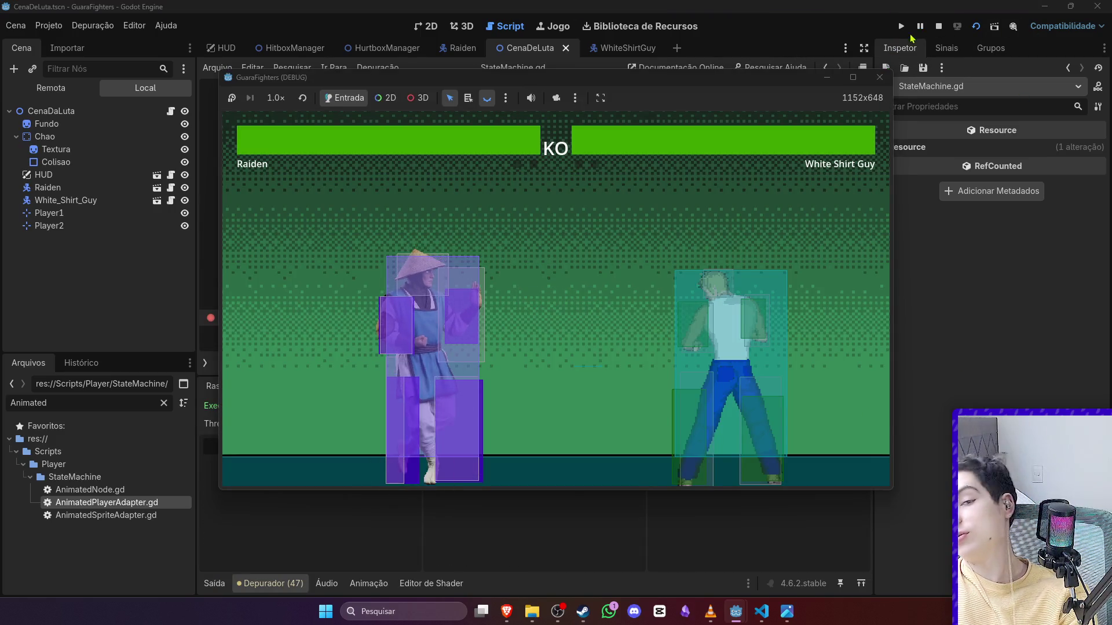
key("k")
key("F8")
scroll(392, 275, "down", 3)
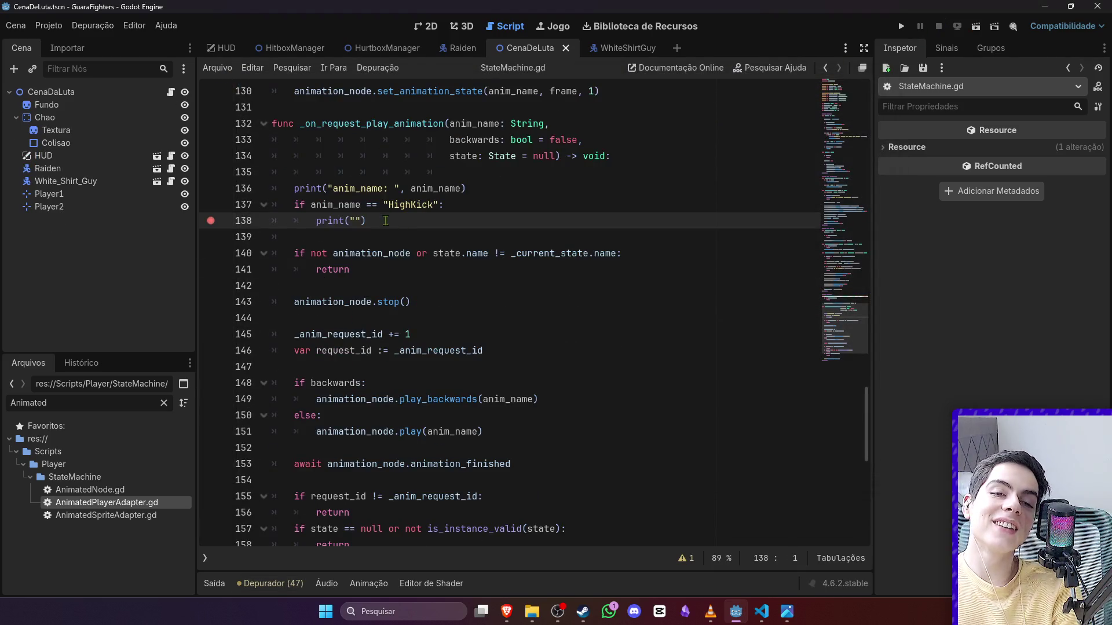
Step: Delete the debug print and HighKick check on lines 136–138, then run and stop the fight scene
left_click_drag(385, 221, 248, 182)
key("BackSpace")
key("BackSpace")
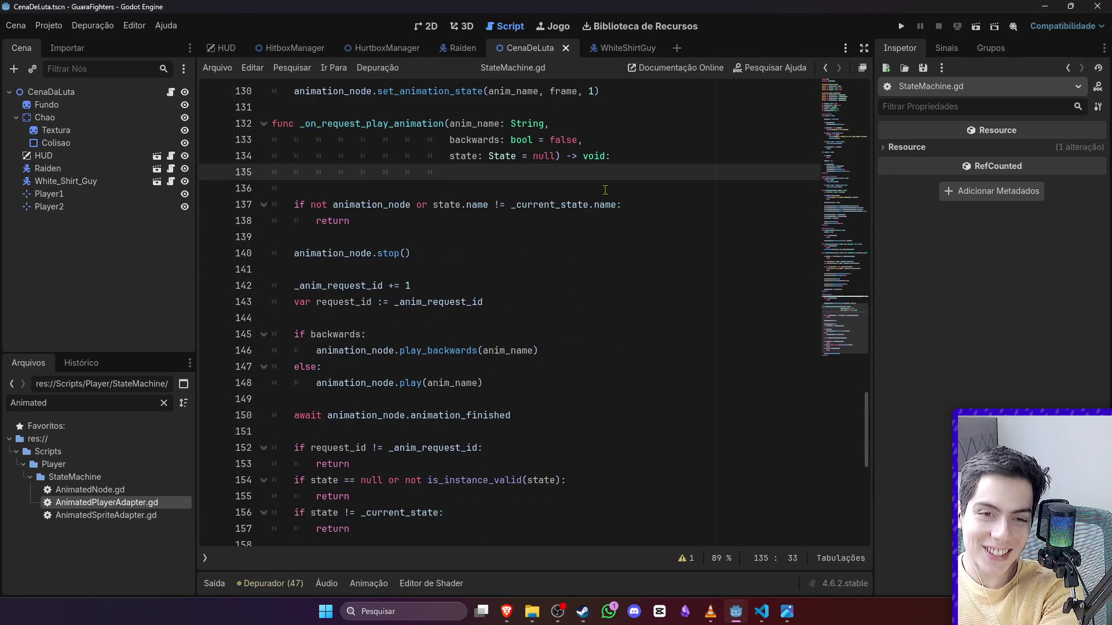
key("BackSpace")
key("BackSpace")
key("BackSpace")
left_click(618, 188)
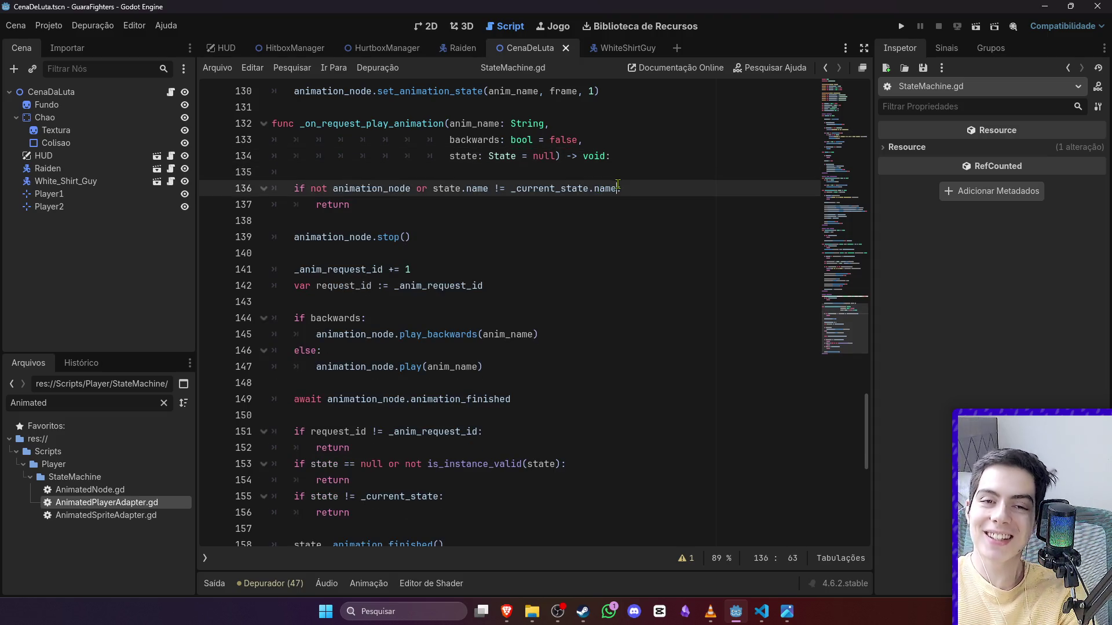
left_click(974, 25)
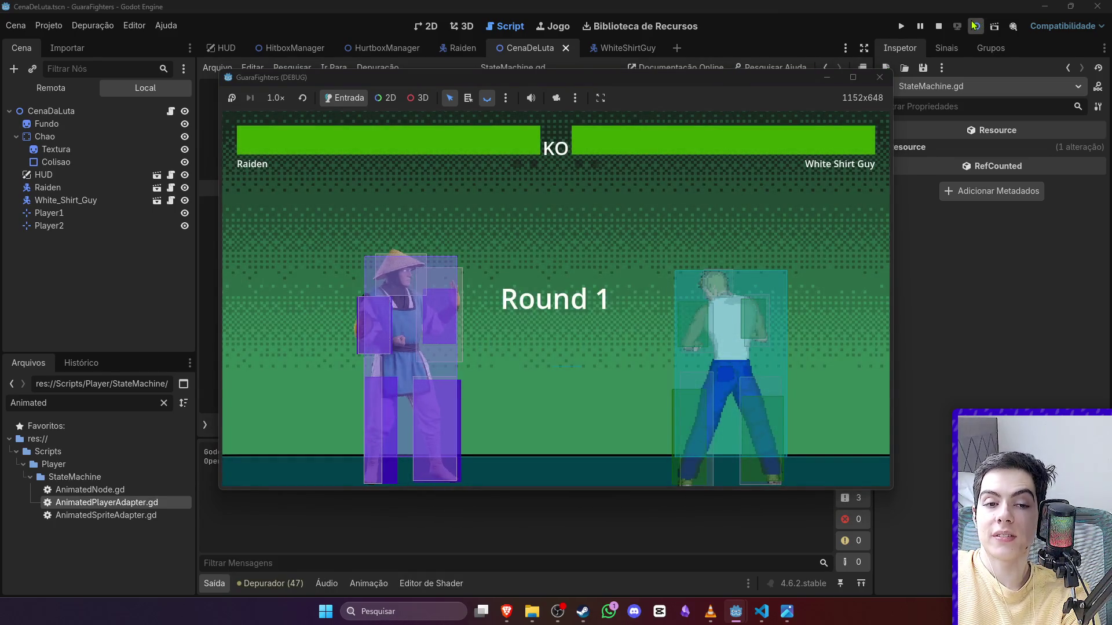
left_click(938, 26)
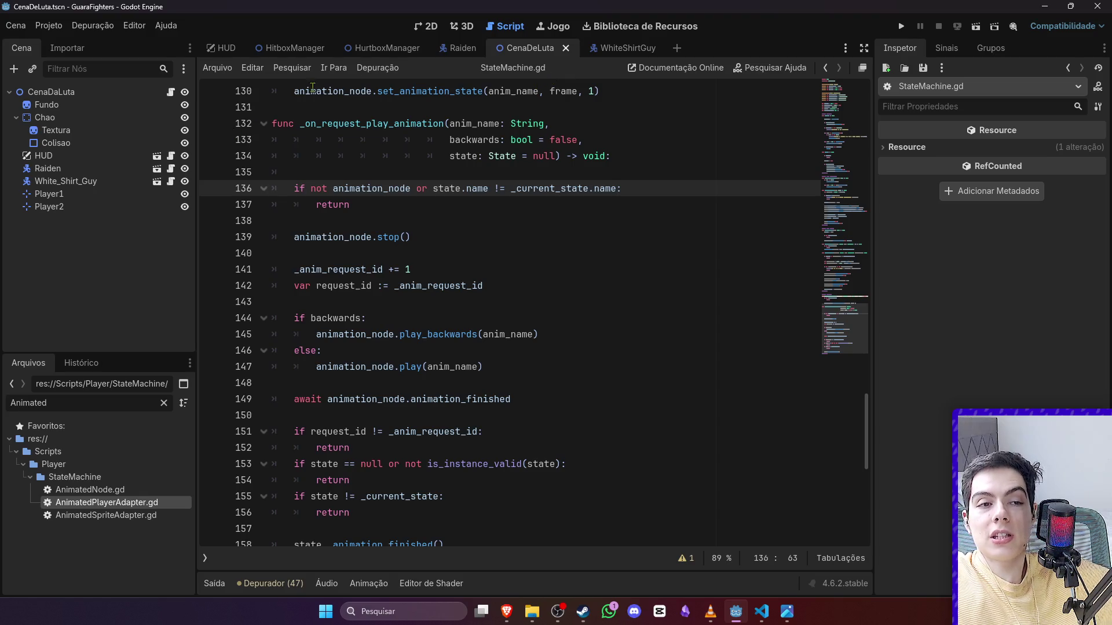
Step: Inspect the state-name guard in the Raiden StateMachine.gd script
left_click(460, 47)
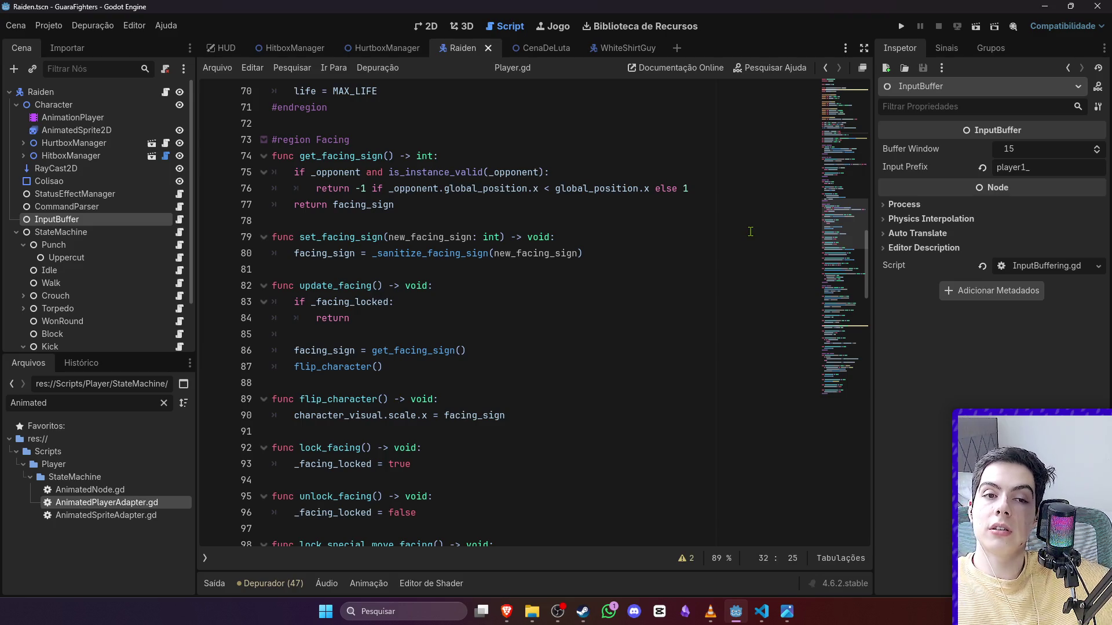
left_click(536, 48)
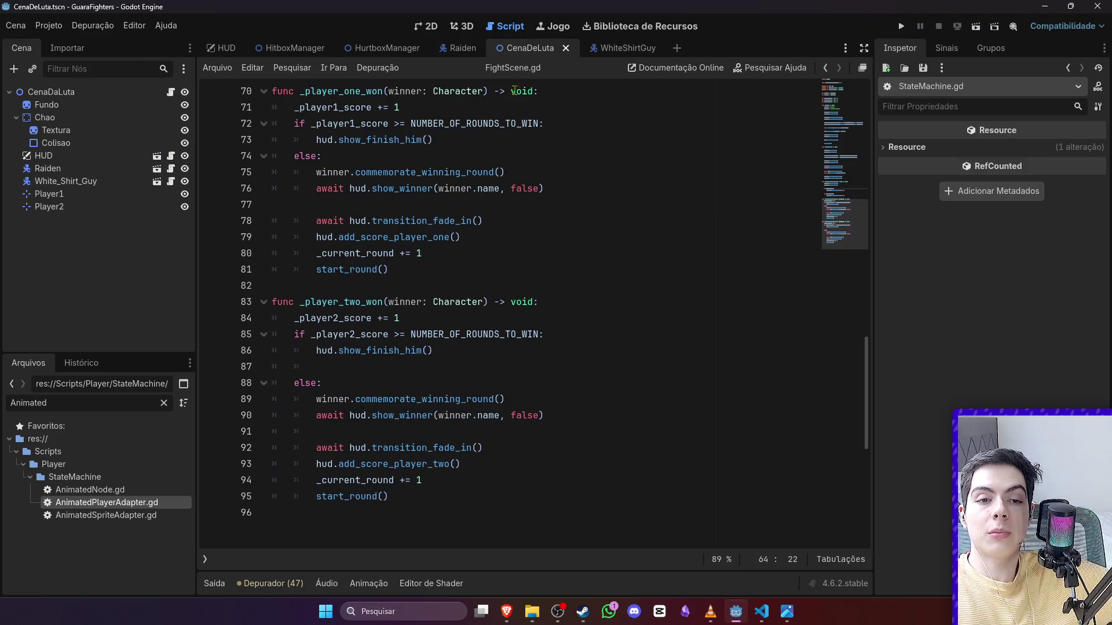
left_click(462, 48)
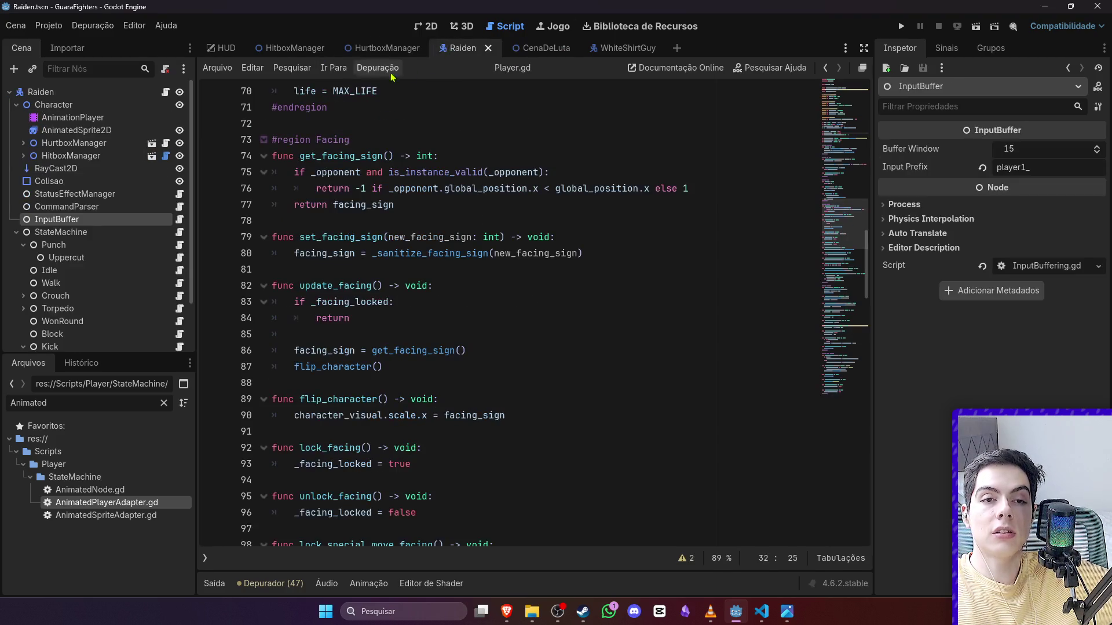
left_click(180, 232)
mouse_move(642, 201)
left_mouse_down()
mouse_move(434, 190)
mouse_move(625, 191)
mouse_move(623, 200)
left_mouse_up()
left_click(434, 190)
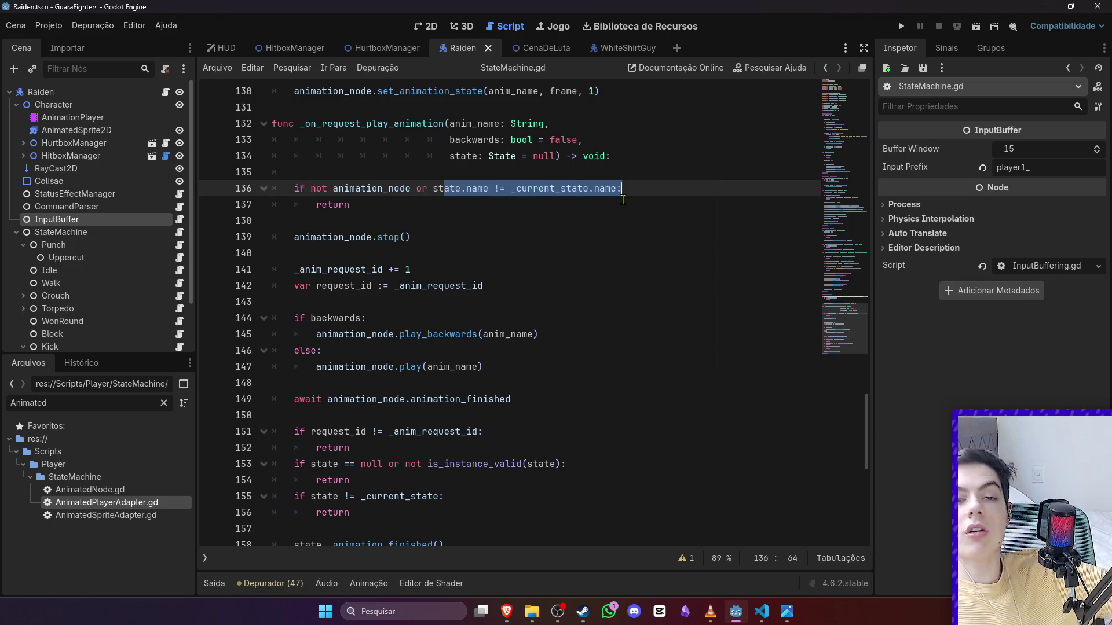
Step: Open Walk.gd and jump to request_transition's definition in State.gd
left_click(179, 282)
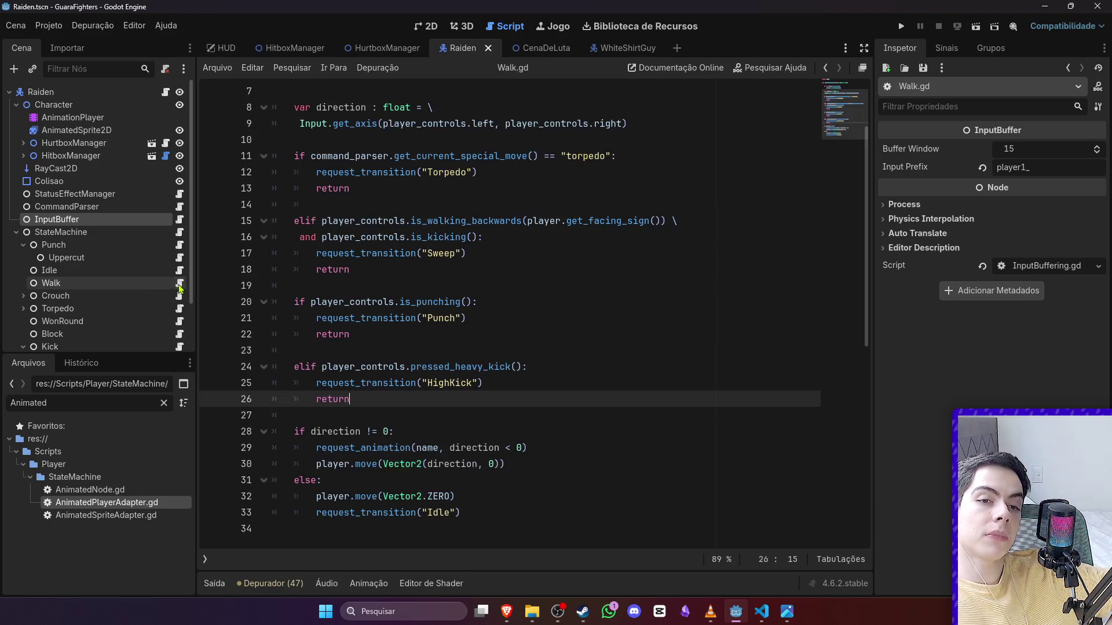
scroll(395, 342, "up", 2)
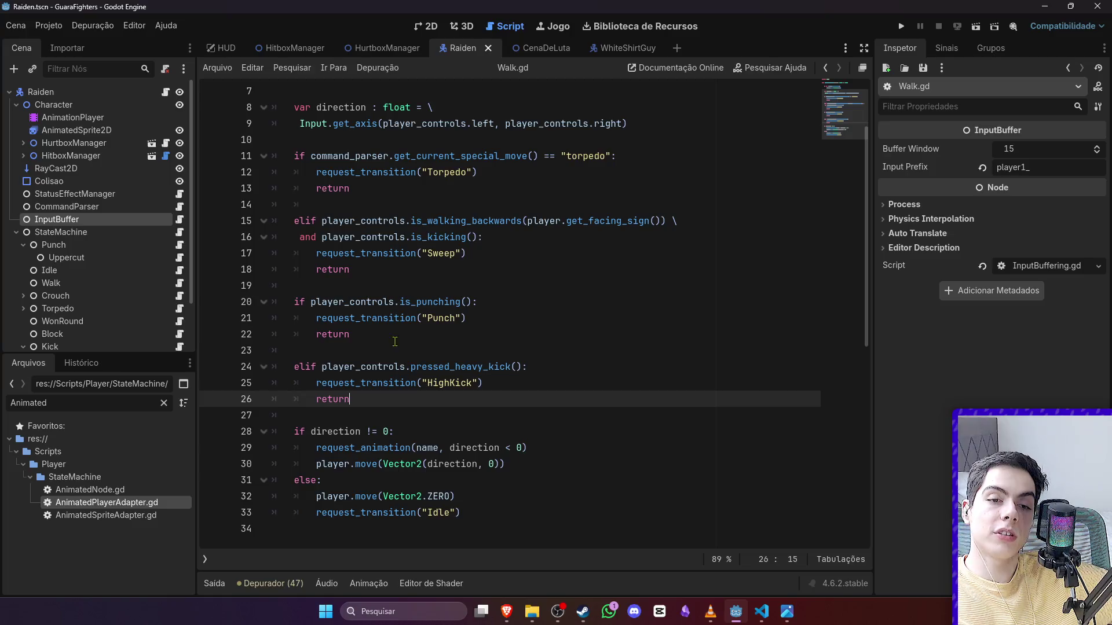
scroll(381, 392, "up", 2)
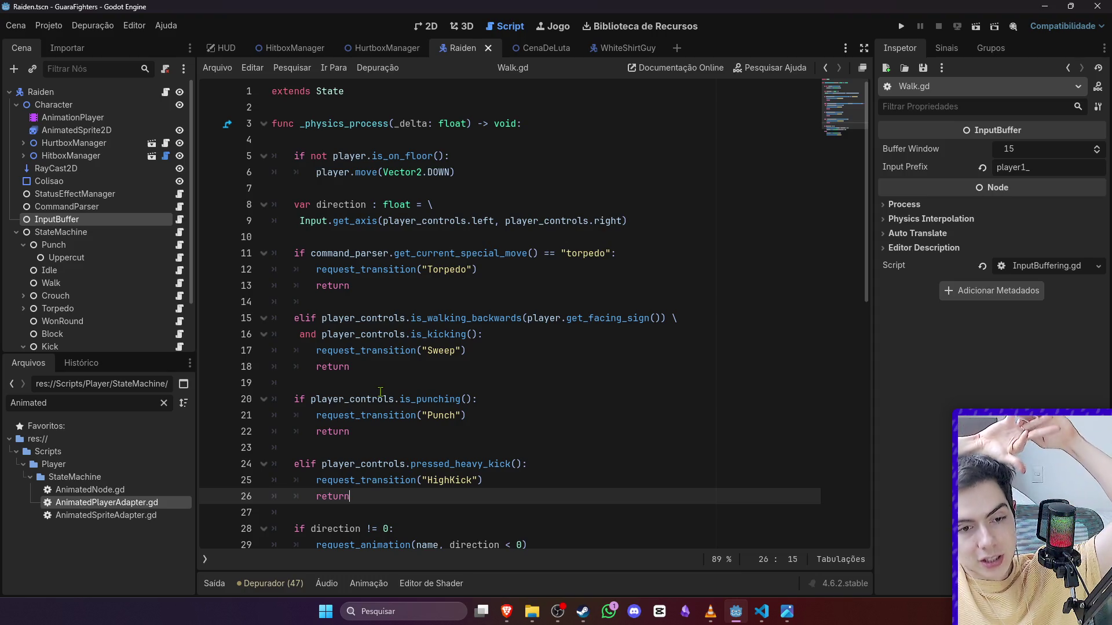
left_click(413, 480, "ctrl")
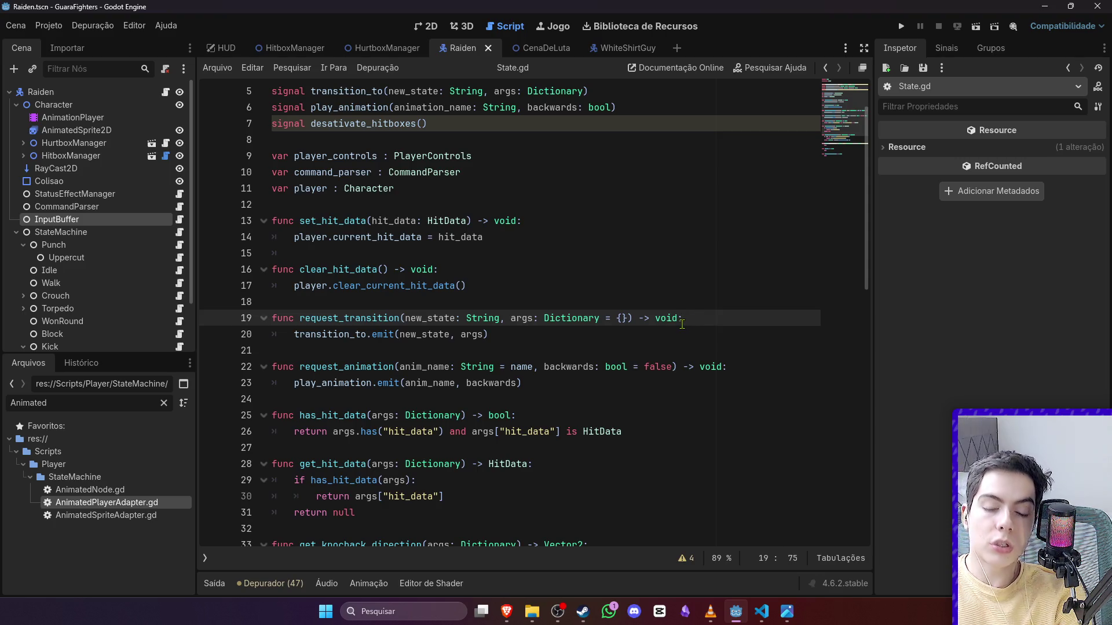
Step: Add set_physics_process(false) inside request_transition in State.gd
key("Return")
type("set_ph")
key("Return")
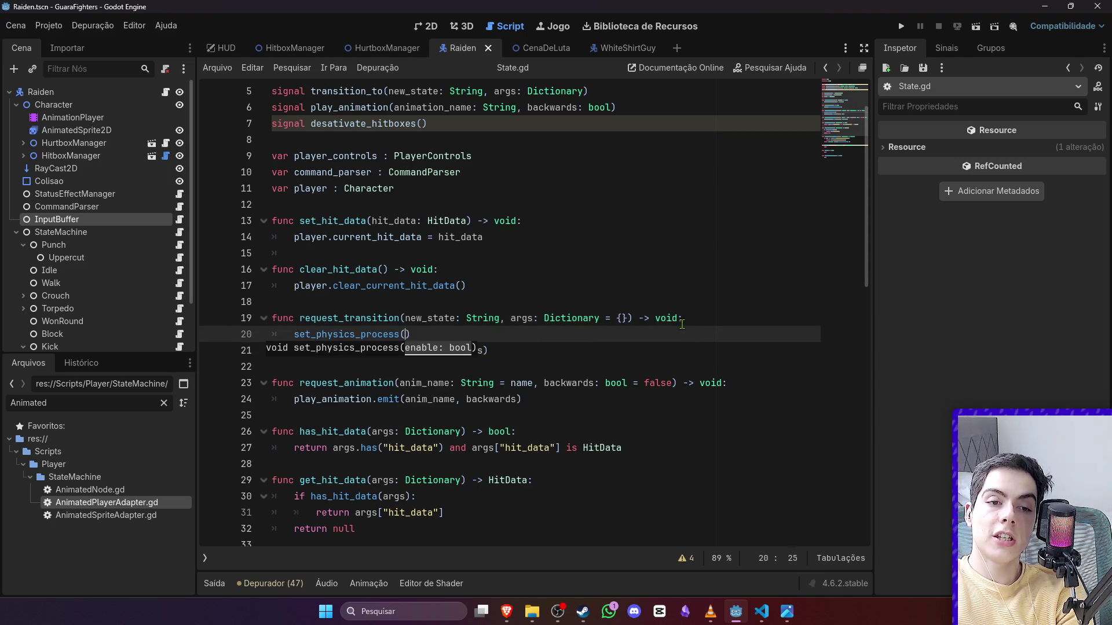
type("false")
left_click(666, 285)
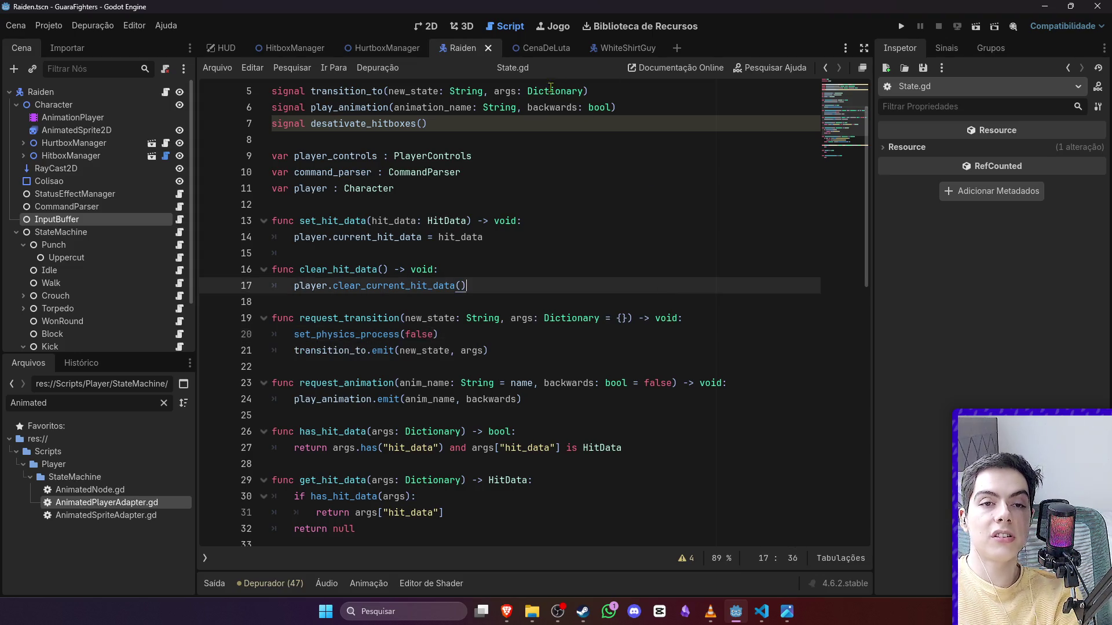
Step: Run the CenaDeLuta fight scene, walk Raiden right with D, then stop
left_click(538, 48)
left_click(976, 27)
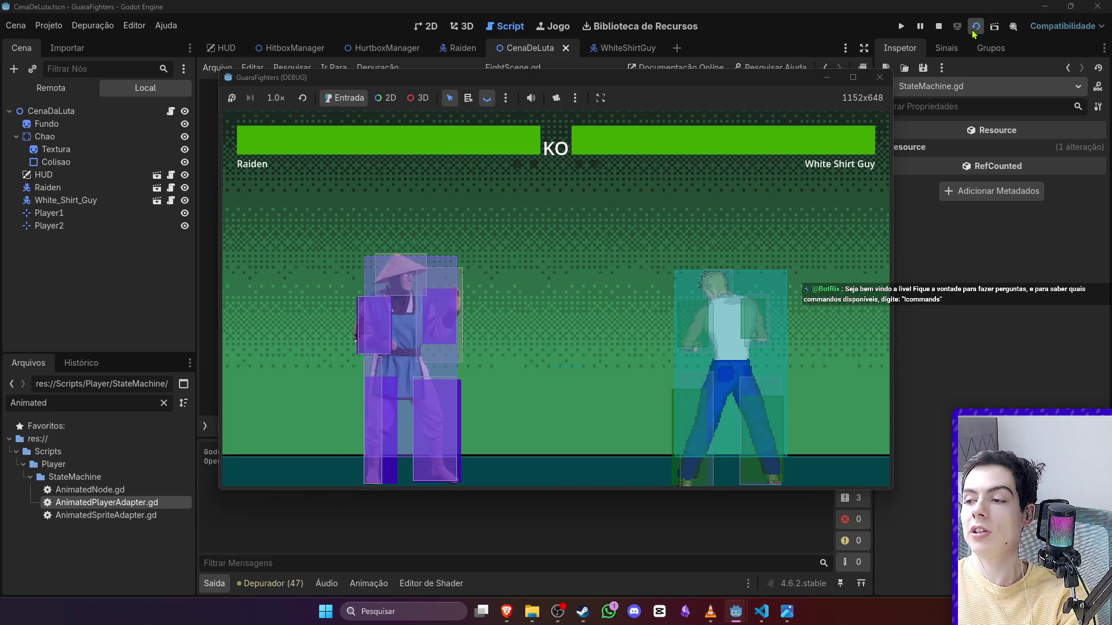
key("d")
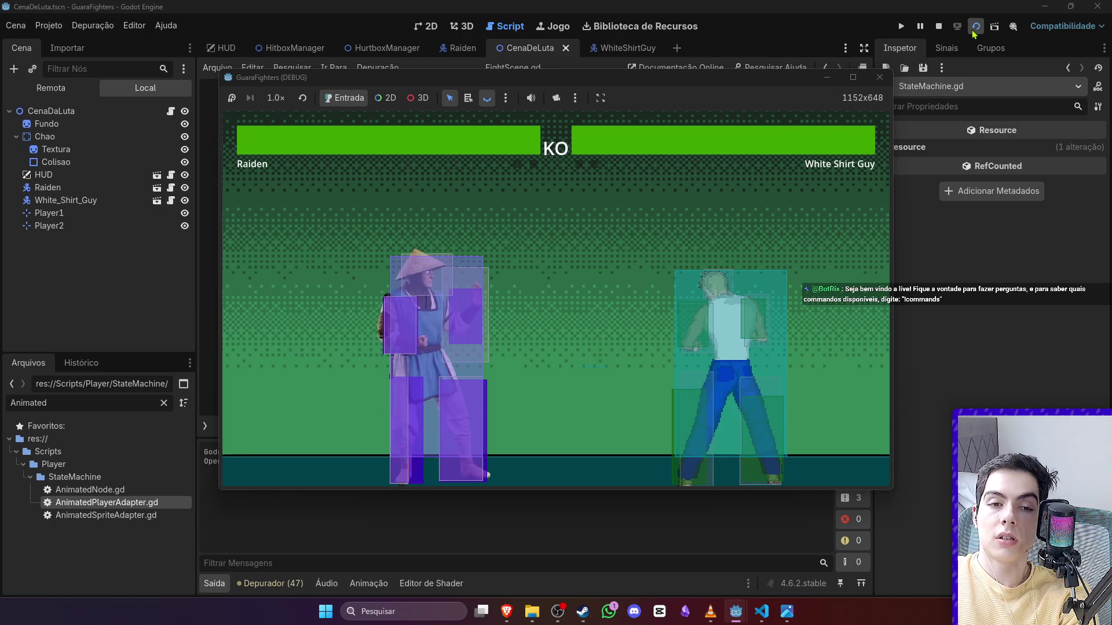
left_click(938, 32)
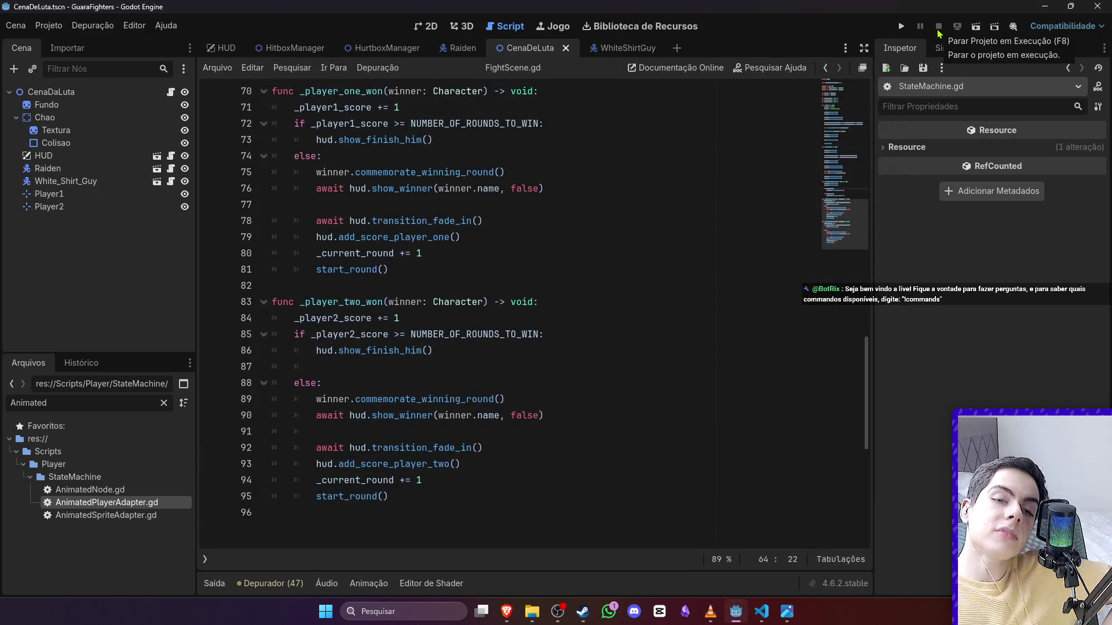
Step: Review the animation-request guard on line 136 of Raiden's StateMachine.gd
left_click(465, 49)
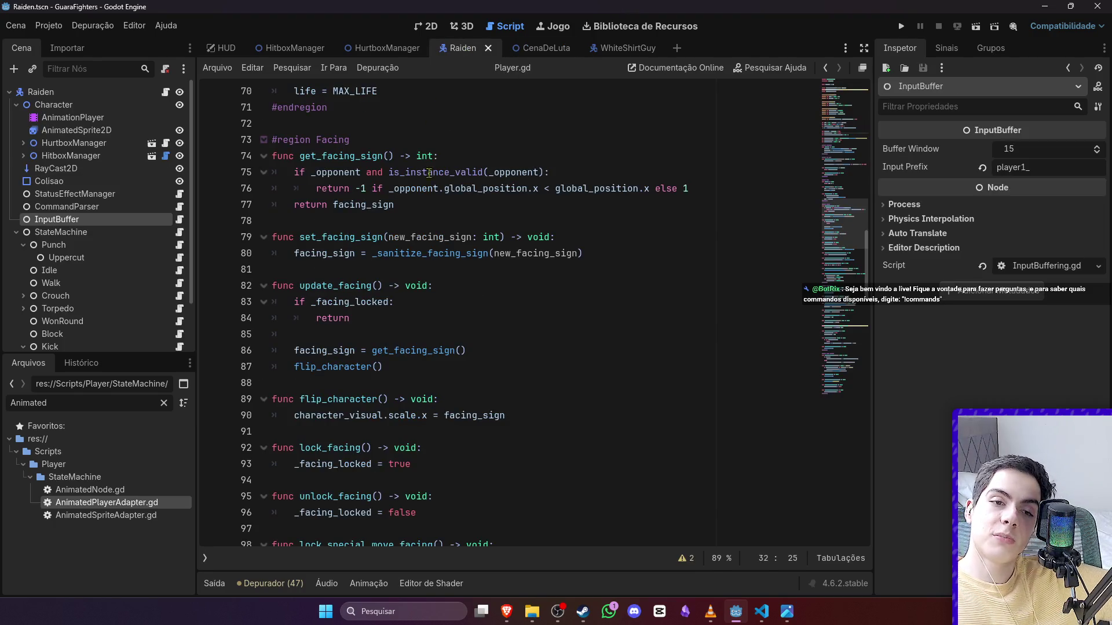
left_click(425, 221)
left_click(180, 232)
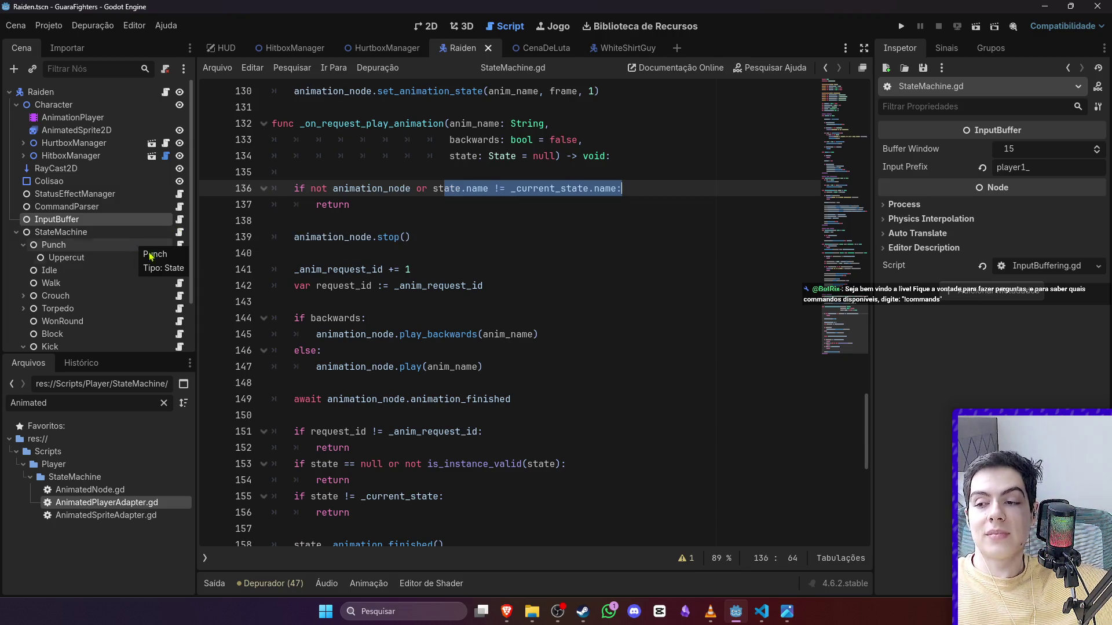
left_click(470, 188)
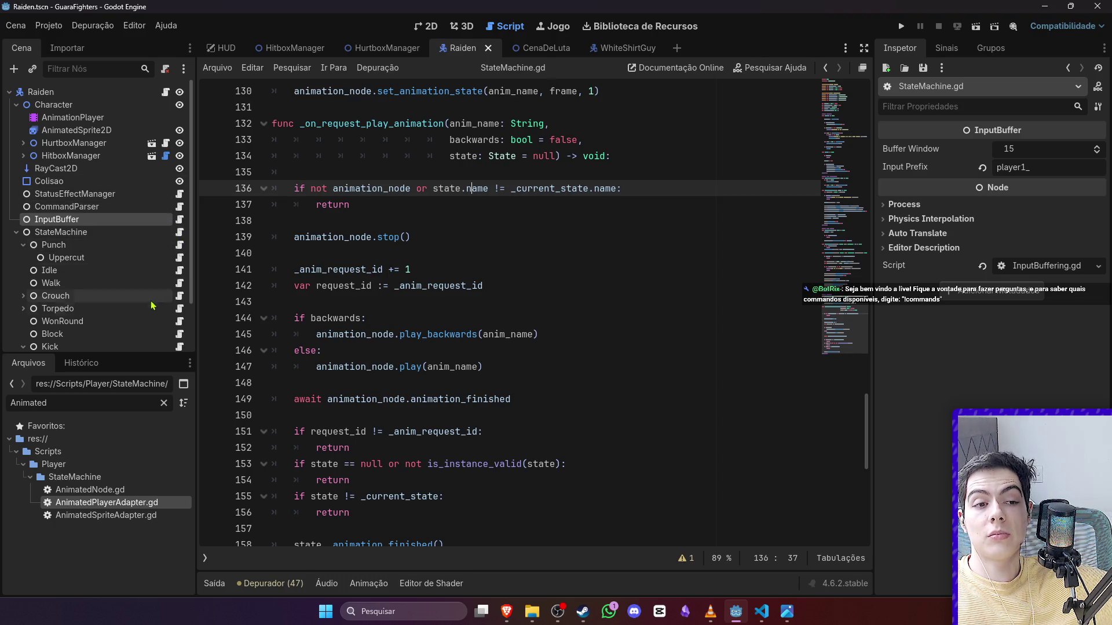
Step: Open Walk.gd, peek at request_transition, and return to the direction check on line 28
left_click(179, 285)
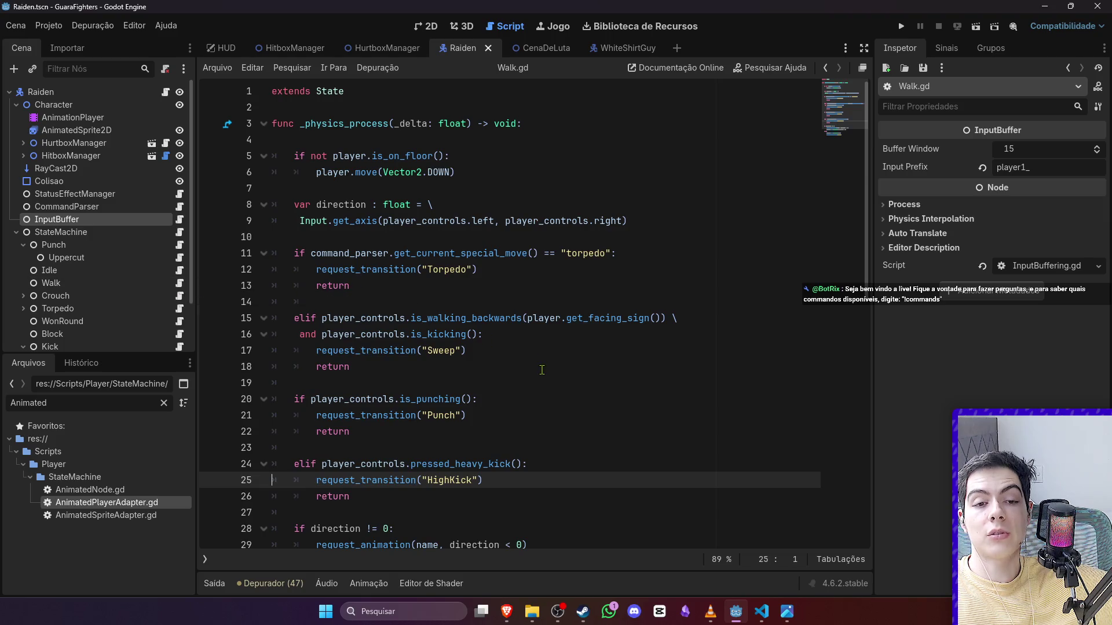
scroll(345, 362, "down", 3)
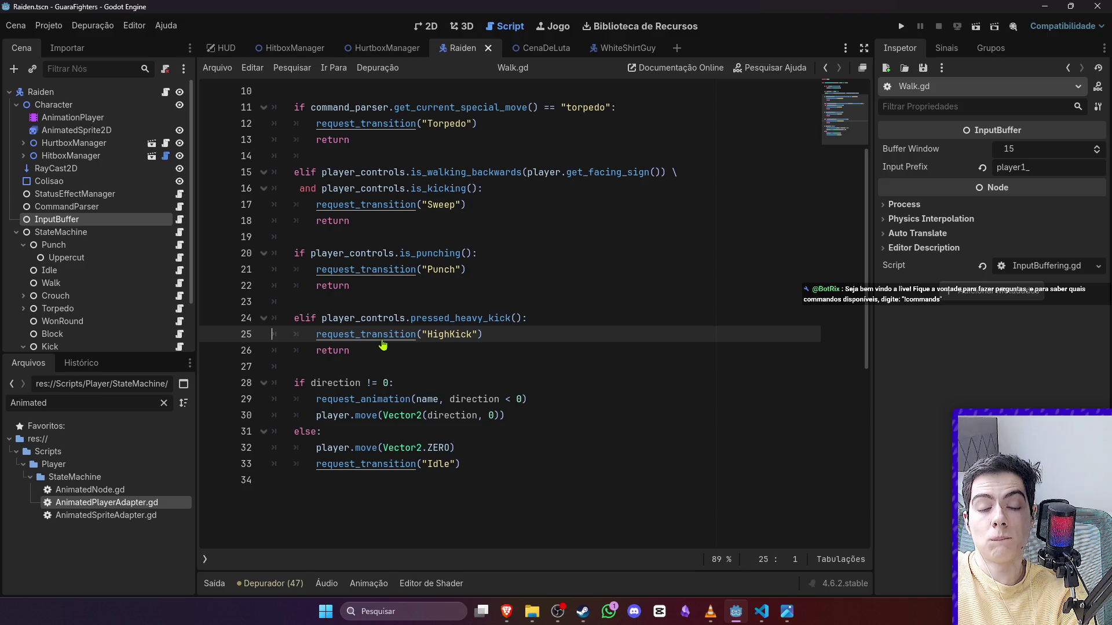
left_click(381, 341, "ctrl")
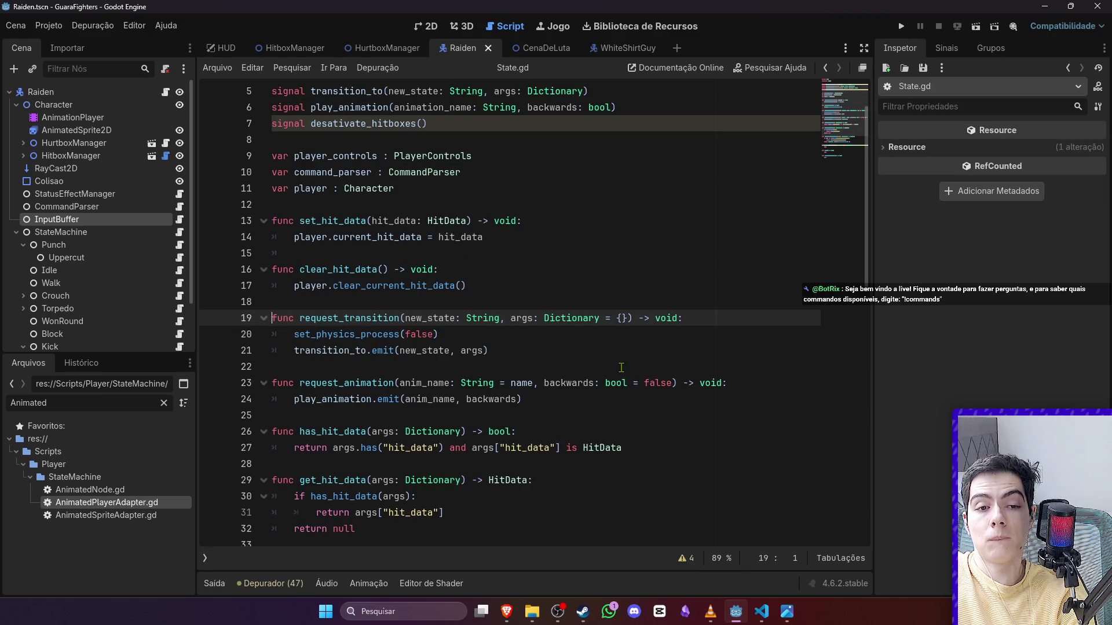
key("alt+Left")
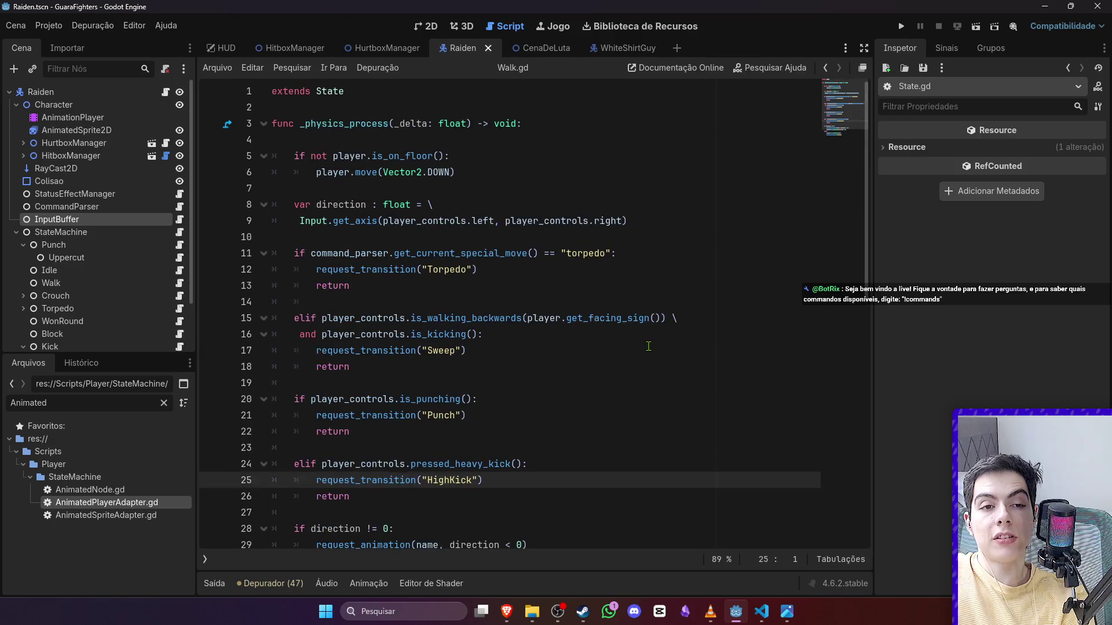
scroll(648, 347, "down", 3)
left_click(490, 388)
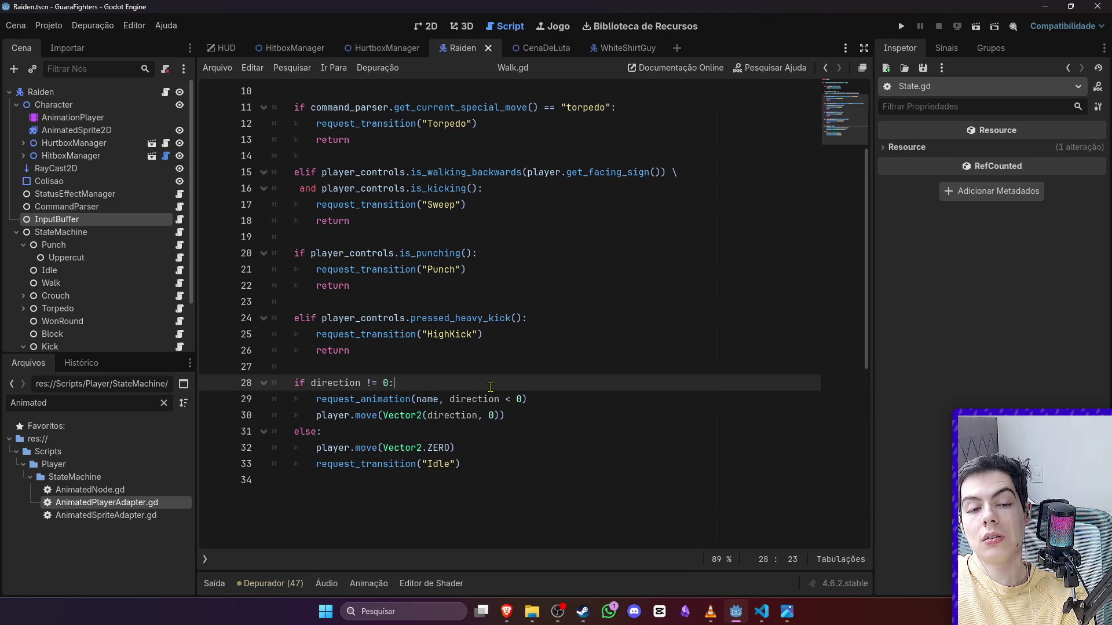
triple_click(347, 334)
left_click(356, 355)
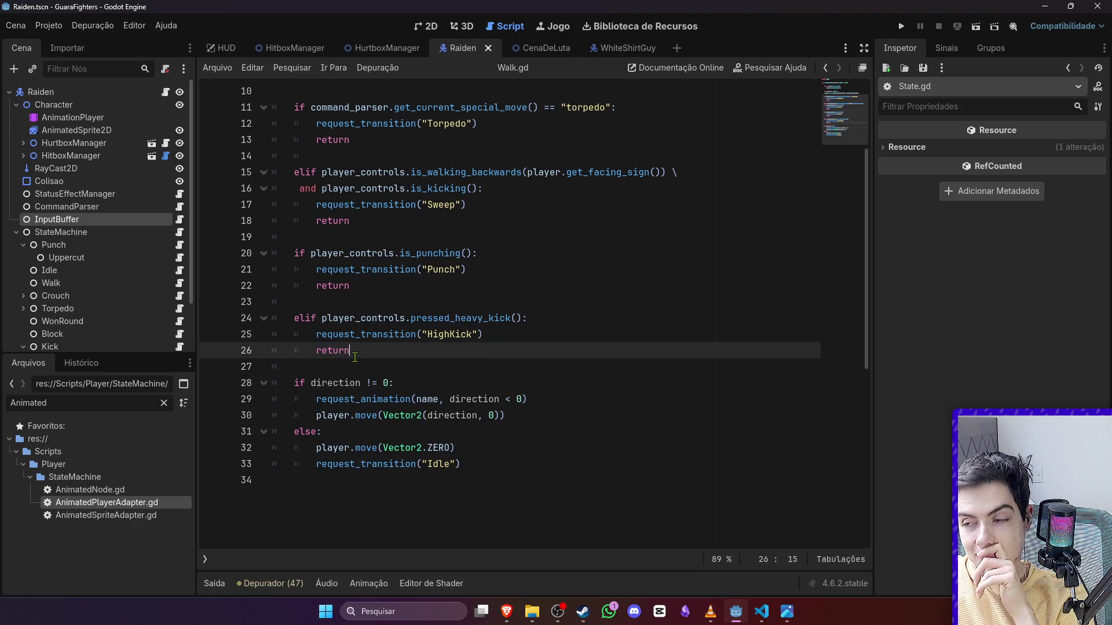
left_click(543, 382)
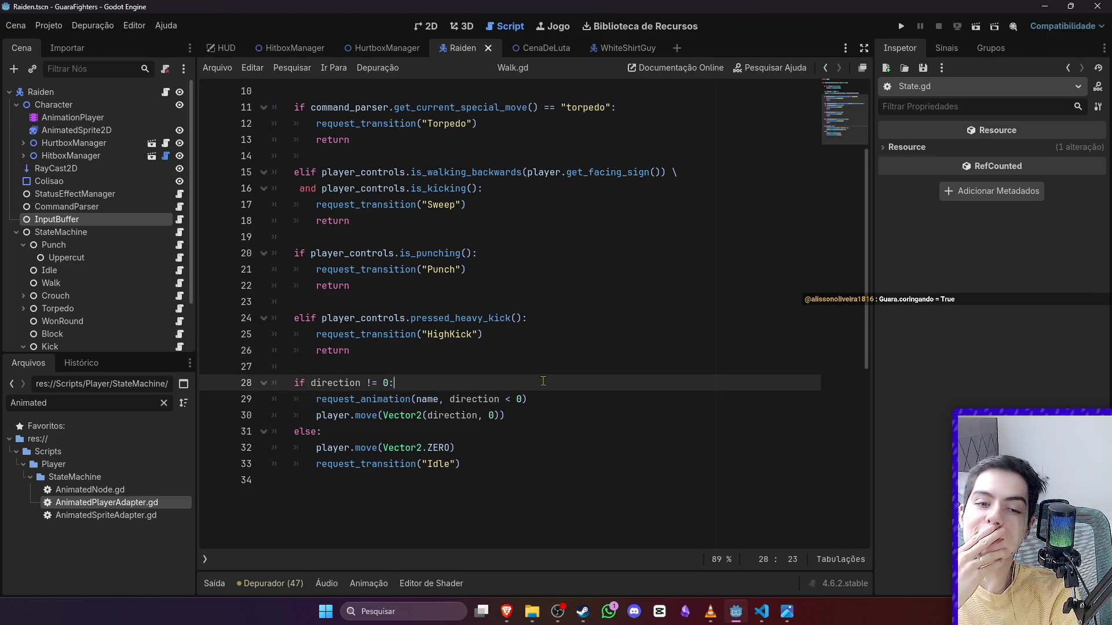
Step: Insert print("animacao?") under Walk.gd's direction check and run the CenaDeLuta scene
key("Return")
type("print(\"")
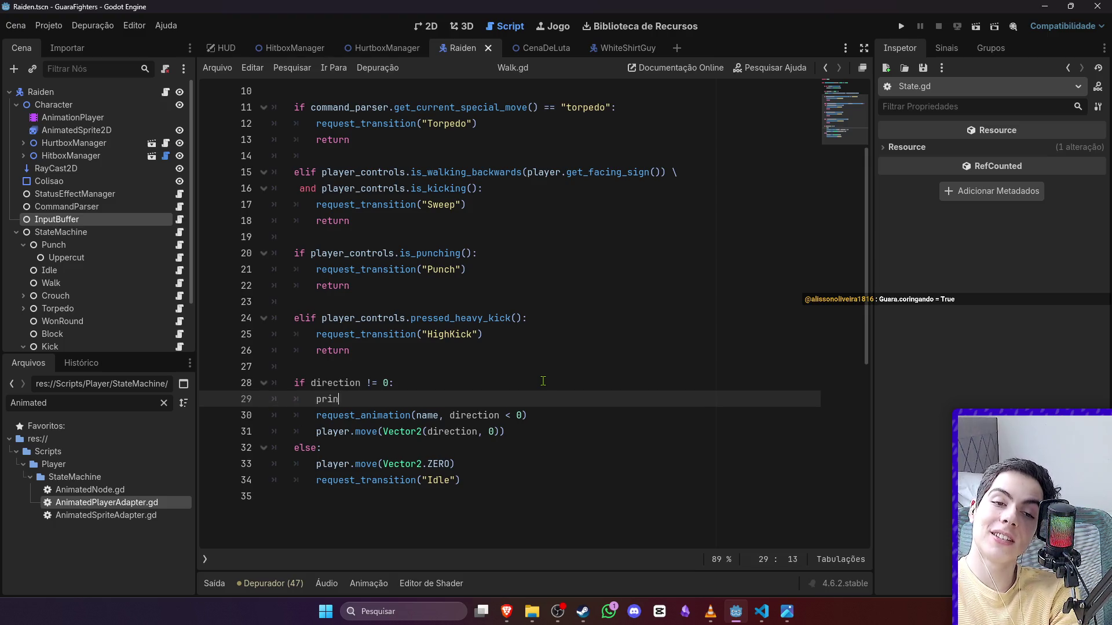
type("animacao?")
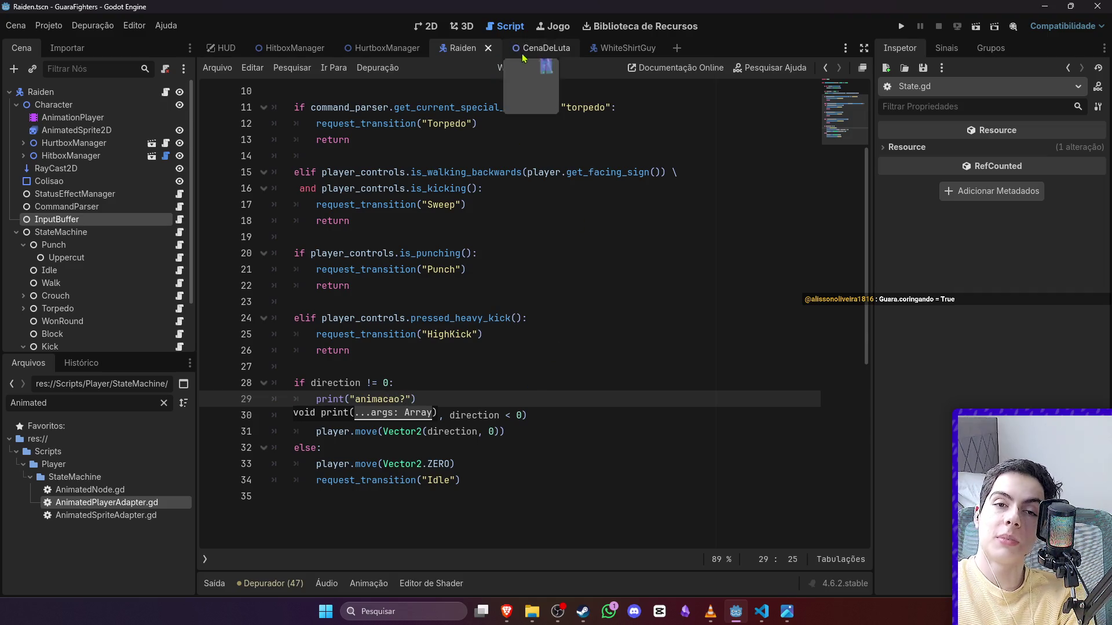
left_click(542, 47)
key("F6")
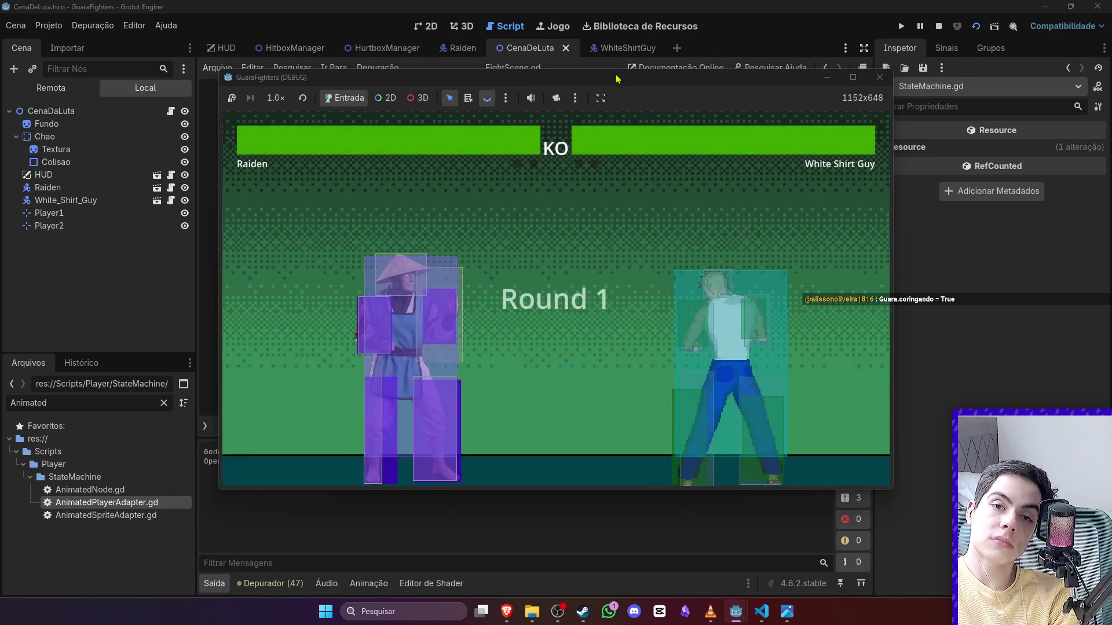
left_click_drag(618, 79, 695, 62)
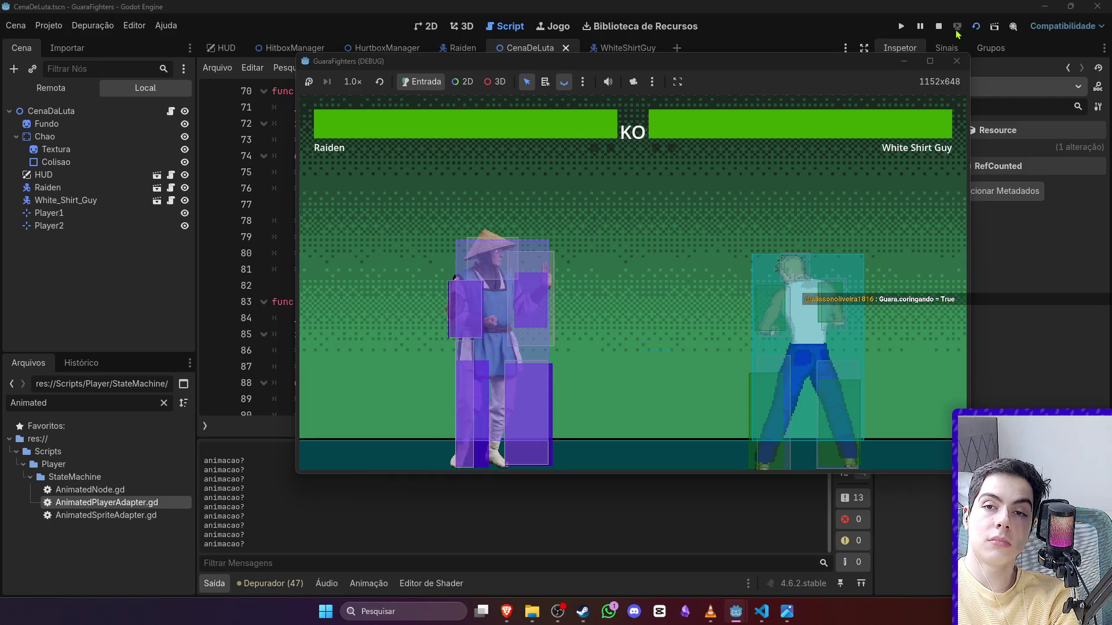
Step: Stop the running game and return to the Raiden scene tree
left_click(938, 26)
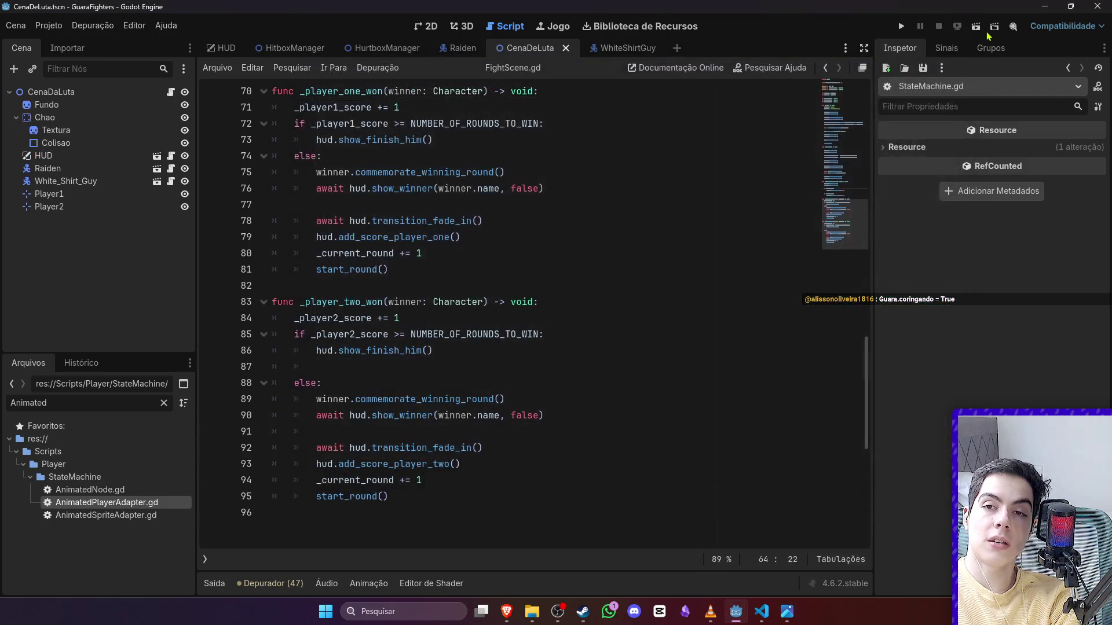
left_click(466, 51)
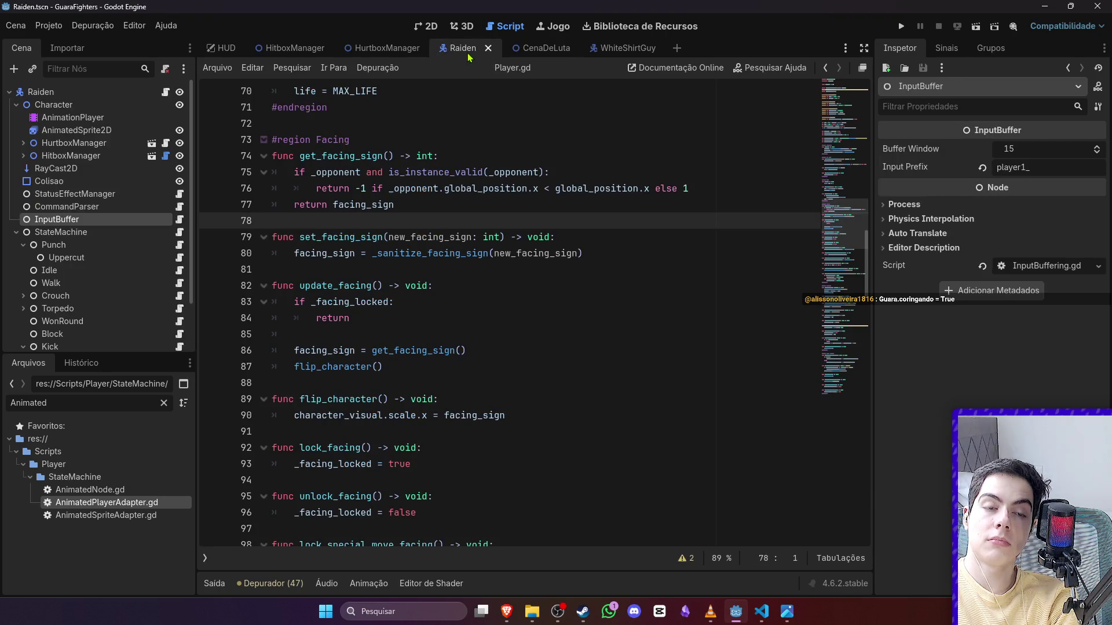
left_click(523, 51)
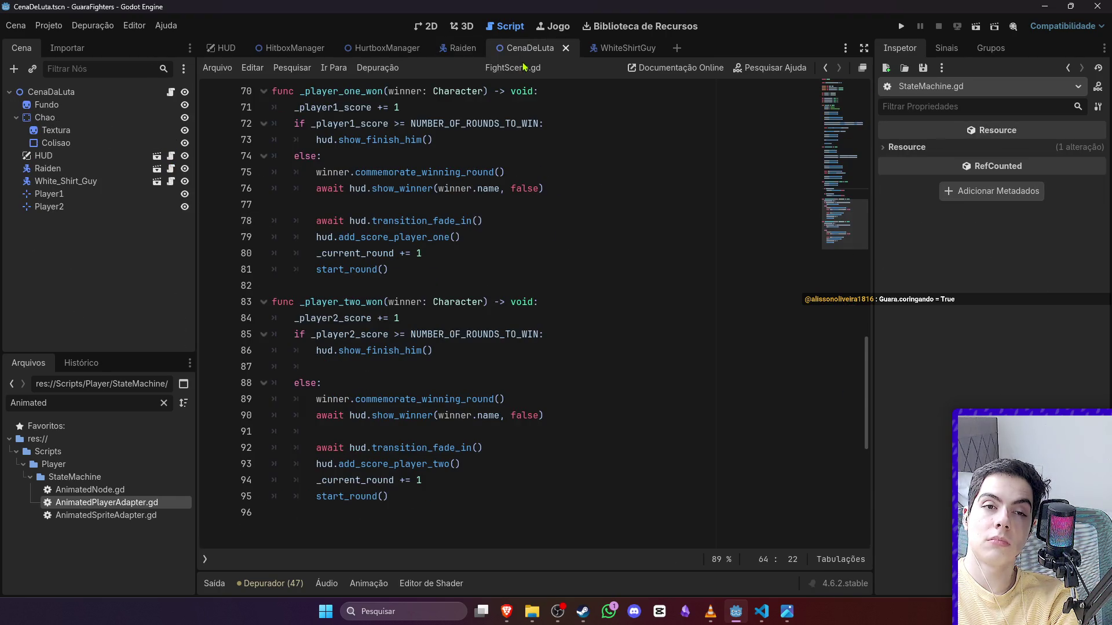
left_click(463, 50)
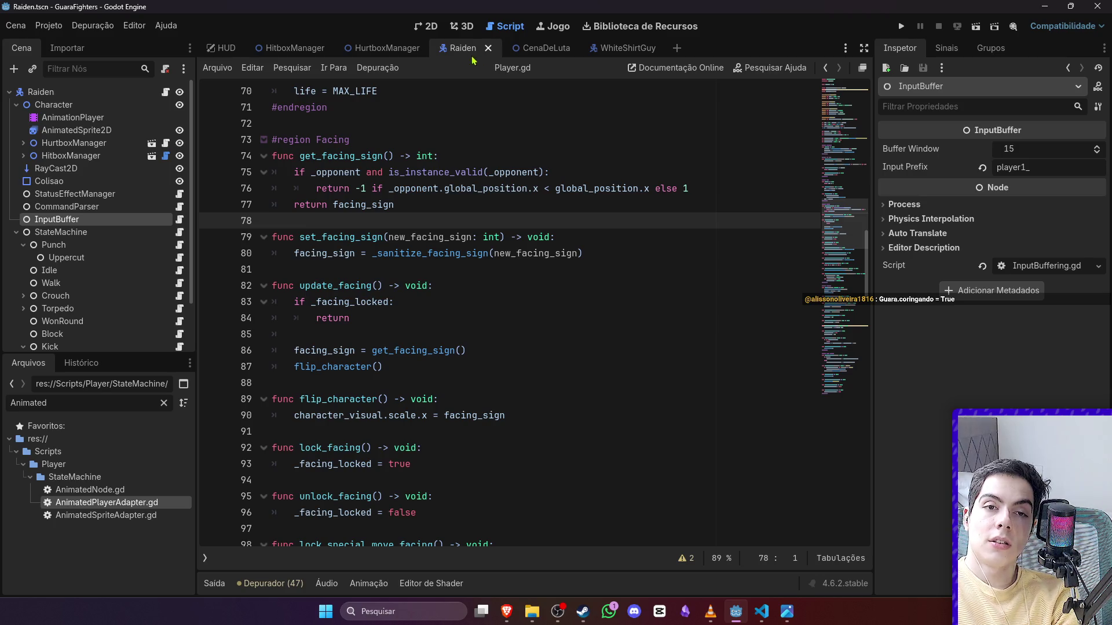
scroll(182, 288, "down", 2)
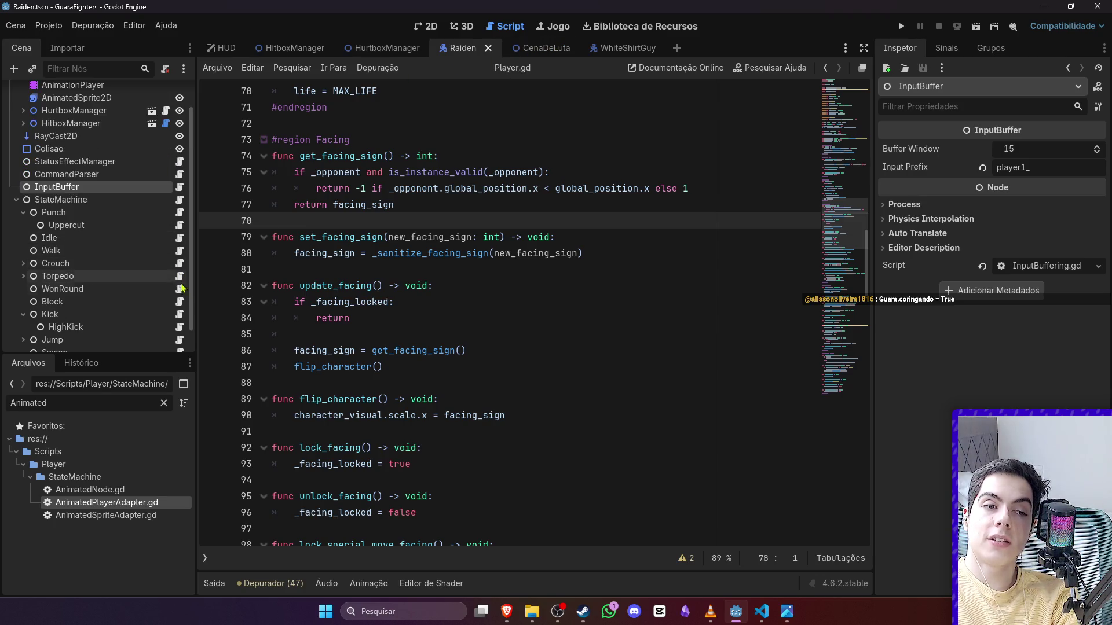
scroll(182, 287, "down", 2)
Step: Review the HighKick and Kick scripts, reopen Walk.gd, and run the fight scene
left_click(182, 299)
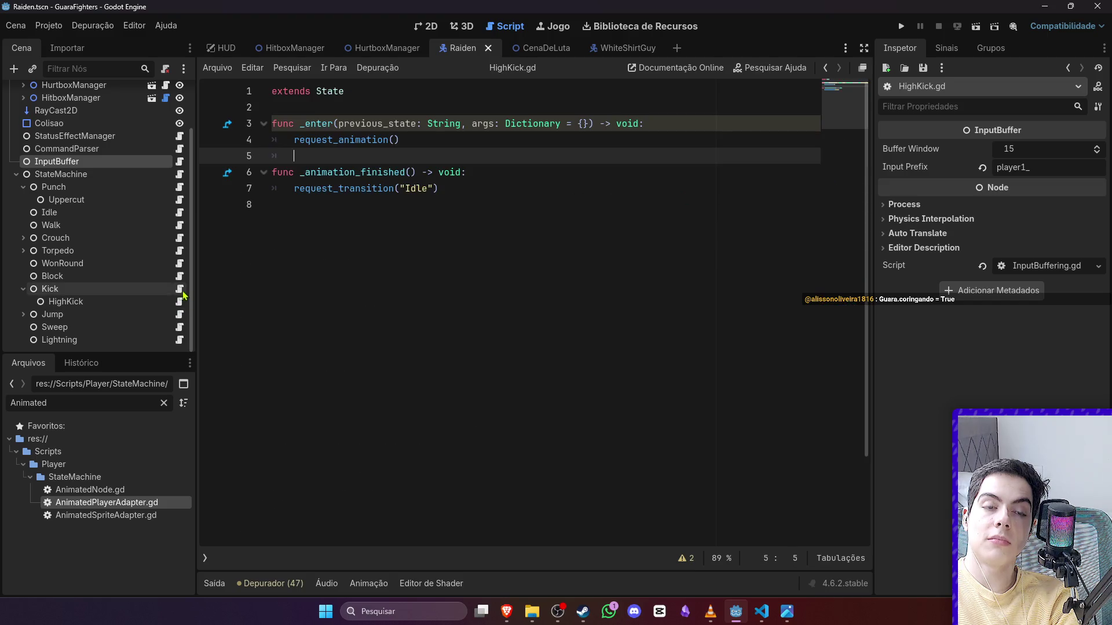
left_click(182, 291)
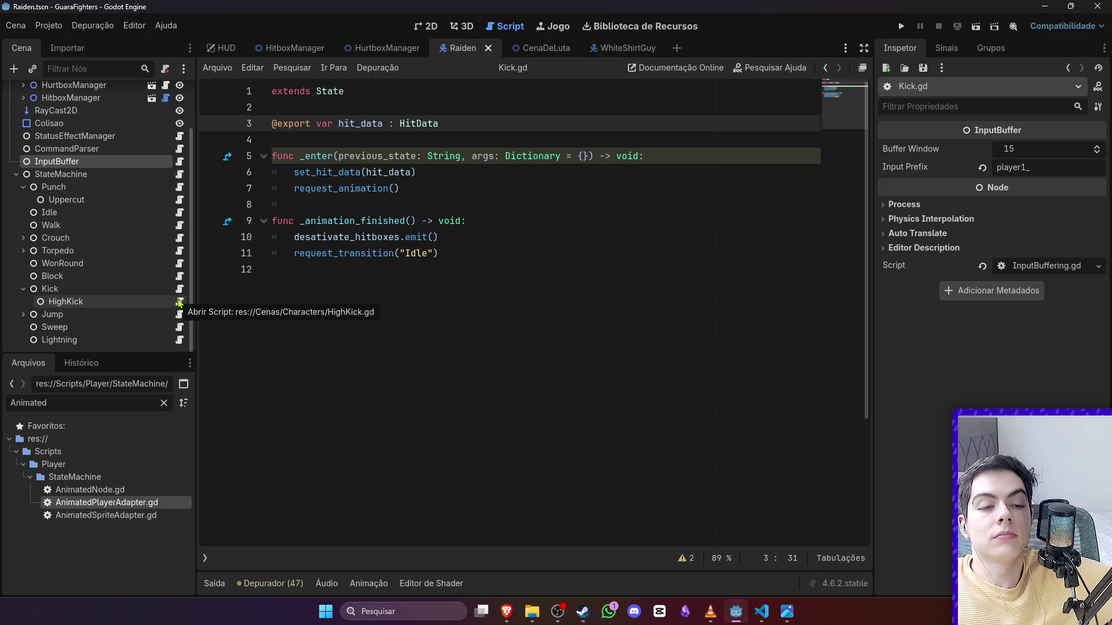
left_click(184, 225)
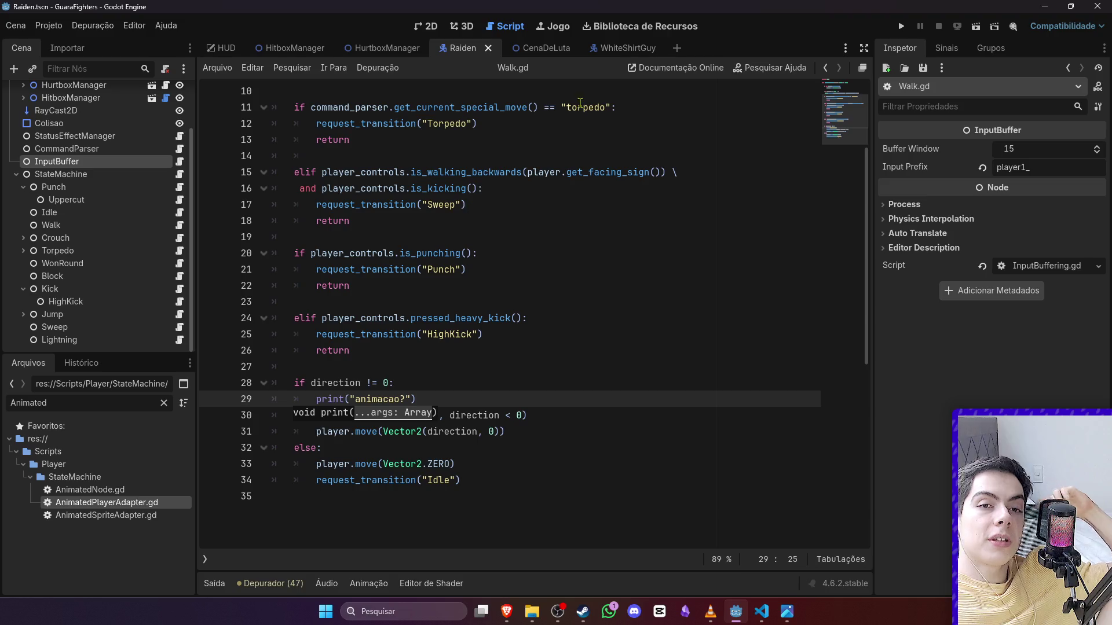
left_click(560, 51)
left_click(976, 27)
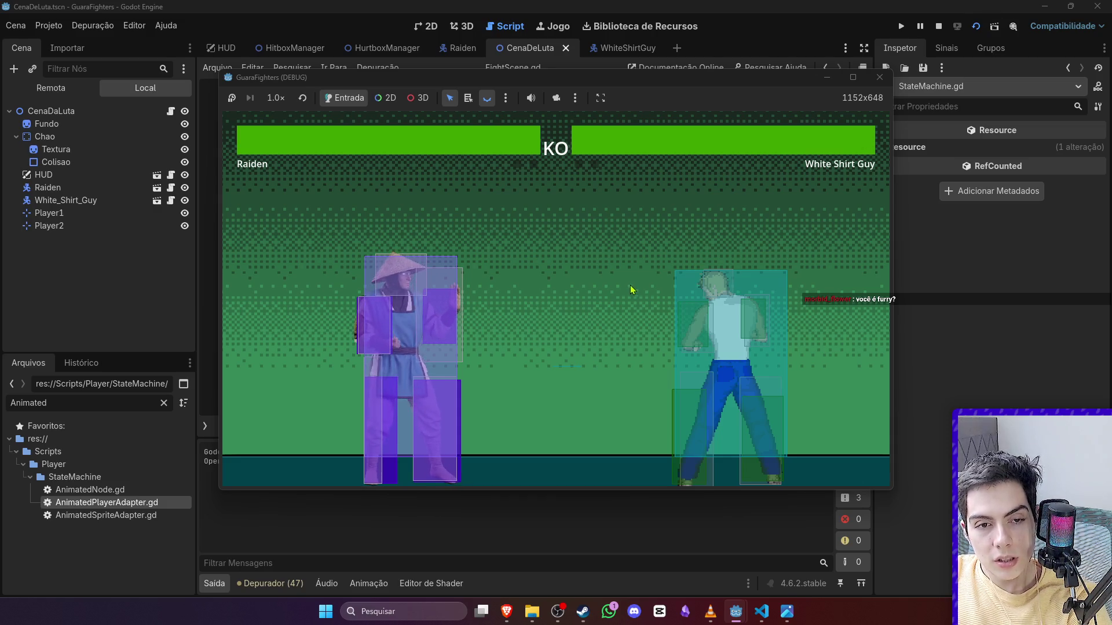
Step: Restart the fight test, let it reach FIGHT with Raiden, then stop it with F8
left_click(976, 27)
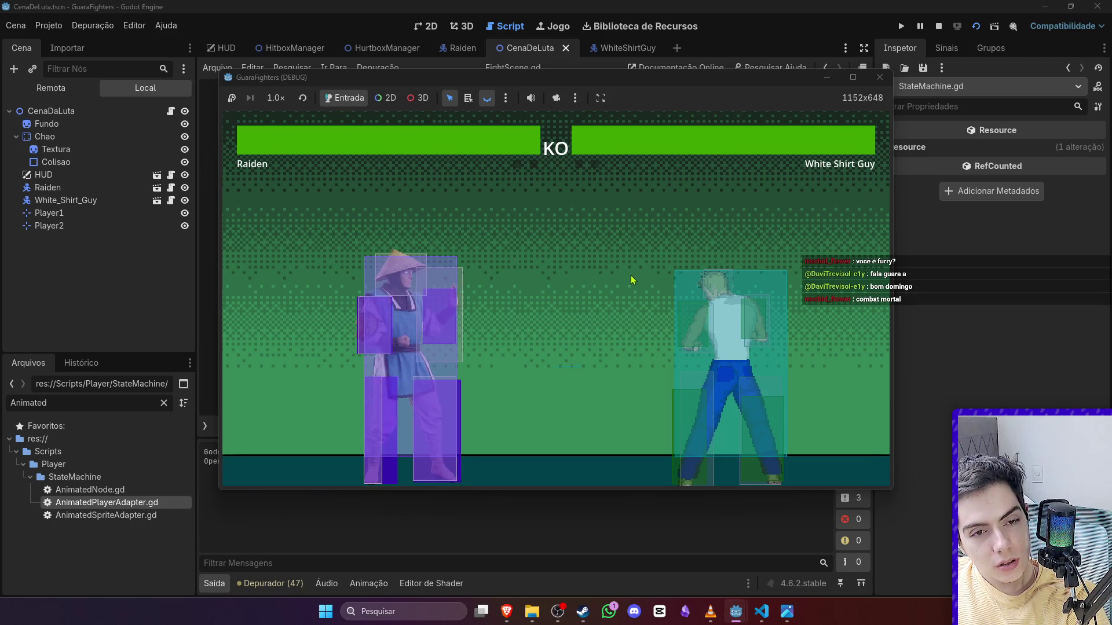
key("F8")
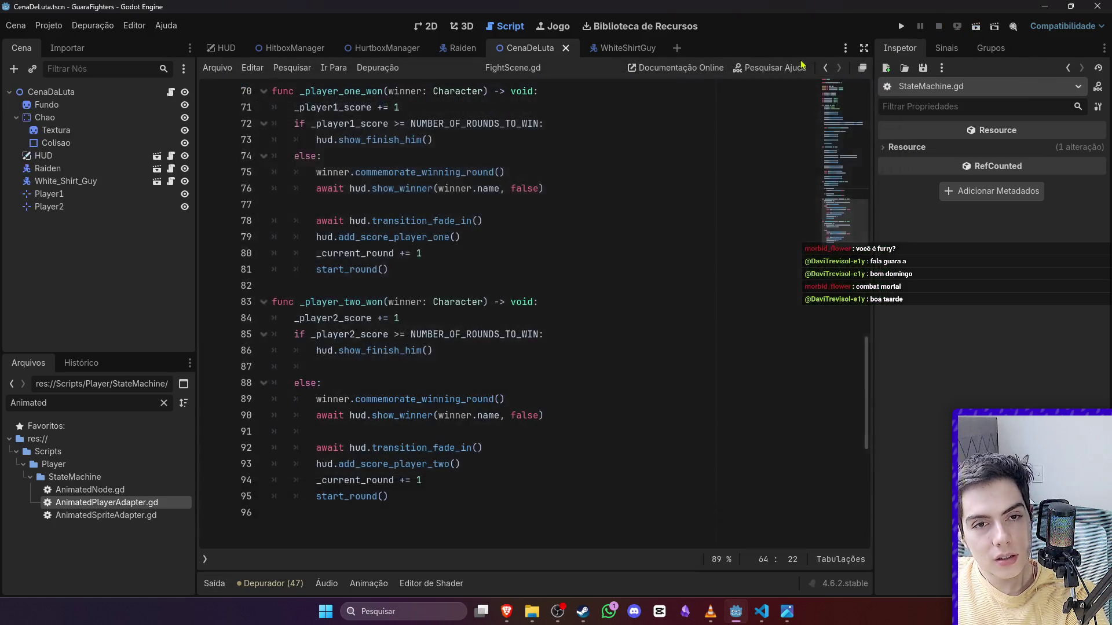
Step: Open Player.gd, go to the Raiden scene, and collapse the Punch and Kick state nodes
left_click(171, 172)
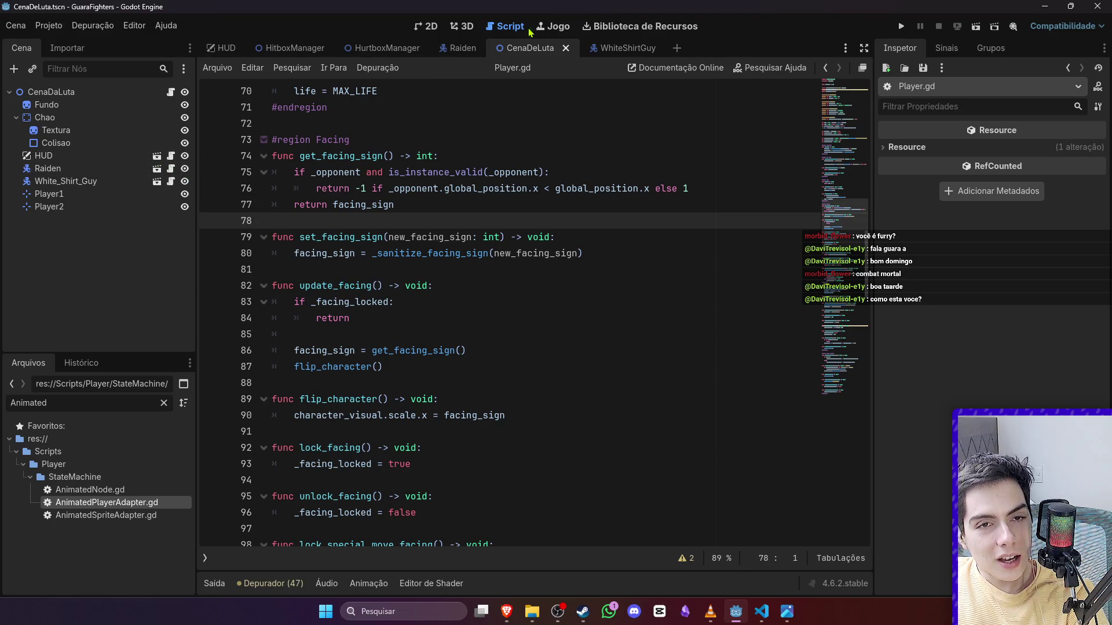
left_click(463, 48)
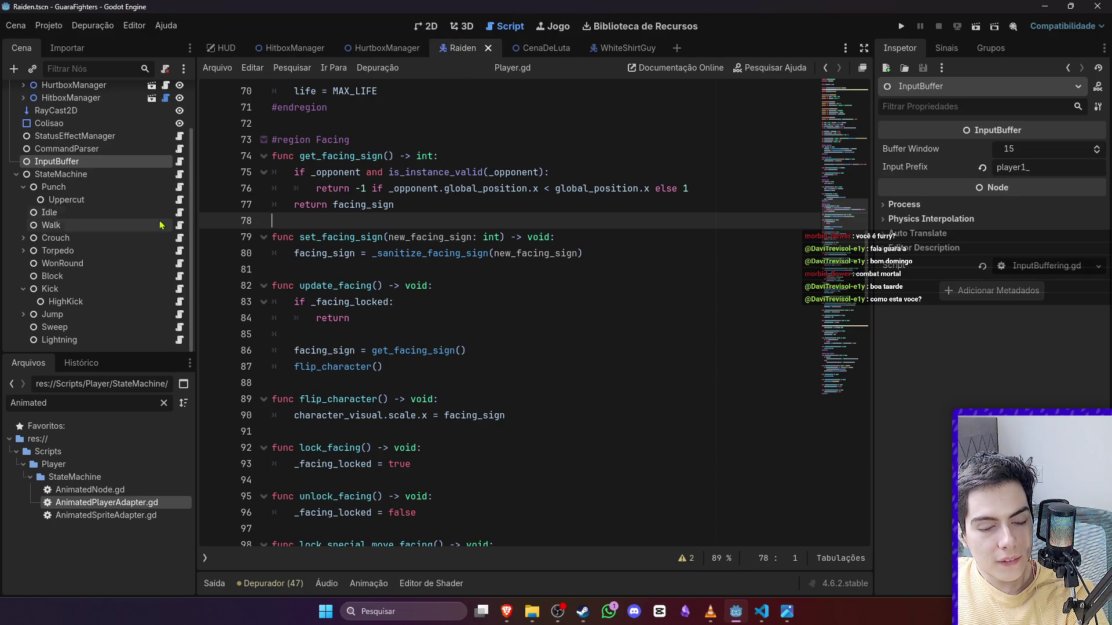
left_click(24, 187)
left_click(24, 290)
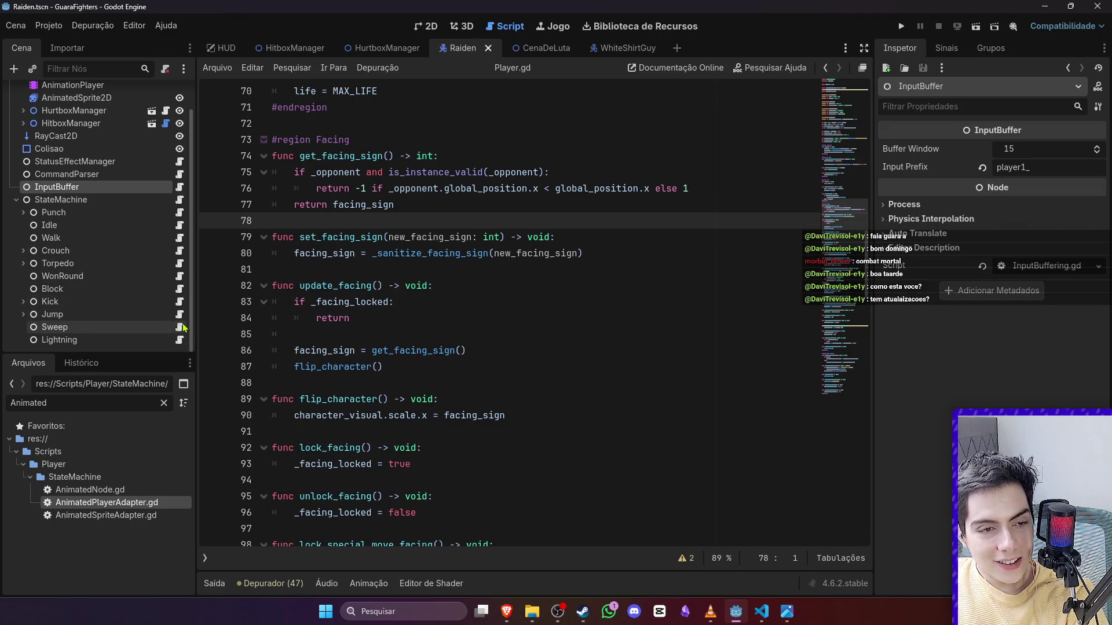
Step: Open Walk.gd and jump to request_transition's definition in State.gd
left_click(180, 238)
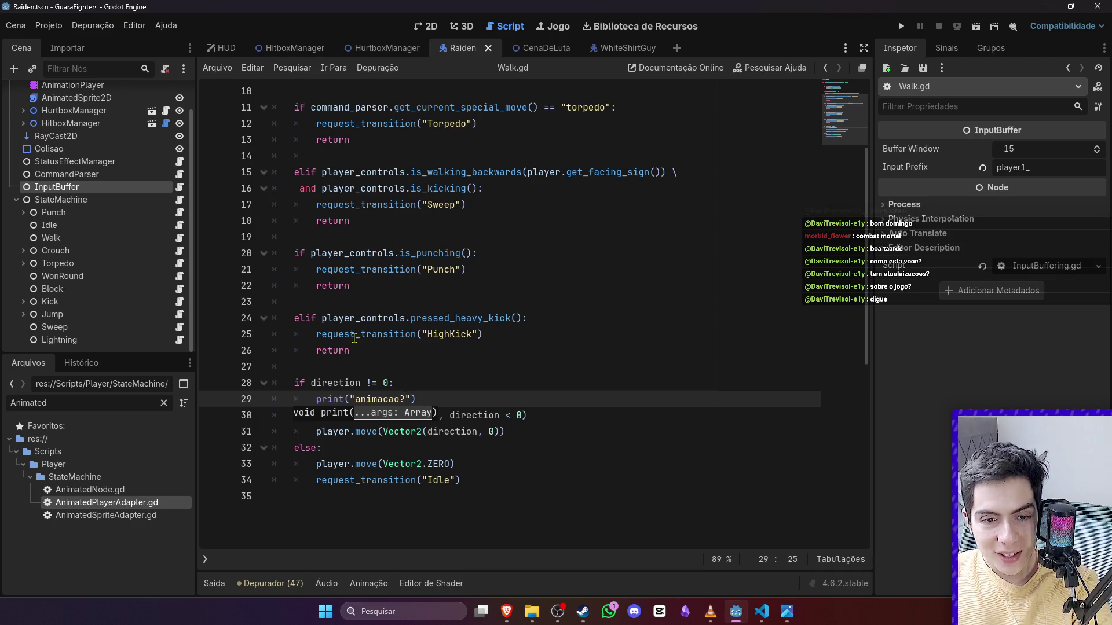
key("Up")
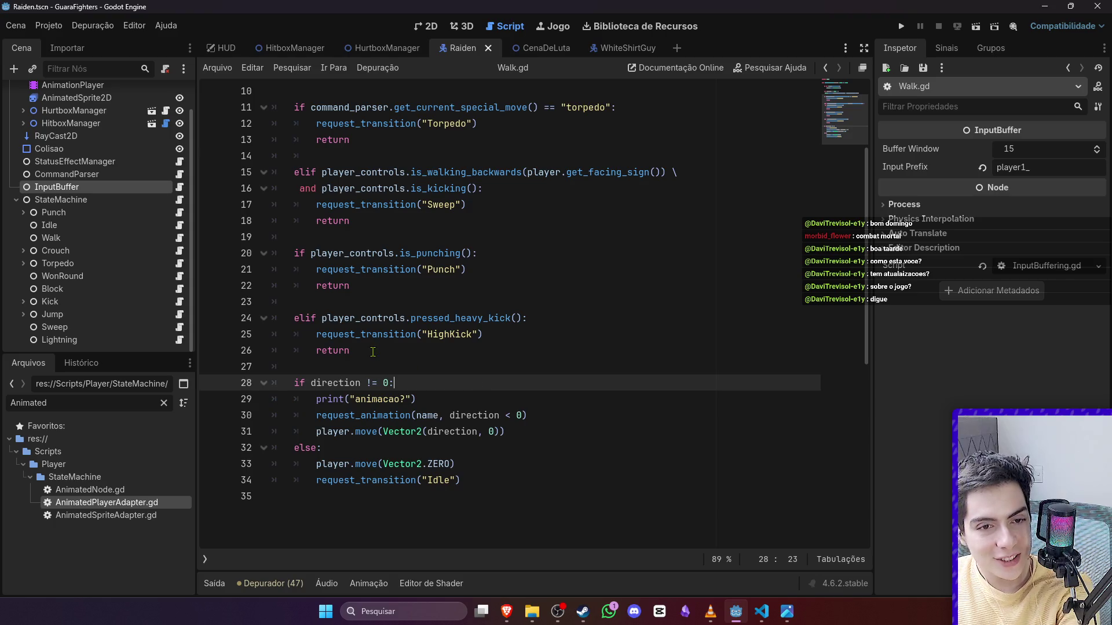
left_click(365, 335, "ctrl")
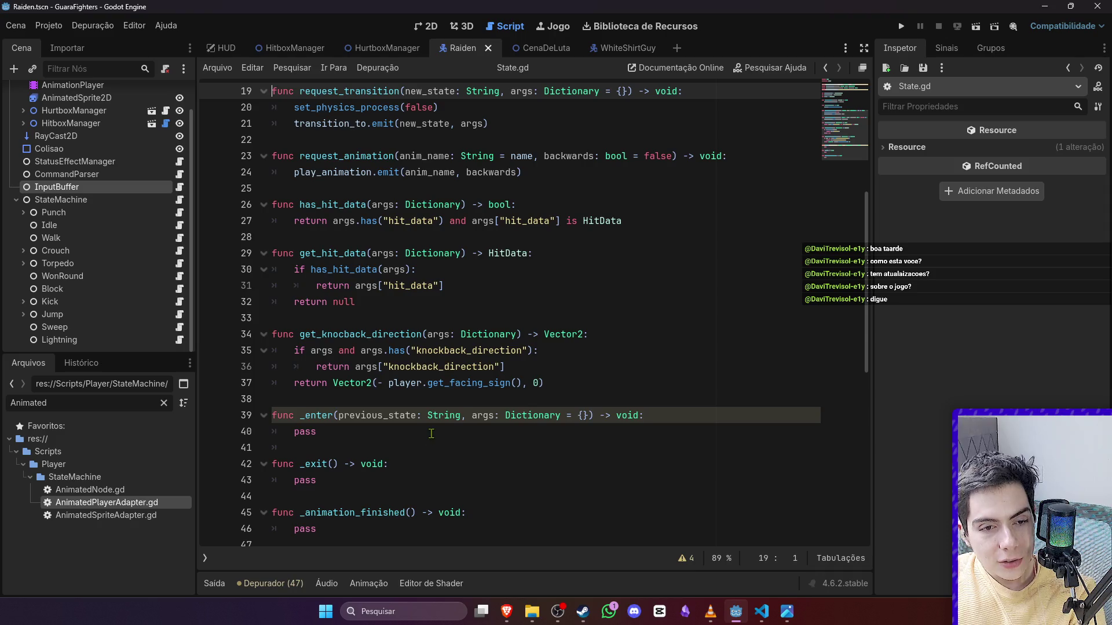
Step: Delete the set_physics_process(false) line from request_transition in State.gd
left_click(444, 285)
scroll(435, 356, "up", 5)
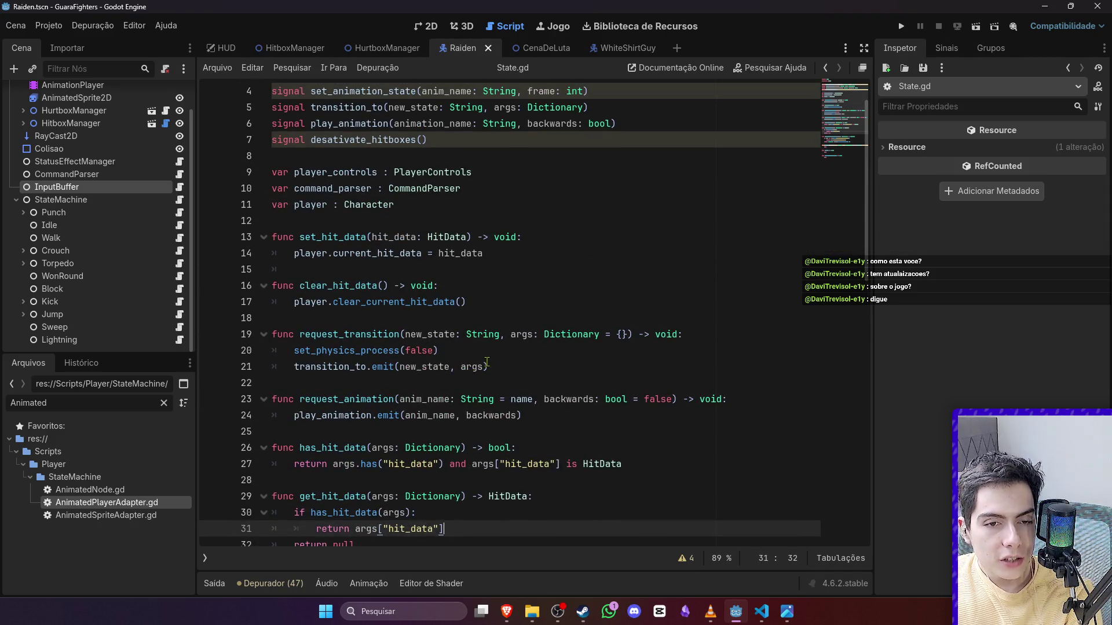
left_click_drag(438, 350, 213, 343)
key("BackSpace")
key("BackSpace")
Step: Save State.gd and switch to the CenaDeLuta fight scene
key("ctrl+s")
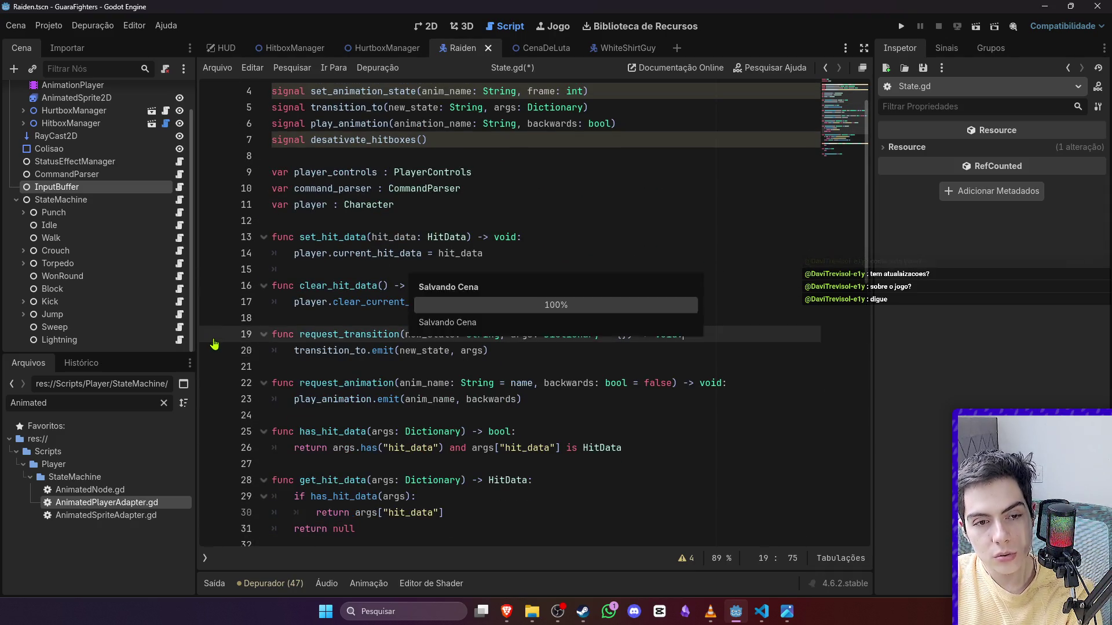
double_click(528, 255)
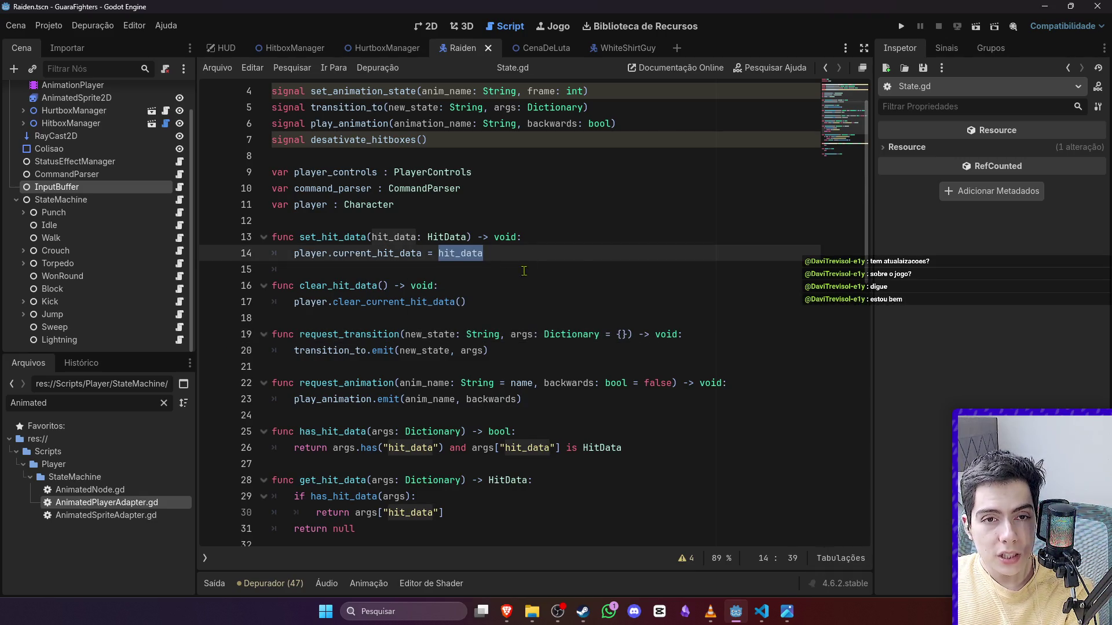
left_click(541, 49)
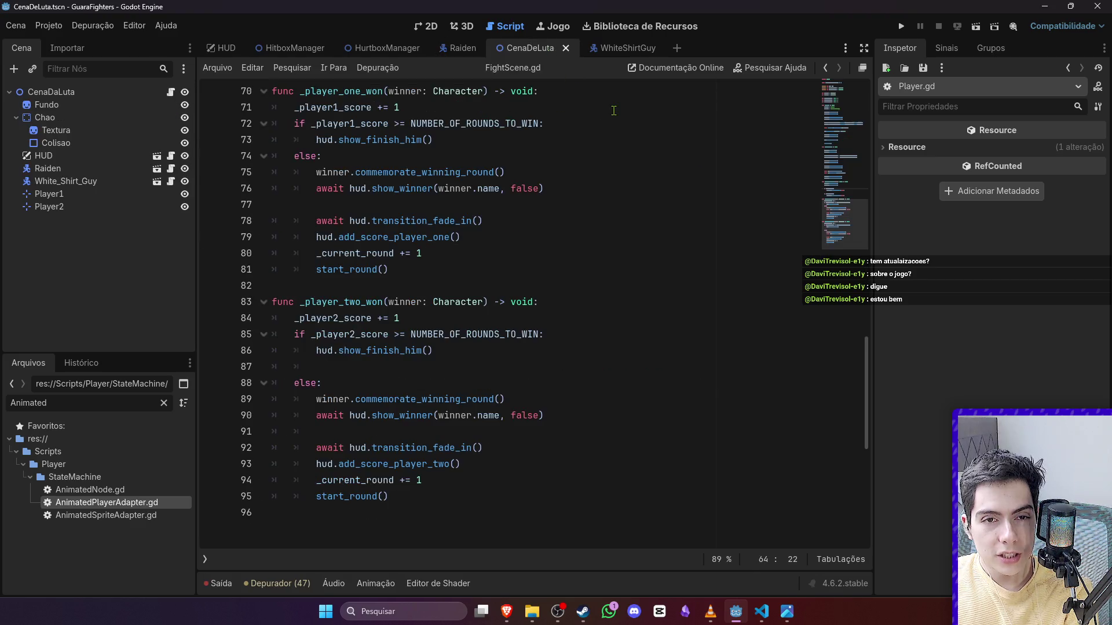
left_click(976, 26)
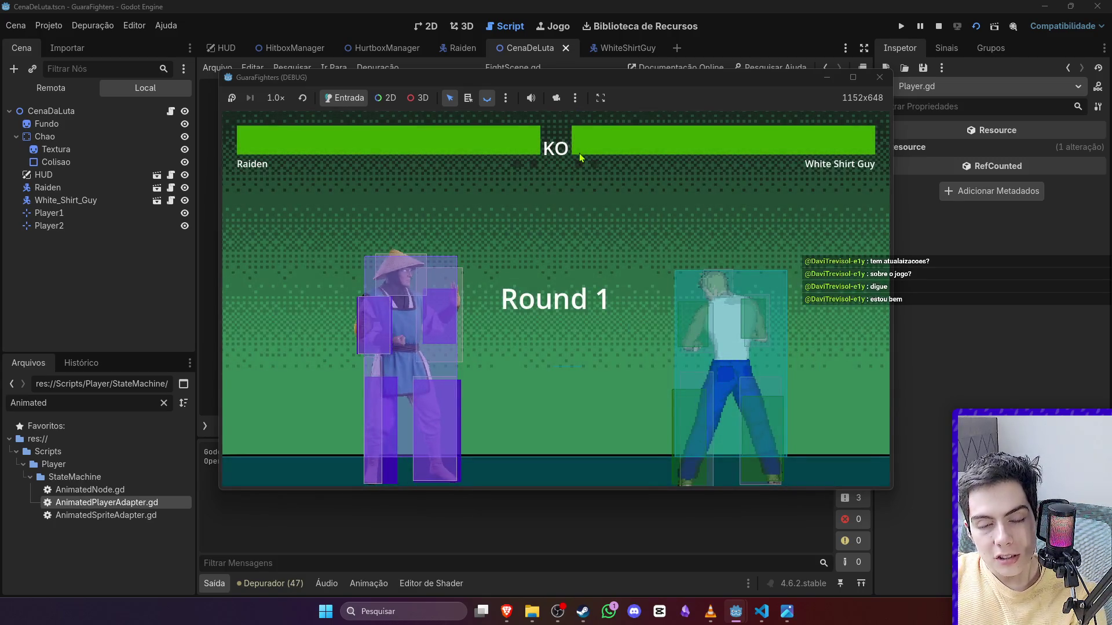
key("d")
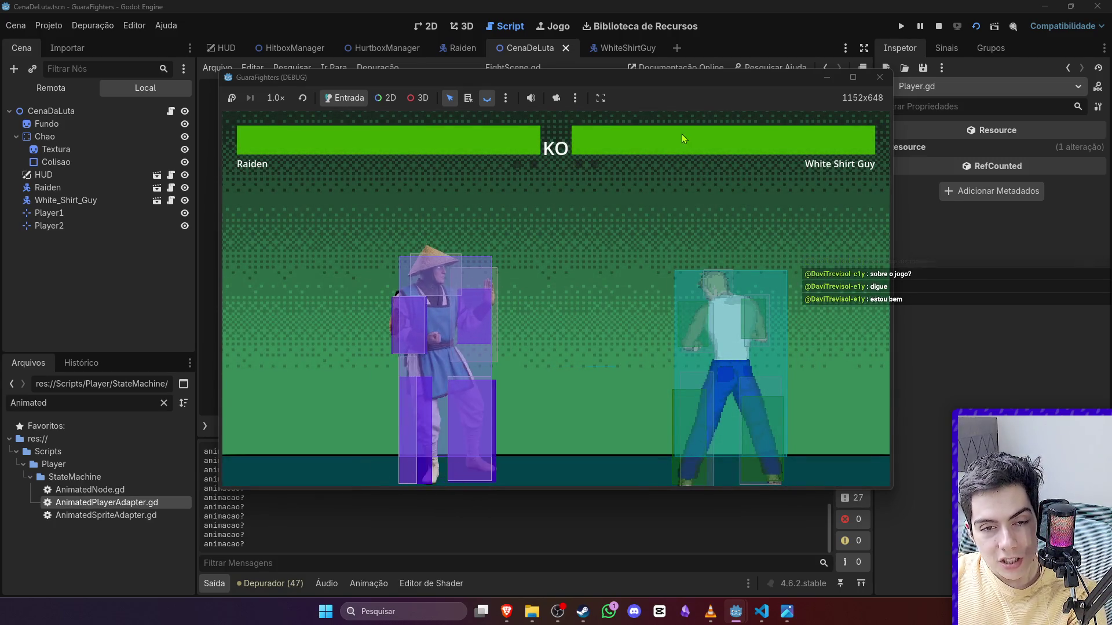
left_click(937, 27)
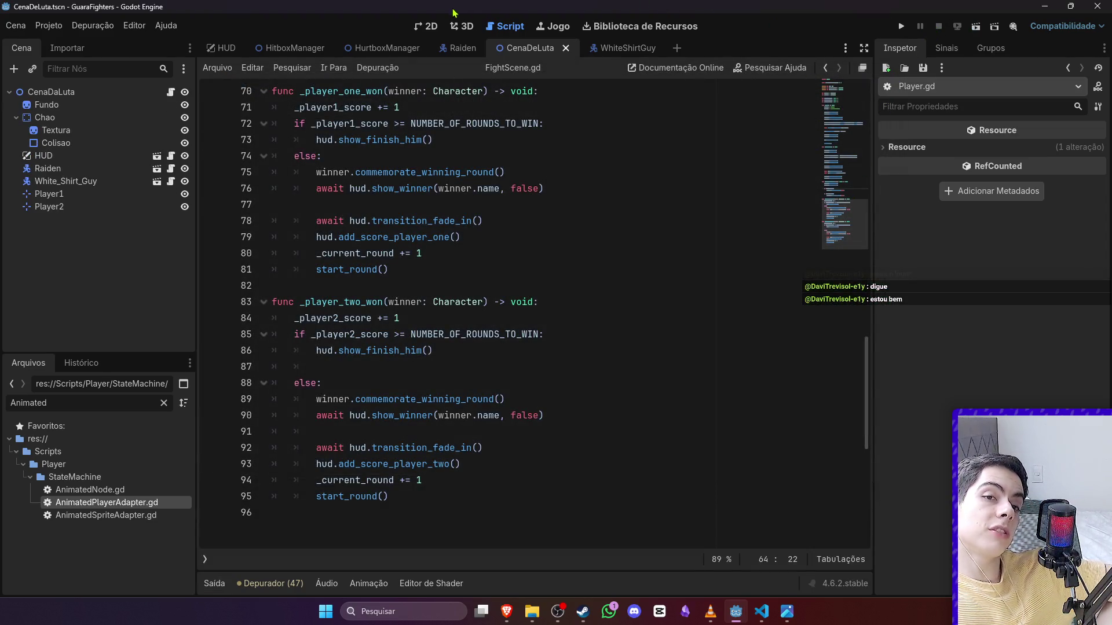
left_click(457, 50)
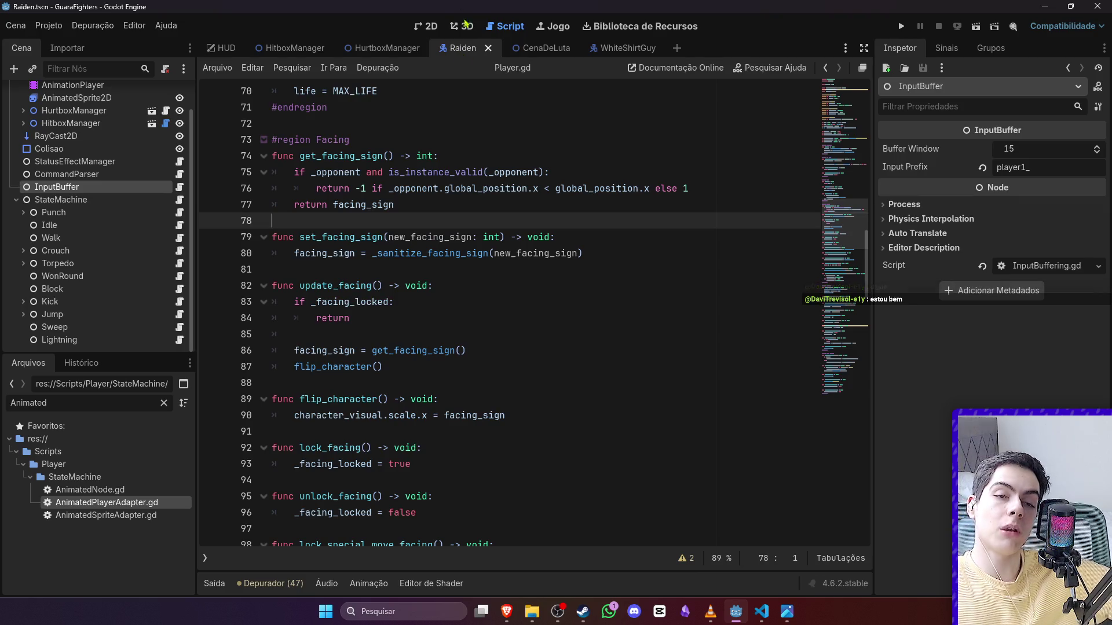
left_click(537, 50)
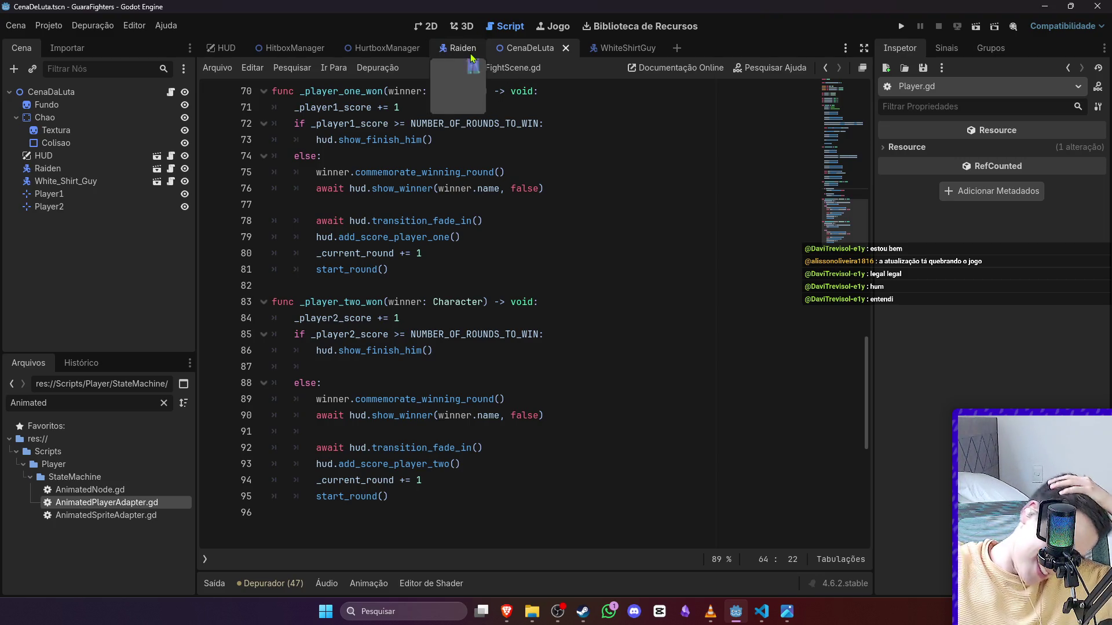
left_click(761, 611)
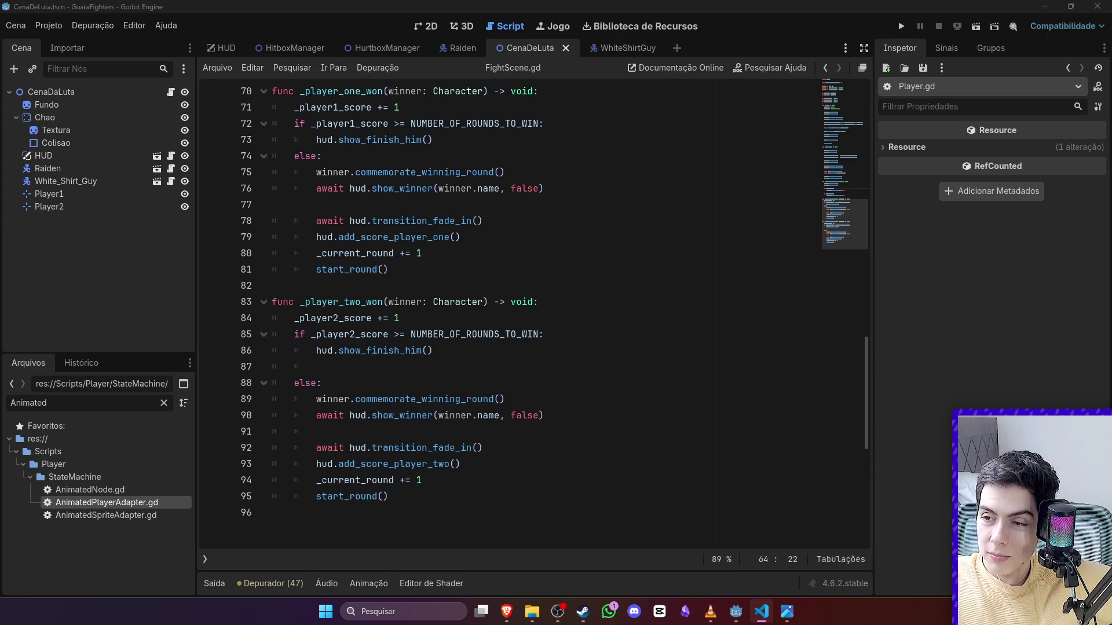
key("alt+Tab")
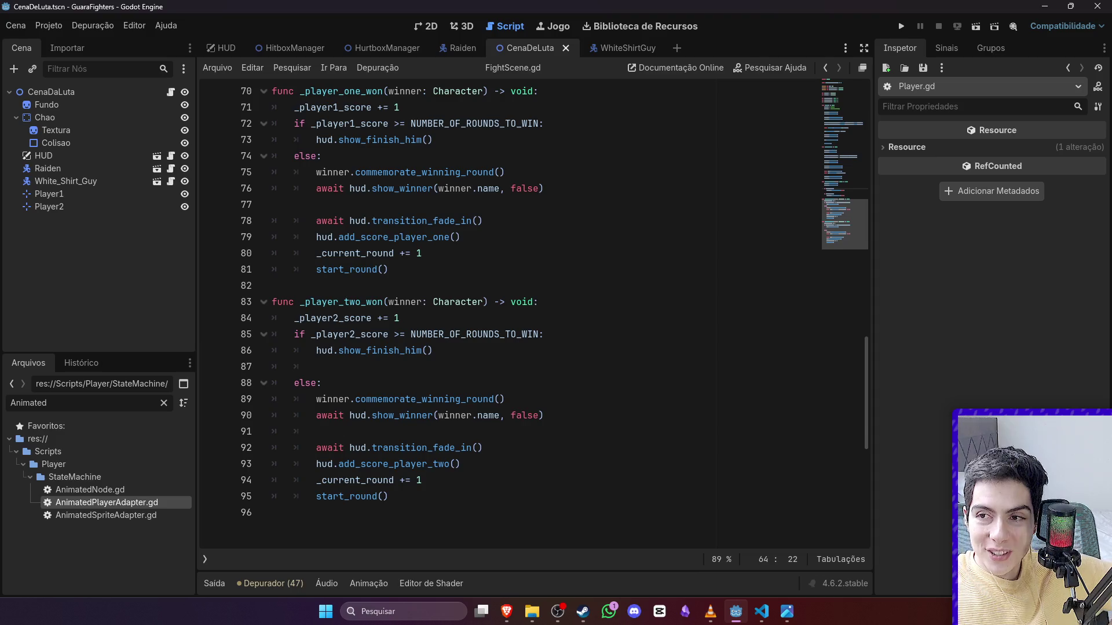
key("alt+Tab")
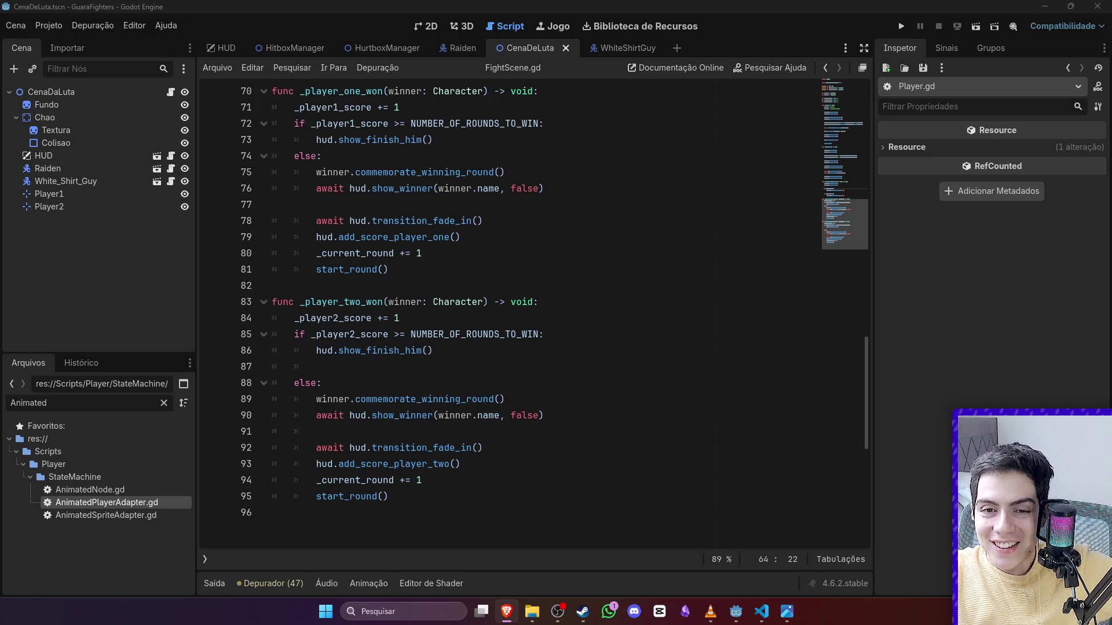
scroll(703, 218, "up", 20)
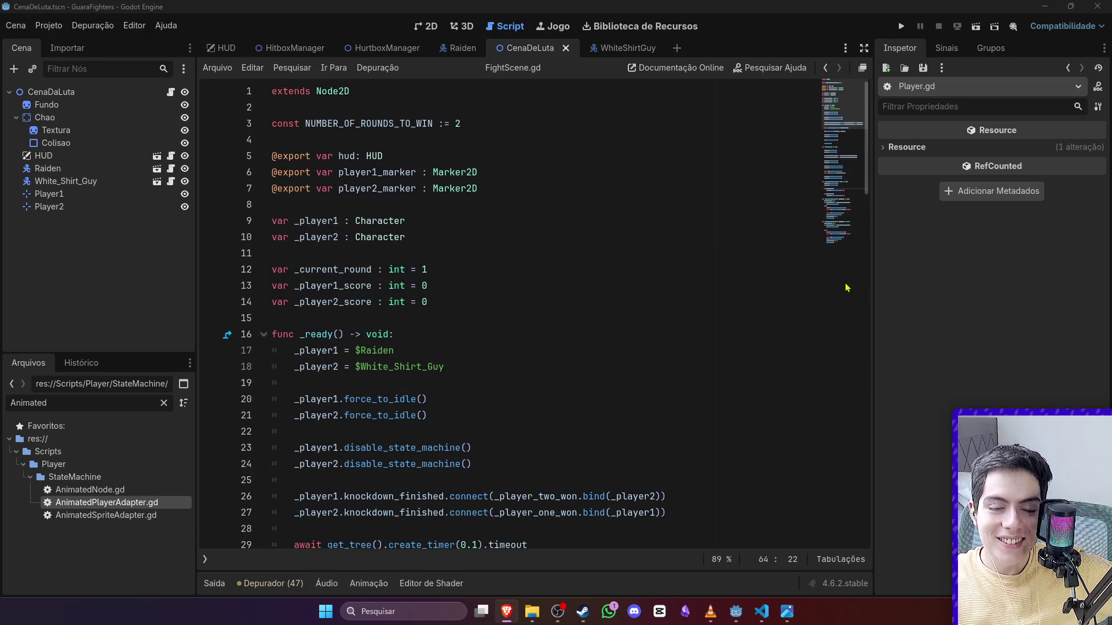
mouse_move(867, 144)
left_mouse_down()
mouse_move(866, 221)
mouse_move(867, 92)
left_mouse_up()
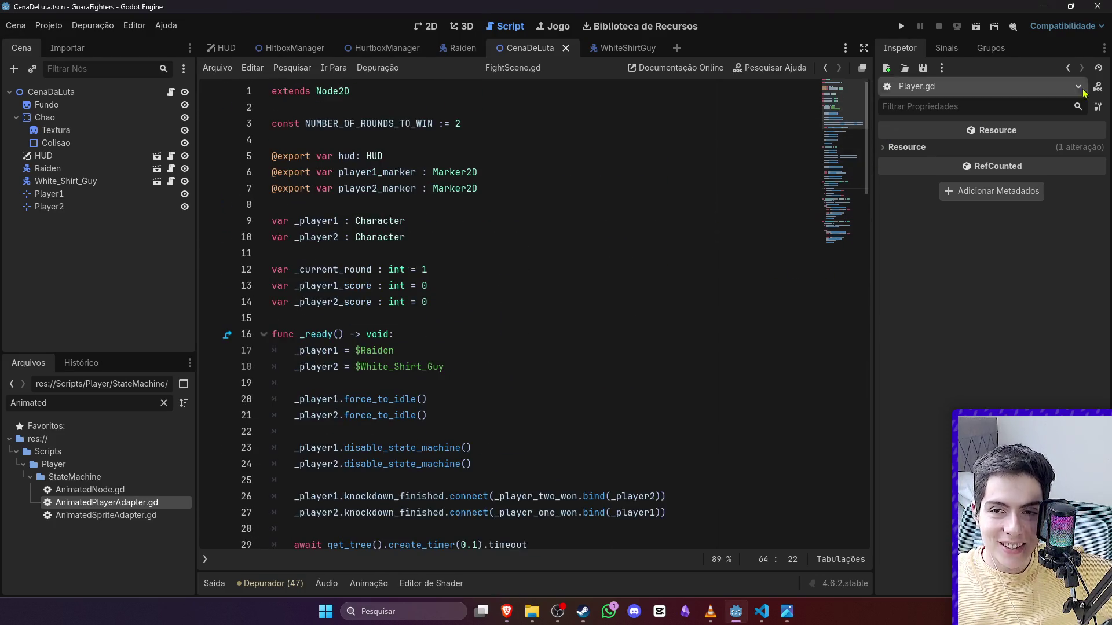
key("alt+Tab")
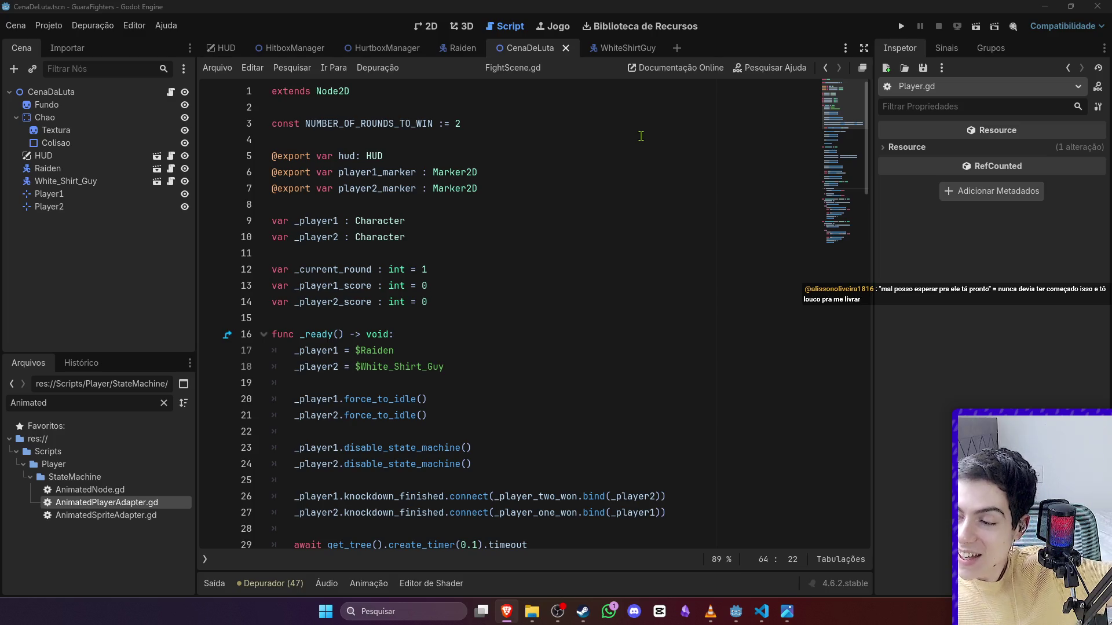
scroll(588, 211, "down", 4)
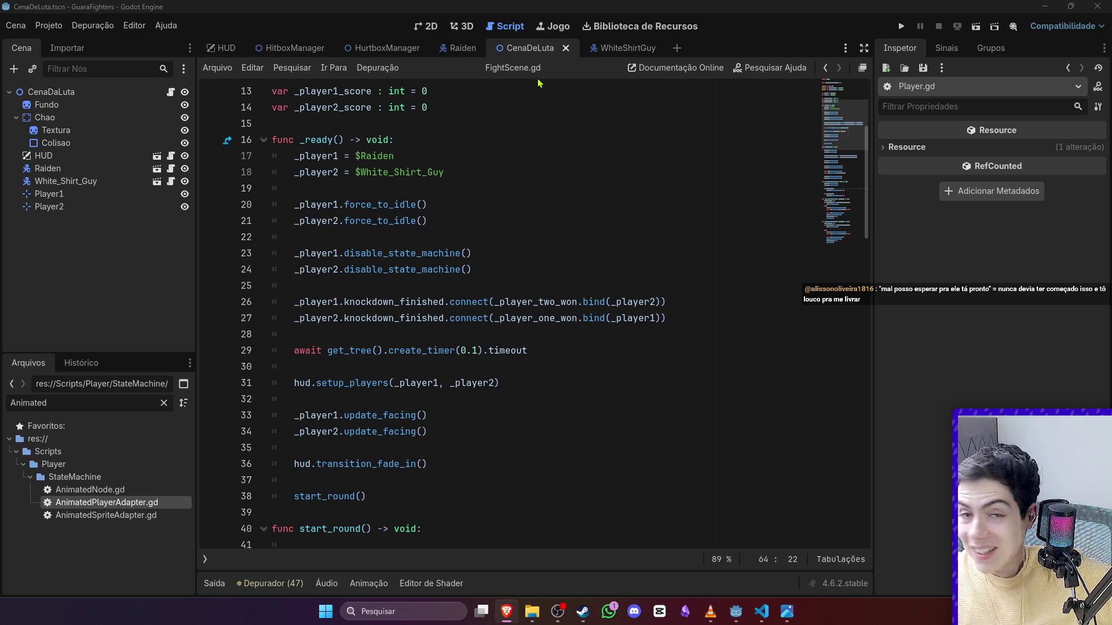
left_click(461, 48)
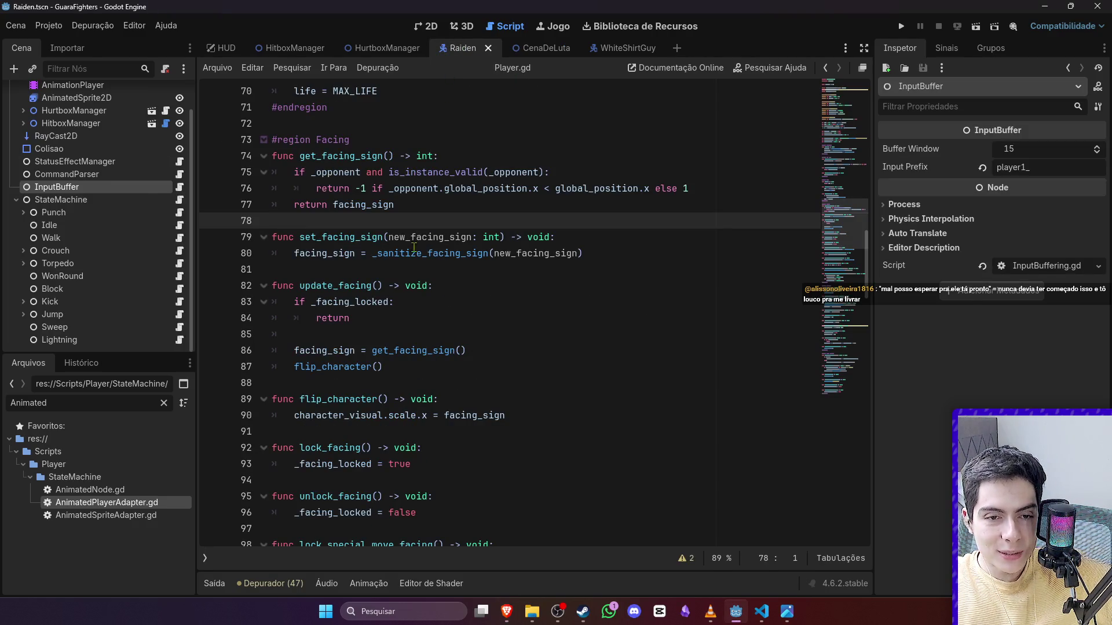
scroll(206, 255, "down", 6)
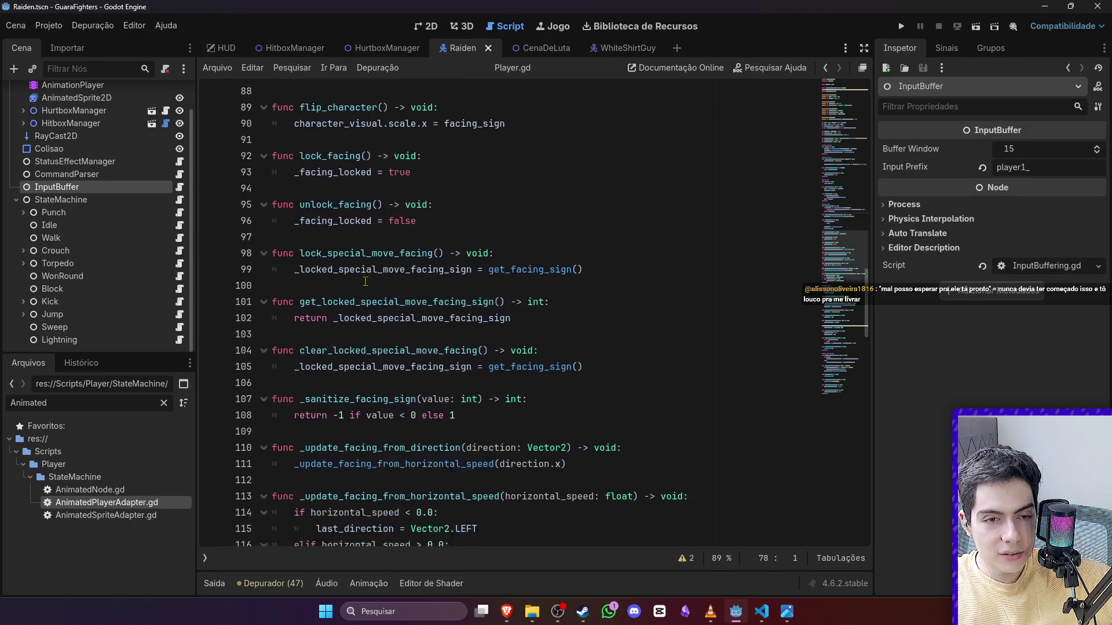
left_click(180, 238)
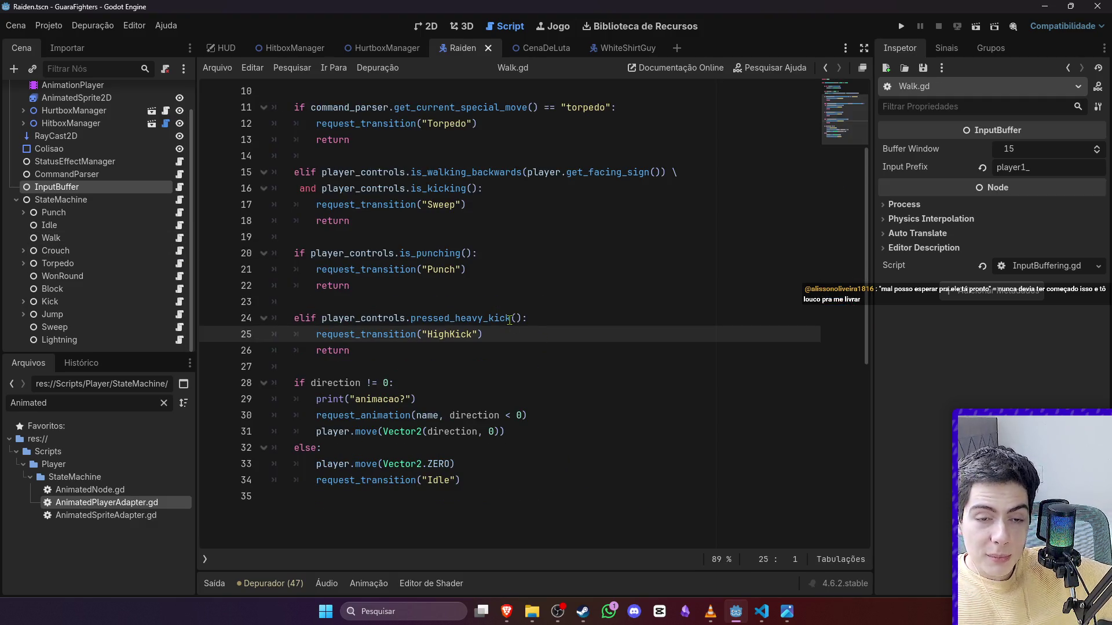
mouse_move(510, 321)
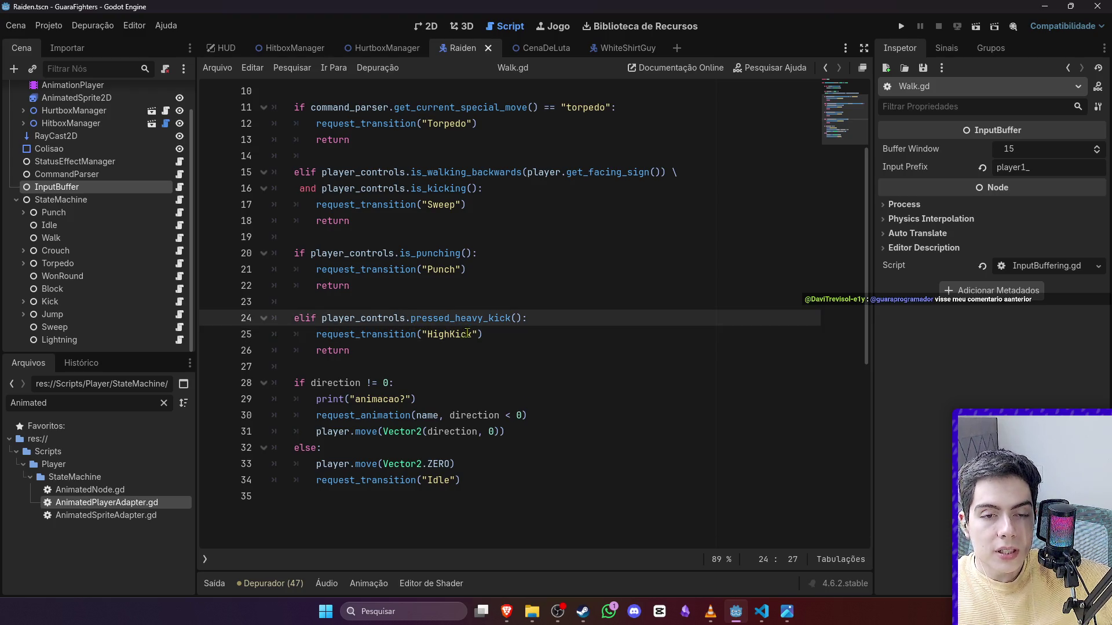
left_click(505, 355)
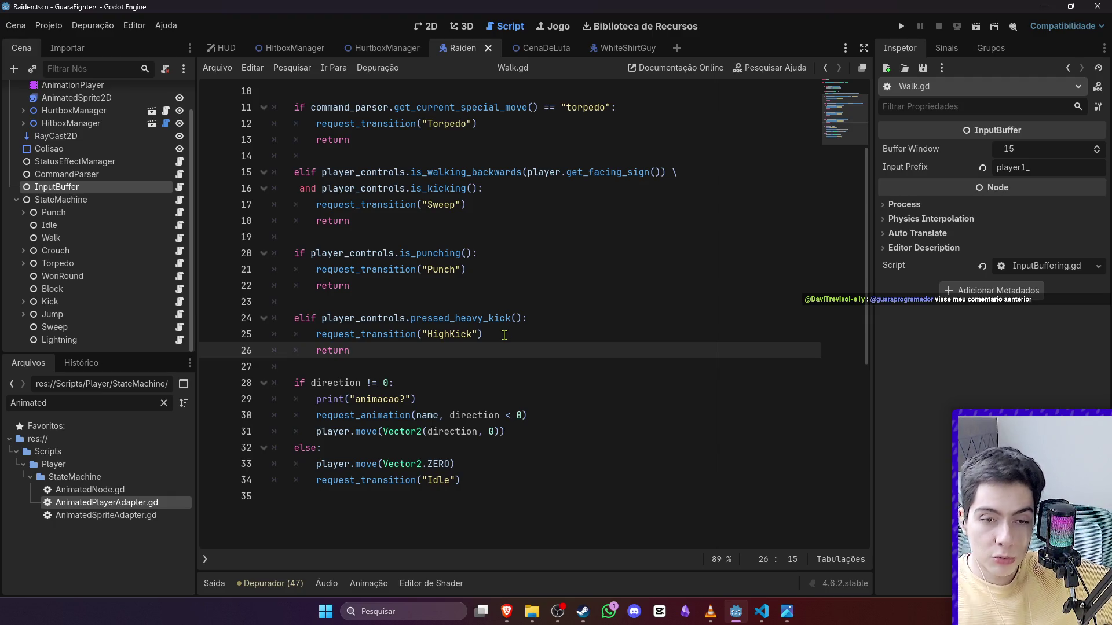
scroll(504, 335, "up", 3)
scroll(492, 336, "down", 3)
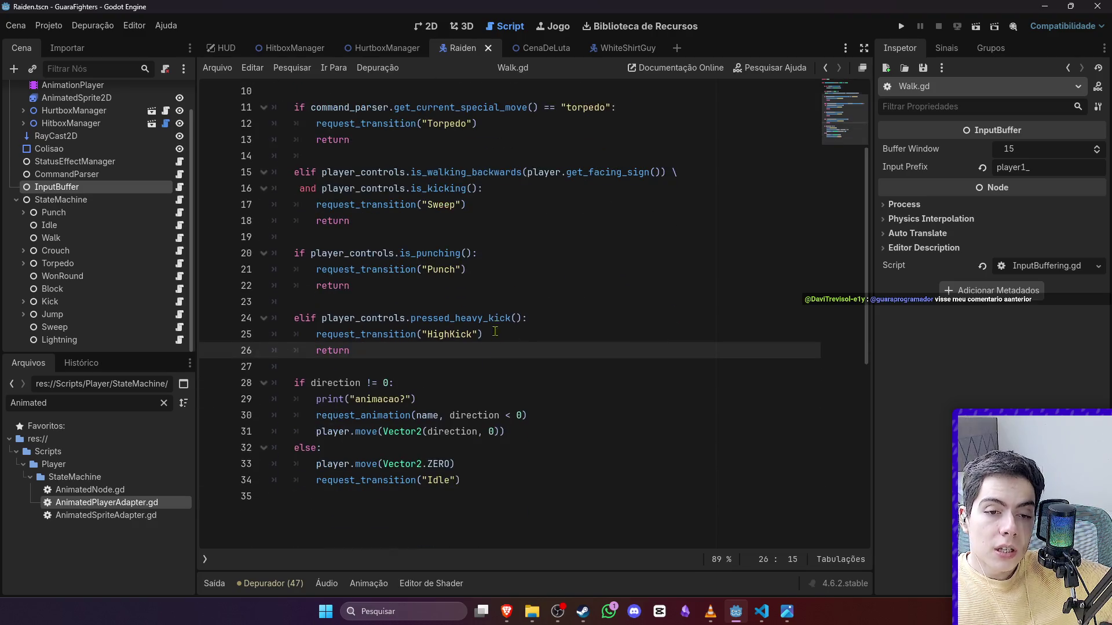
mouse_move(432, 350)
left_mouse_down()
mouse_move(487, 334)
mouse_move(406, 319)
mouse_move(234, 326)
left_mouse_up()
left_click(432, 348)
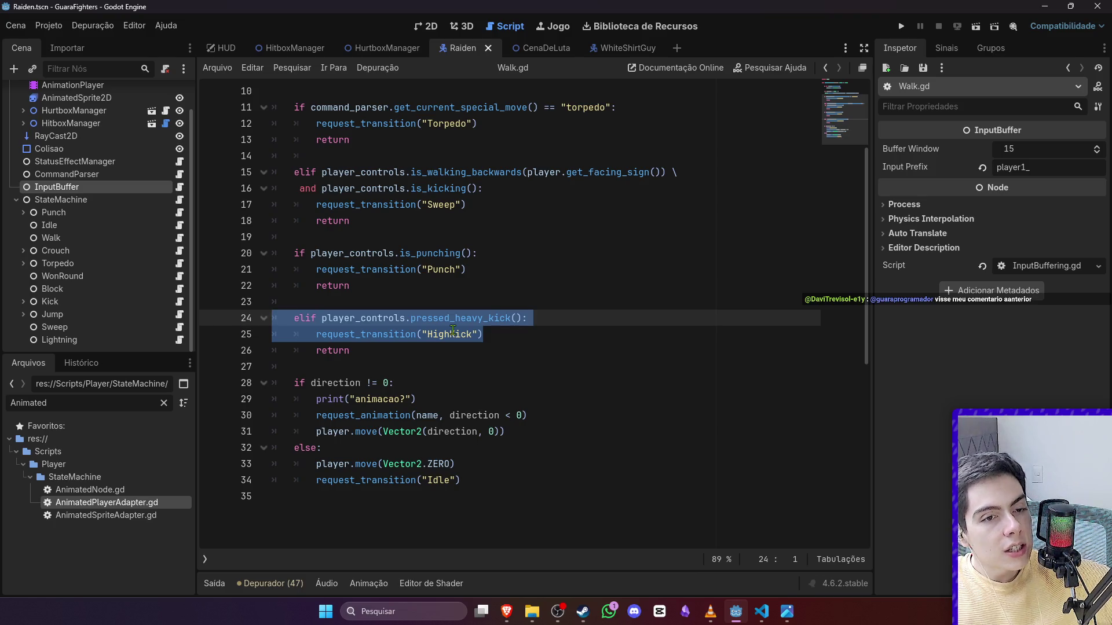
left_click(473, 351)
left_click_drag(484, 334, 226, 335)
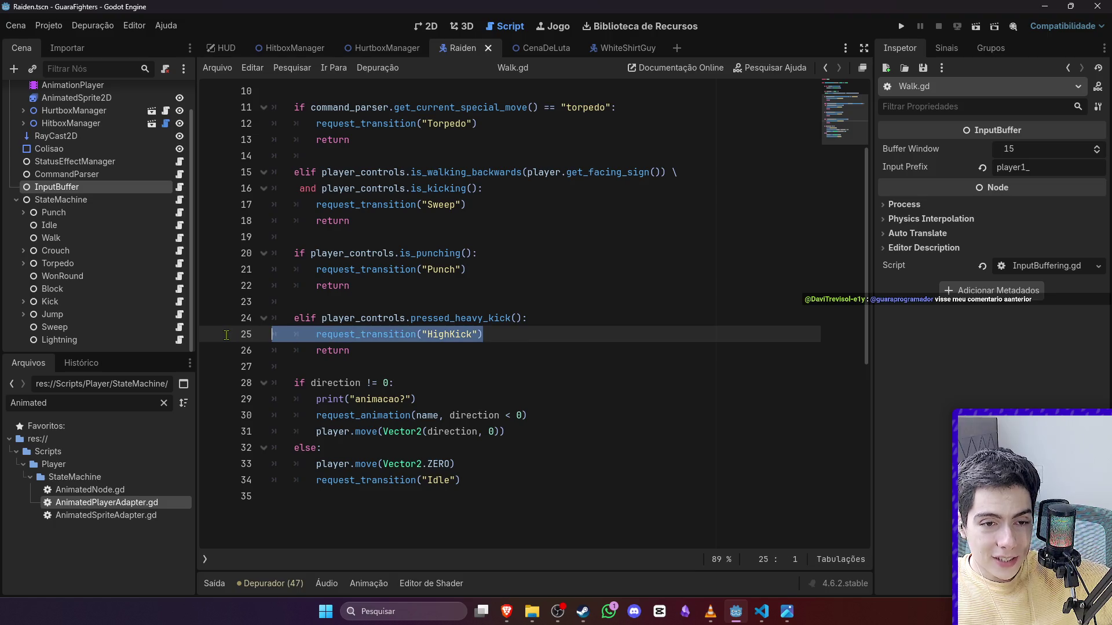
mouse_move(532, 518)
left_mouse_down()
mouse_move(490, 432)
mouse_move(325, 350)
mouse_move(347, 197)
mouse_move(242, 115)
left_mouse_up()
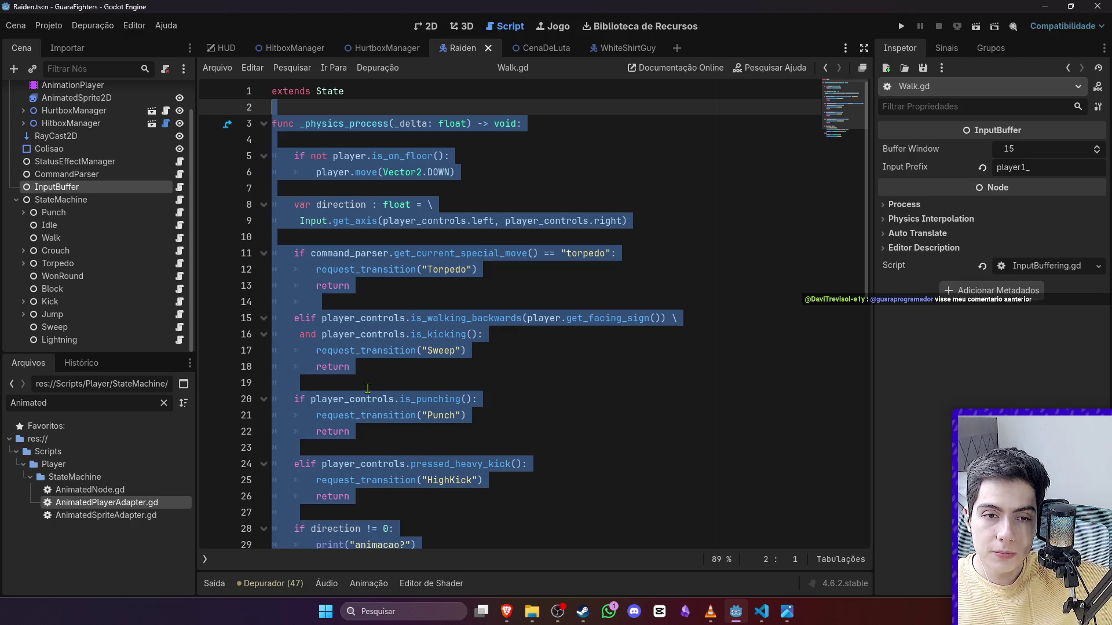
scroll(414, 382, "down", 4)
left_click(433, 415)
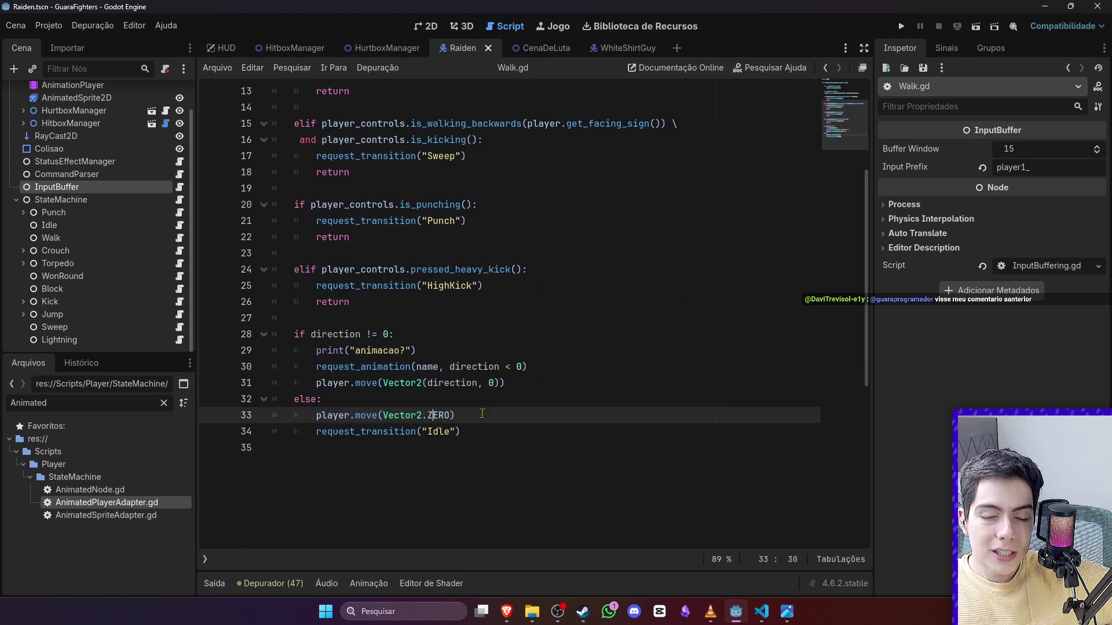
triple_click(437, 348)
left_click(532, 48)
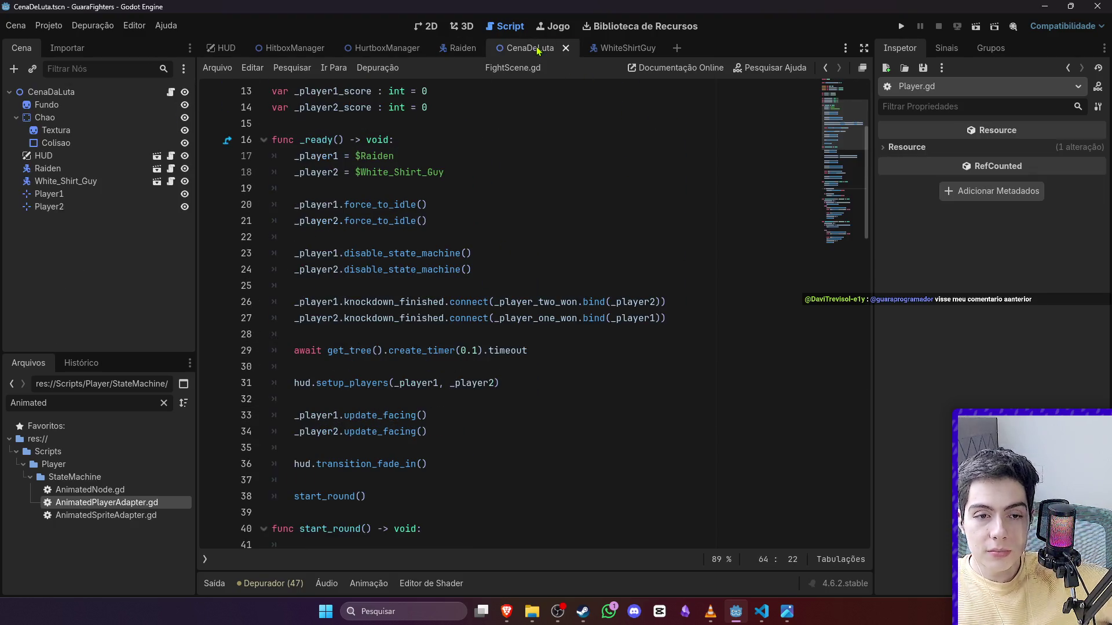
left_click(976, 26)
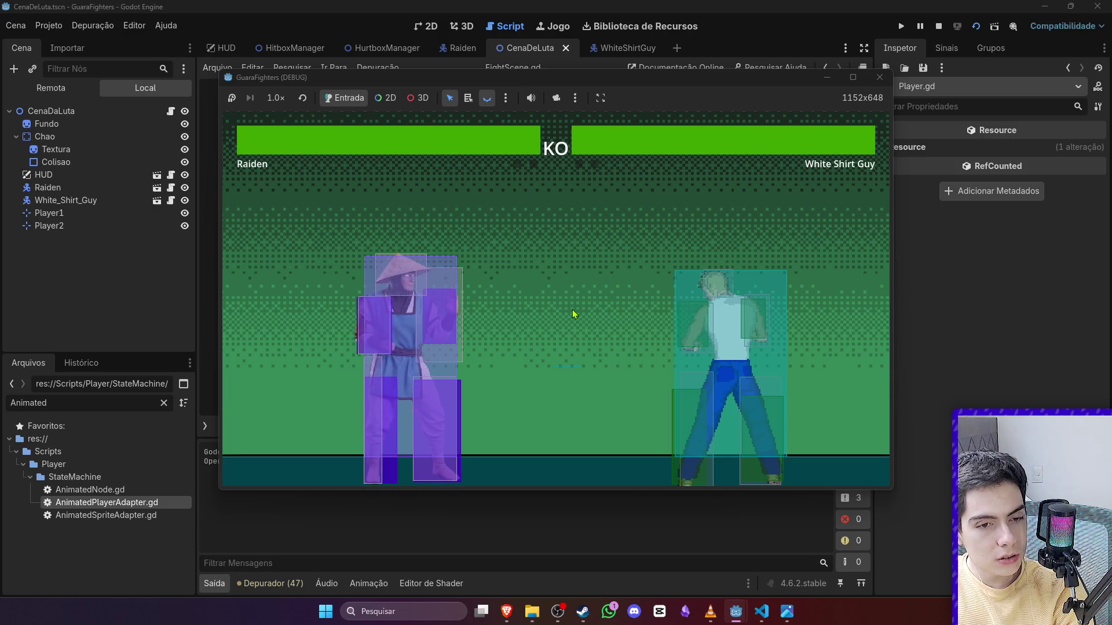
left_click(879, 77)
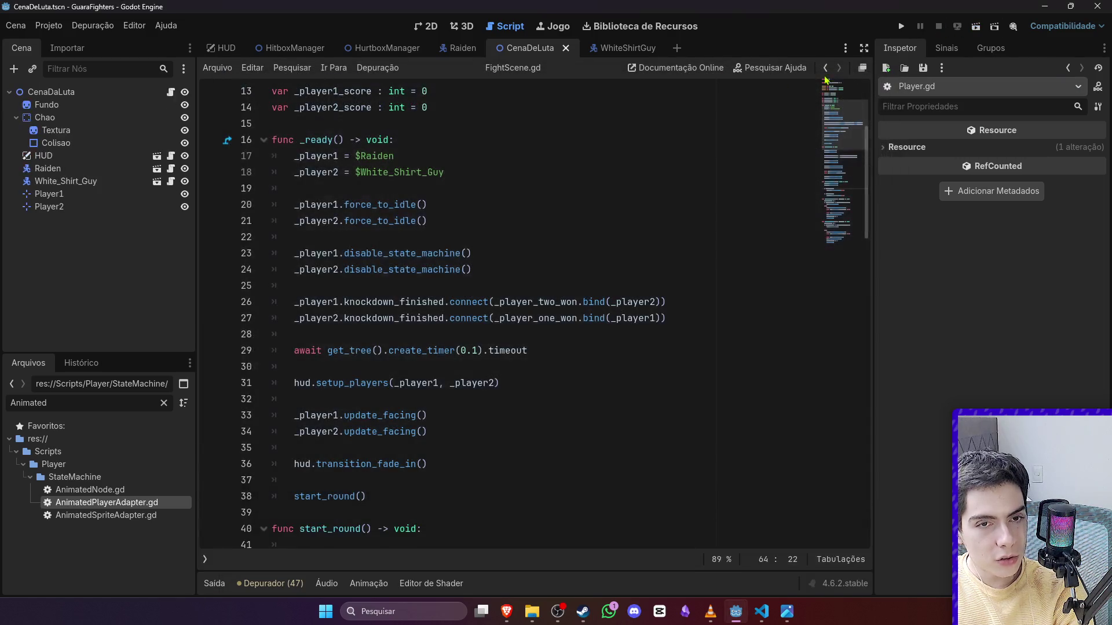
Step: In Raiden's StateMachine.gd, delete the 'or state.name != _current_state.name' check and animation_node.stop() line
left_click(459, 48)
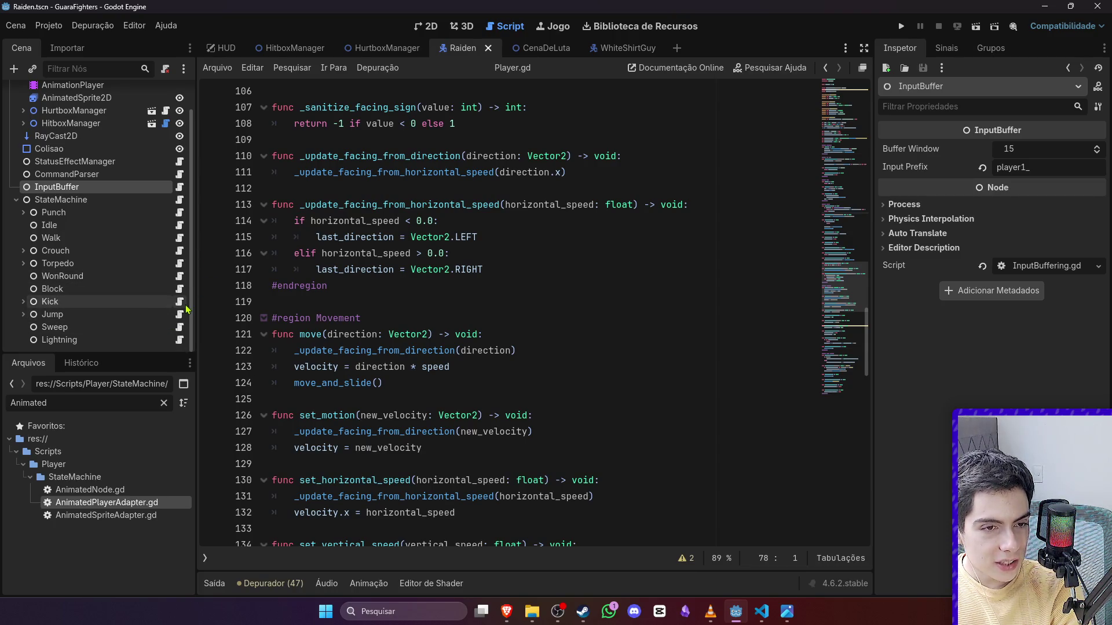
left_click(181, 302)
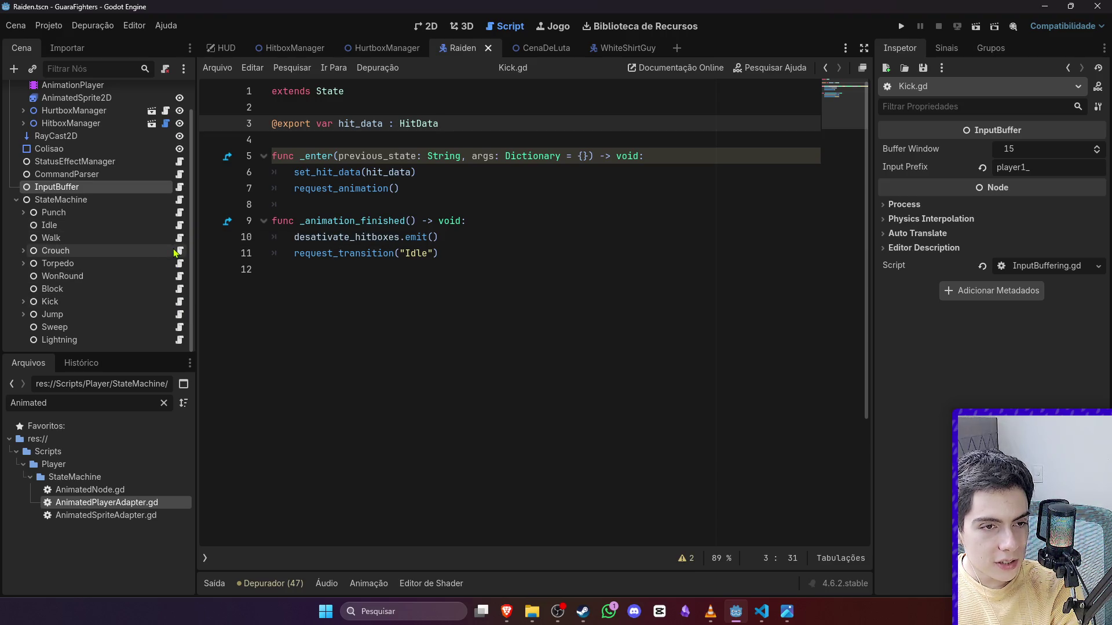
left_click(180, 200)
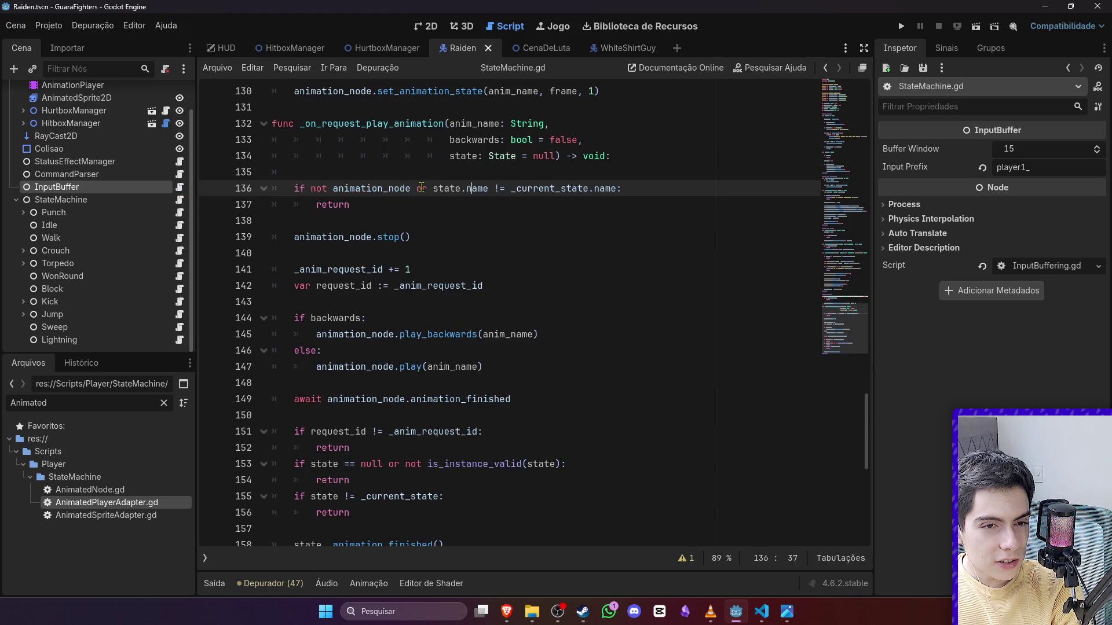
left_click_drag(412, 188, 619, 193)
key("BackSpace")
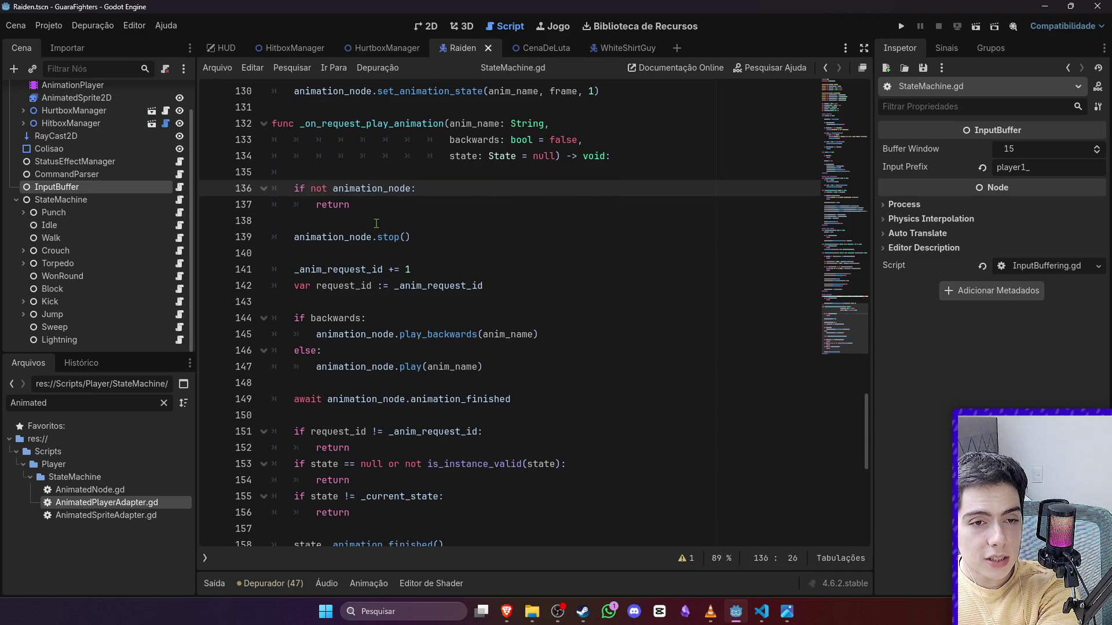
triple_click(347, 237)
key("BackSpace")
key("BackSpace")
key("Down")
key("Down")
key("End")
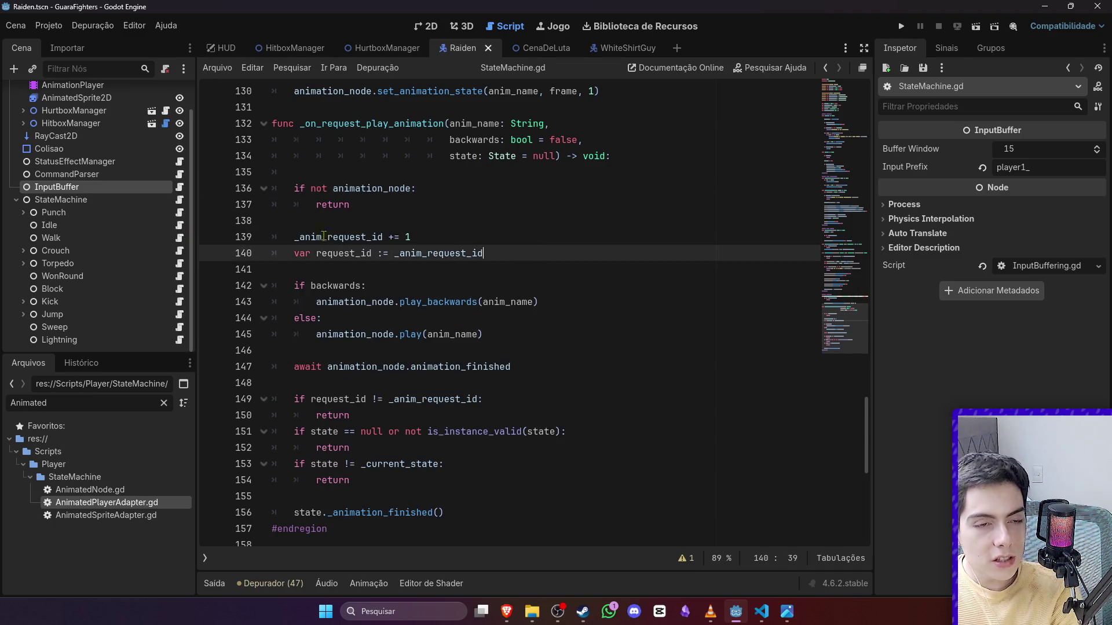
Step: Review the HighKick transitions in Idle.gd and Walk.gd, then run the current scene
left_click(180, 225)
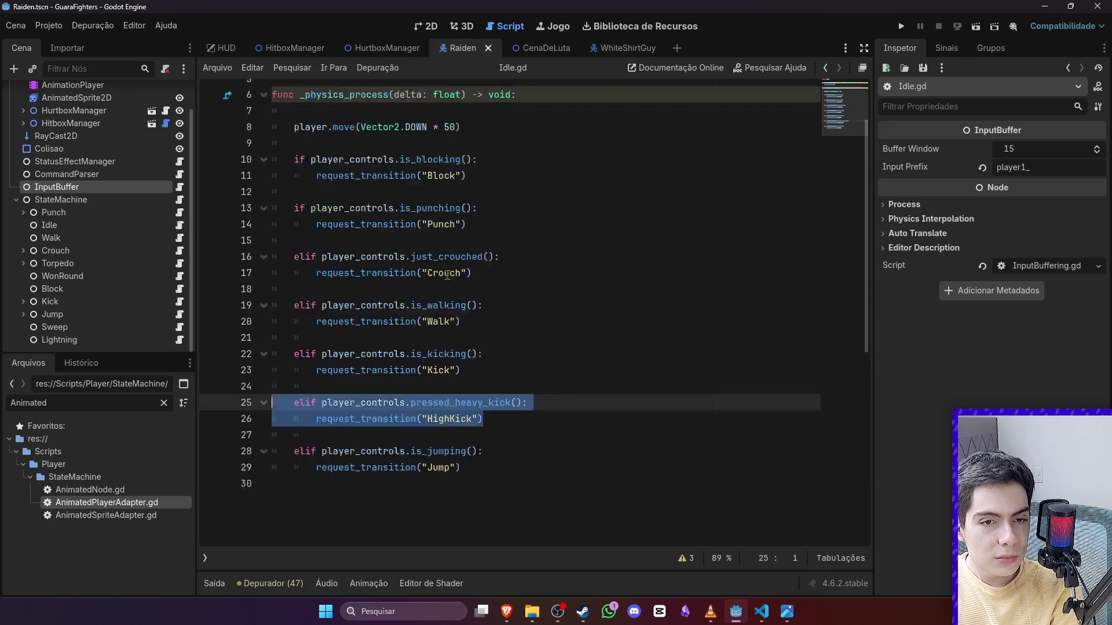
scroll(447, 275, "up", 1)
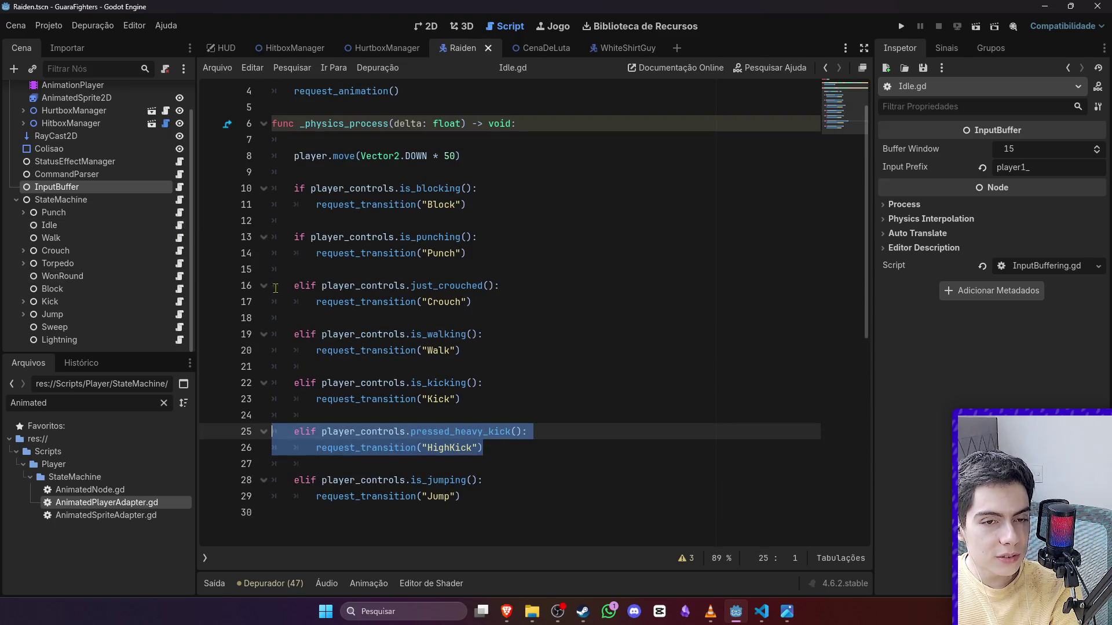
left_click(557, 320)
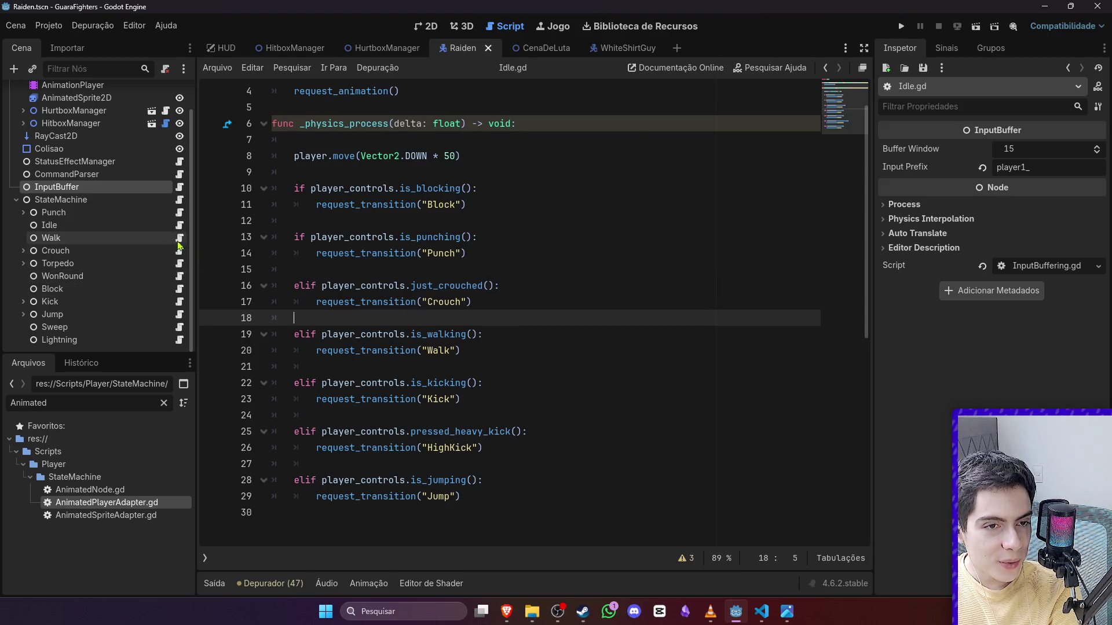
left_click(178, 241)
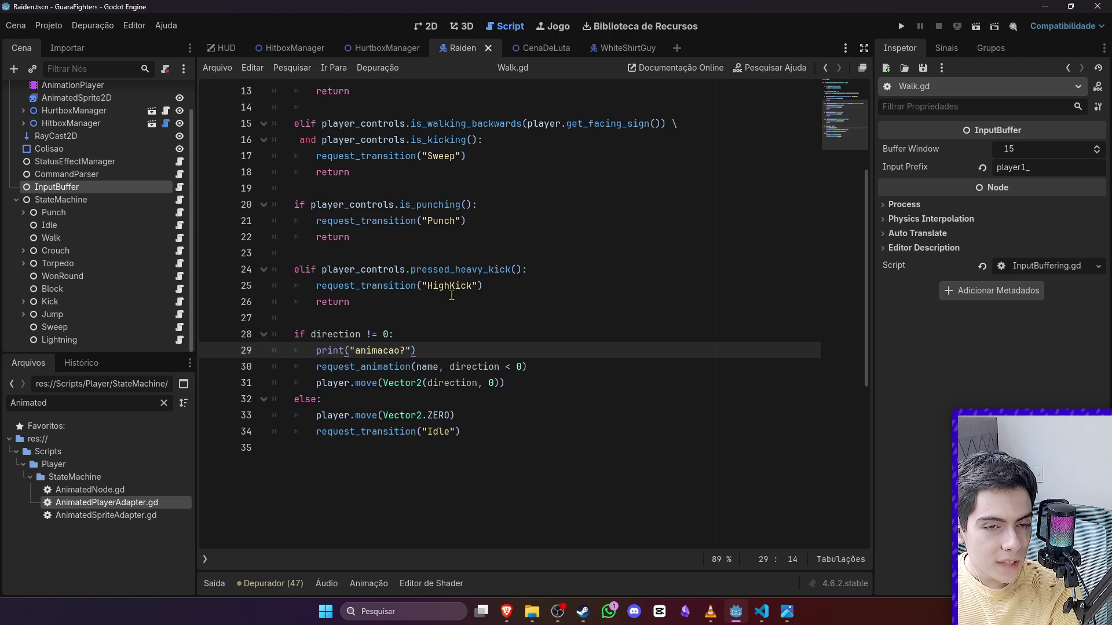
left_click_drag(451, 296, 295, 269)
left_click(372, 285)
scroll(442, 309, "up", 3)
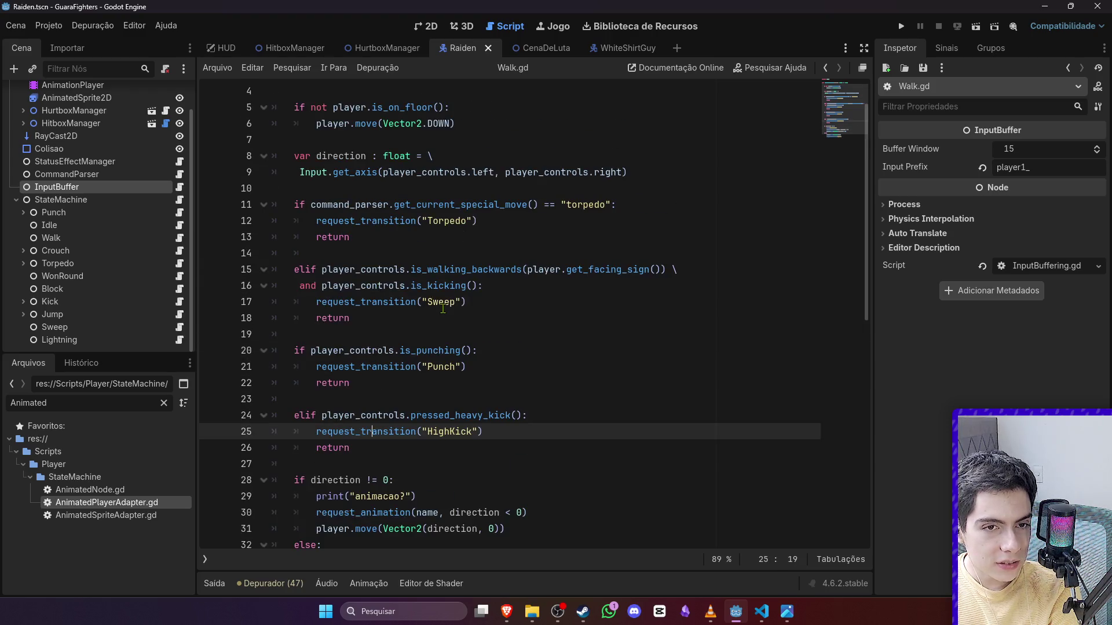
scroll(442, 308, "up", 1)
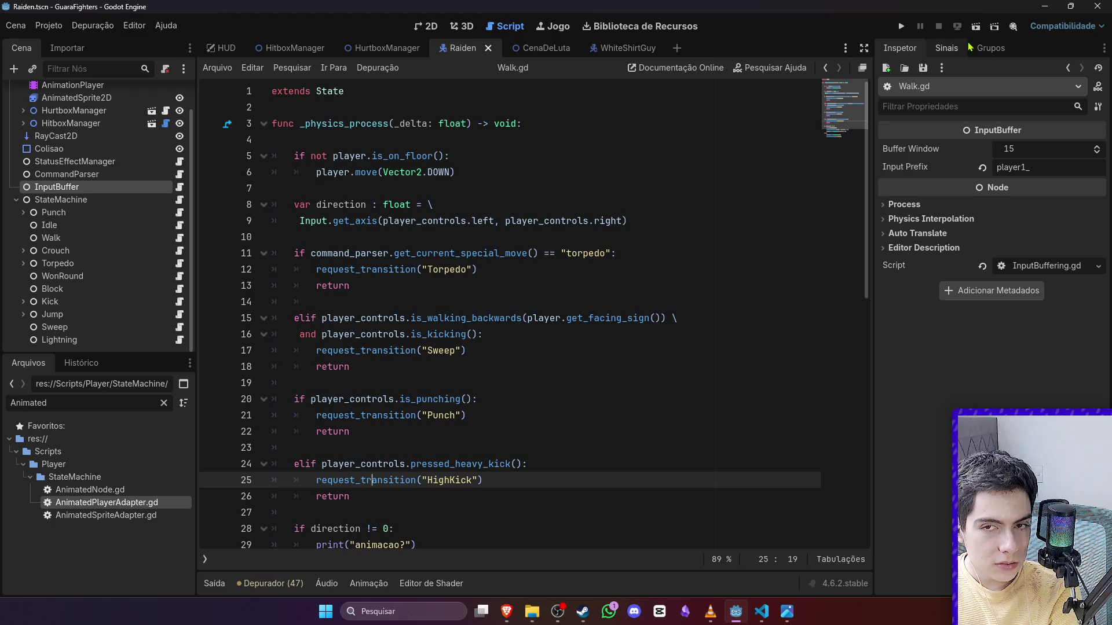
left_click(976, 26)
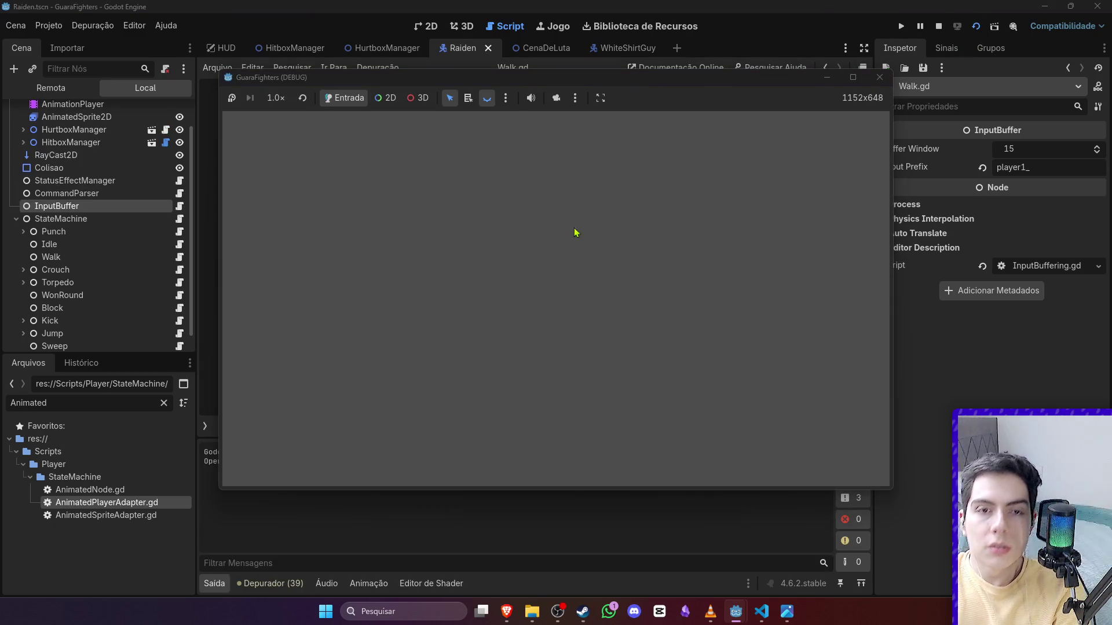
Step: Close the game window and run the CenaDeLuta fight scene instead
left_click(939, 26)
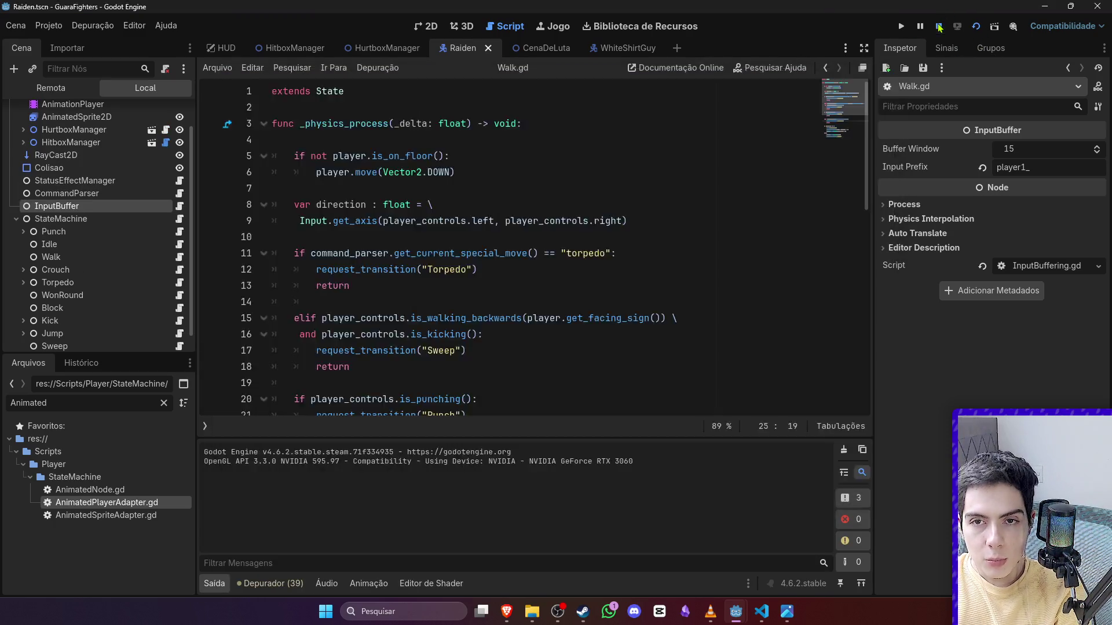
left_click(529, 48)
left_click(976, 26)
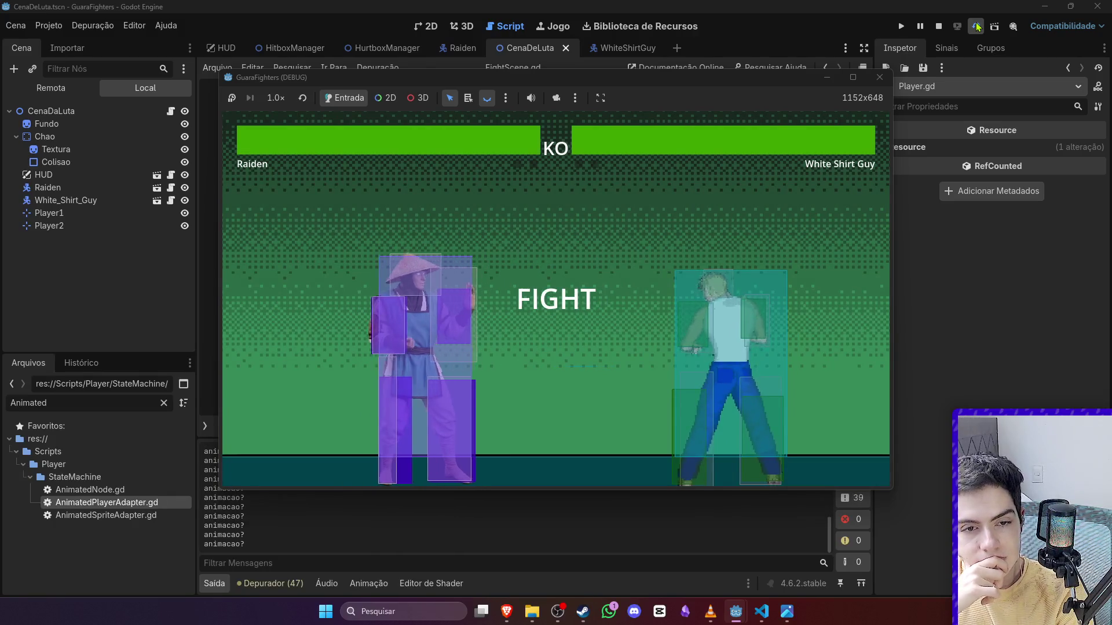
Step: Walk Raiden left and right with A and D and fire repeated K kicks, including while moving
key("d")
key("a")
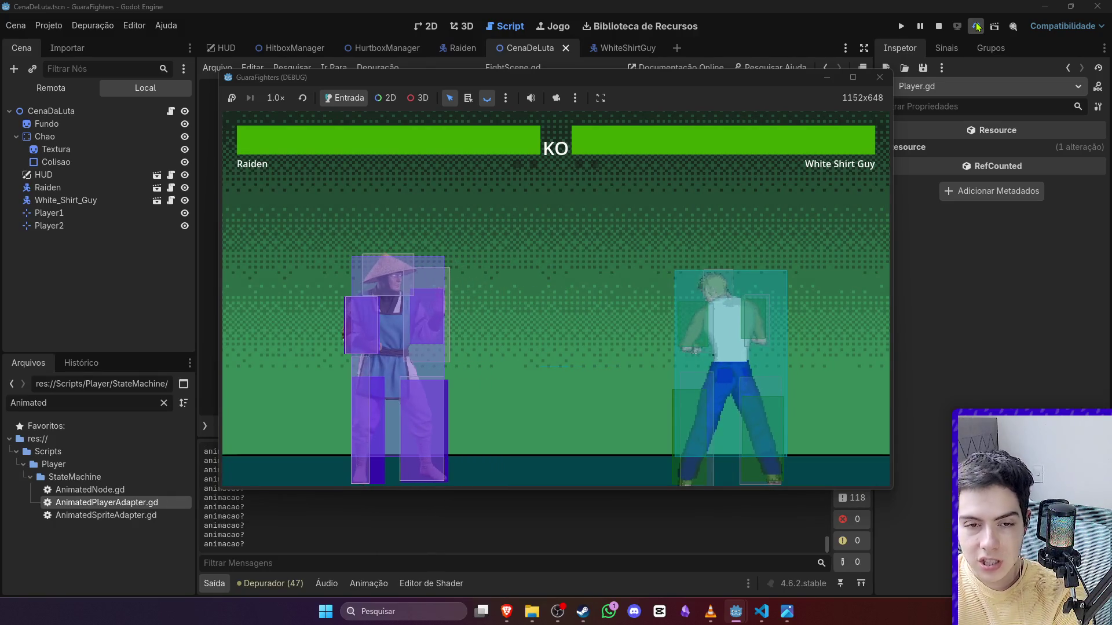
key("k")
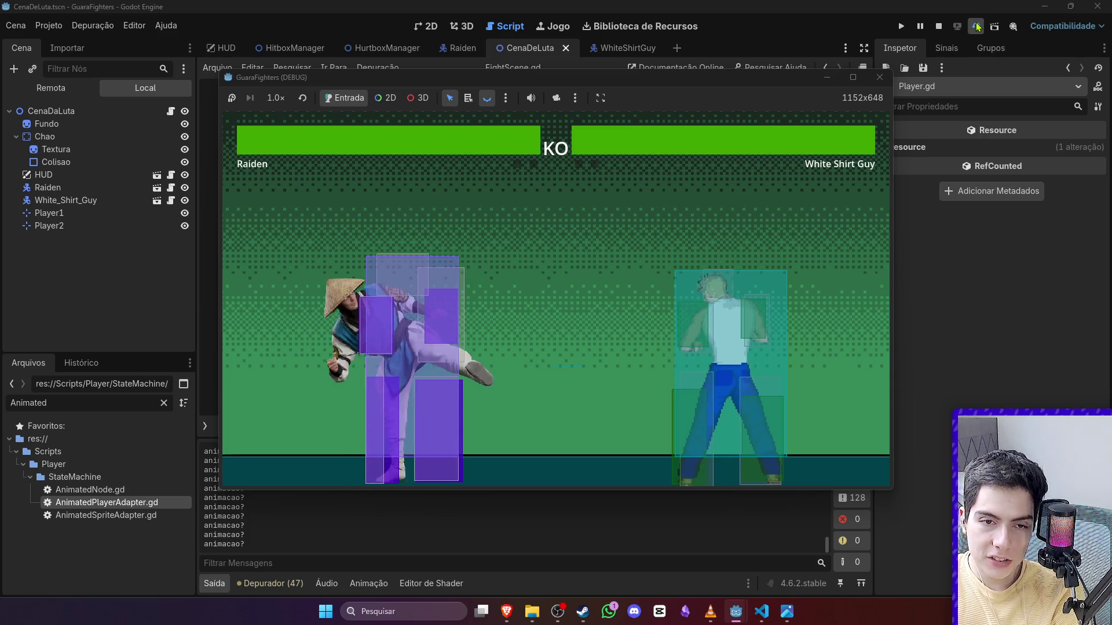
key("k")
key("k")
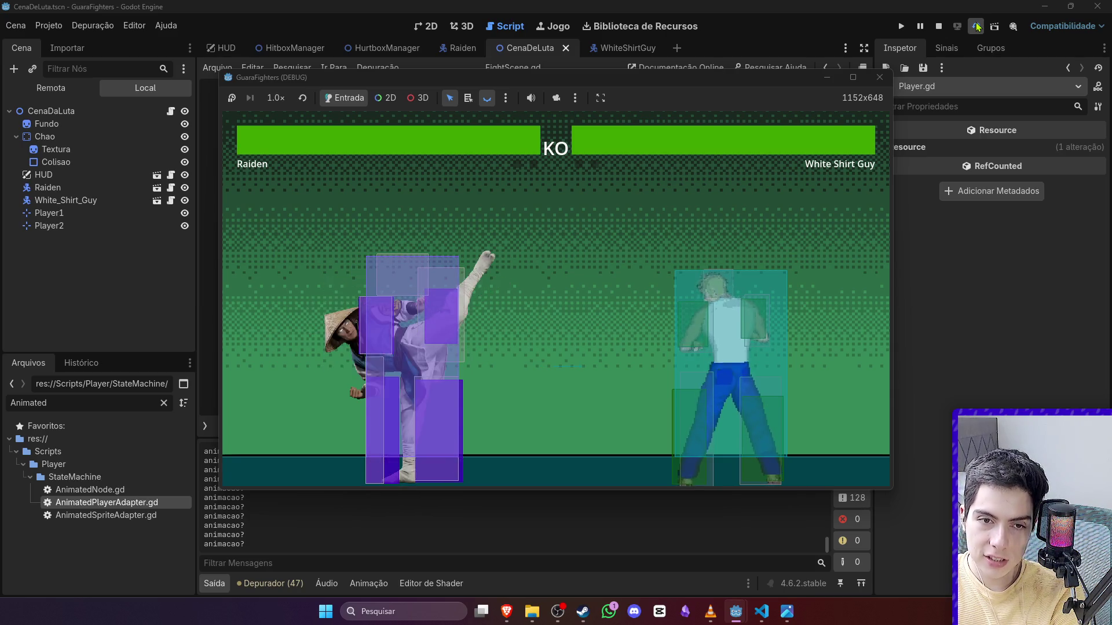
key("k")
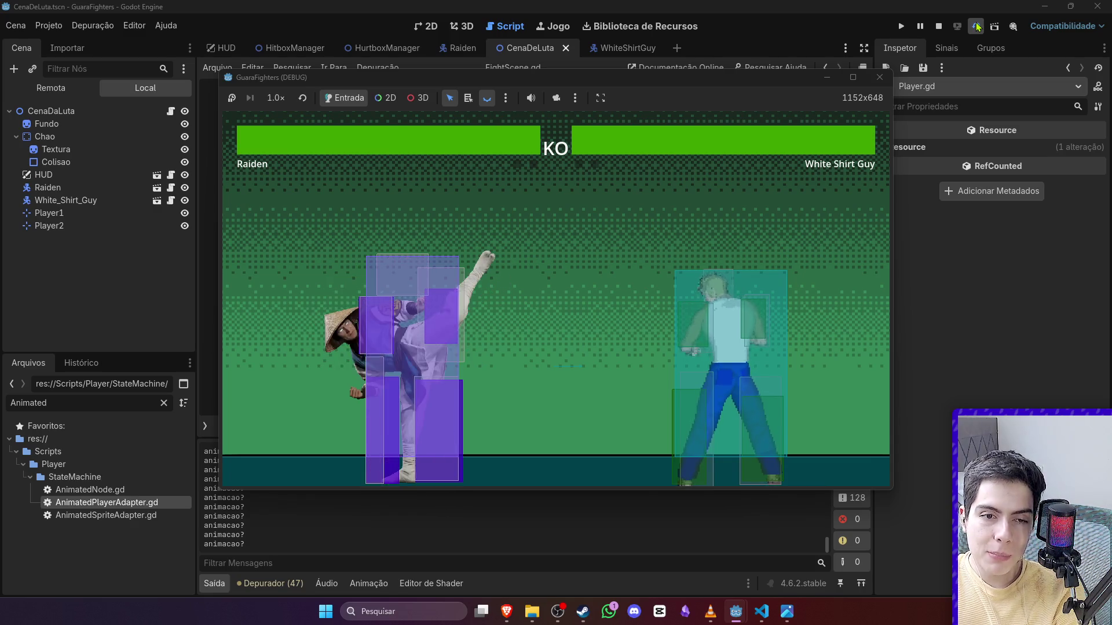
key("d")
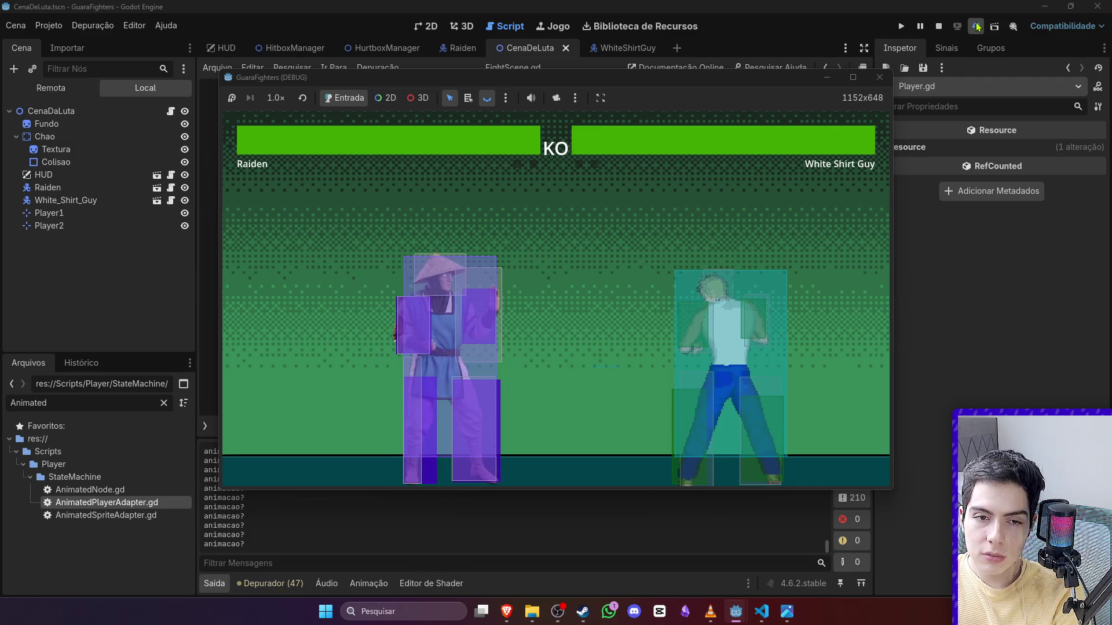
key("k")
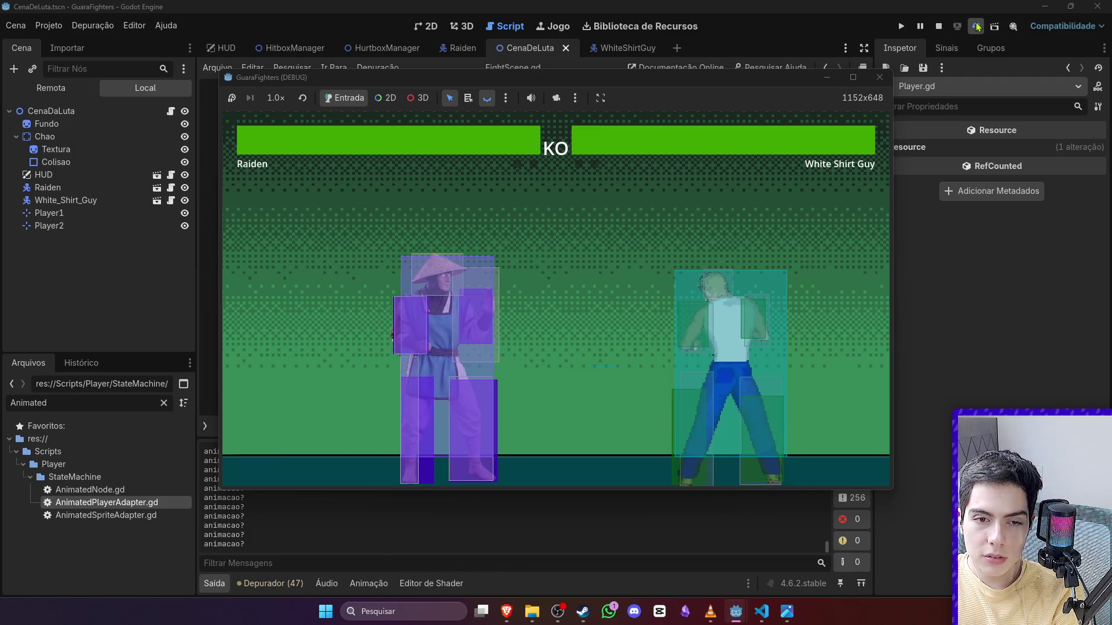
key("a")
key("d")
key("k")
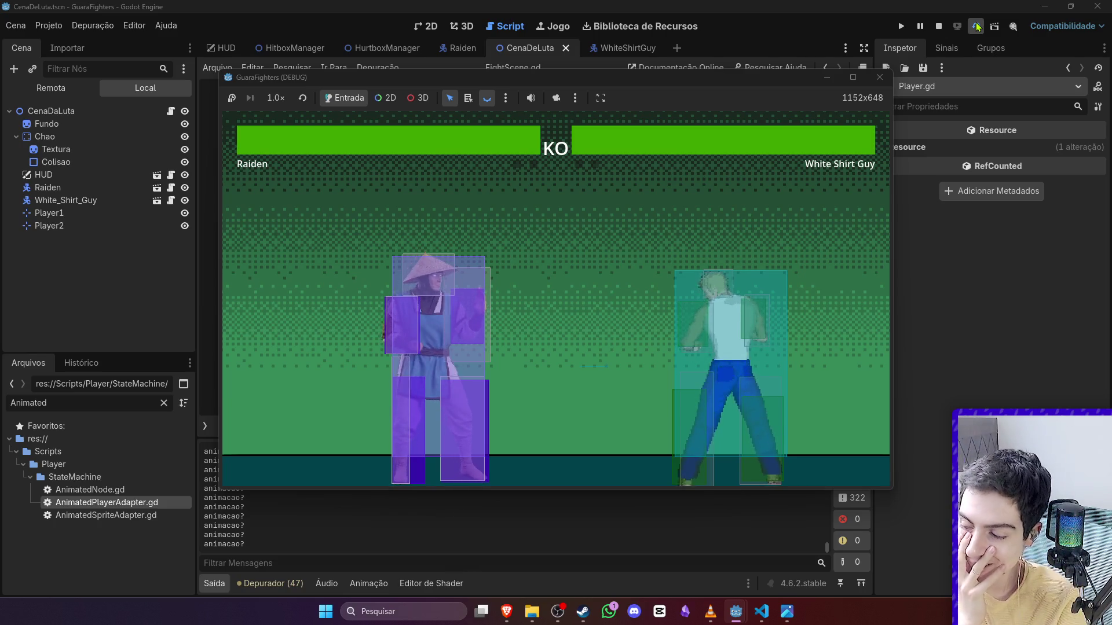
key("k")
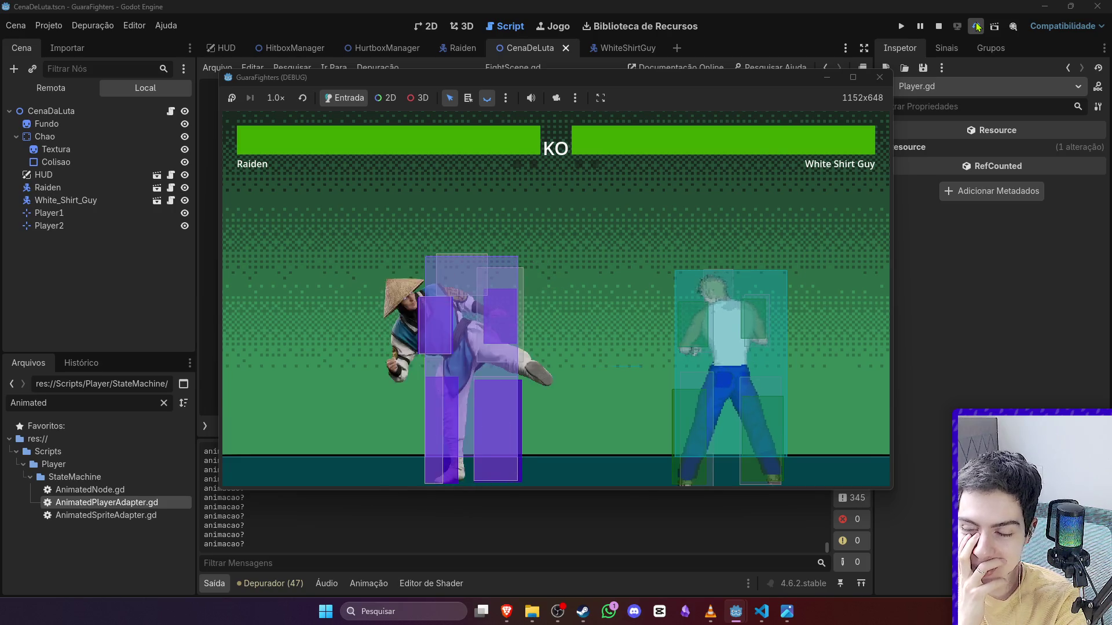
key("a")
key("d")
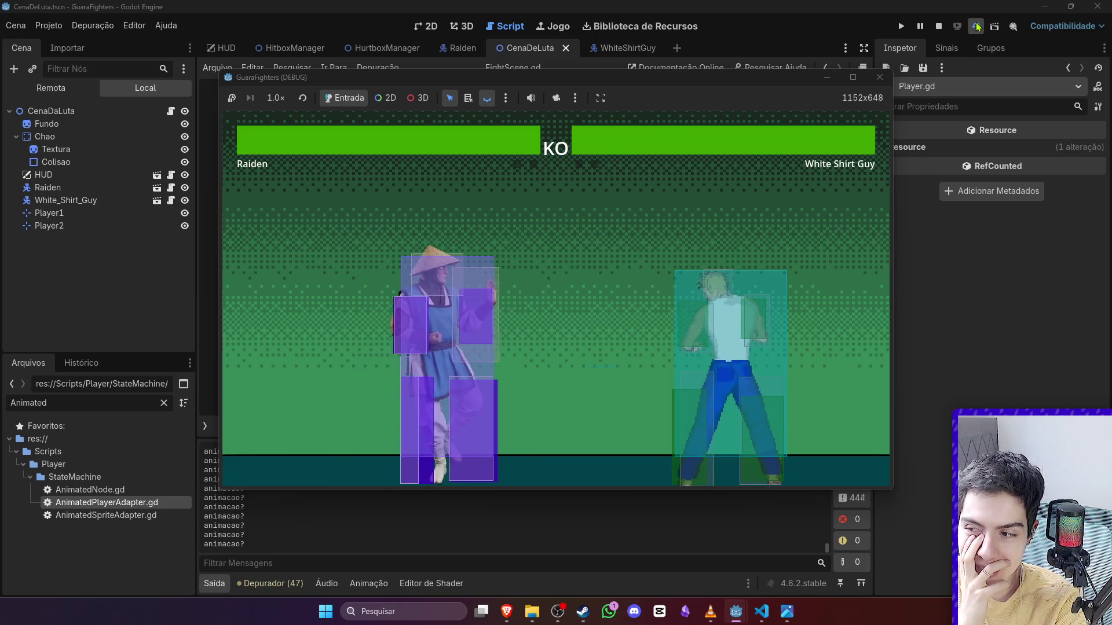
key("k")
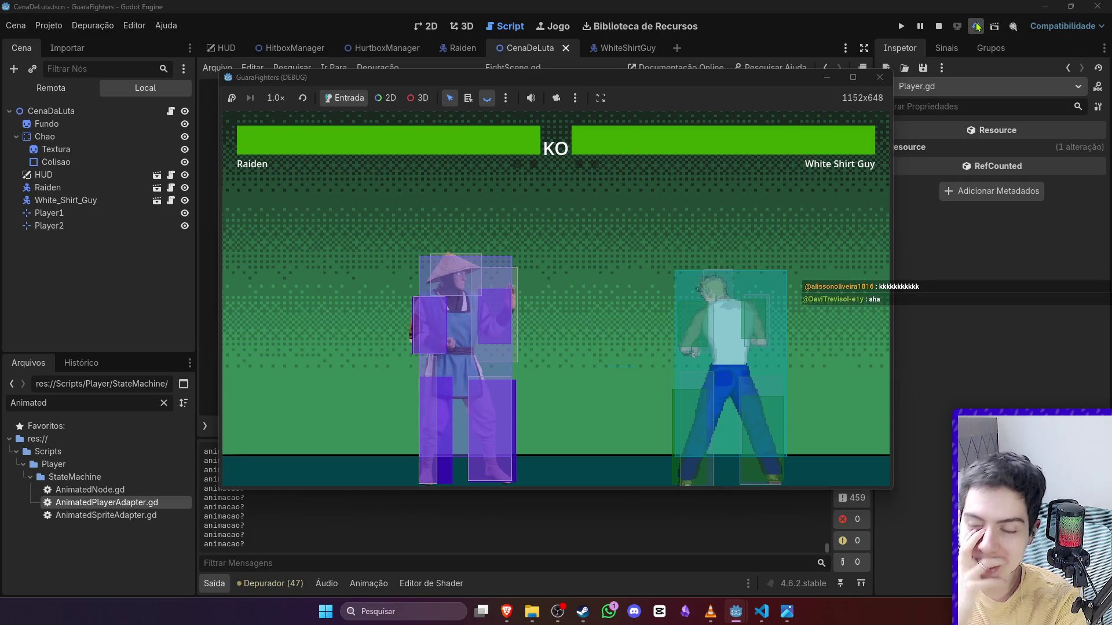
Step: Stop the game and inspect the request_animation call in Raiden's Kick.gd
left_click(938, 27)
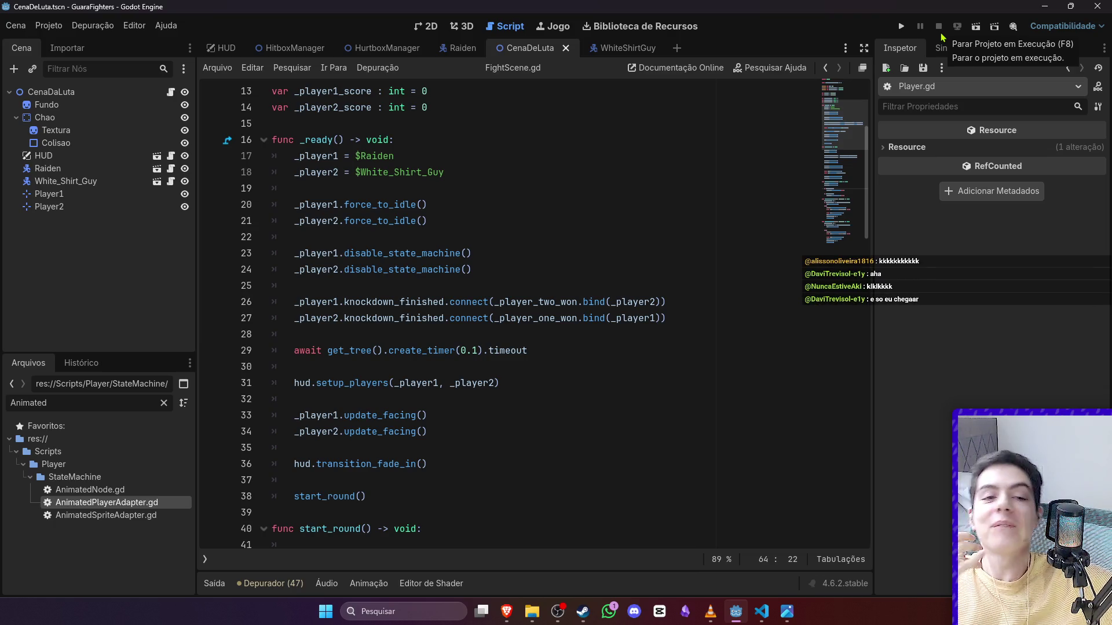
left_click(462, 48)
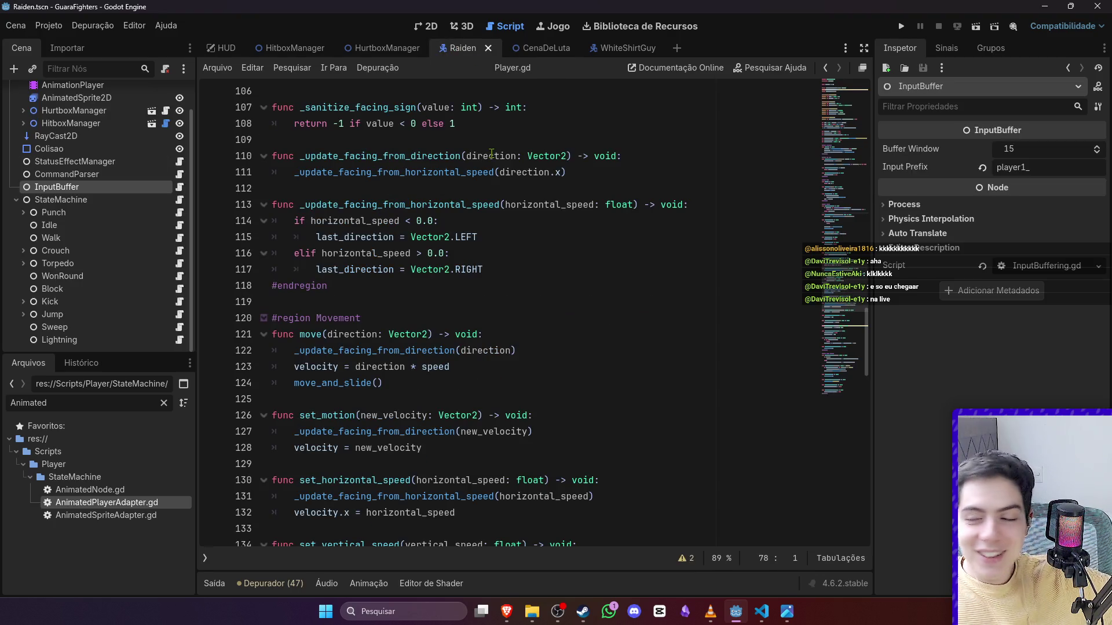
scroll(444, 185, "down", 10)
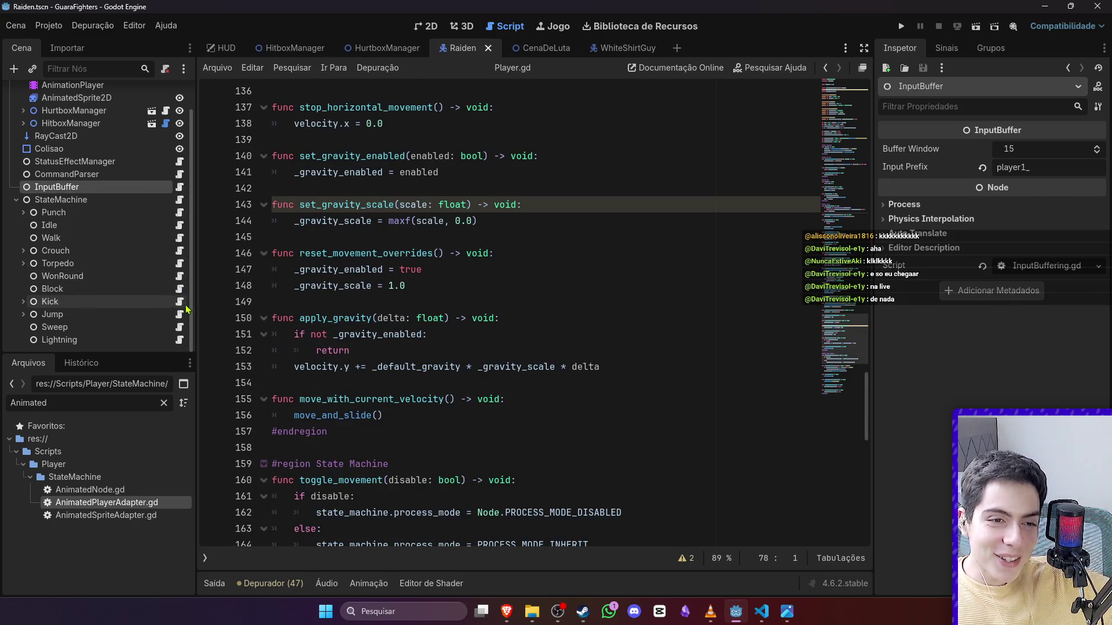
left_click(180, 302)
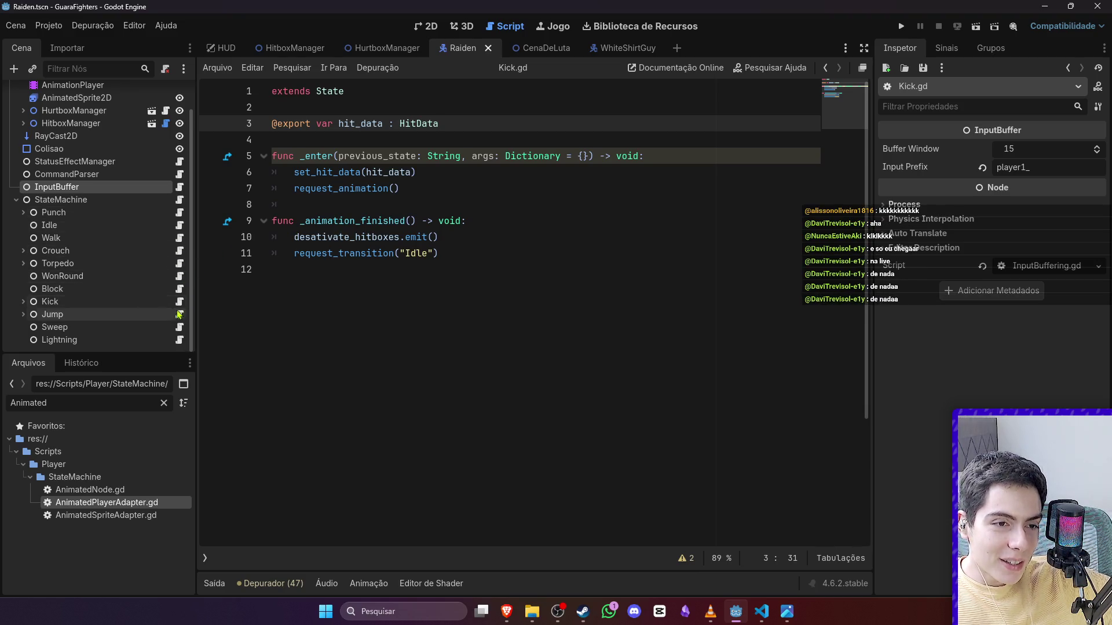
left_click(355, 189)
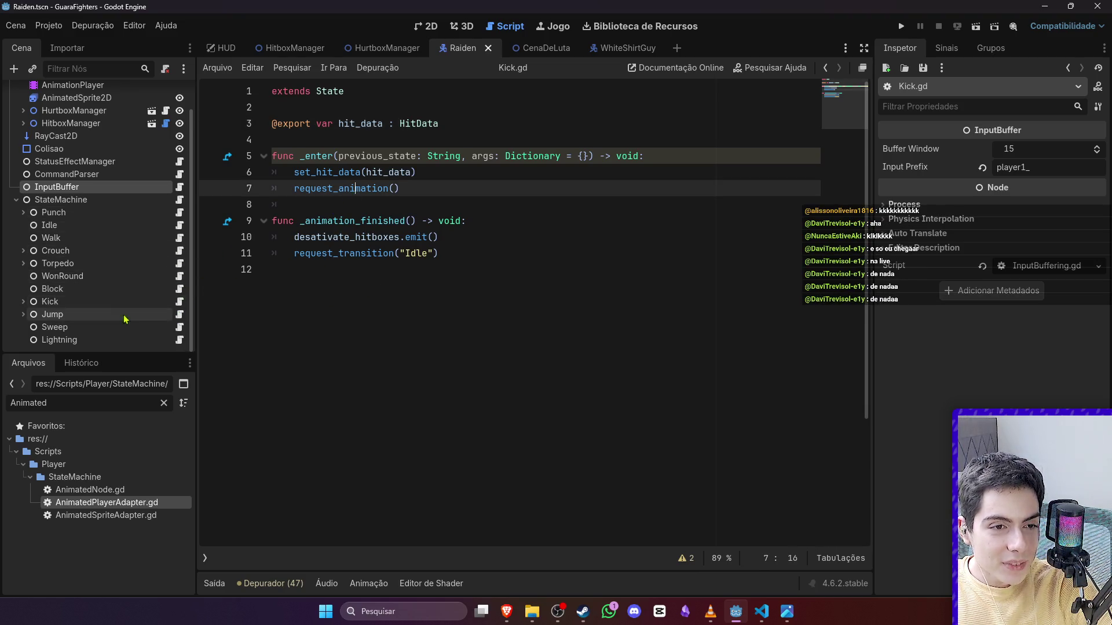
Step: In Walk.gd, jump to request_transition's definition and come back to the HighKick branch
left_click(179, 238)
scroll(386, 380, "down", 4)
scroll(387, 379, "down", 2)
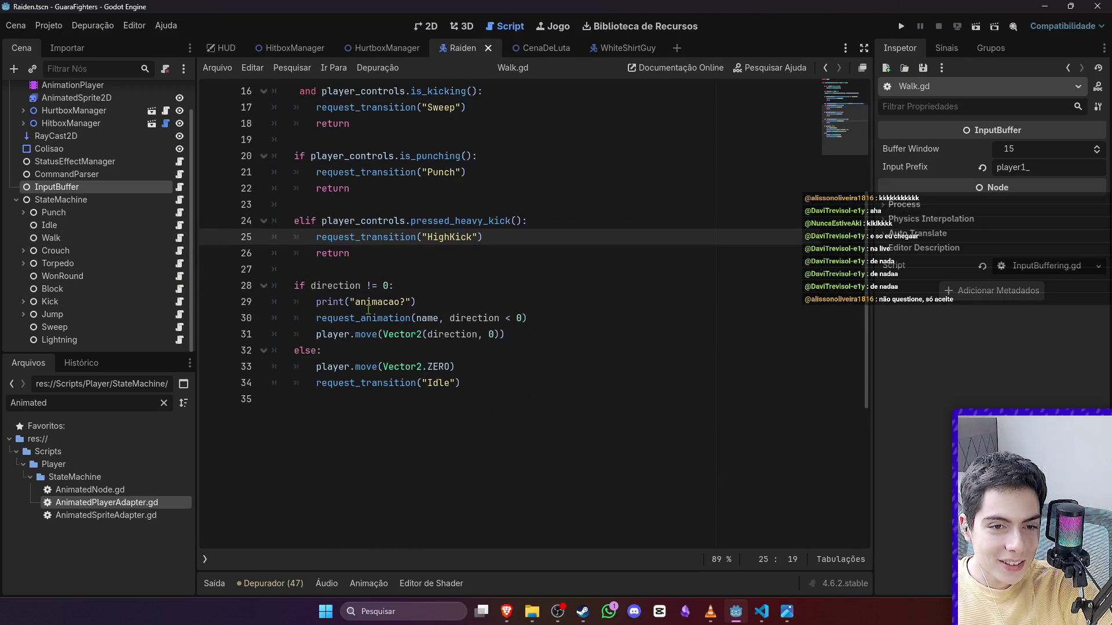
scroll(382, 348, "up", 1)
left_click(377, 284, "ctrl")
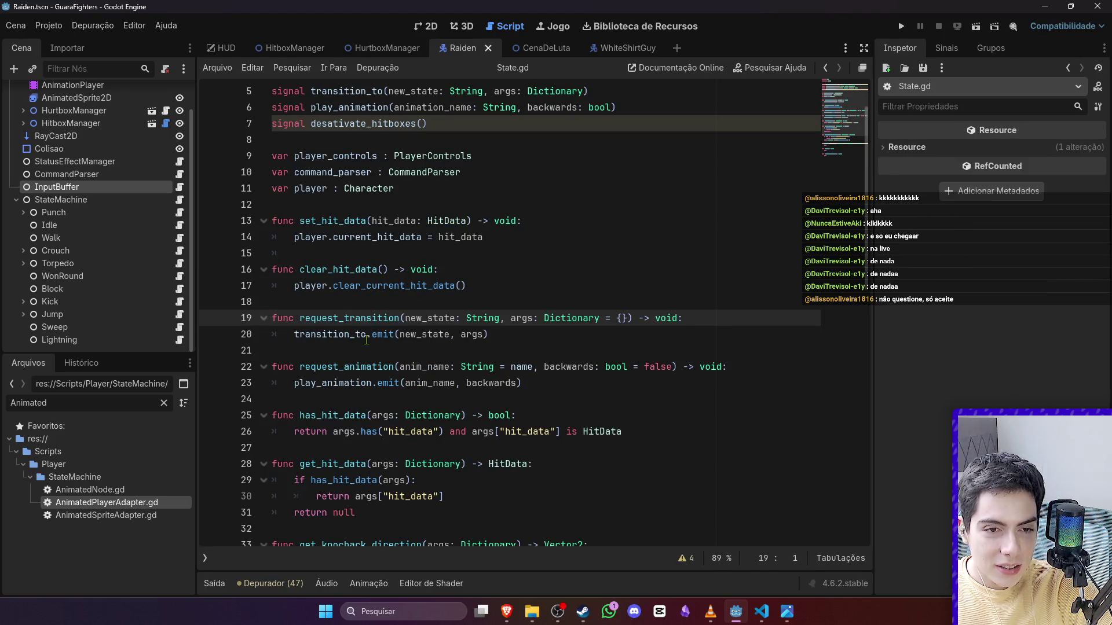
key("alt+Left")
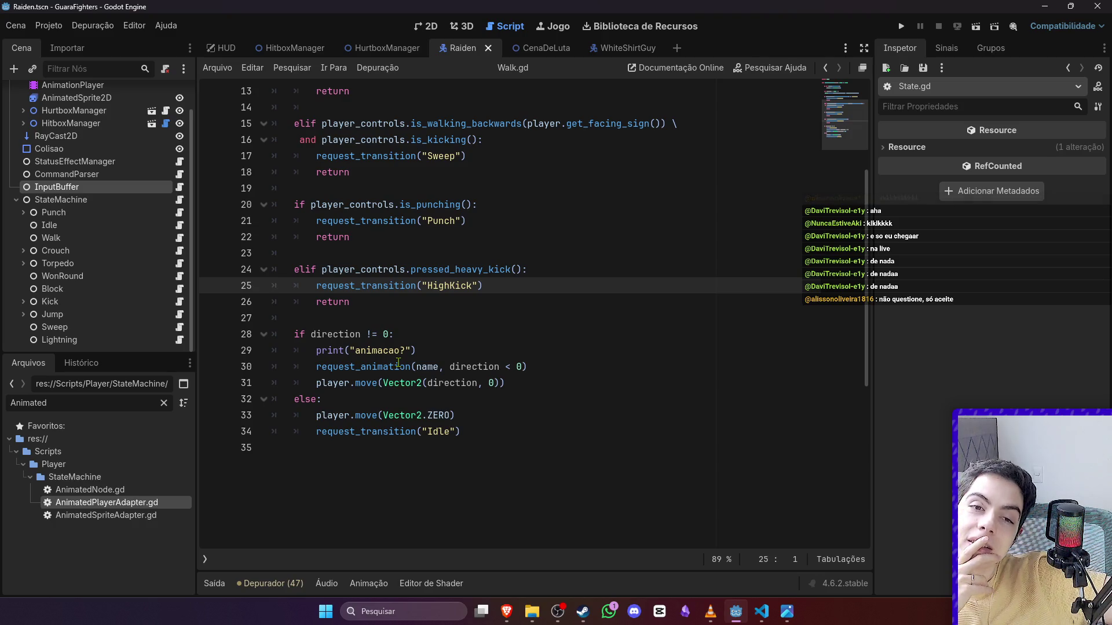
left_click(531, 48)
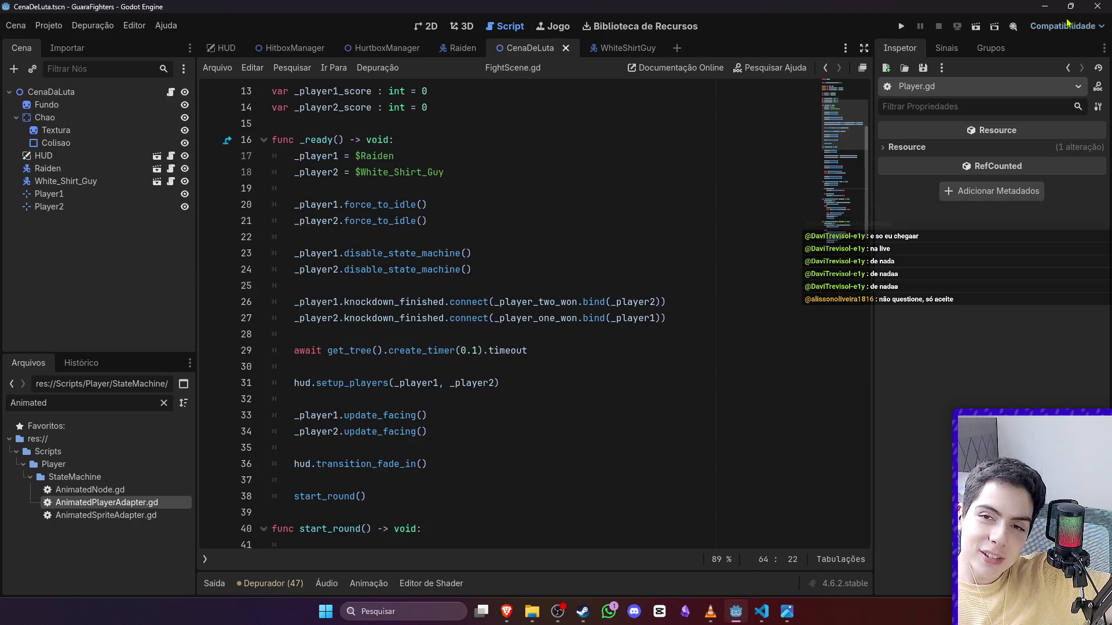
left_click(981, 28)
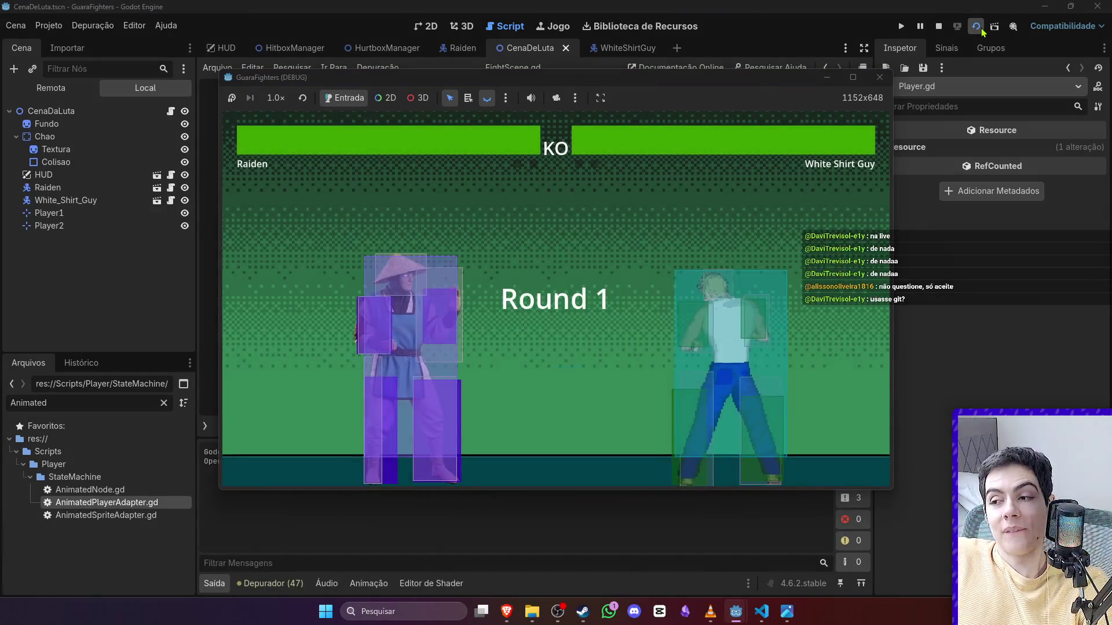
key("k")
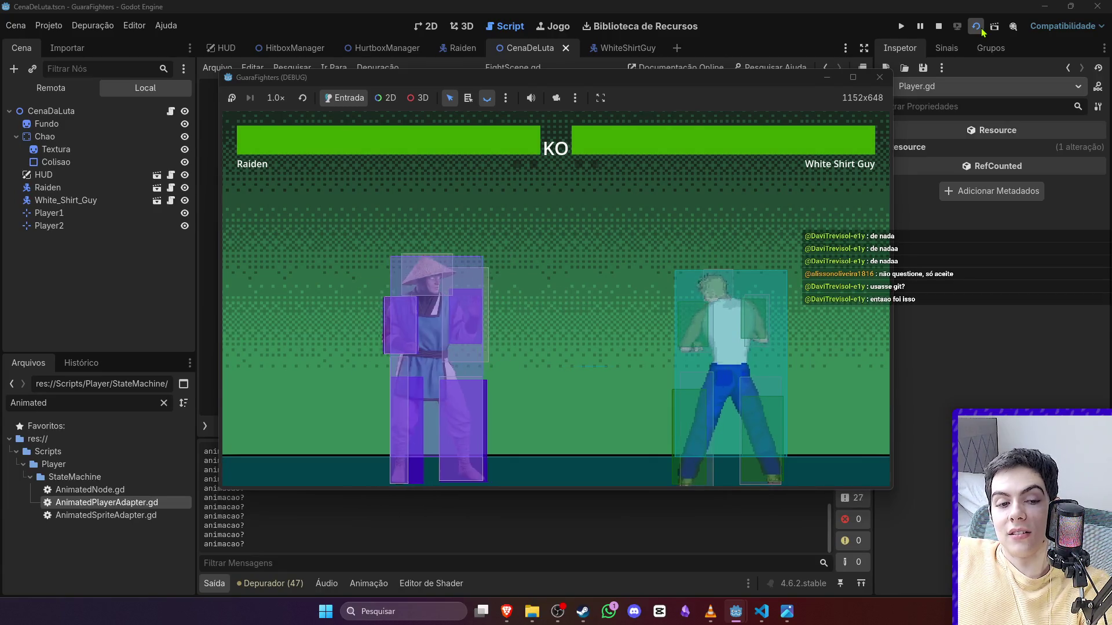
key("k")
key("d")
key("k")
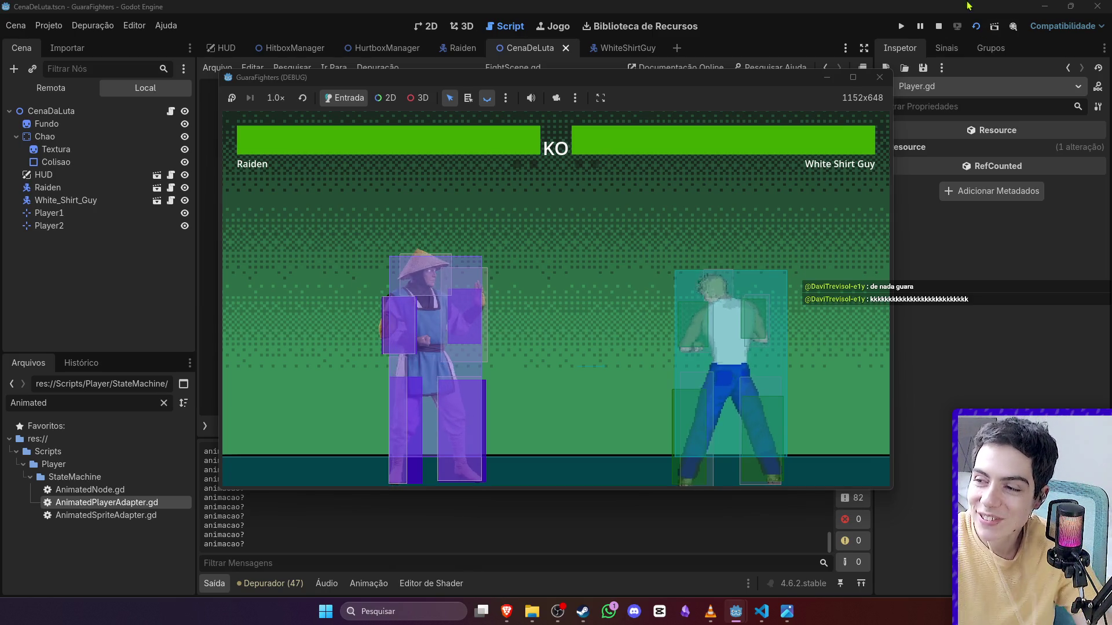
key("alt+Tab")
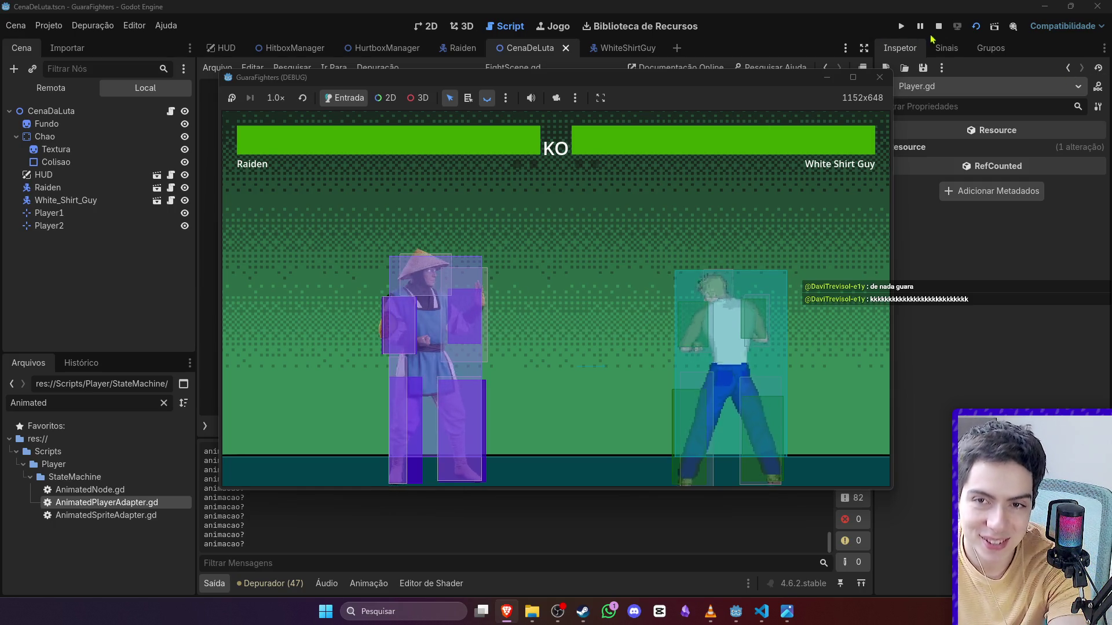
key("F8")
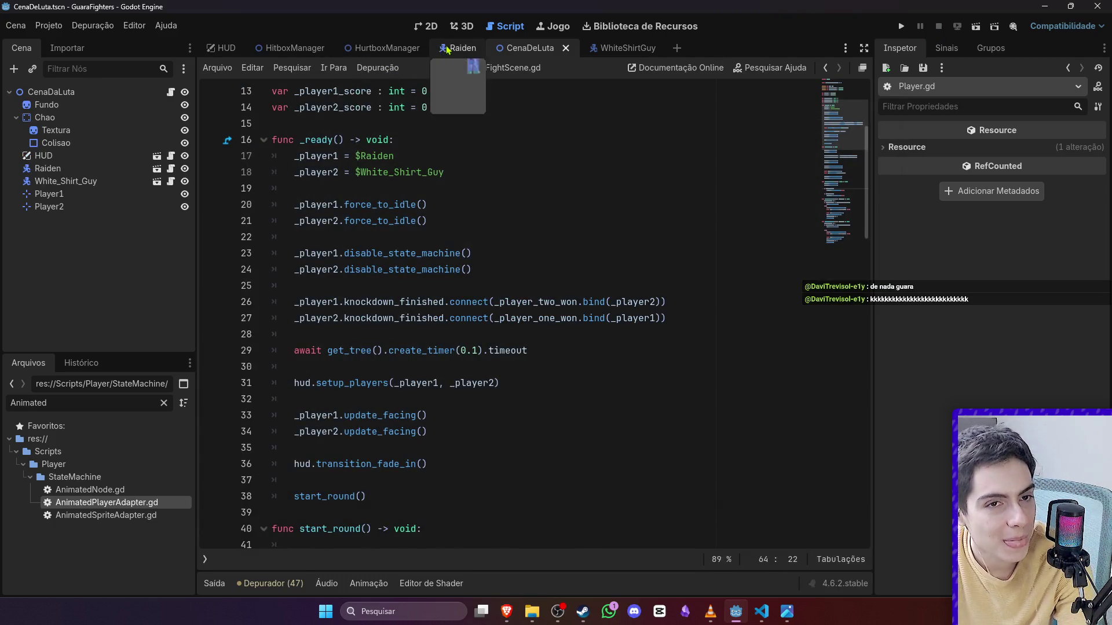
Step: Go to the Raiden scene and look over StateMachine.gd
left_click(460, 49)
left_click(180, 200)
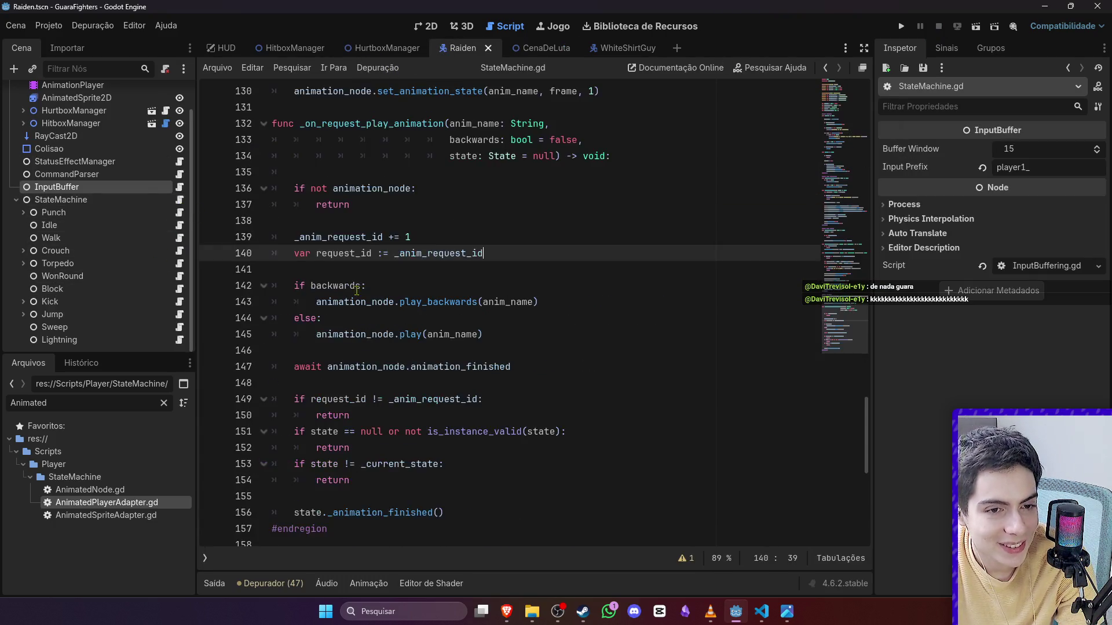
scroll(220, 266, "up", 2)
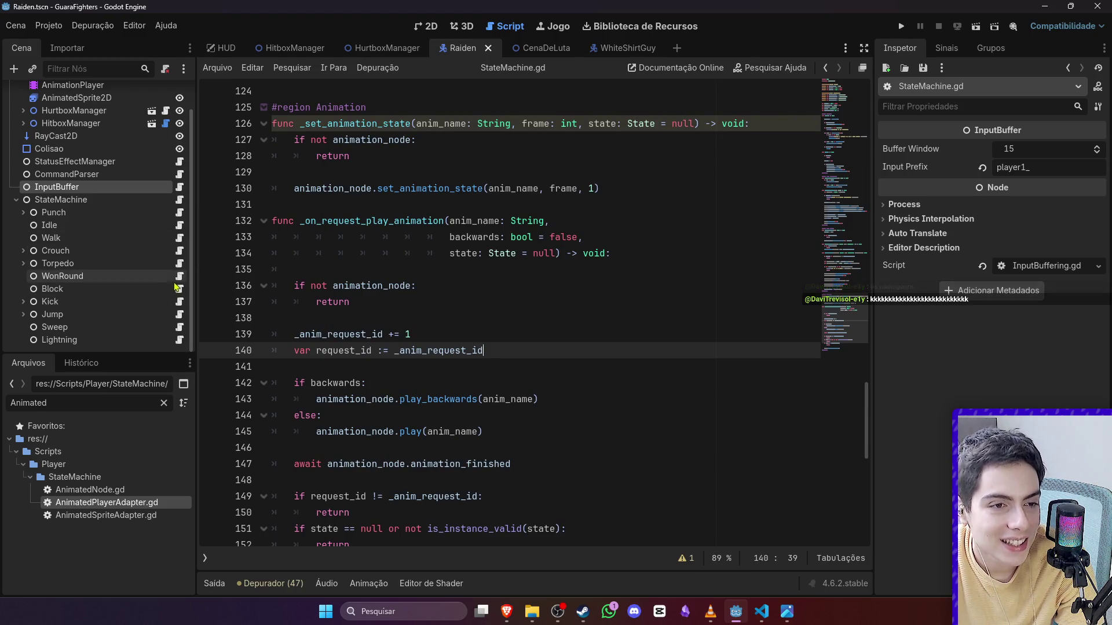
Step: Delete the print("animacao?") line from Walk.gd and go back to CenaDeLuta's FightScene.gd
left_click(180, 239)
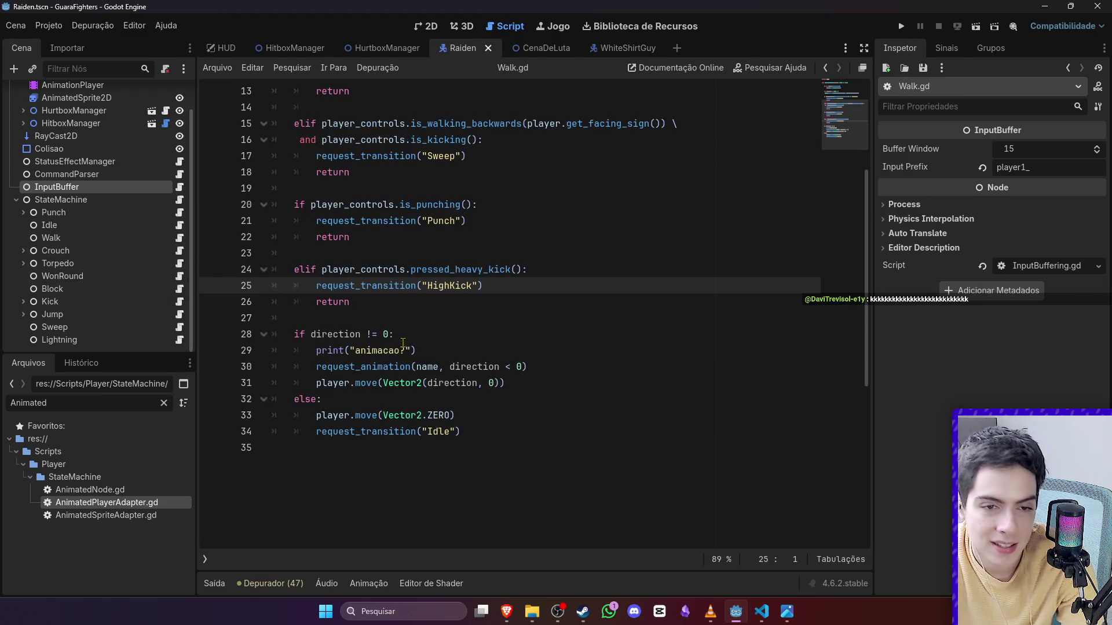
triple_click(433, 350)
key("BackSpace")
key("BackSpace")
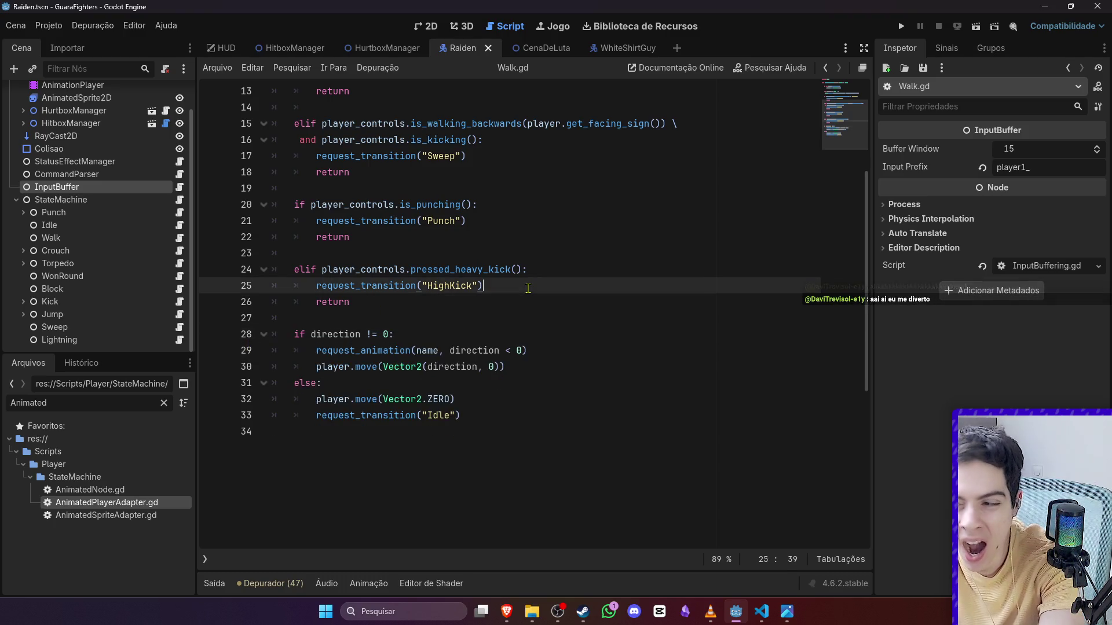
left_click(528, 288)
left_click(530, 48)
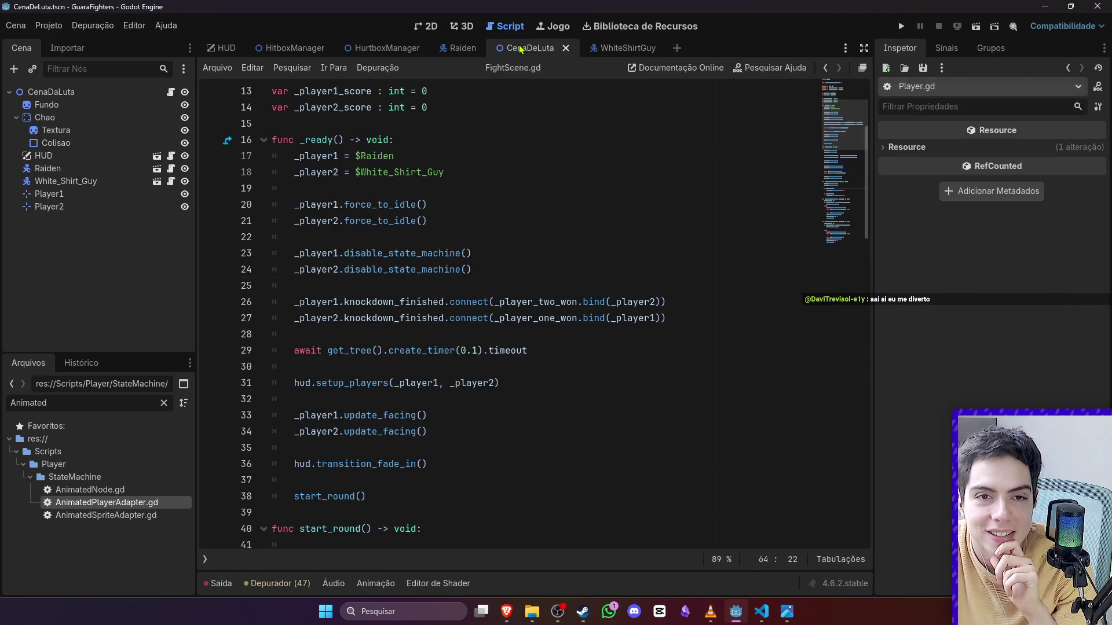
Step: Rerun the fight scene and make Raiden kick three times, ending in a high kick
left_click(975, 27)
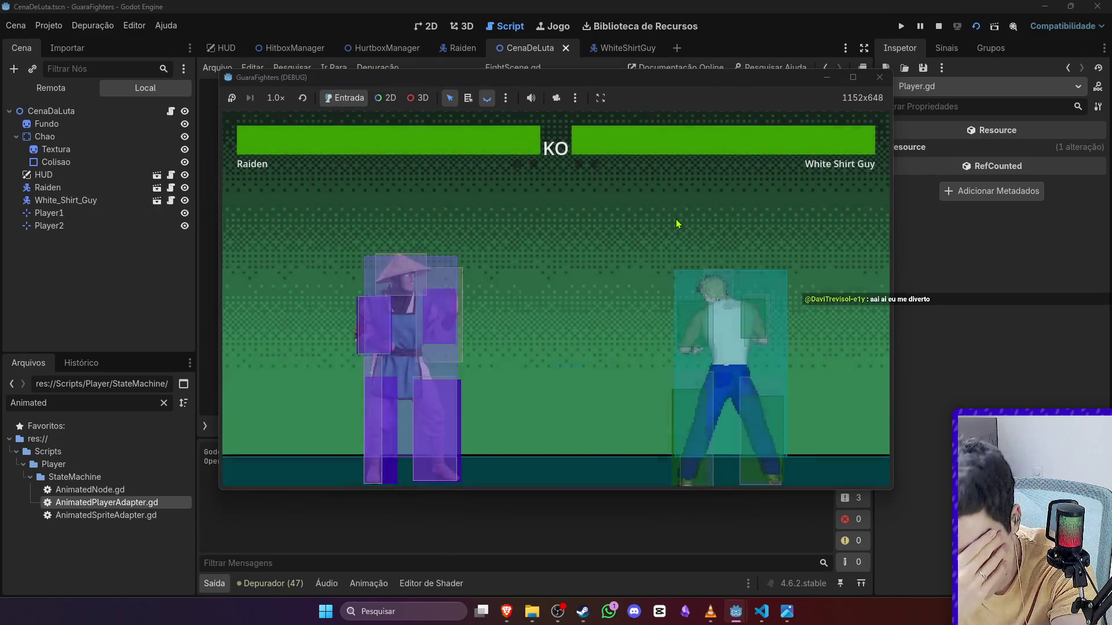
key("k")
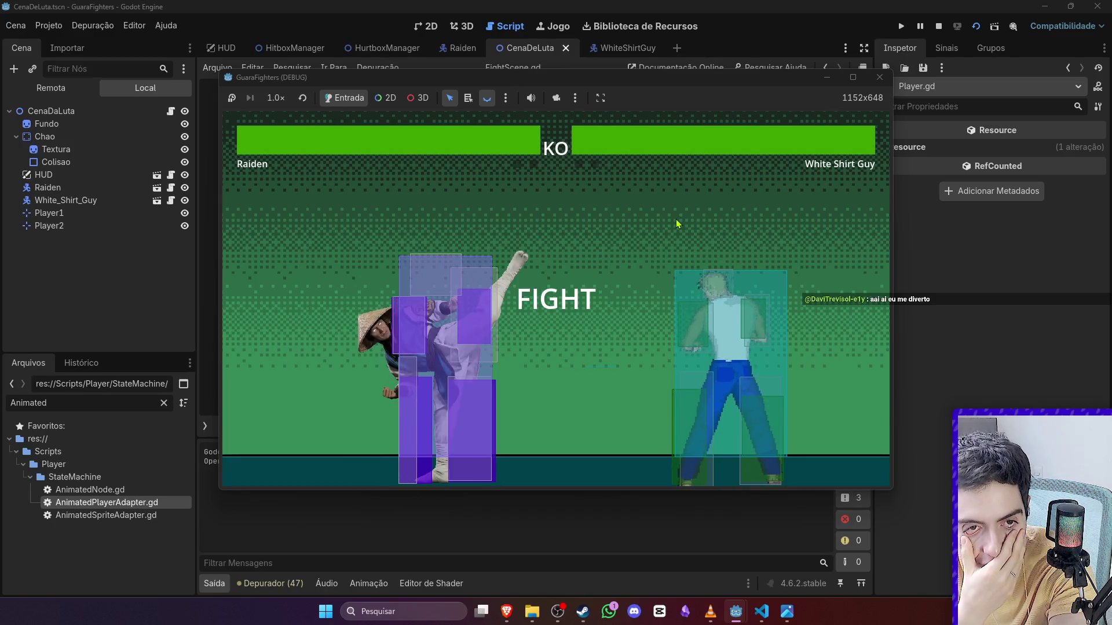
key("k")
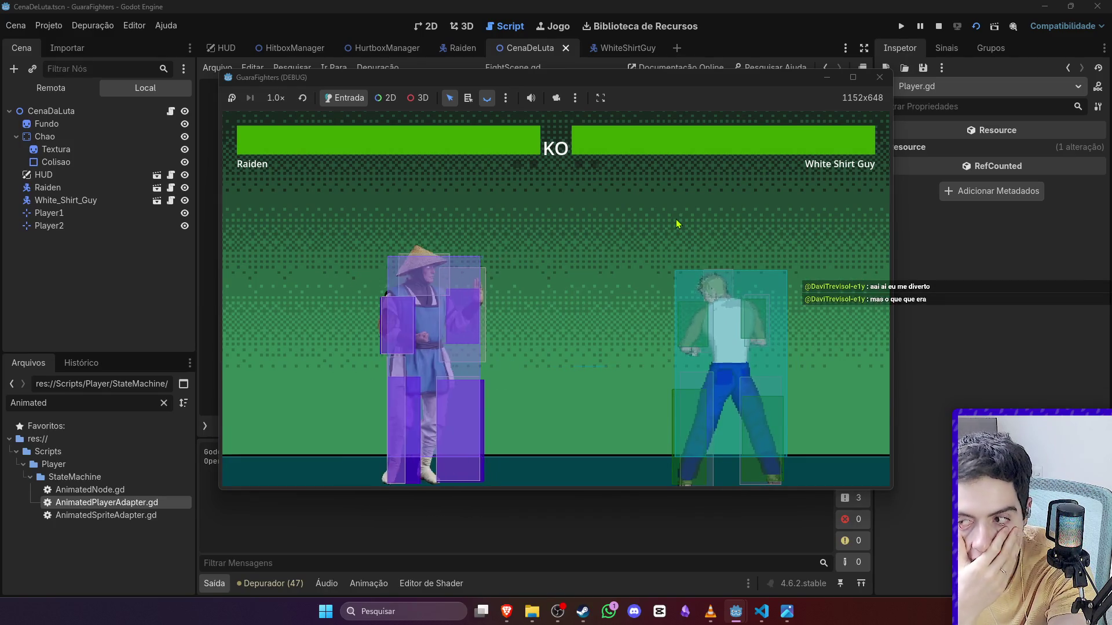
key("k")
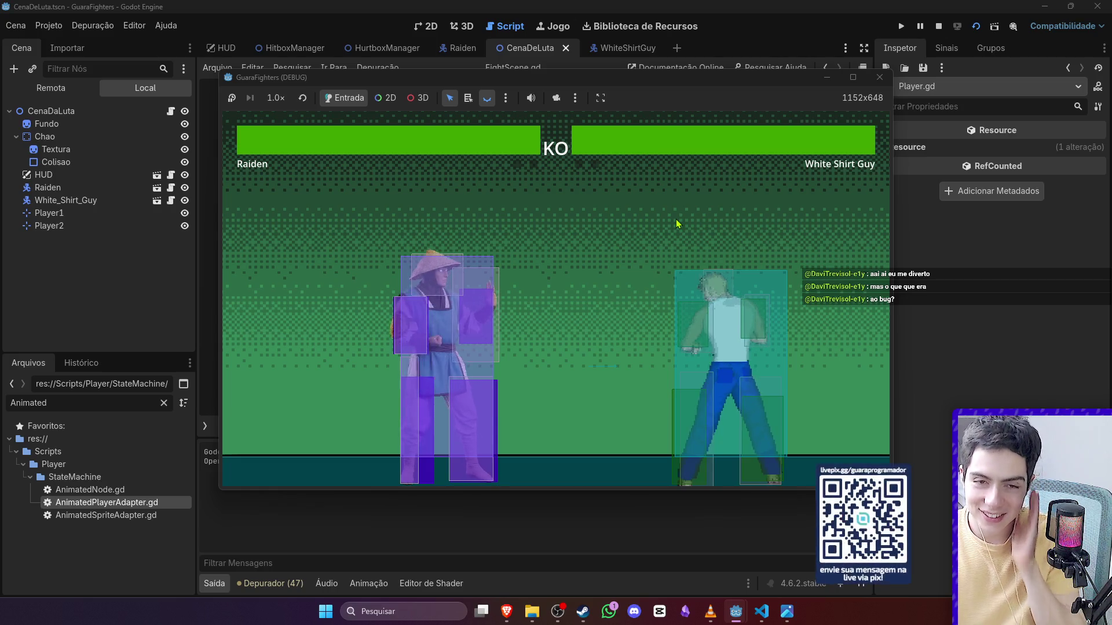
Step: Fire one more Raiden kick and step, then stop the running game
key("k")
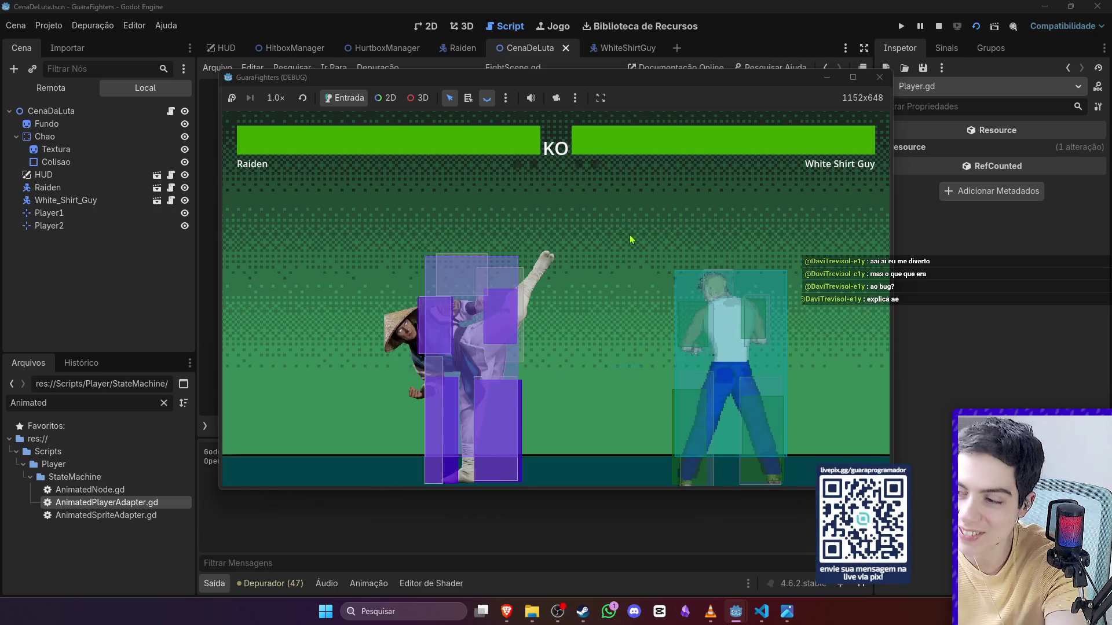
key("d")
left_click(938, 26)
scroll(504, 313, "down", 6)
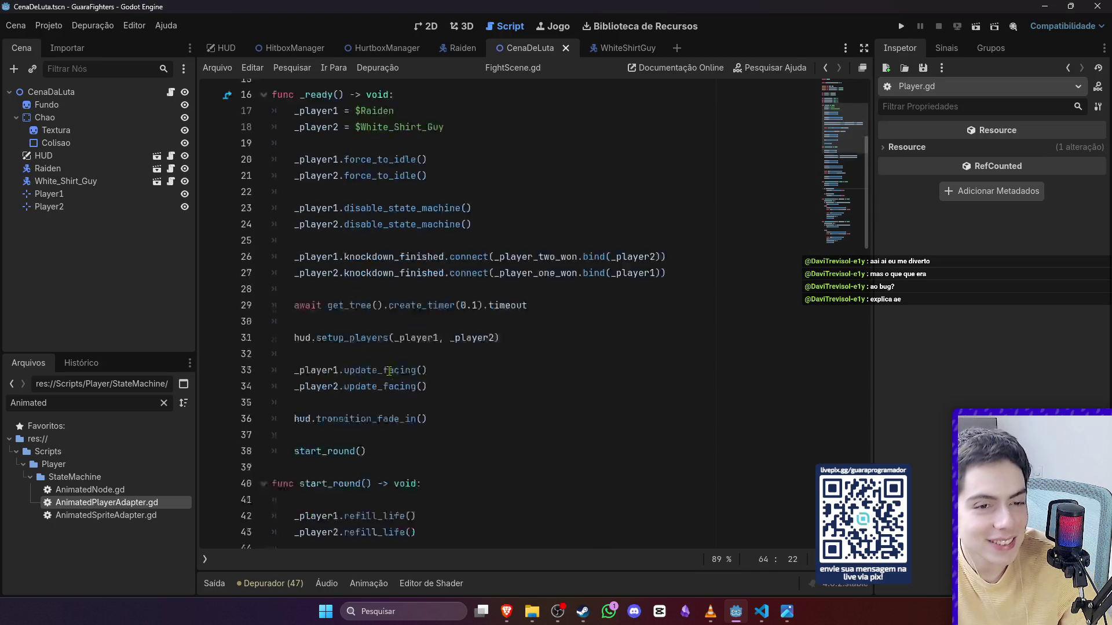
Step: Review the animation request id lines in Raiden's StateMachine.gd, then open the WhiteShirtGuy scene
left_click(171, 169)
scroll(504, 257, "up", 20)
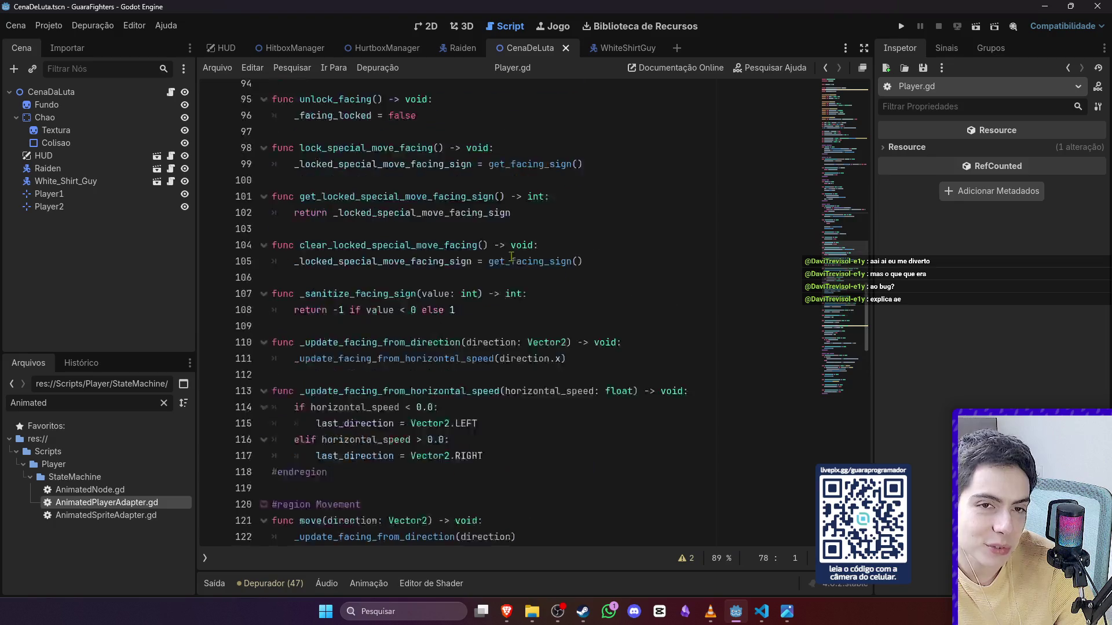
left_click(462, 47)
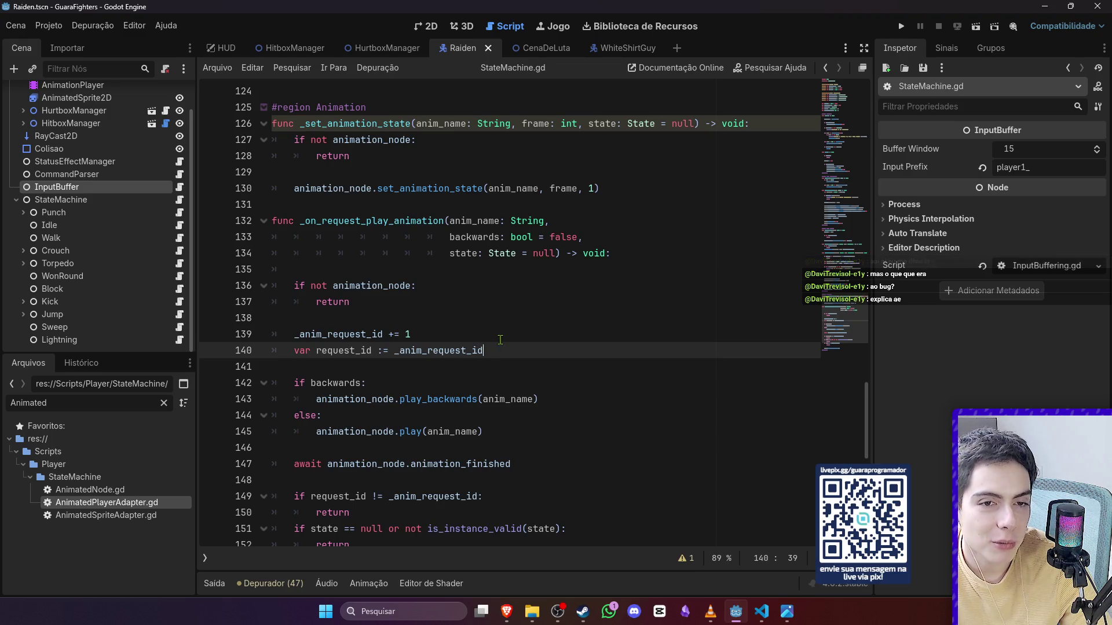
left_click(364, 320, "shift")
left_click(364, 321)
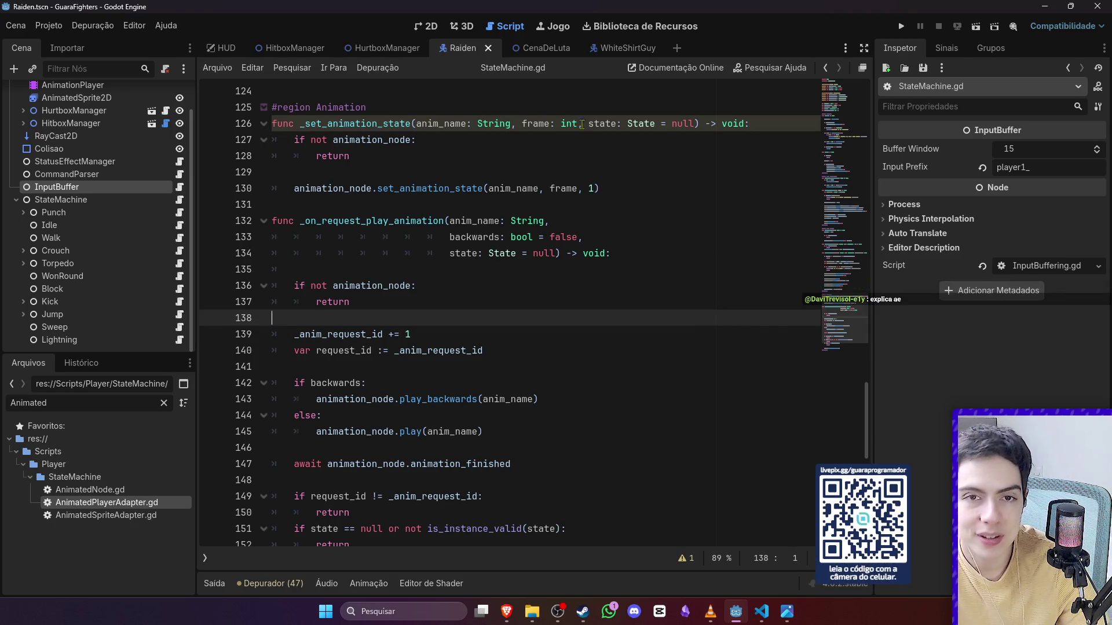
left_click(626, 53)
Step: Show WhiteShirtGuy in 2D, expand Character, and select AnimationPlayer to view the Dropped animation
left_click(427, 26)
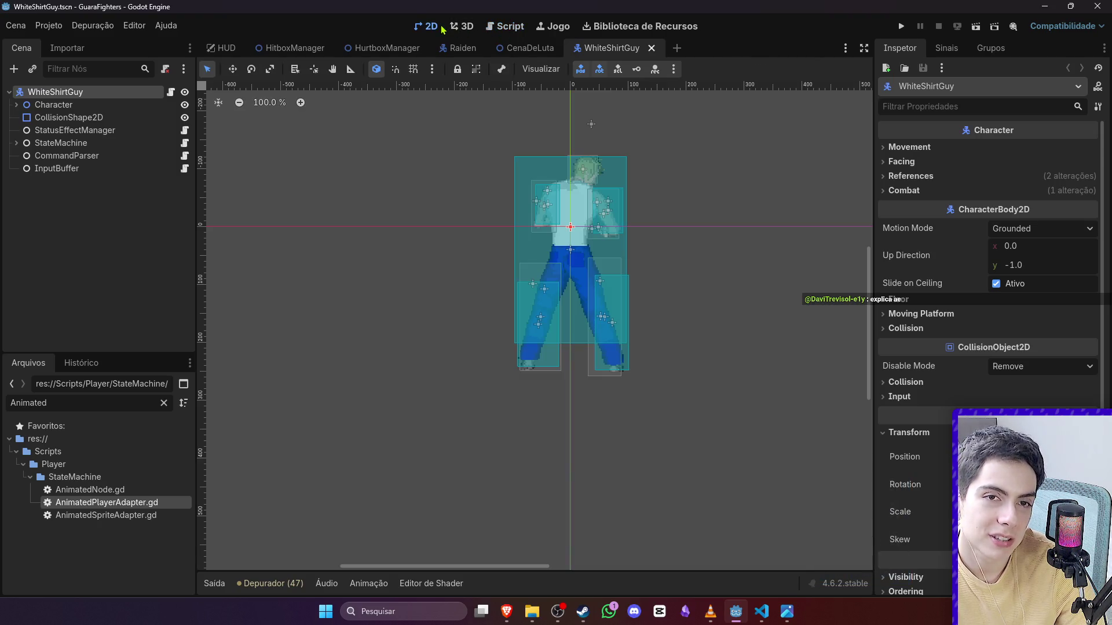
left_click(16, 104)
left_click(72, 117)
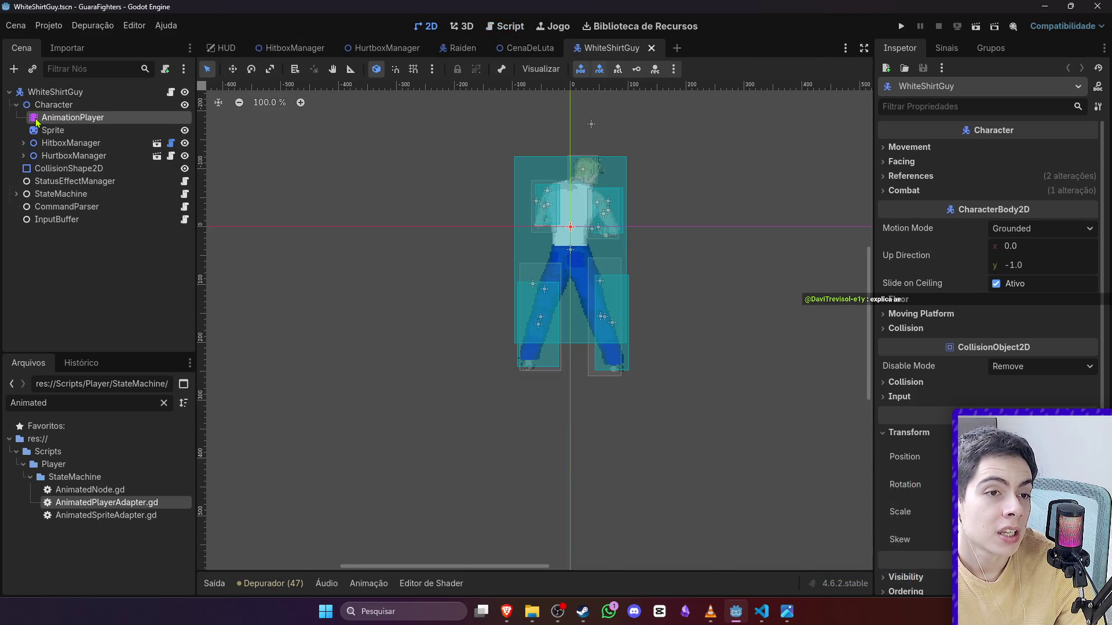
key("alt+Tab")
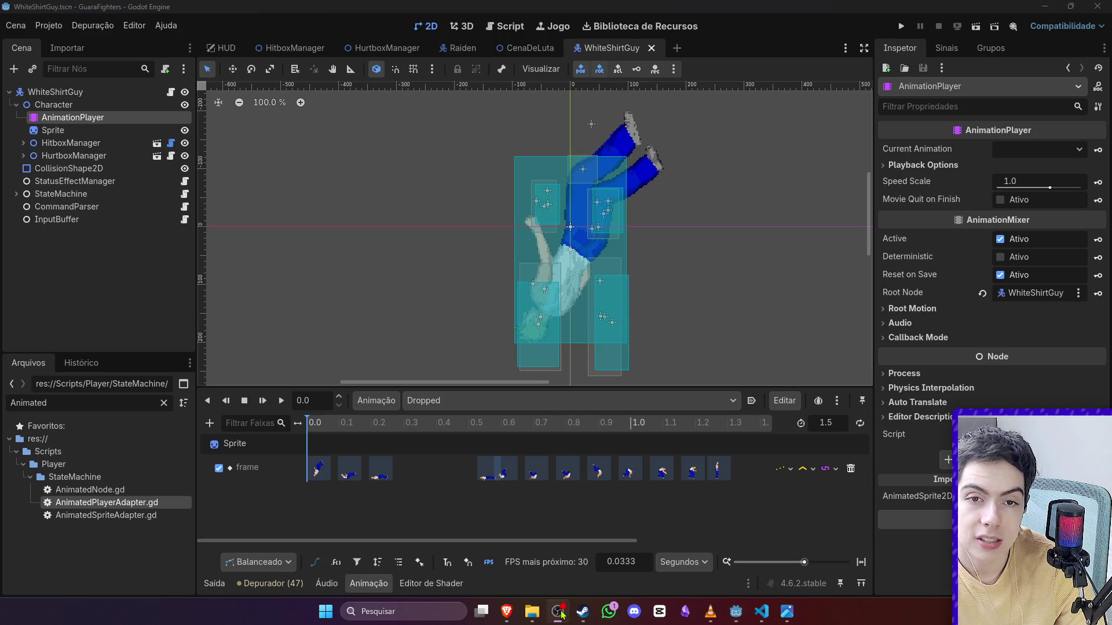
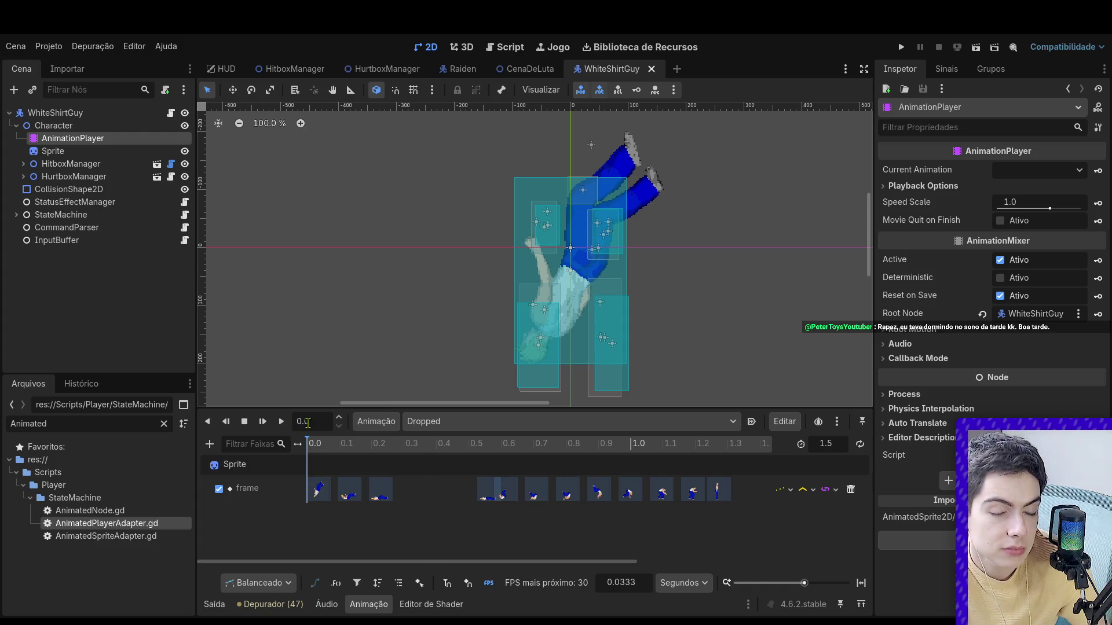
Step: Preview the Dropped animation, then add a new empty 1.0 s animation named Sweept
key("shift+d")
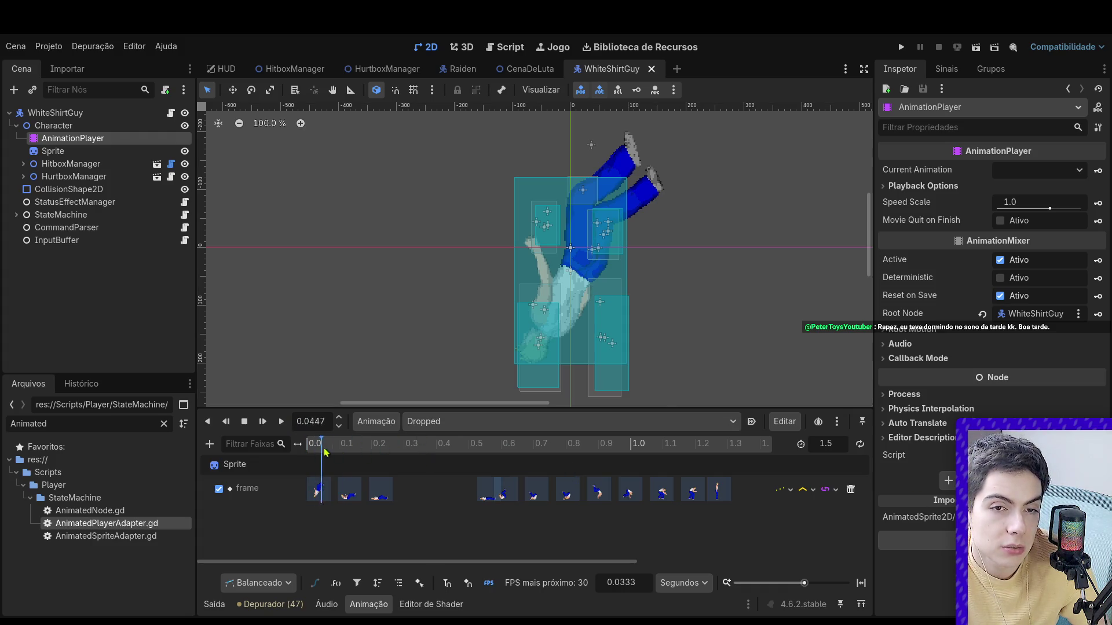
key("s")
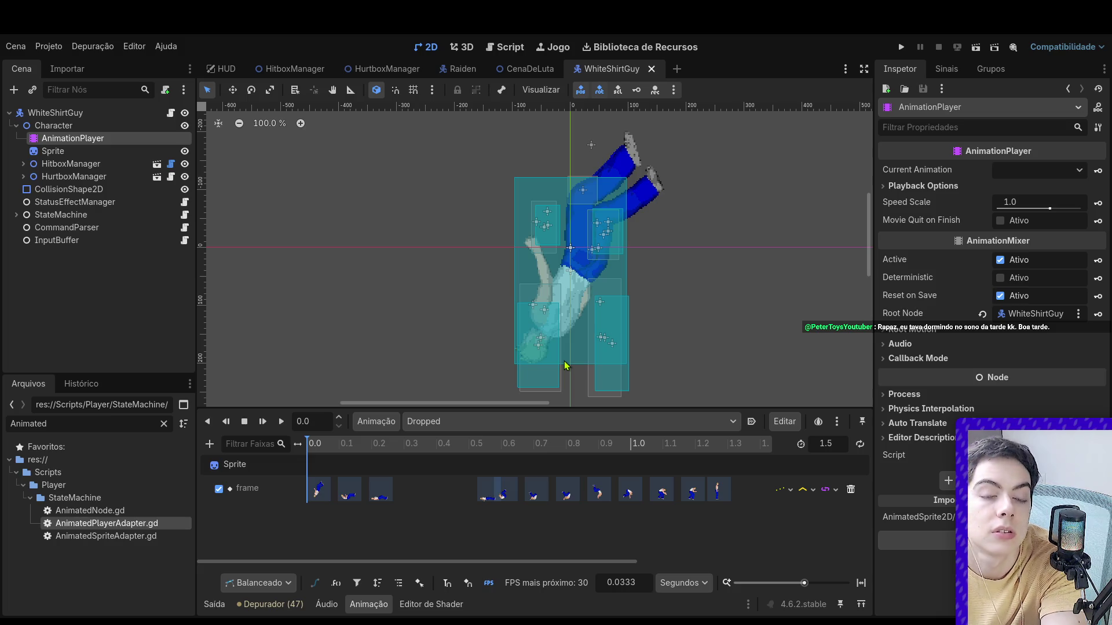
key("ctrl+z")
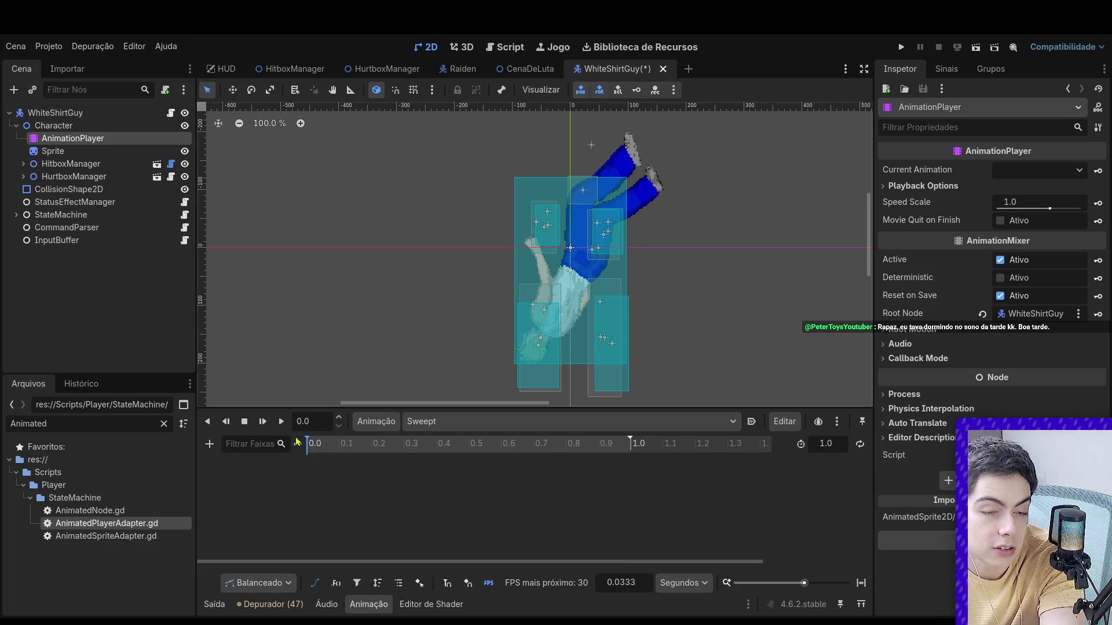
Step: Select WhiteShirtGuy's Sprite node and set its Frame to 100
left_click(52, 150)
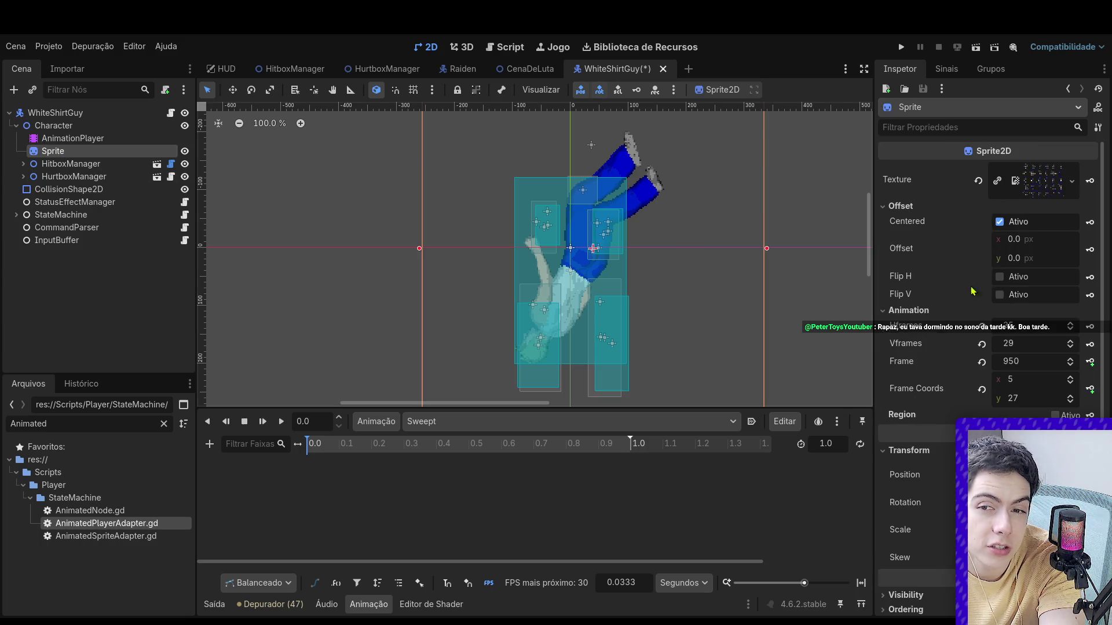
left_click(1024, 364)
type("1")
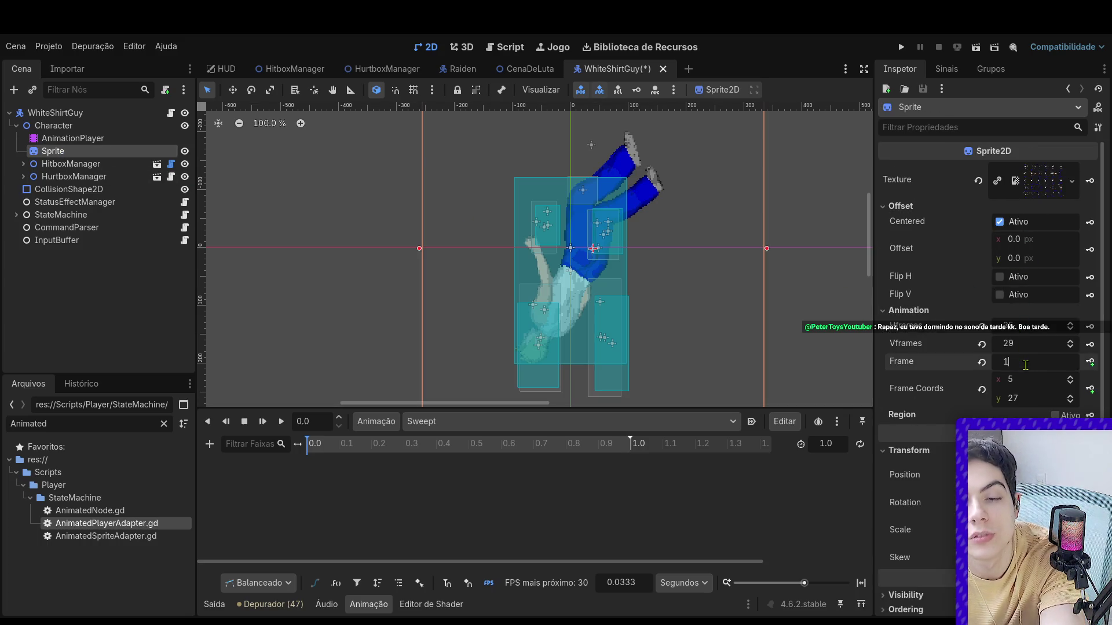
type("00")
key("Return")
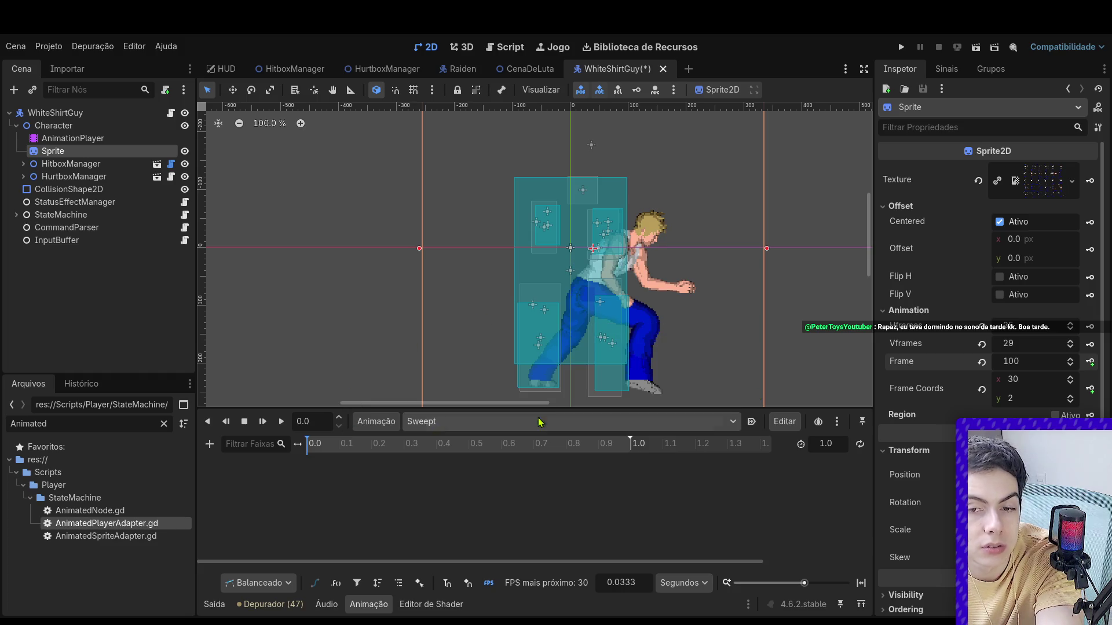
Step: Step the sprite frame up from 100 to 193, the raised-kick pose at coords 18, 5
double_click(1072, 360)
triple_click(1071, 362)
triple_click(1072, 361)
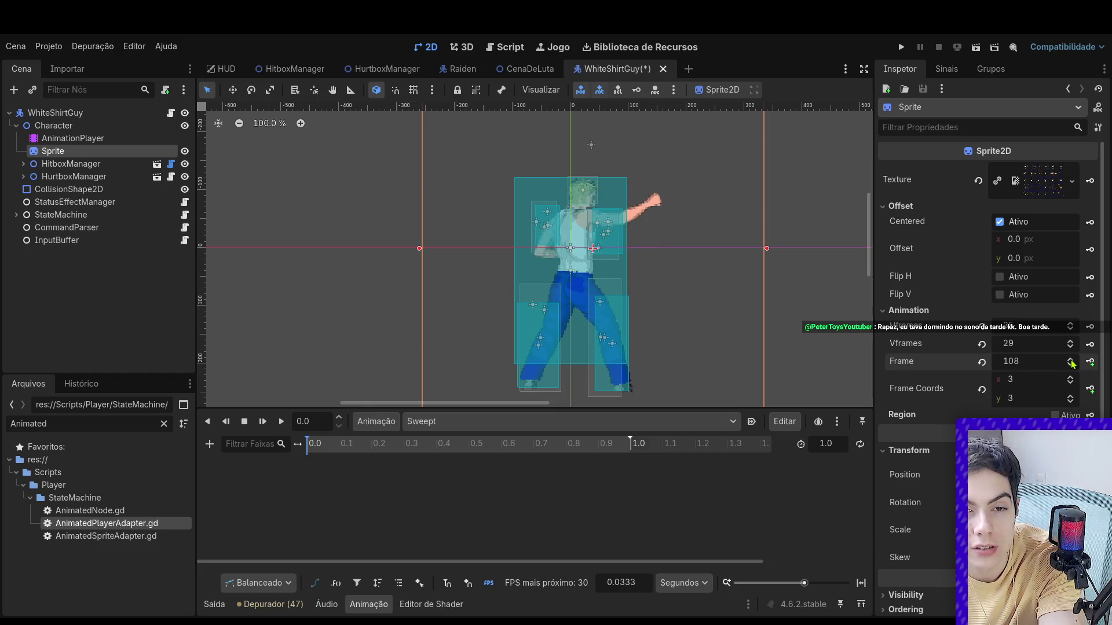
triple_click(1071, 362)
triple_click(1071, 362)
triple_click(1071, 362)
triple_click(1071, 362)
left_click(1071, 362)
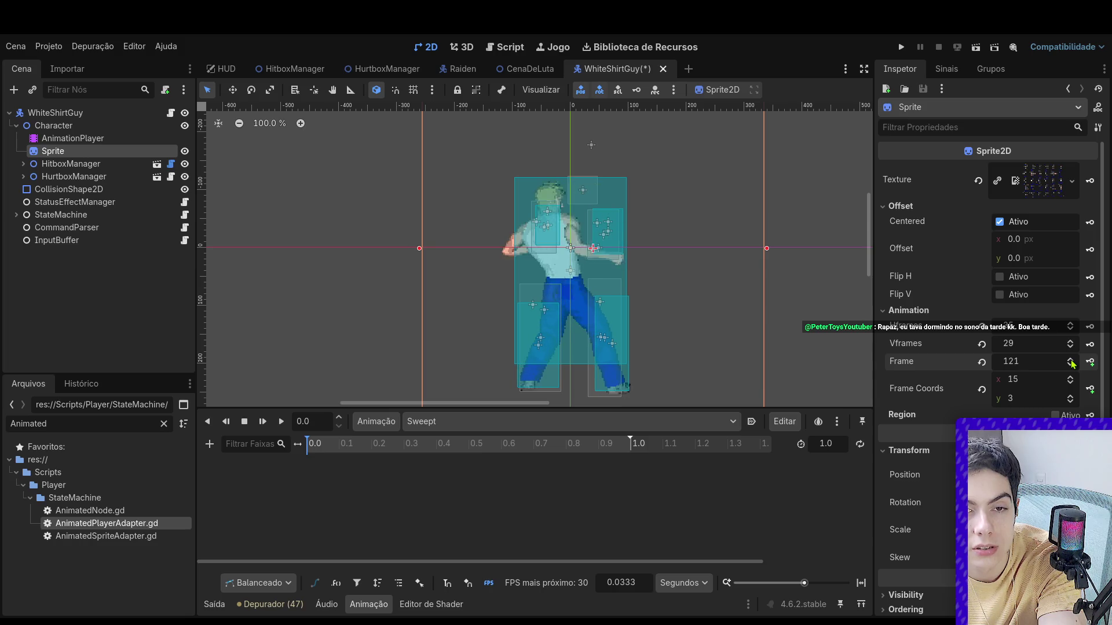
triple_click(1071, 362)
triple_click(1071, 362)
triple_click(1071, 362)
triple_click(1071, 362)
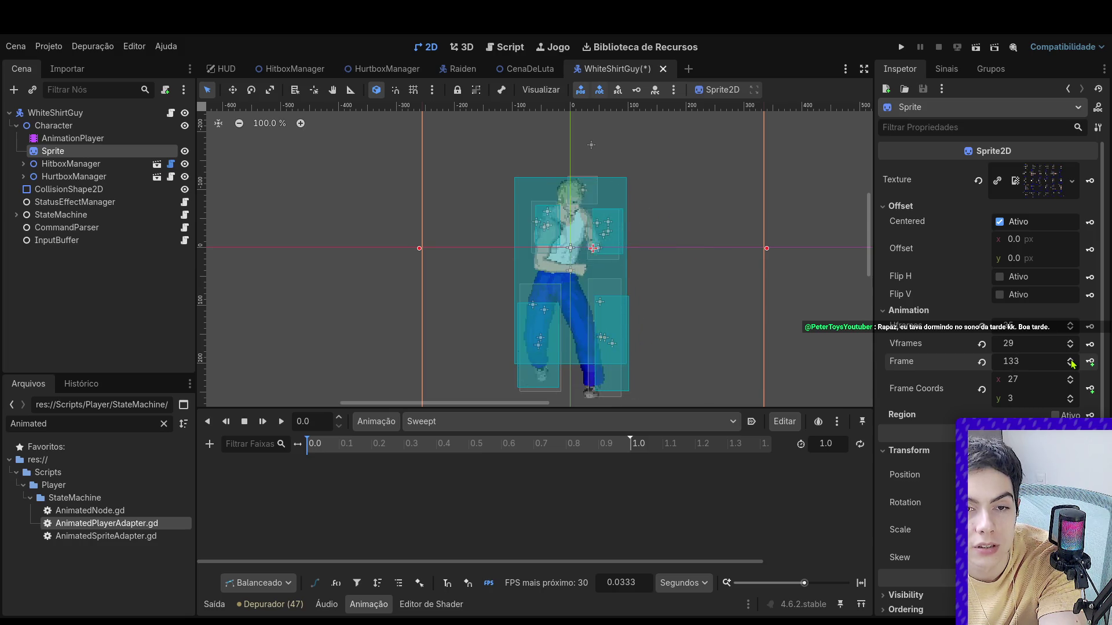
triple_click(1071, 362)
triple_click(1072, 362)
triple_click(1072, 362)
triple_click(1072, 362)
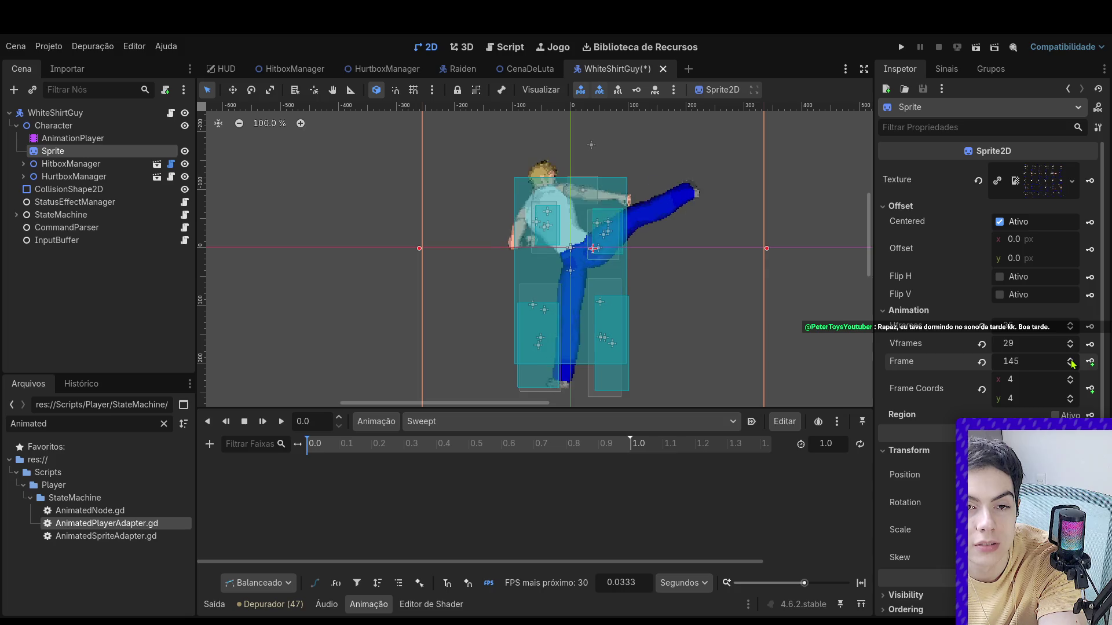
triple_click(1071, 362)
triple_click(1071, 362)
triple_click(1071, 362)
triple_click(1071, 362)
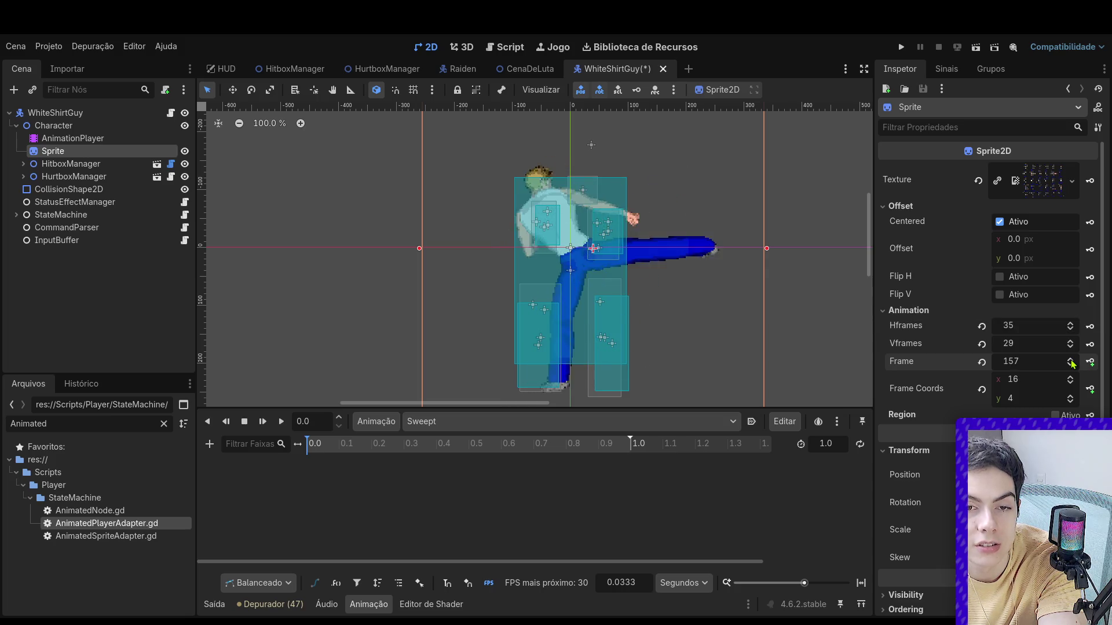
triple_click(1071, 362)
triple_click(1071, 362)
triple_click(1071, 362)
triple_click(1071, 362)
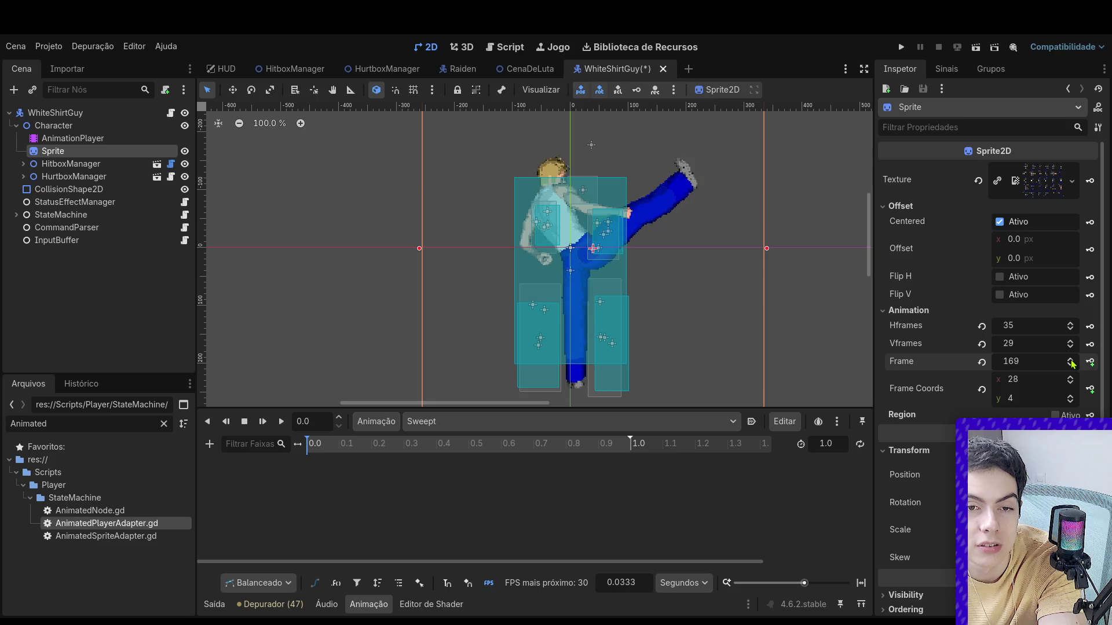
triple_click(1071, 362)
double_click(1071, 362)
triple_click(1071, 362)
triple_click(1071, 362)
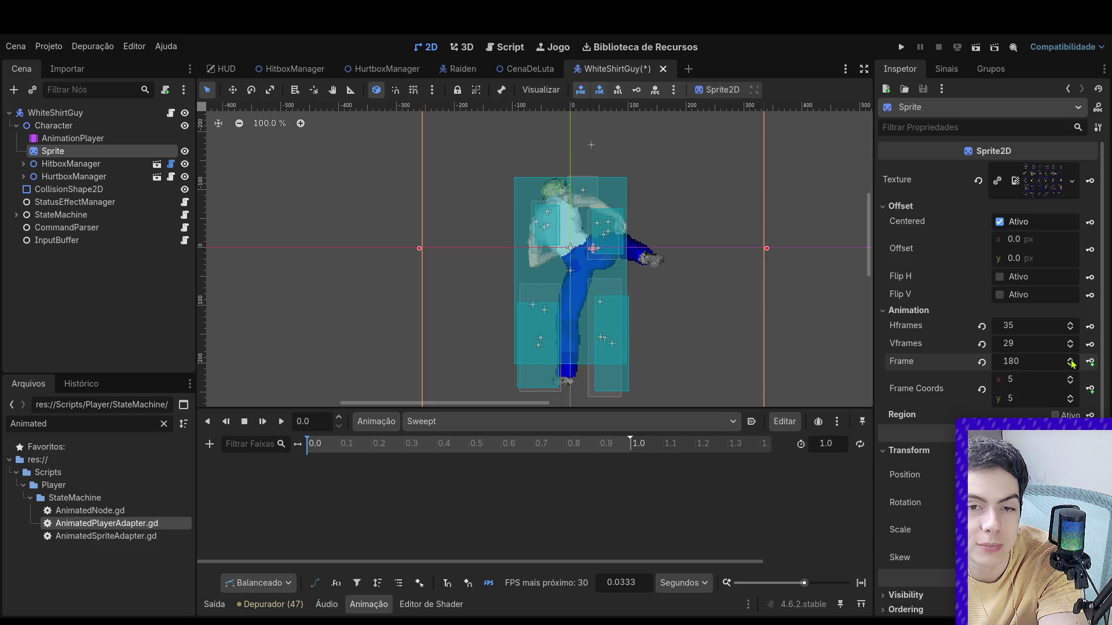
triple_click(1071, 362)
double_click(1071, 362)
triple_click(1072, 362)
triple_click(1071, 362)
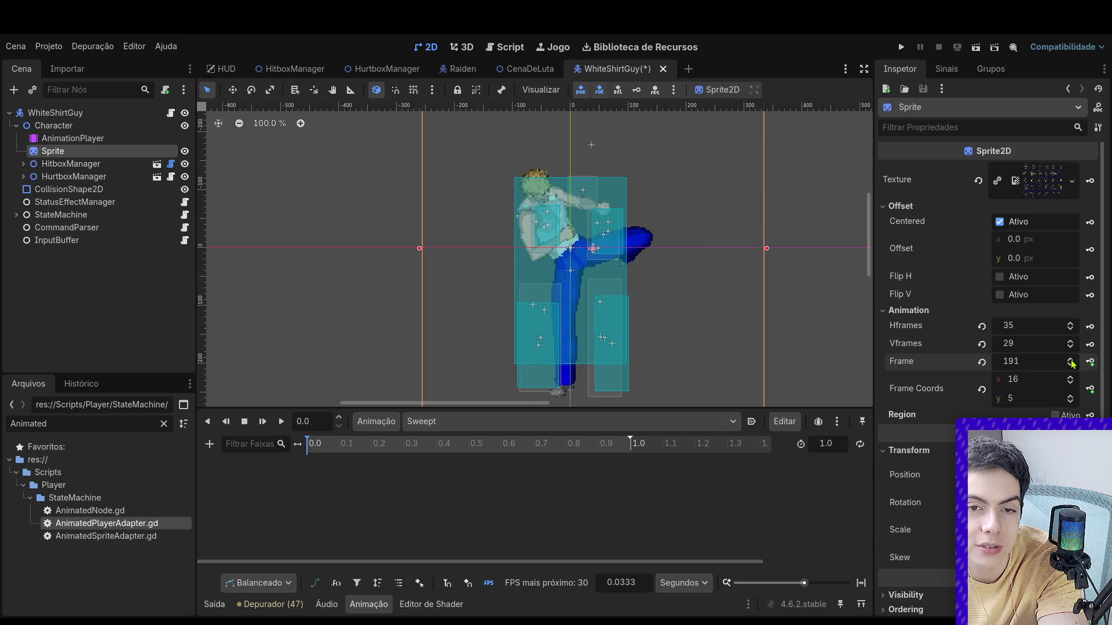
double_click(1071, 362)
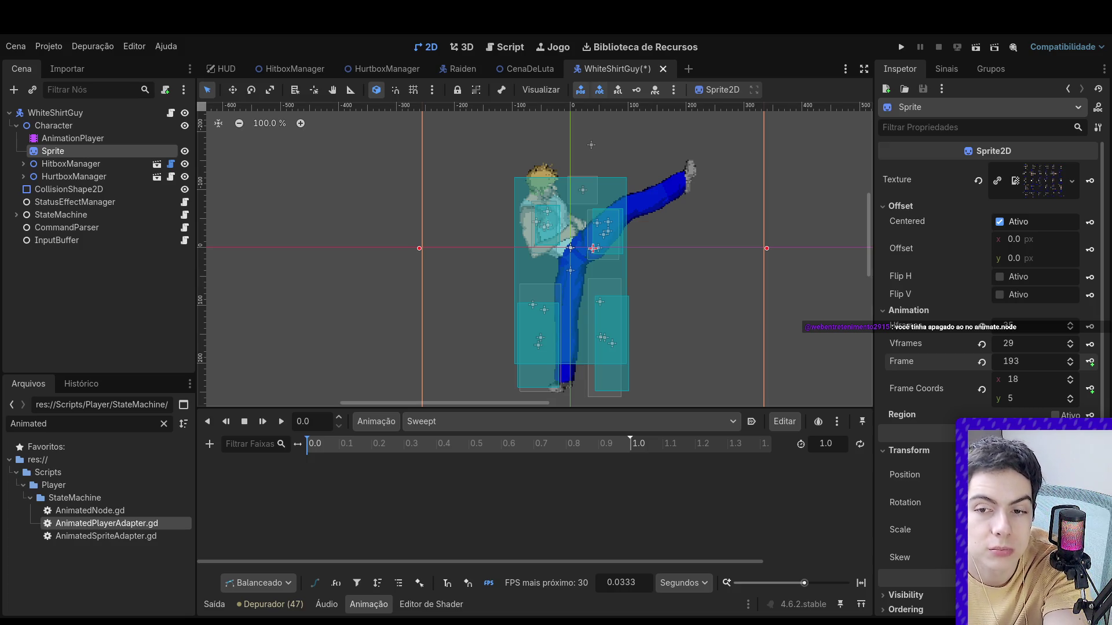
Step: Set the sprite Frame to 250 and step forward to the crouching frame
double_click(1025, 361)
type("250")
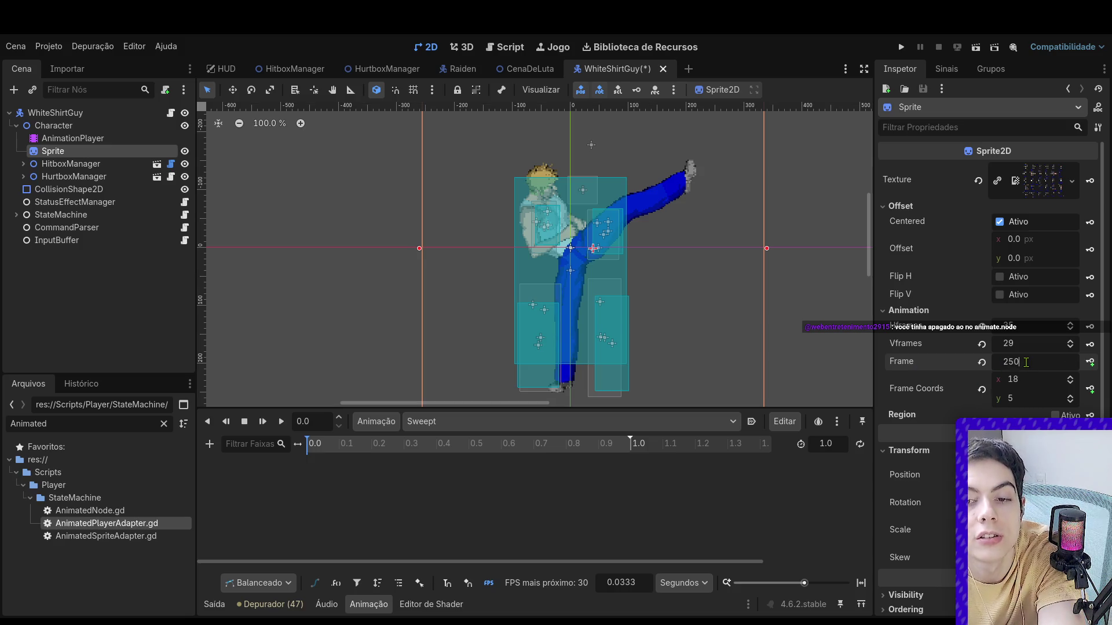
key("Return")
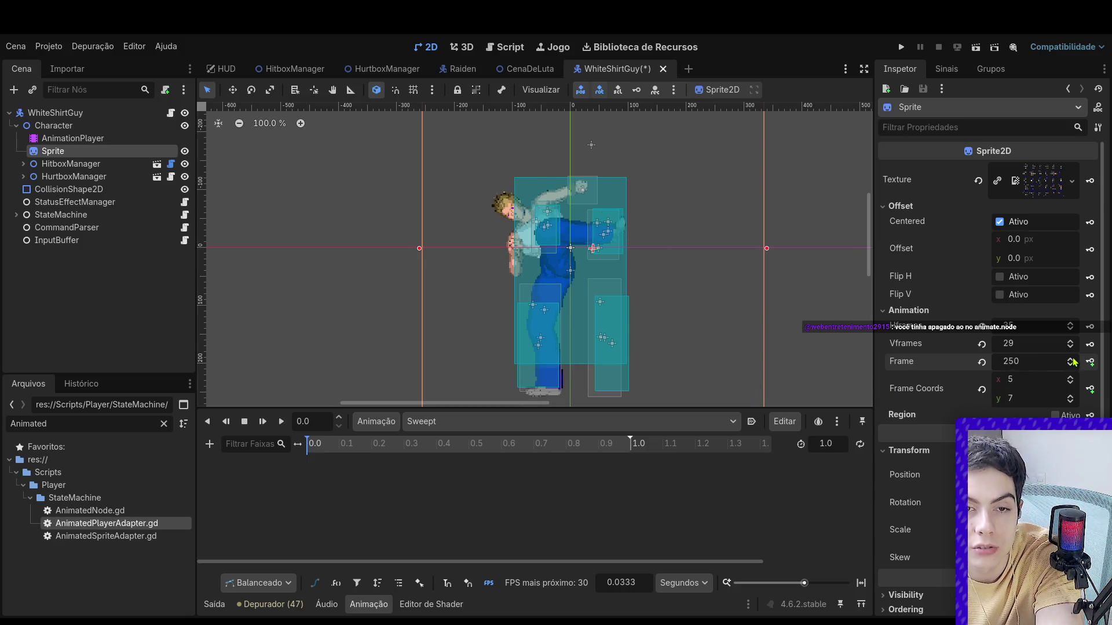
left_click(1072, 359)
left_click(1073, 360)
left_click(1072, 359)
left_click(1073, 360)
left_click(1073, 359)
left_click(1072, 359)
left_click(1072, 359)
left_click(1072, 360)
left_click(1072, 360)
left_click(1072, 360)
left_click(1072, 359)
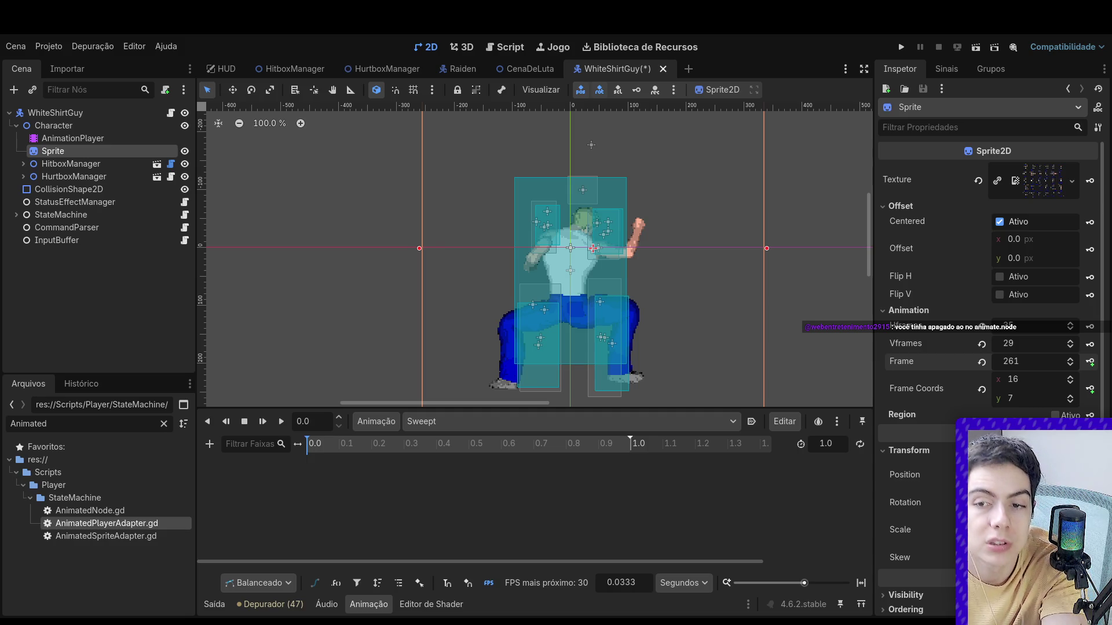
Step: Jump the sprite to frame 350
left_click(1032, 364)
type("350")
key("Return")
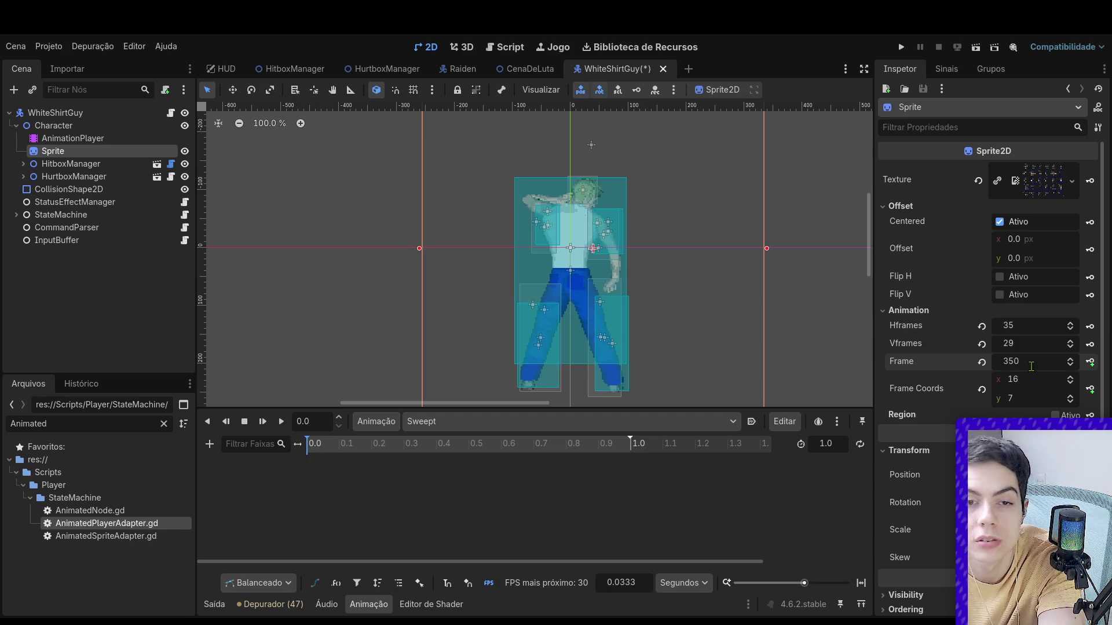
Step: Browse frames up to 365 and back down to frame 306, a standing pose
scroll(1071, 362, "up", 13)
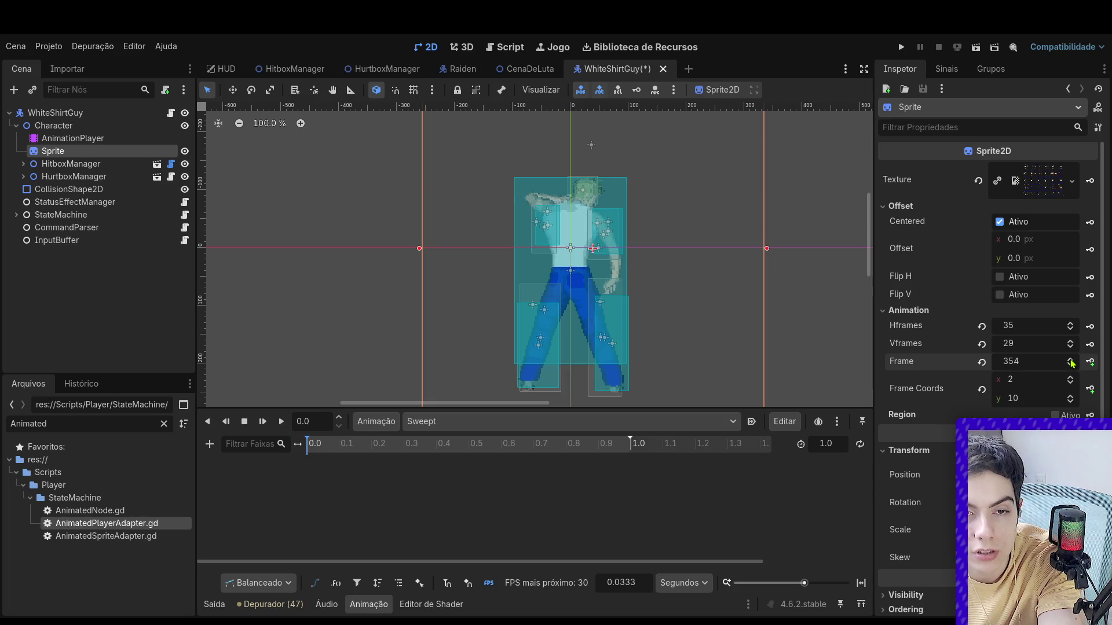
scroll(1071, 362, "down", 2)
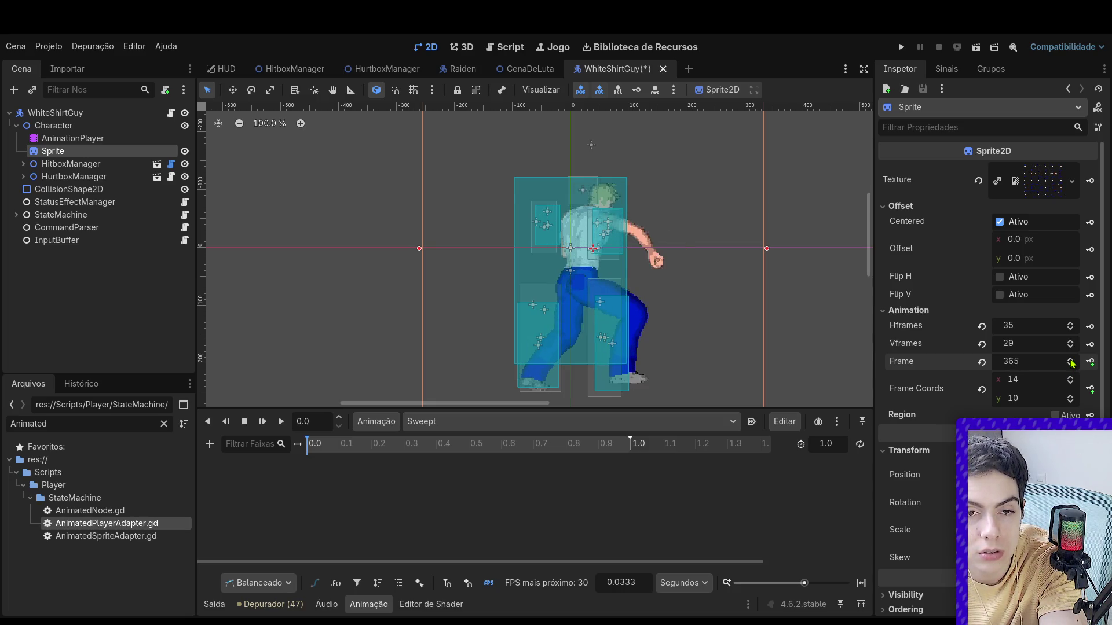
scroll(1072, 369, "down", 13)
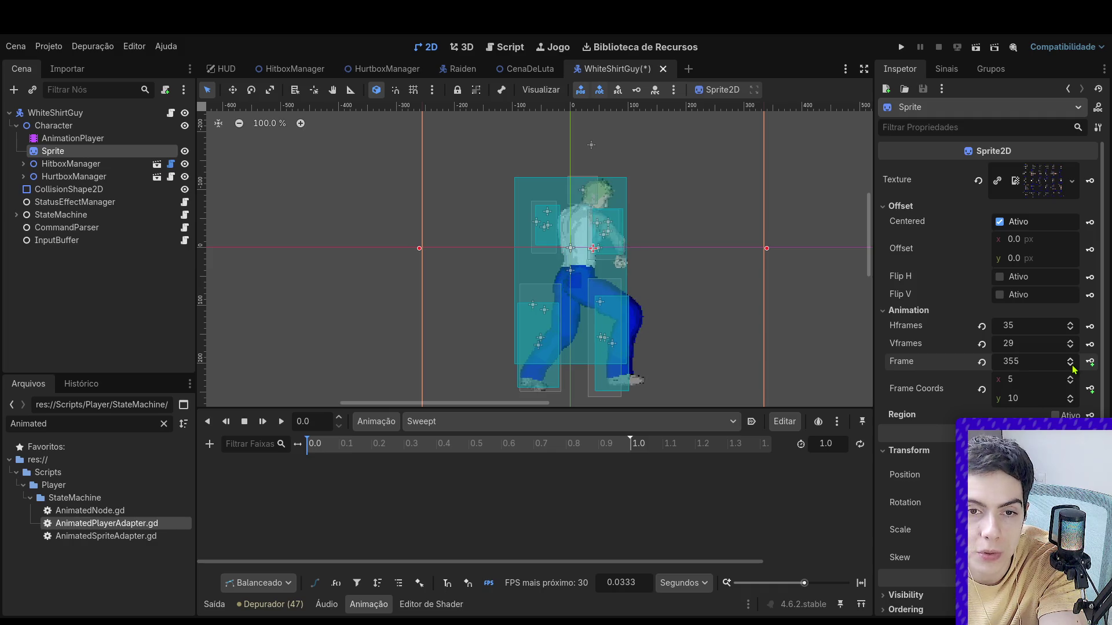
scroll(1072, 369, "down", 12)
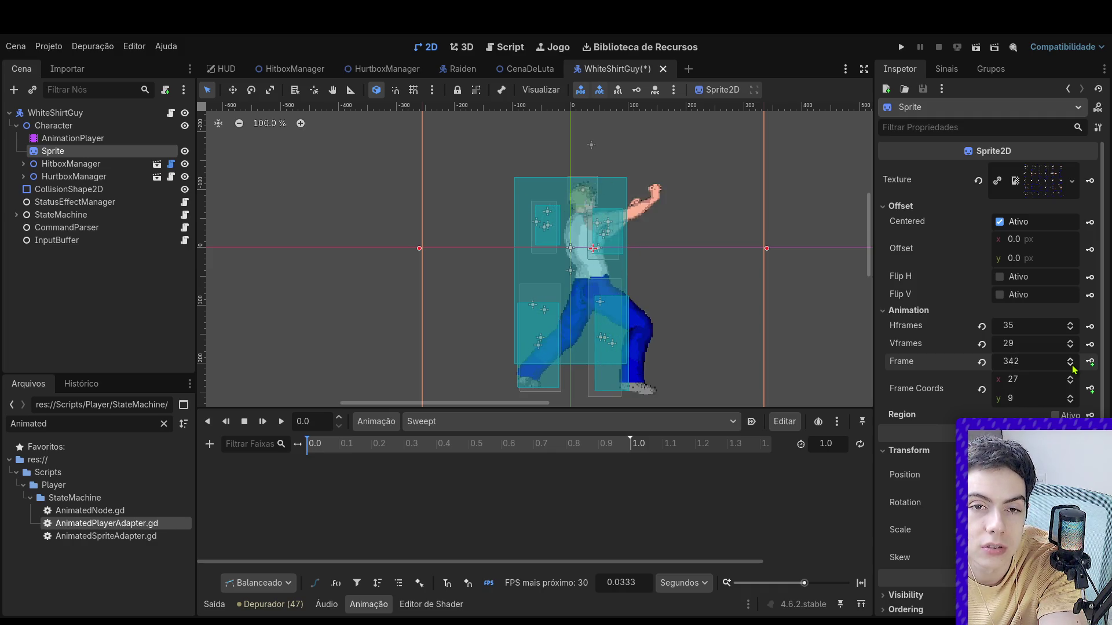
scroll(1072, 368, "down", 13)
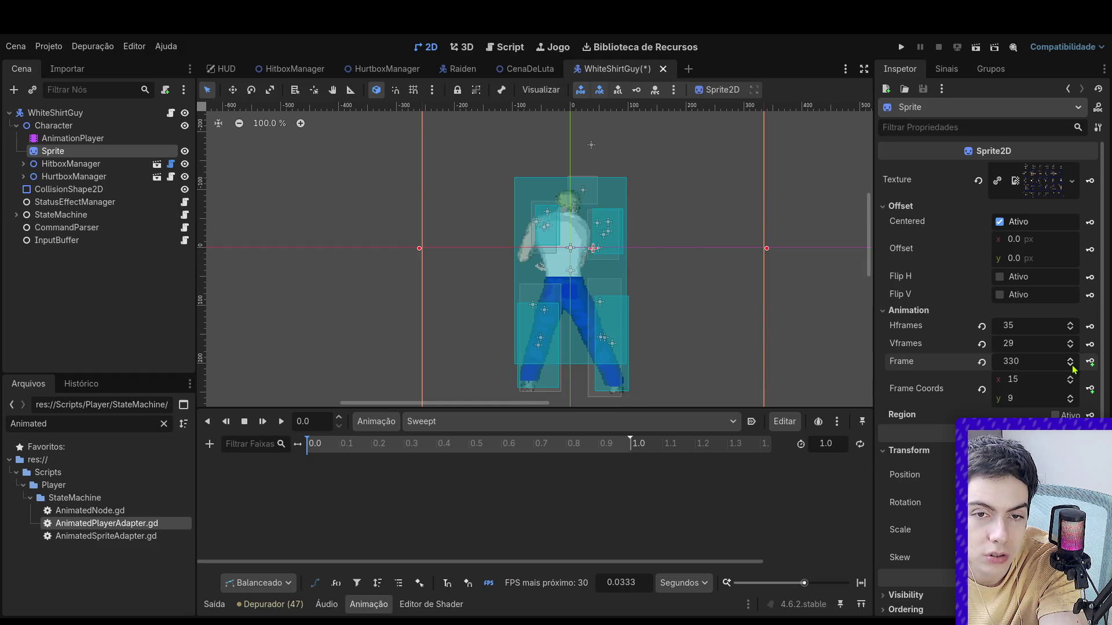
scroll(1072, 368, "down", 10)
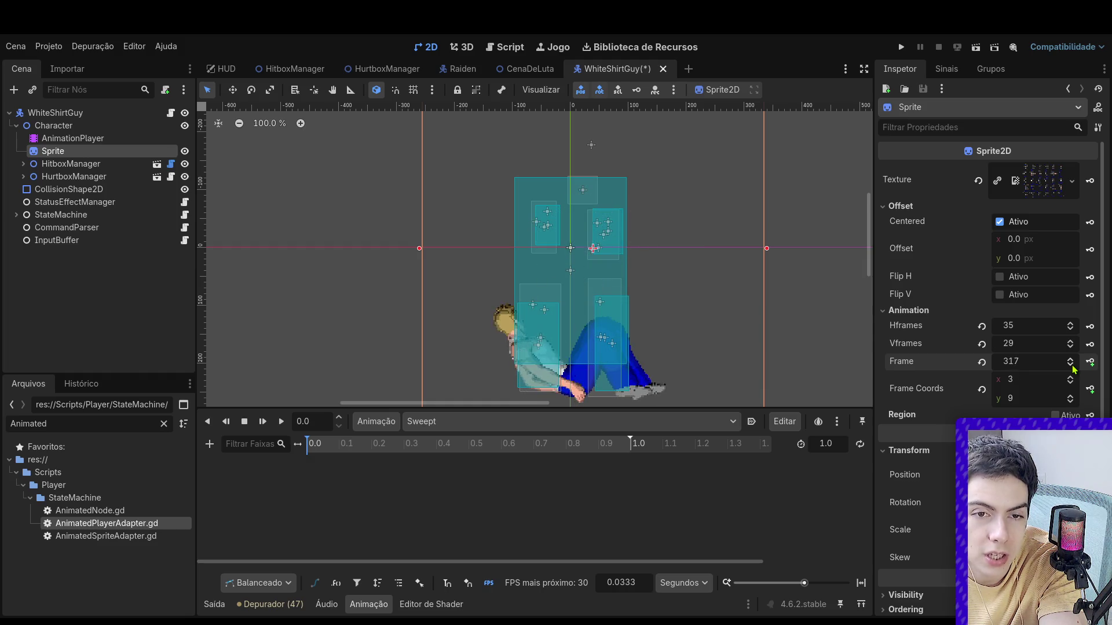
scroll(1073, 368, "down", 4)
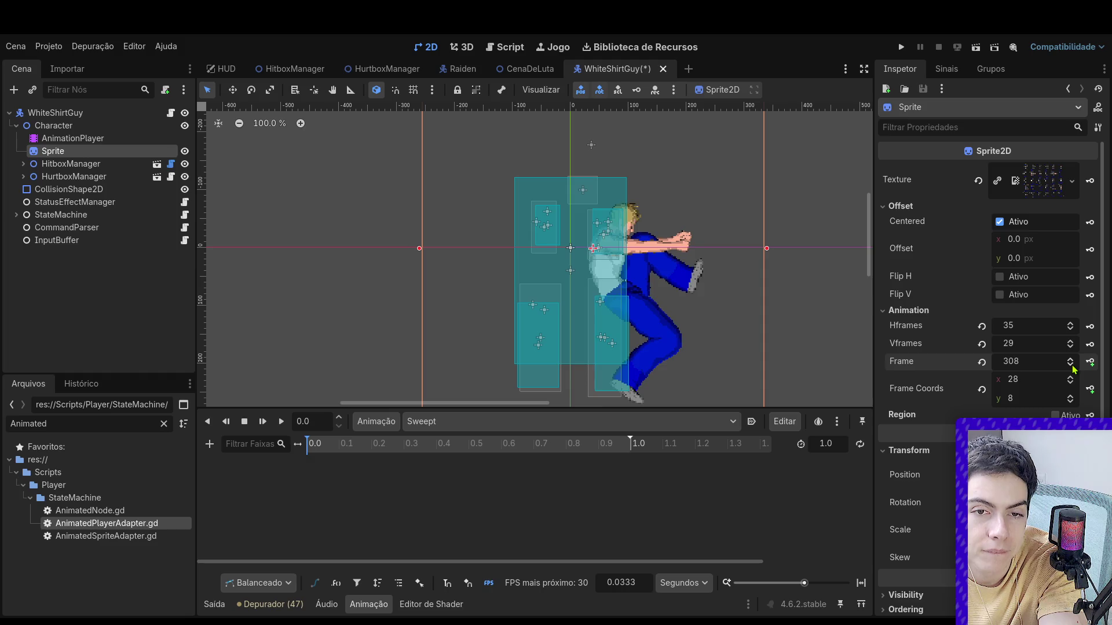
left_click(1070, 359)
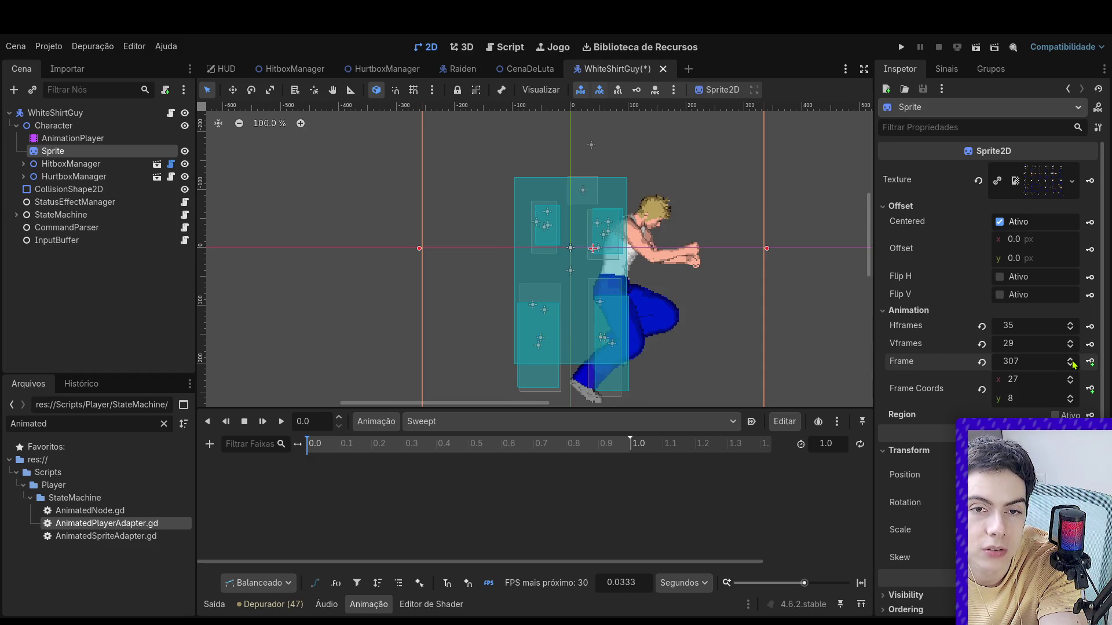
left_click(1070, 360)
left_click(1070, 359)
left_click(1070, 366)
left_click(1070, 366)
Step: Compare the sprite's frames 306 to 308 and leave the Frame value at 307
left_click(1072, 367)
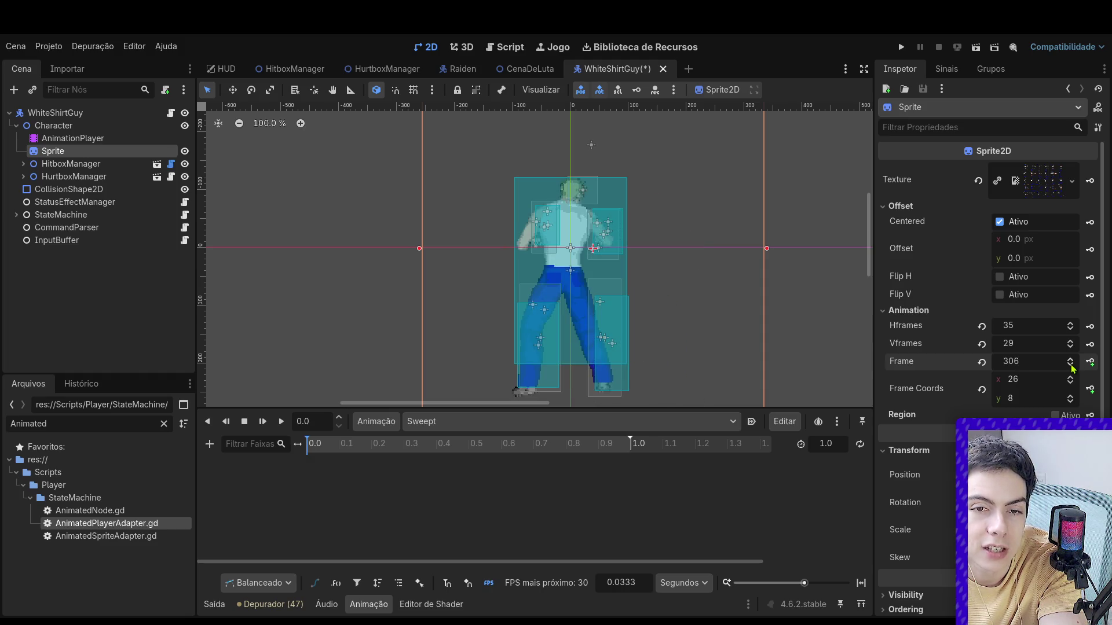
left_click(1070, 359)
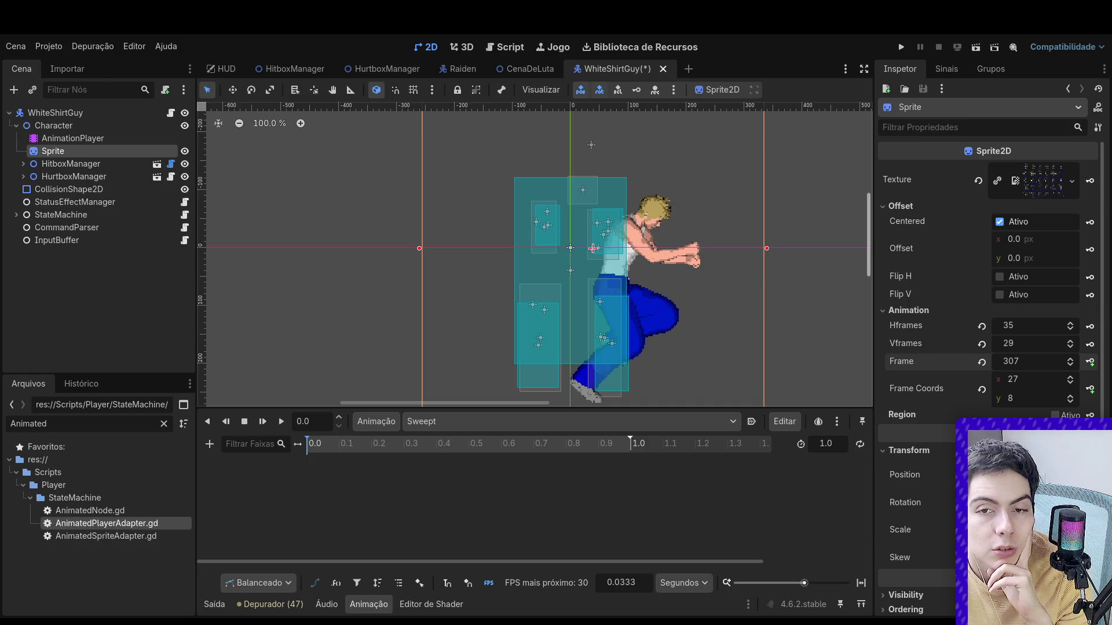
left_click(1071, 359)
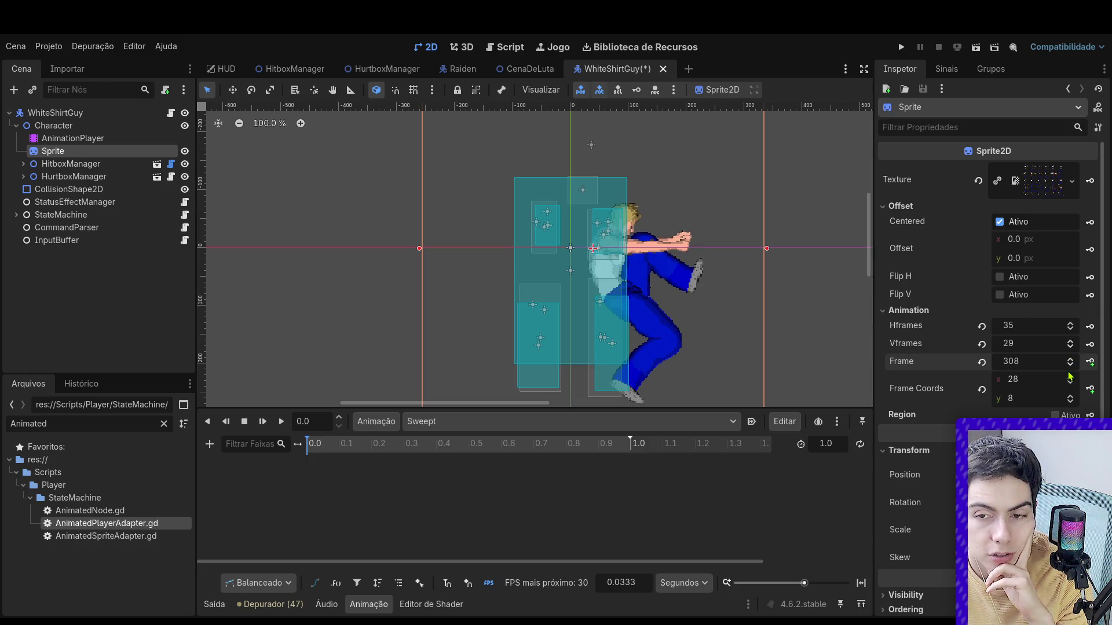
left_click(1071, 376)
left_click(1071, 371)
left_click(1071, 365)
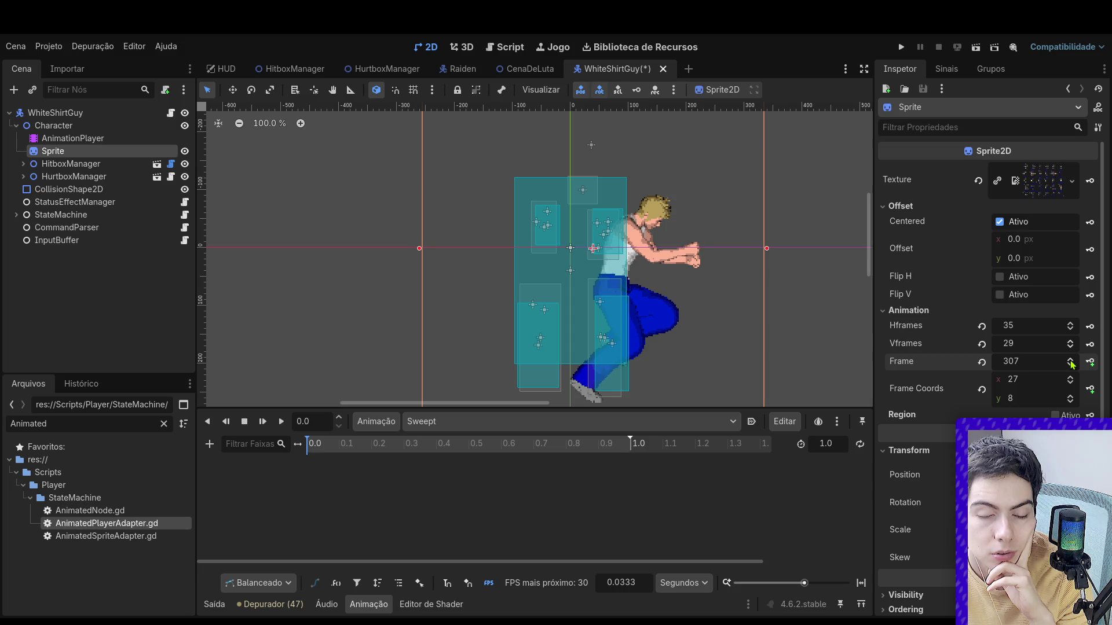
left_click(1071, 365)
left_click(1071, 359)
left_click(1070, 364)
left_click(1071, 359)
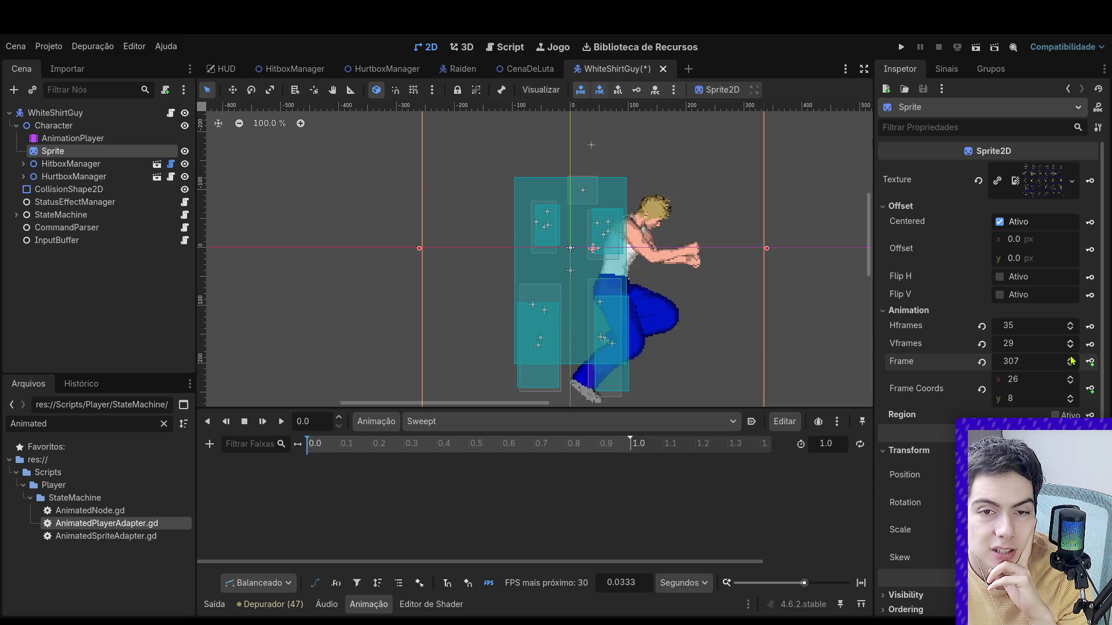
left_click(1071, 366)
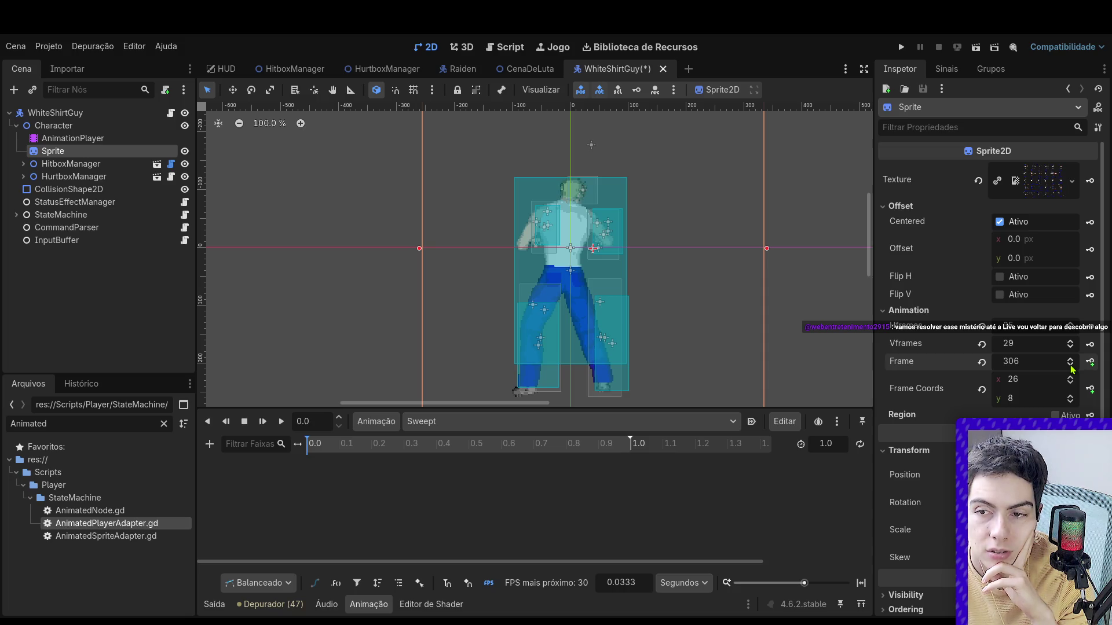
left_click(1071, 366)
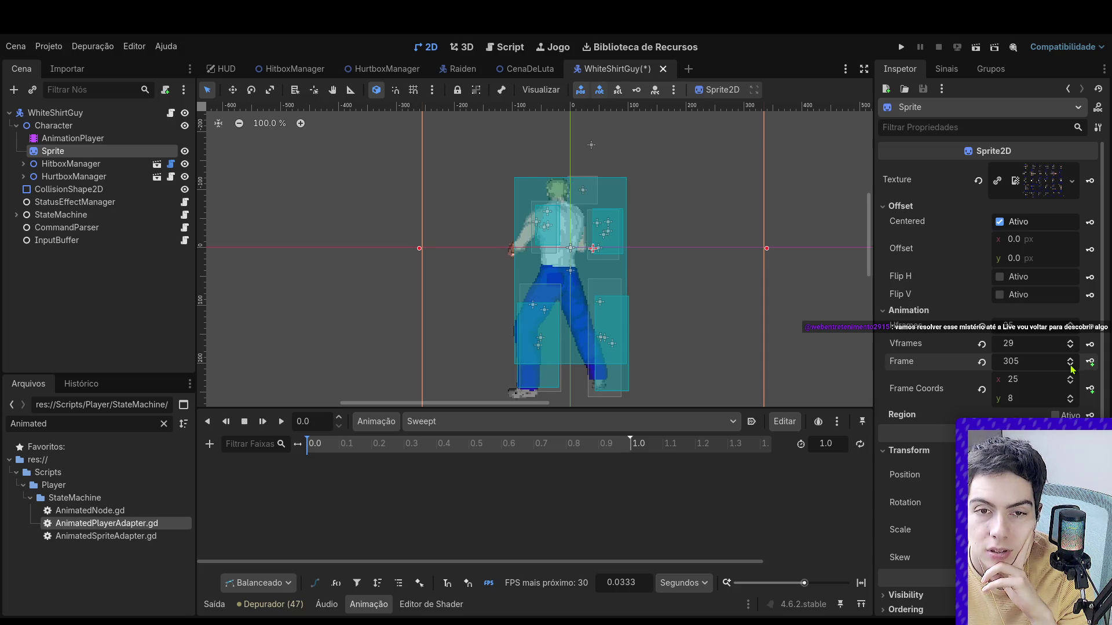
left_click(1071, 366)
left_click(1071, 359)
left_click(1071, 359)
left_click(1071, 359)
left_click(1071, 359)
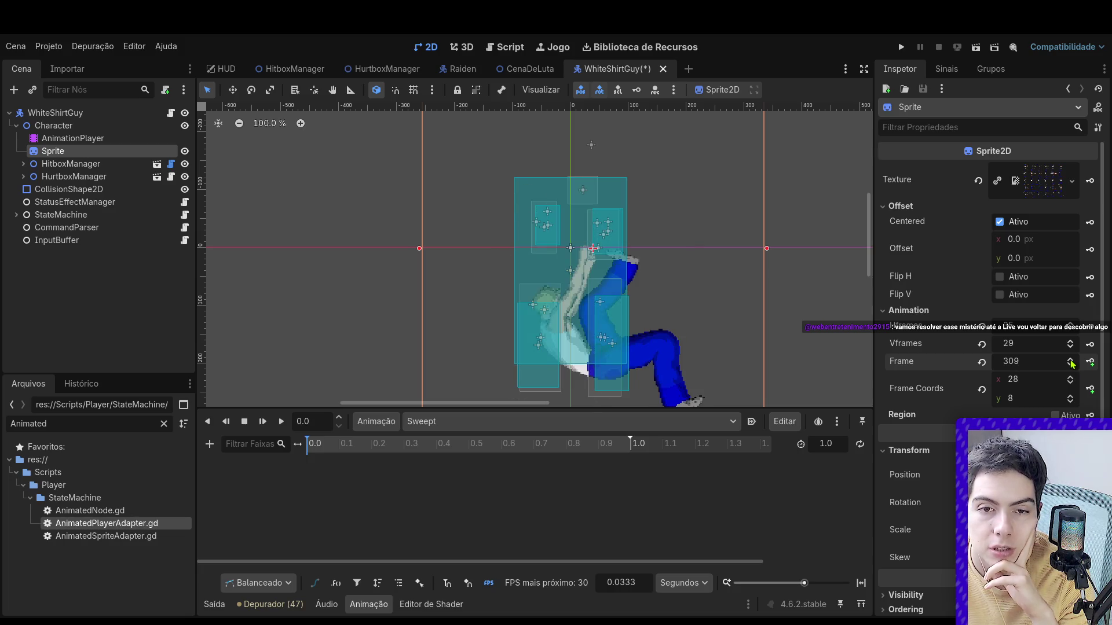
left_click(1071, 359)
left_click(1071, 359)
left_click(1070, 359)
left_click(1070, 359)
left_click(1070, 366)
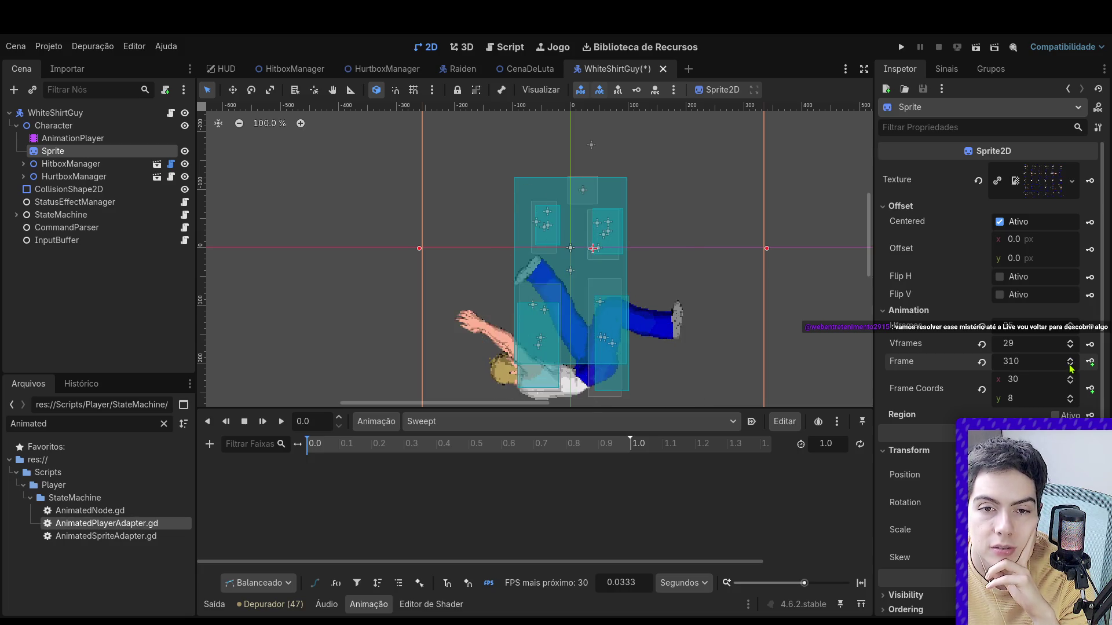
left_click(1071, 366)
left_click(1070, 366)
left_click(1071, 366)
left_click(1071, 366)
left_click(1070, 366)
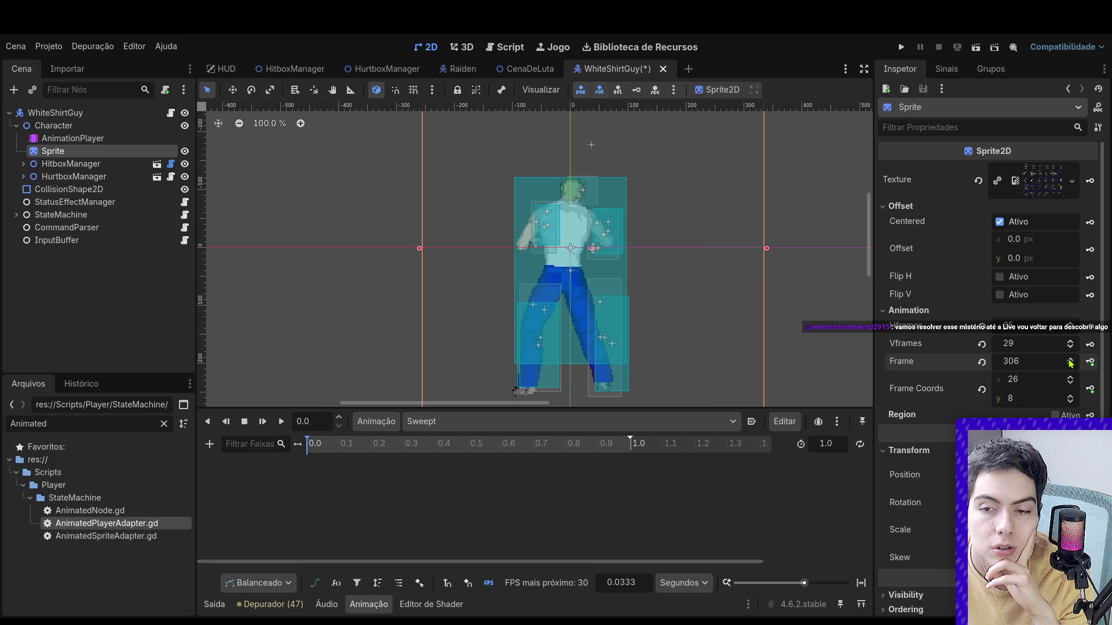
left_click(1070, 359)
left_click(1071, 365)
left_click(1071, 360)
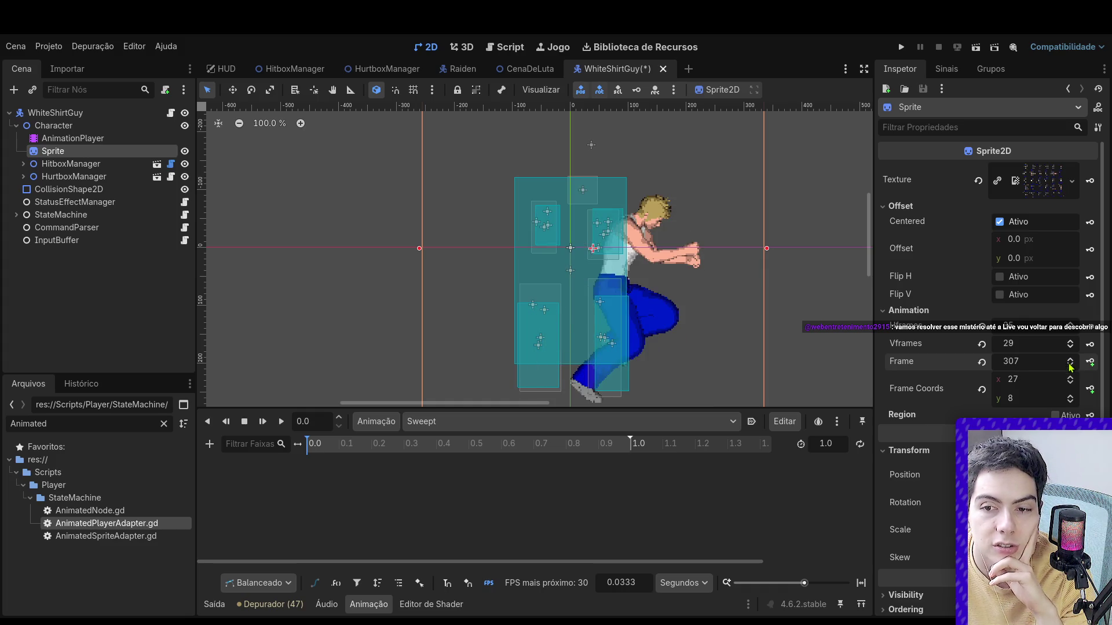
left_click(1070, 366)
left_click(1071, 360)
left_click(1065, 355)
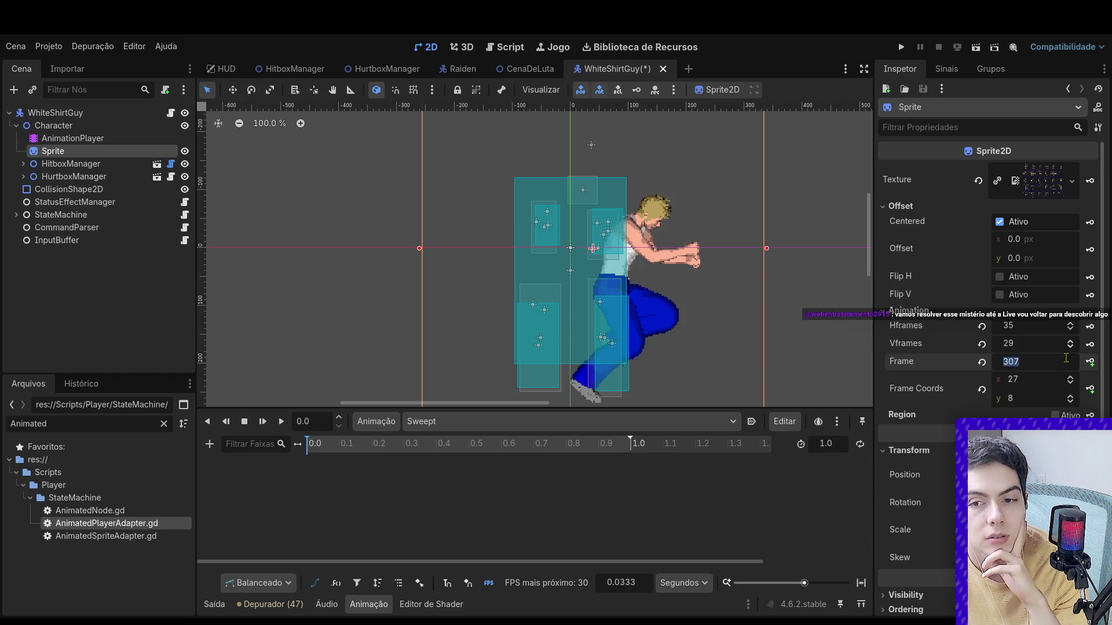
key("Return")
Step: Step the sprite from frame 305 through the falling, lying and getting-up poses to frame 341
left_click(1070, 365)
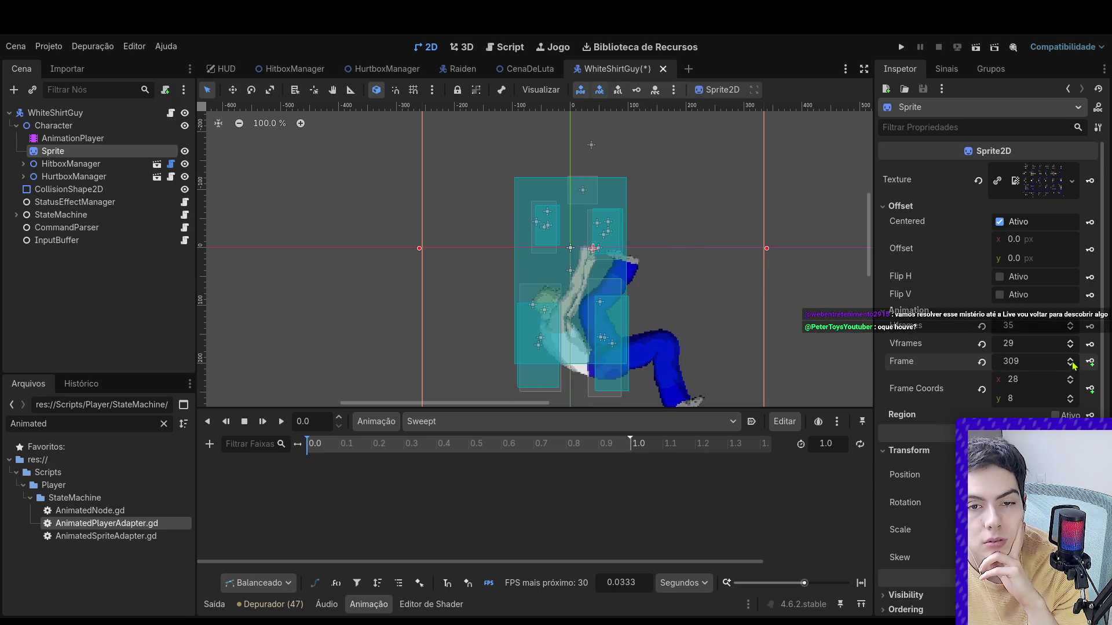
left_click(1070, 360)
left_click(1071, 365)
left_click(1070, 365)
left_click(1071, 360)
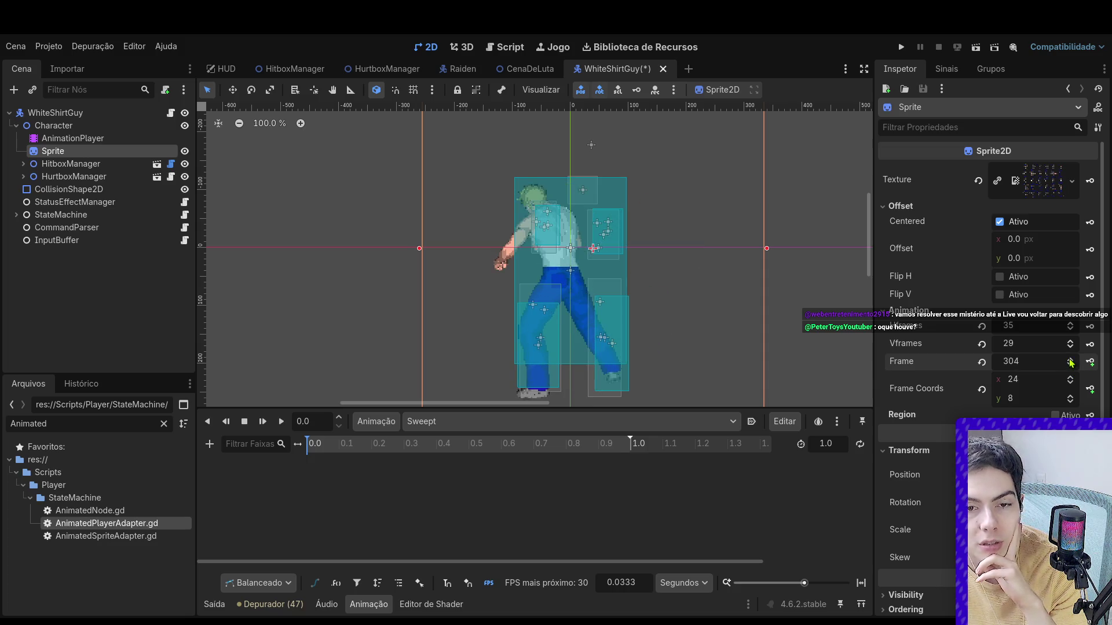
left_click(1070, 359)
left_click(1070, 360)
left_click(1071, 360)
left_click(1071, 359)
left_click(1071, 359)
left_click(1071, 360)
left_click(1070, 360)
left_click(1070, 360)
left_click(1071, 359)
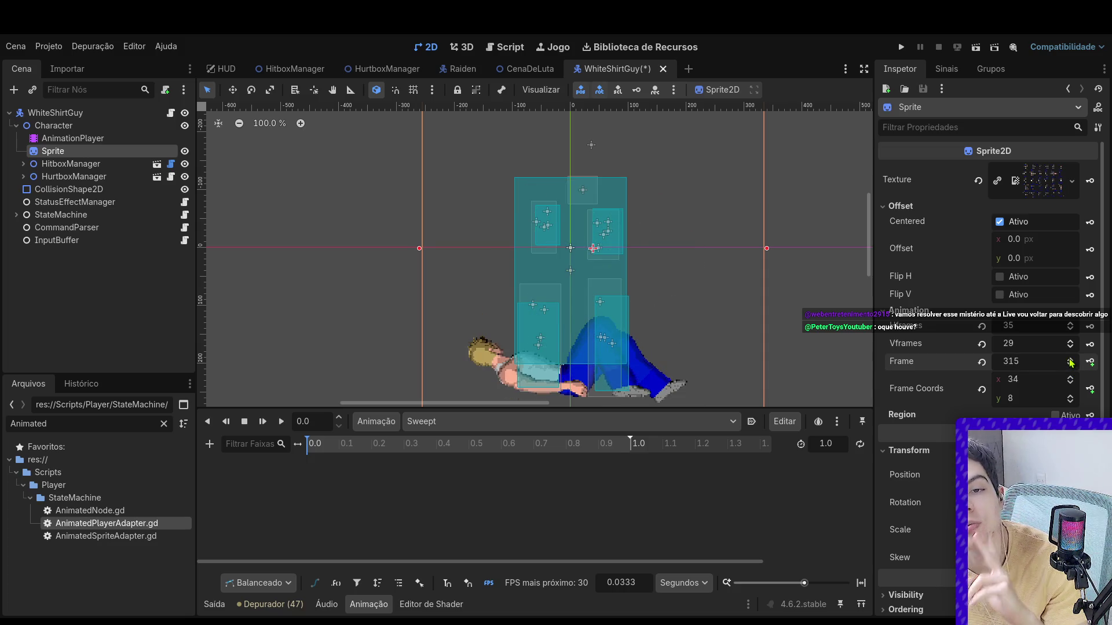
left_click(1071, 360)
left_click(1071, 359)
left_click(1070, 360)
left_click(1071, 360)
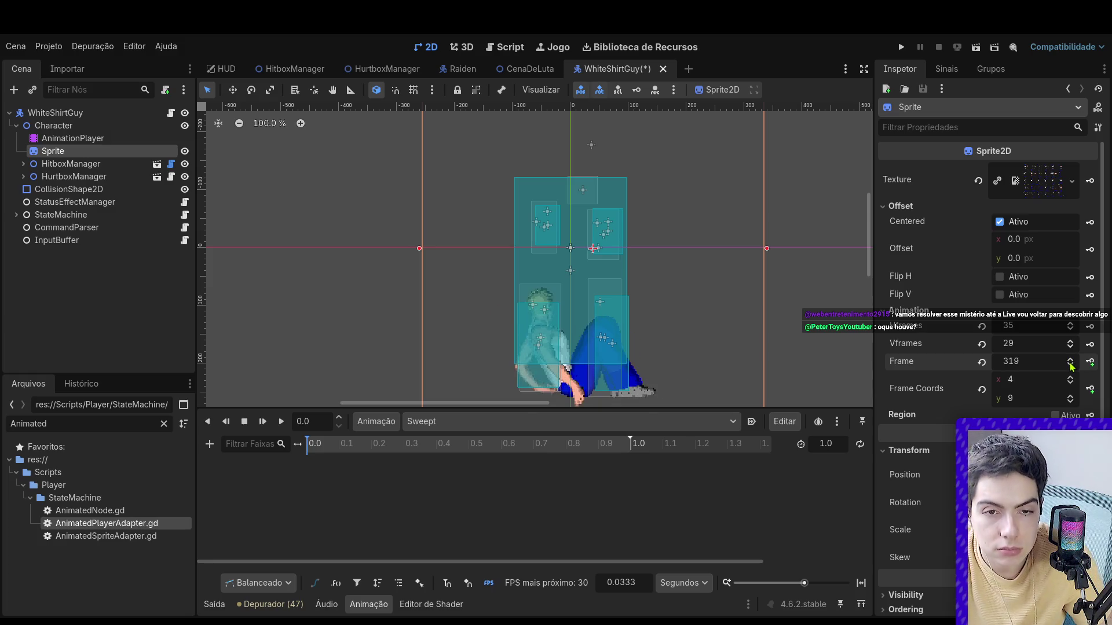
left_click(1070, 360)
left_click(1071, 360)
left_click(1070, 359)
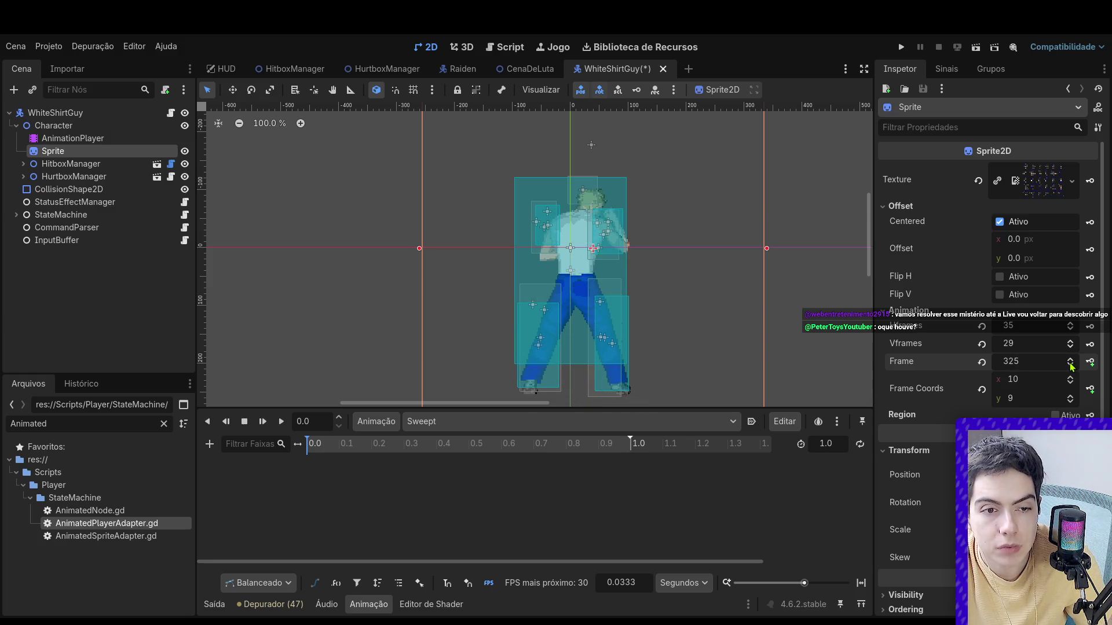
left_click(1071, 360)
left_click(1071, 359)
left_click(1071, 360)
left_click(1070, 360)
left_click(1070, 359)
left_click(1070, 359)
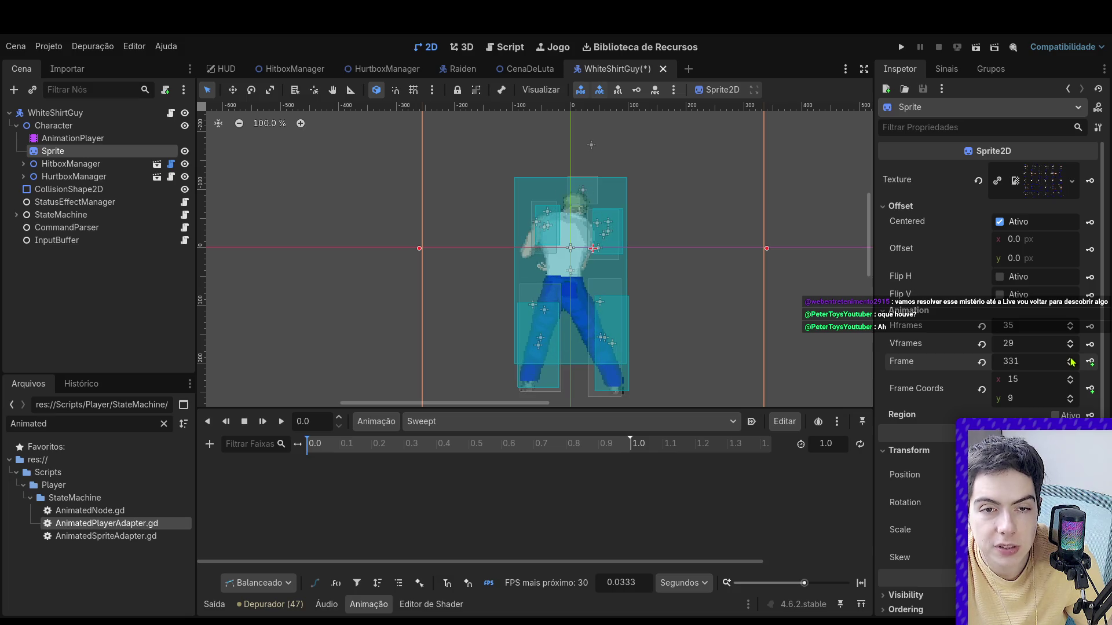
left_click(1070, 360)
left_click(1071, 359)
left_click(1070, 359)
left_click(1071, 360)
left_click(1071, 360)
left_click(1071, 360)
left_click(1071, 359)
left_click(1070, 359)
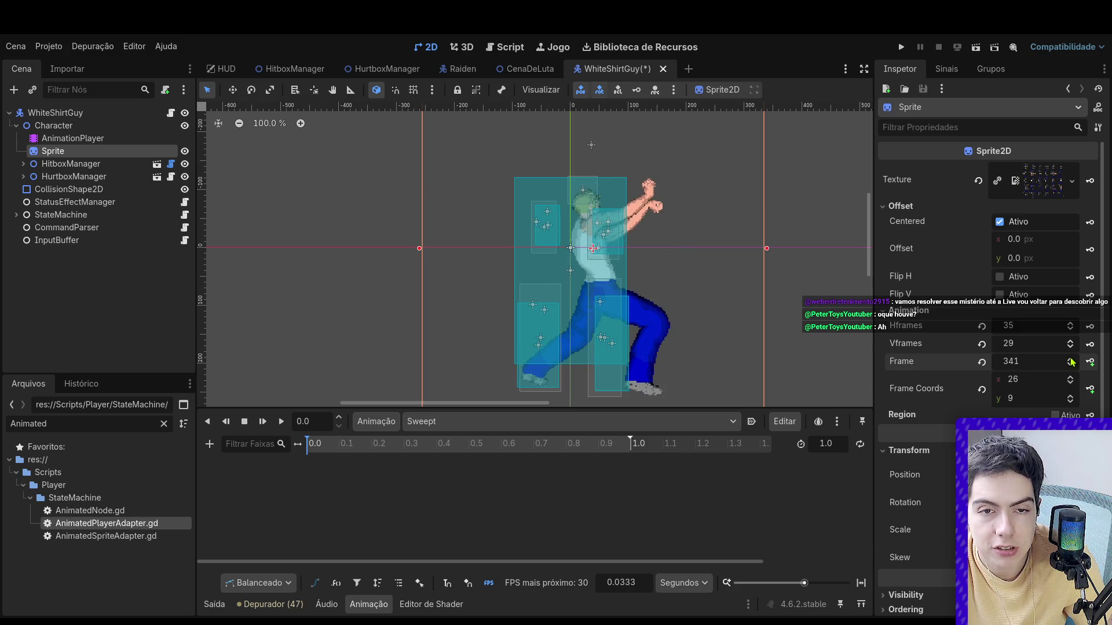
left_click(1071, 359)
left_click(1071, 360)
left_click(1070, 360)
left_click(1070, 360)
left_click(1070, 359)
left_click(1071, 359)
left_click(1070, 359)
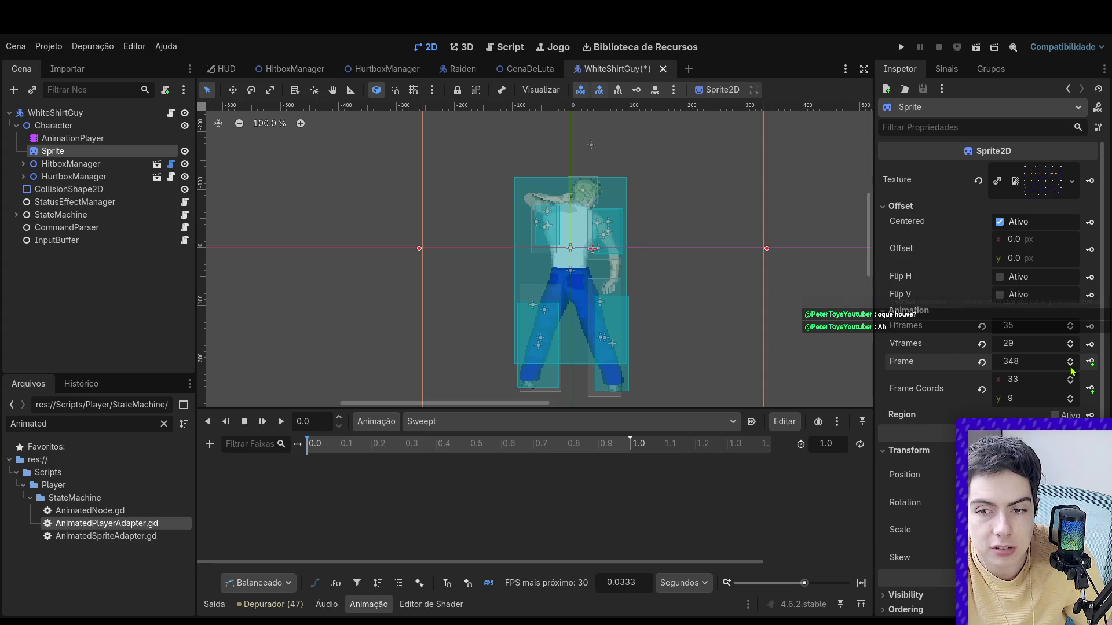
Step: Step the sprite back from frame 341 down to frame 307
left_click(1071, 366)
left_click(1070, 366)
left_click(1071, 366)
left_click(1070, 366)
left_click(1071, 366)
left_click(1070, 367)
left_click(1071, 367)
left_click(1070, 366)
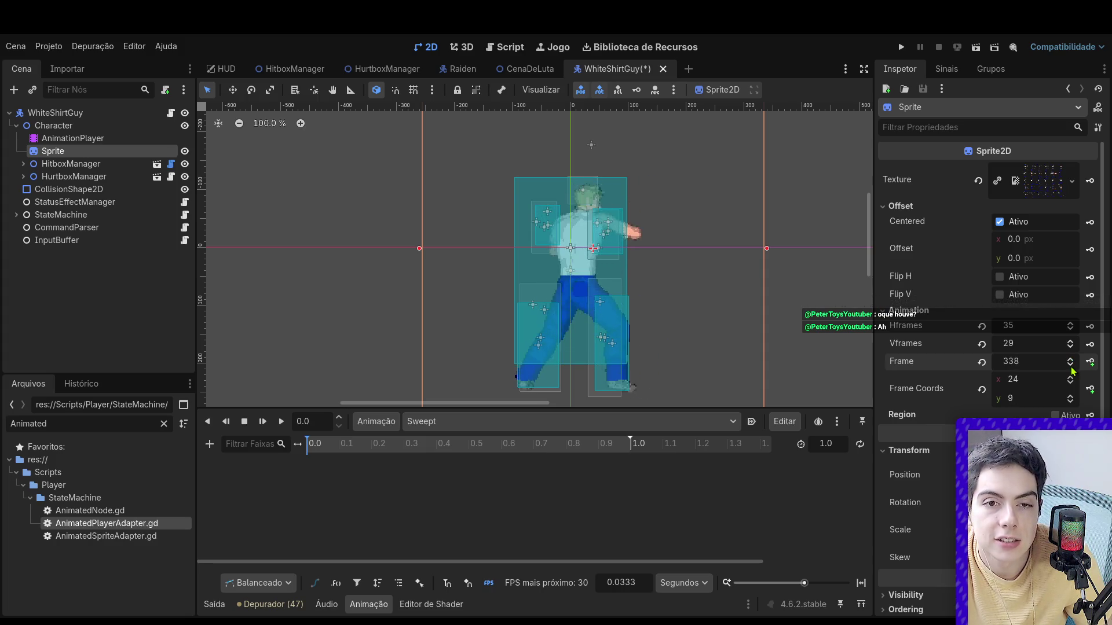
left_click(1070, 366)
left_click(1070, 366)
left_click(1071, 367)
left_click(1070, 367)
left_click(1071, 367)
left_click(1070, 367)
left_click(1071, 366)
left_click(1071, 366)
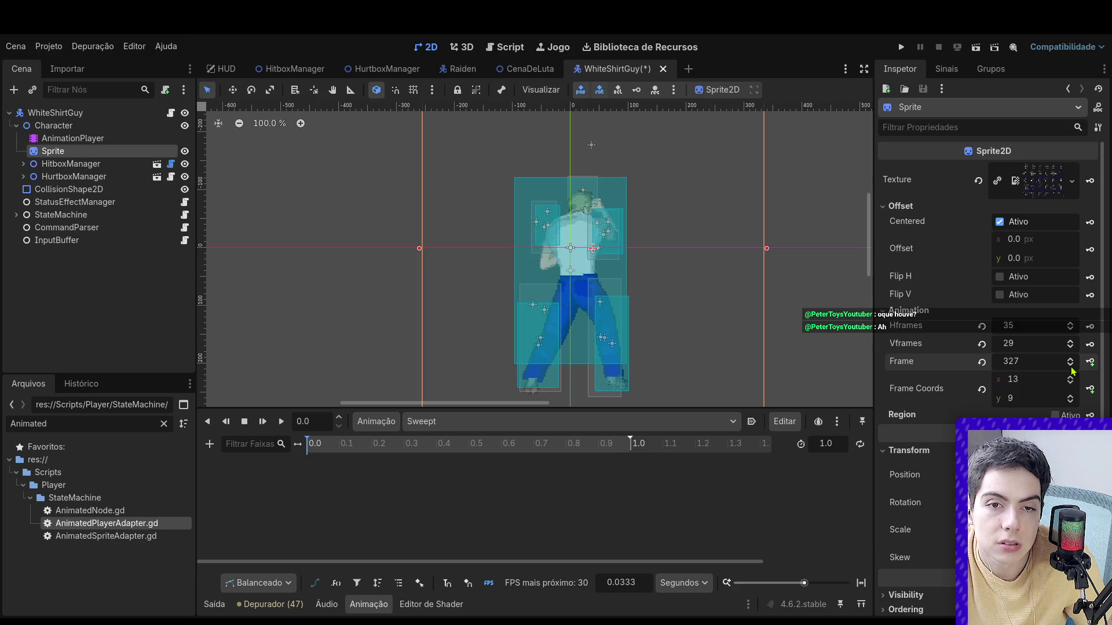
left_click(1070, 367)
left_click(1071, 367)
left_click(1071, 367)
left_click(1071, 367)
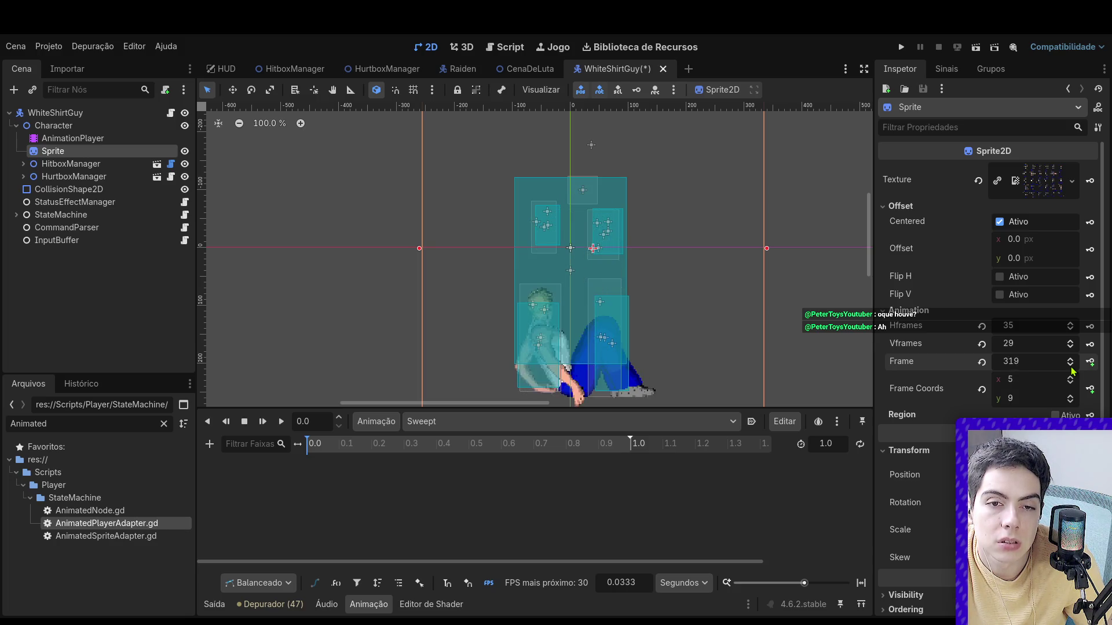
left_click(1071, 367)
left_click(1071, 367)
left_click(1071, 367)
left_click(1071, 367)
left_click(1071, 367)
left_click(1071, 367)
left_click(1070, 367)
left_click(1070, 367)
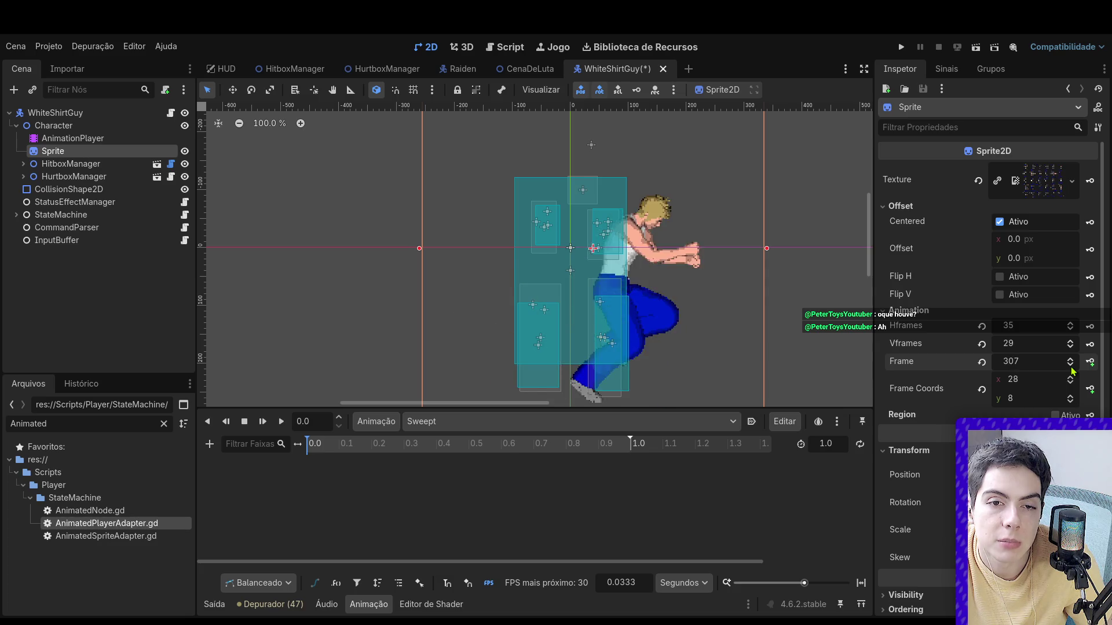
Step: Toggle the sprite between frames 306 and 307, settling on frame 307
left_click(1071, 367)
left_click(1070, 368)
left_click(1071, 359)
left_click(1071, 359)
left_click(1071, 359)
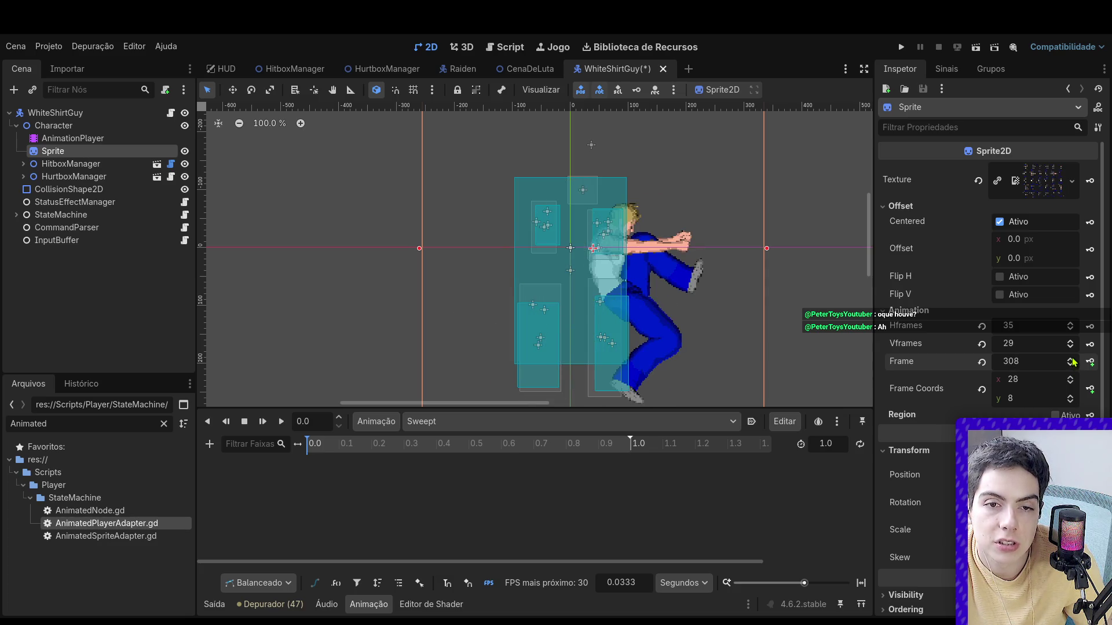
left_click(1071, 364)
left_click(1071, 365)
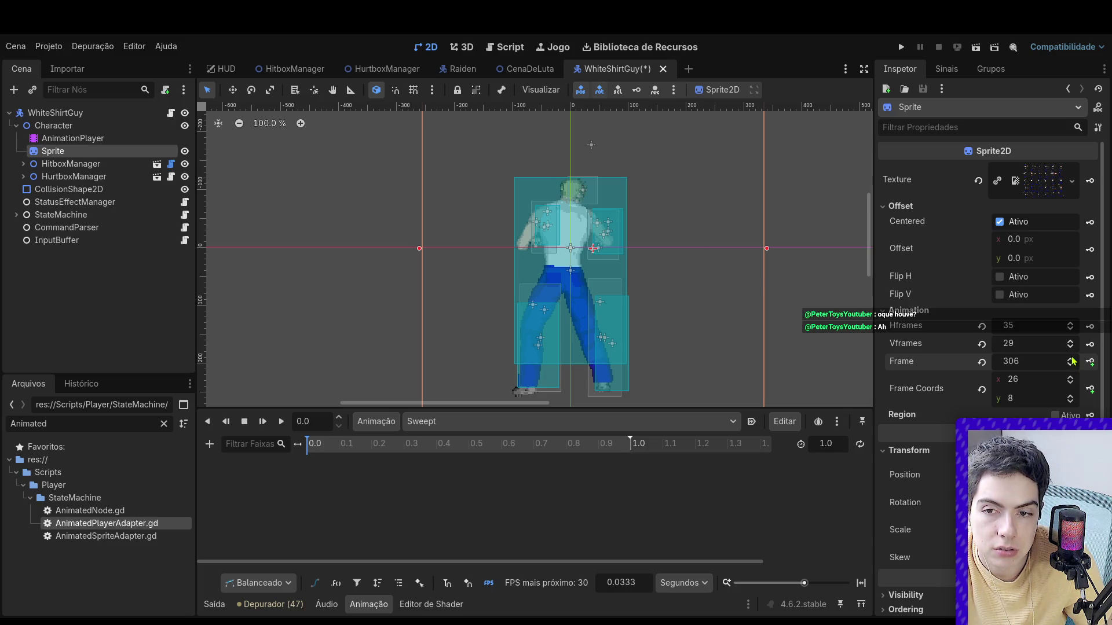
left_click(1071, 359)
left_click(1071, 366)
left_click(1071, 358)
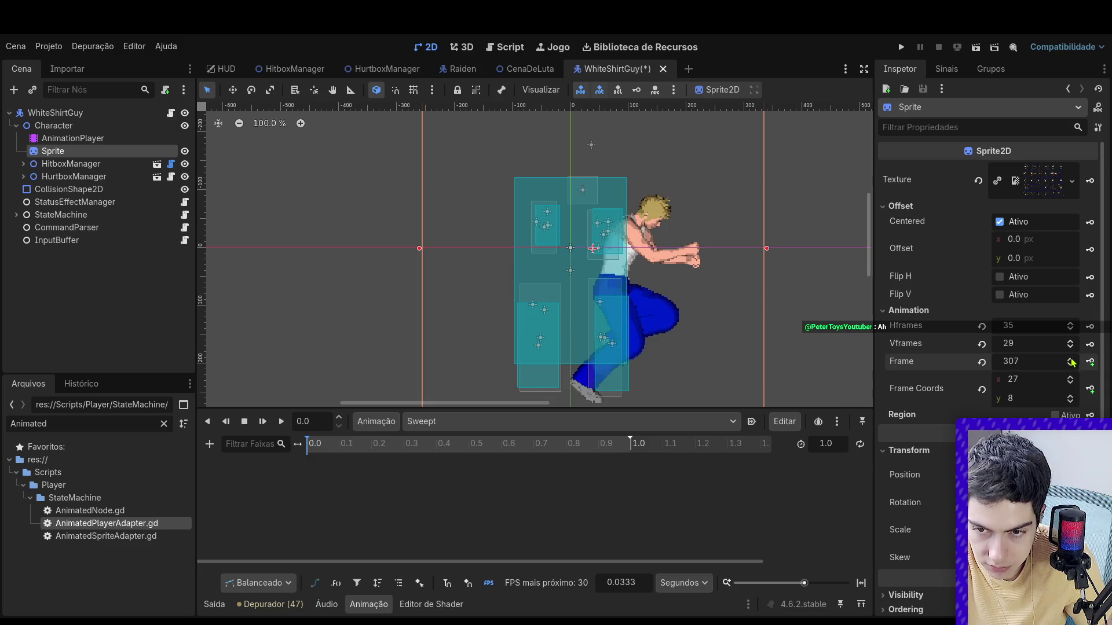
left_click(1071, 365)
left_click(1071, 358)
left_click(1071, 366)
left_click(1071, 359)
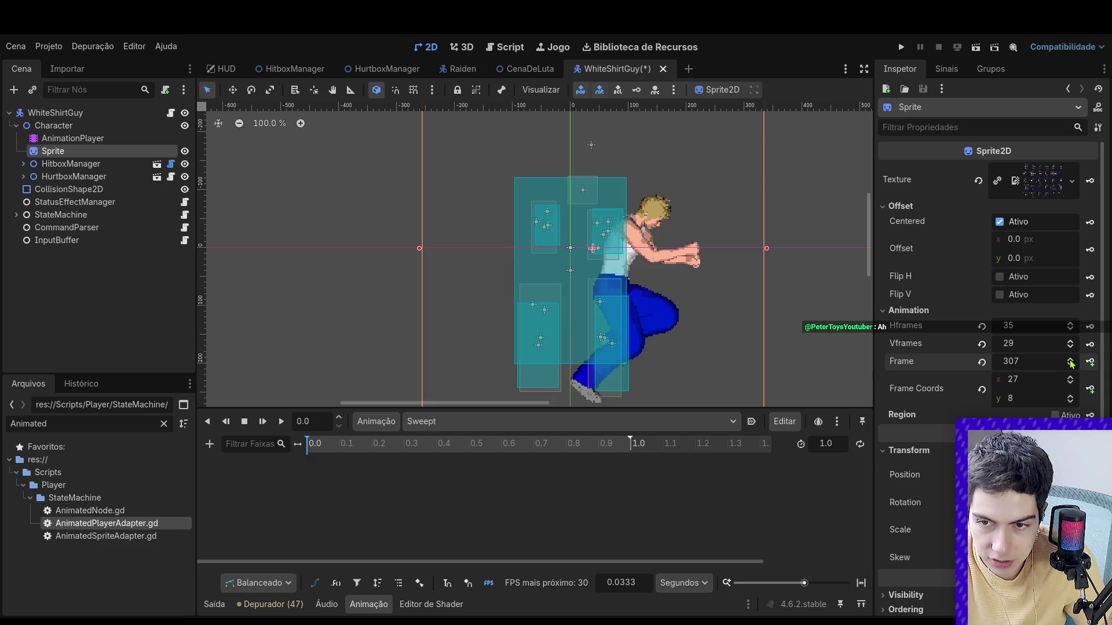
left_click(1071, 365)
left_click(1071, 358)
left_click(1071, 365)
left_click(1071, 358)
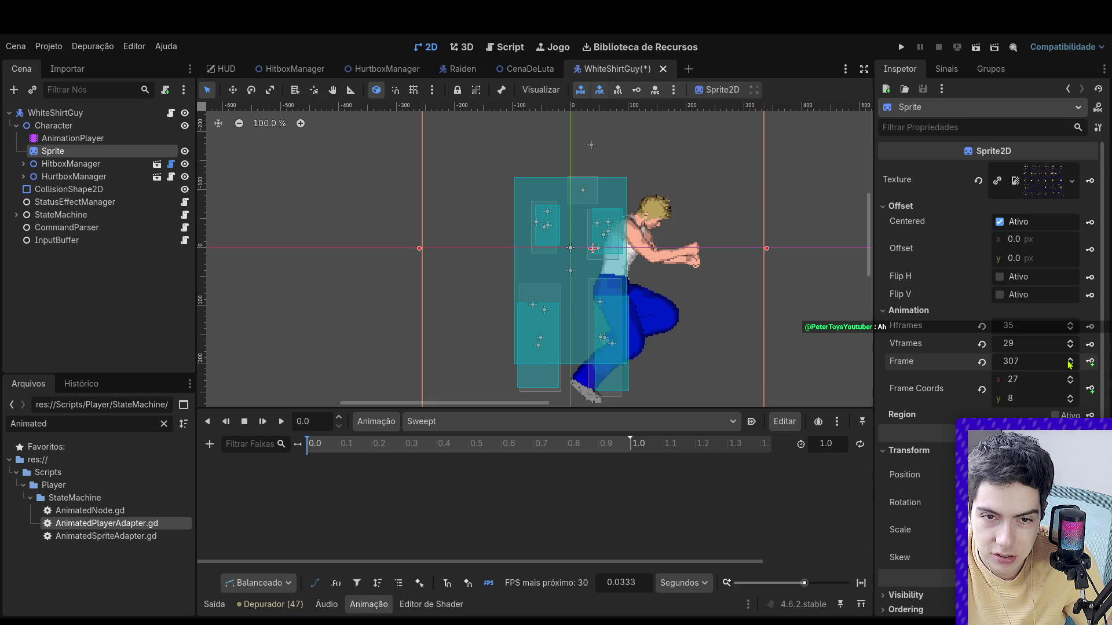
left_click(1067, 364)
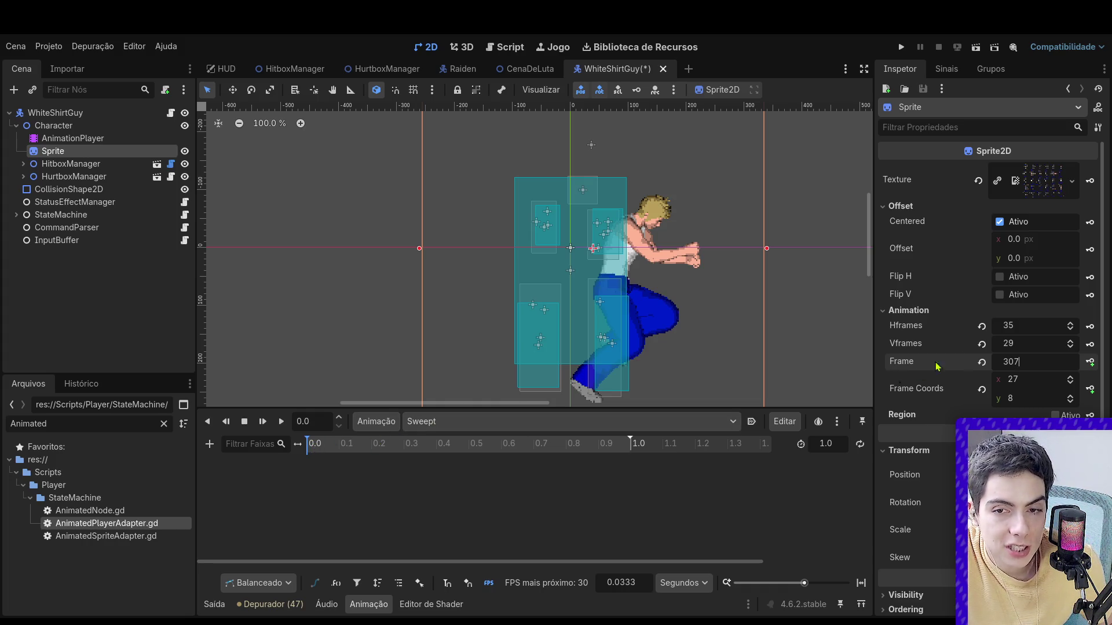
Step: Key sprite frames 307–324 into the Sweep frame track every 1/30 s, then preview the animation
left_click(1090, 362)
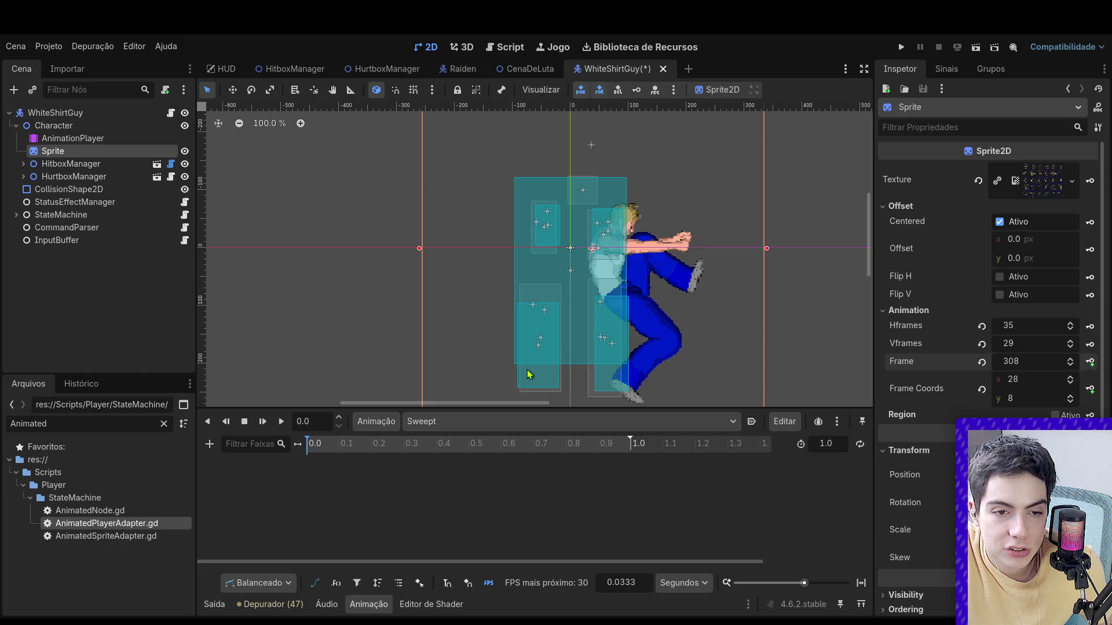
left_click(1090, 362)
left_click(1089, 363)
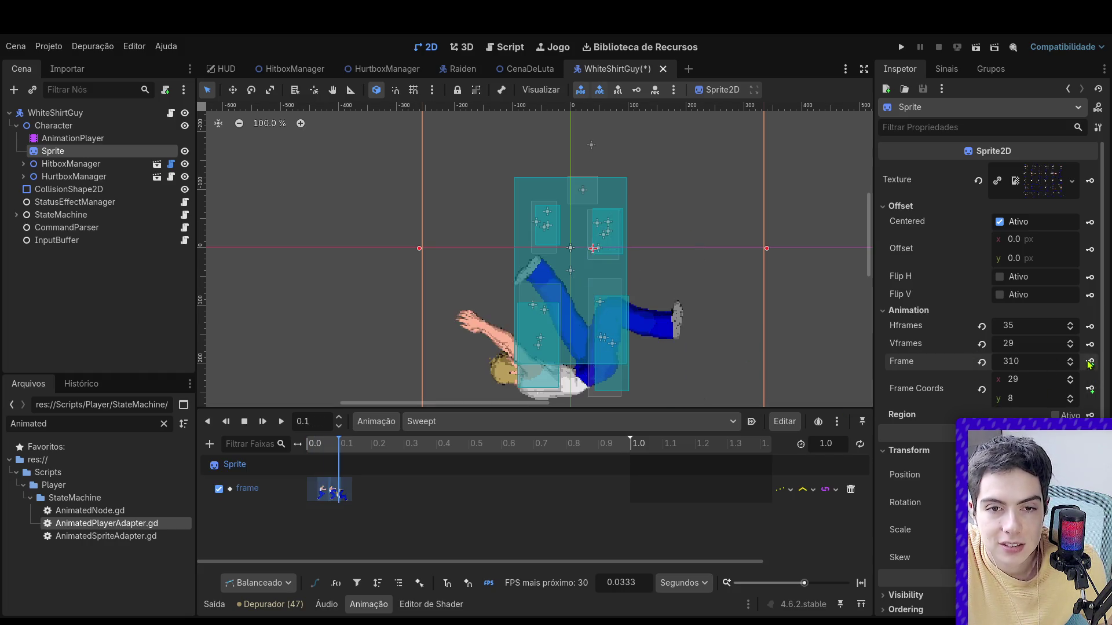
left_click(1090, 362)
left_click(1090, 363)
left_click(1090, 362)
left_click(1090, 362)
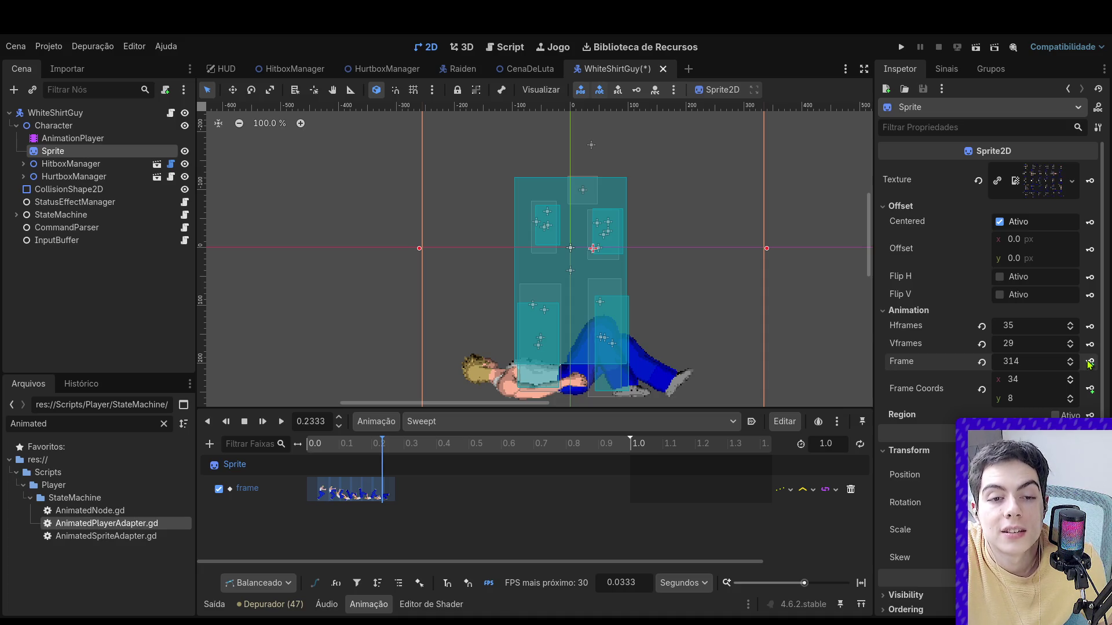
left_click(1090, 363)
left_click(1090, 362)
left_click(1090, 362)
left_click(1090, 362)
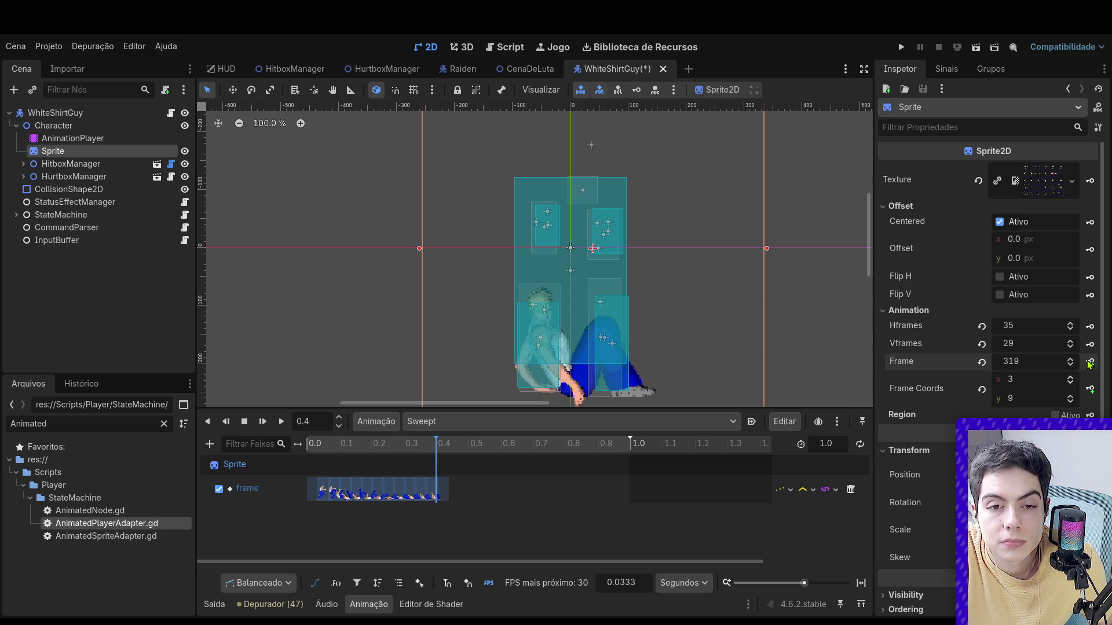
left_click(1090, 362)
left_click(1090, 363)
left_click(1090, 363)
left_click(1090, 363)
left_click(1089, 362)
left_click(1090, 363)
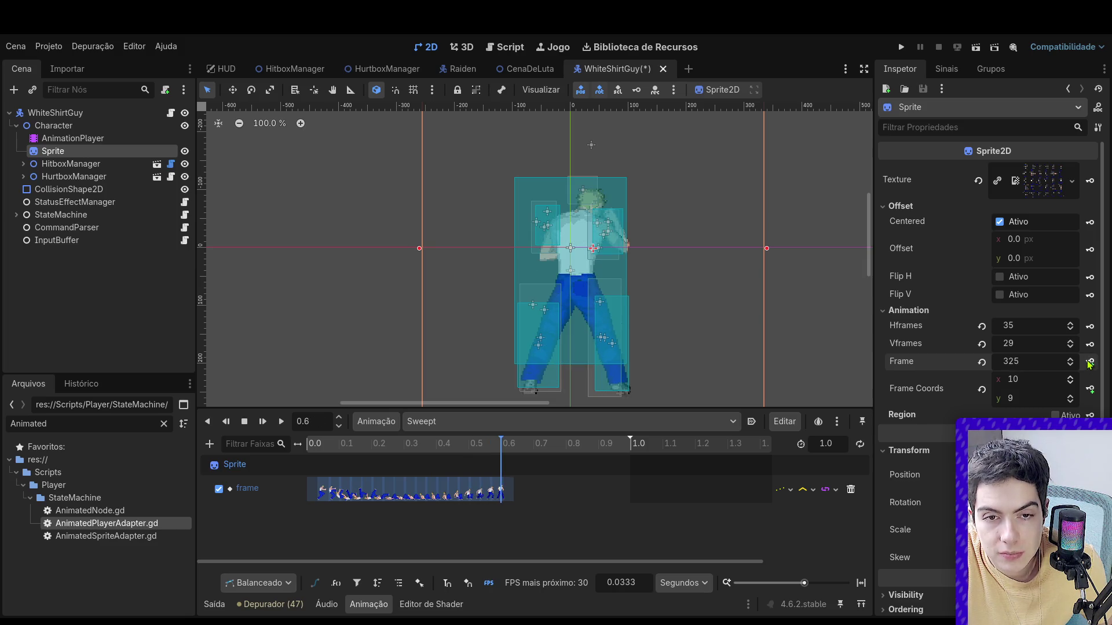
mouse_move(480, 444)
left_mouse_down()
mouse_move(510, 453)
mouse_move(307, 445)
left_mouse_up()
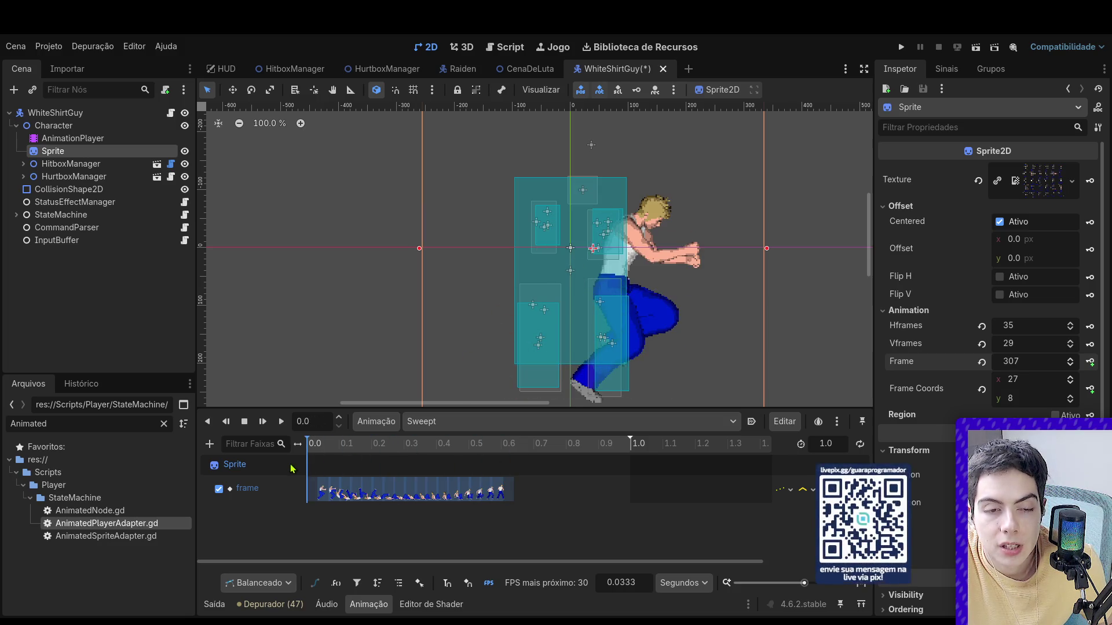
left_click(281, 422)
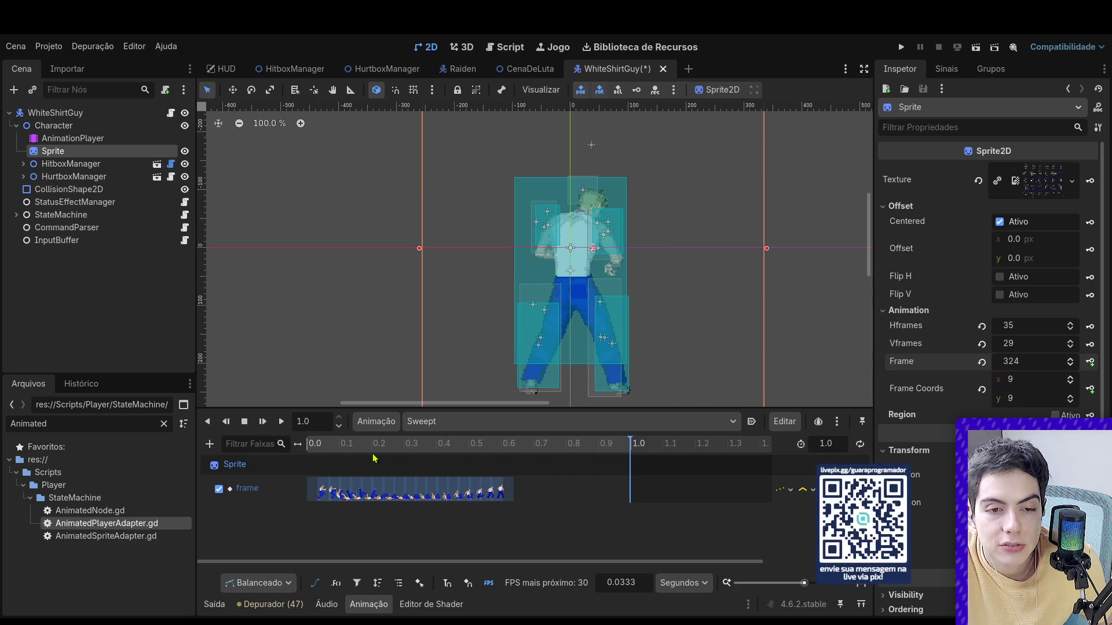
Step: Select all frame keys, set the Sweep animation length to 2, and scrub its opening poses
left_click_drag(563, 506, 281, 479)
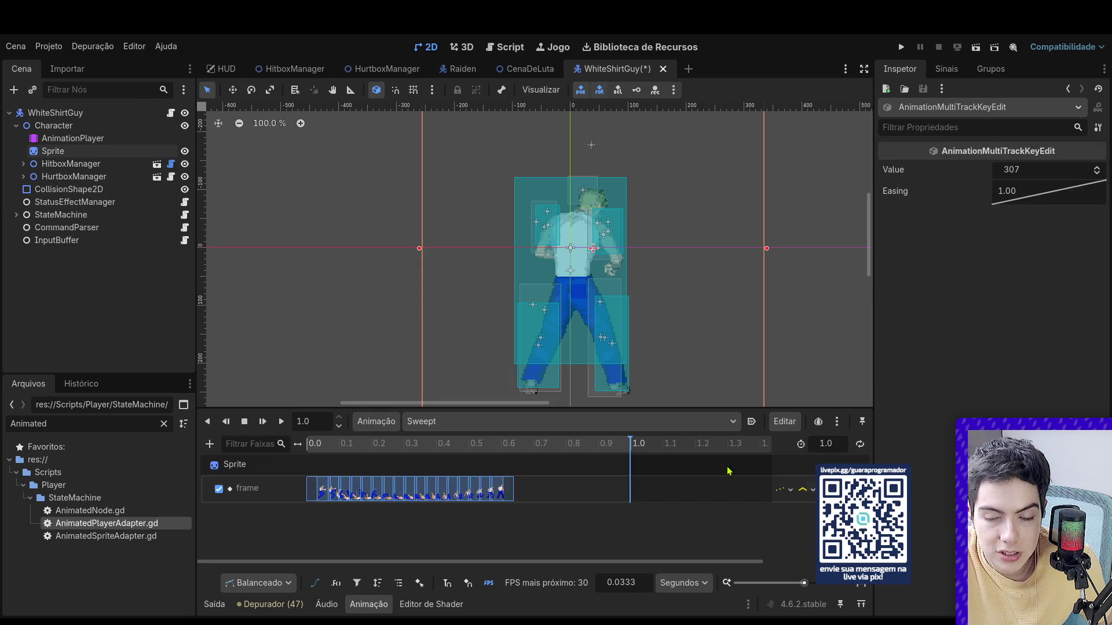
left_click_drag(803, 583, 806, 585)
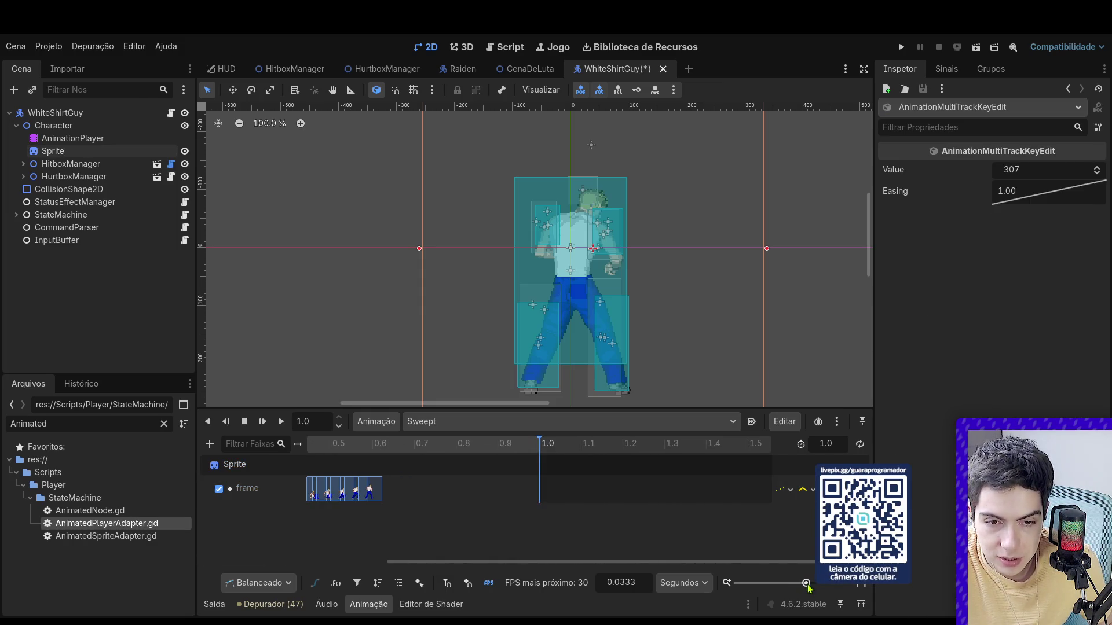
left_click(834, 444)
type("2")
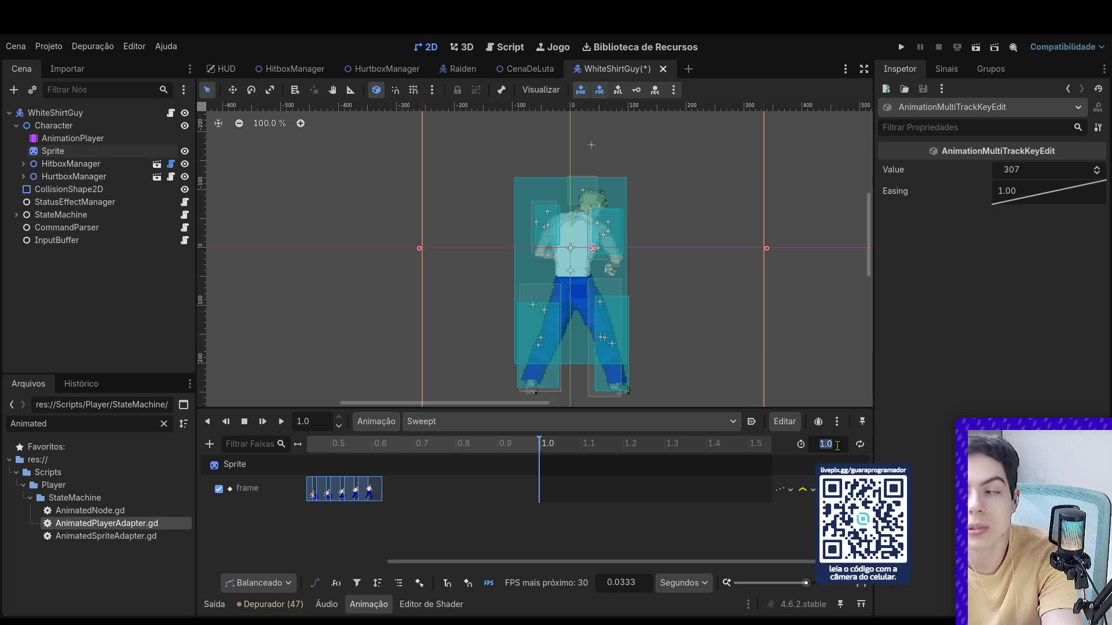
key("Return")
left_click_drag(805, 583, 800, 583)
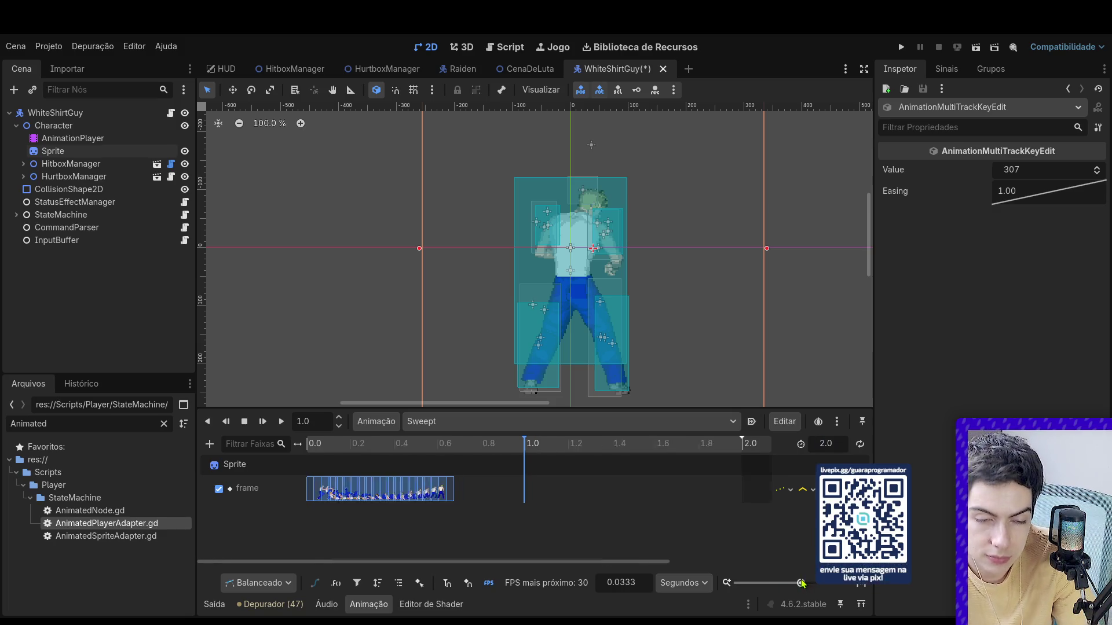
mouse_move(315, 444)
left_mouse_down()
mouse_move(434, 463)
mouse_move(313, 461)
mouse_move(425, 455)
mouse_move(315, 443)
mouse_move(337, 450)
left_mouse_up()
mouse_move(381, 456)
left_mouse_down()
mouse_move(316, 445)
mouse_move(405, 446)
mouse_move(308, 451)
left_mouse_up()
Step: Stretch the selected frame keys so they end near 1.9 seconds, replaying to check
left_click_drag(484, 476, 289, 499)
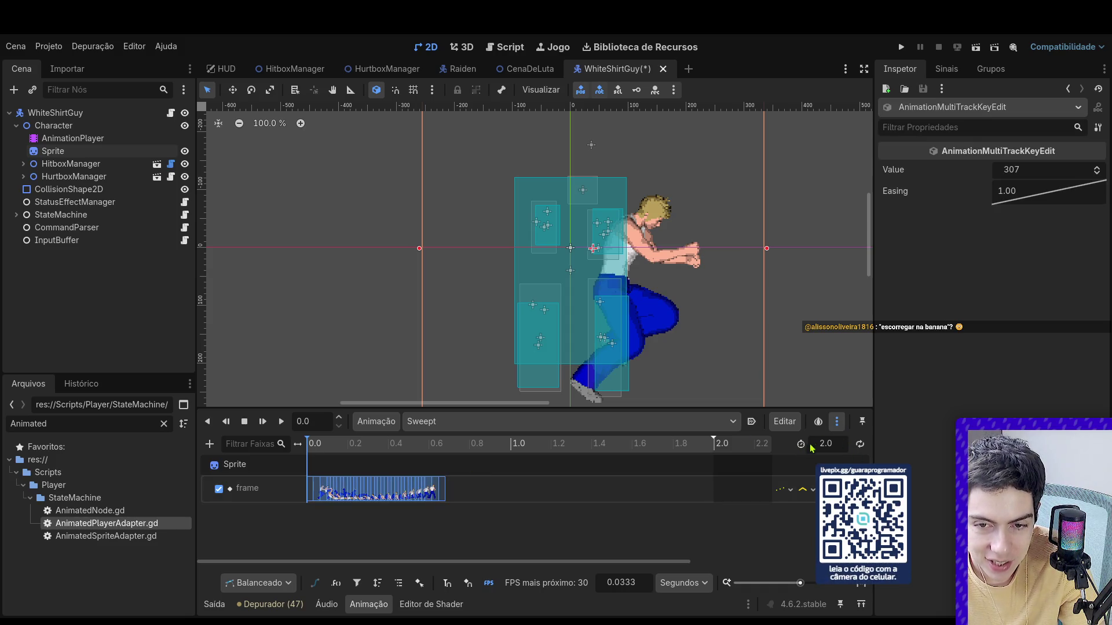
left_click(818, 422)
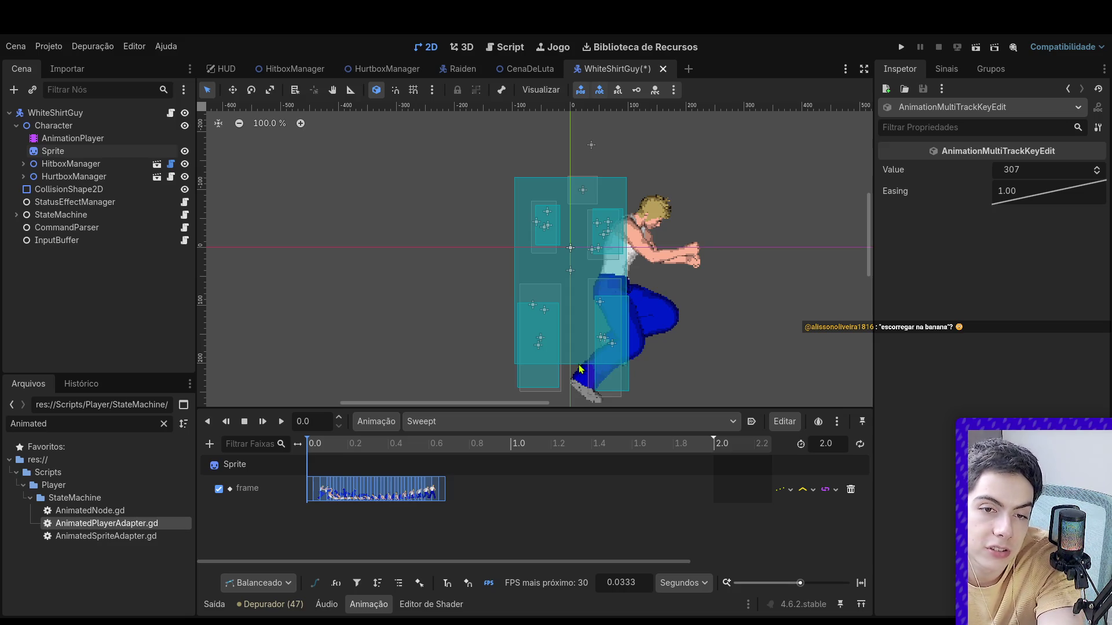
left_click(281, 421)
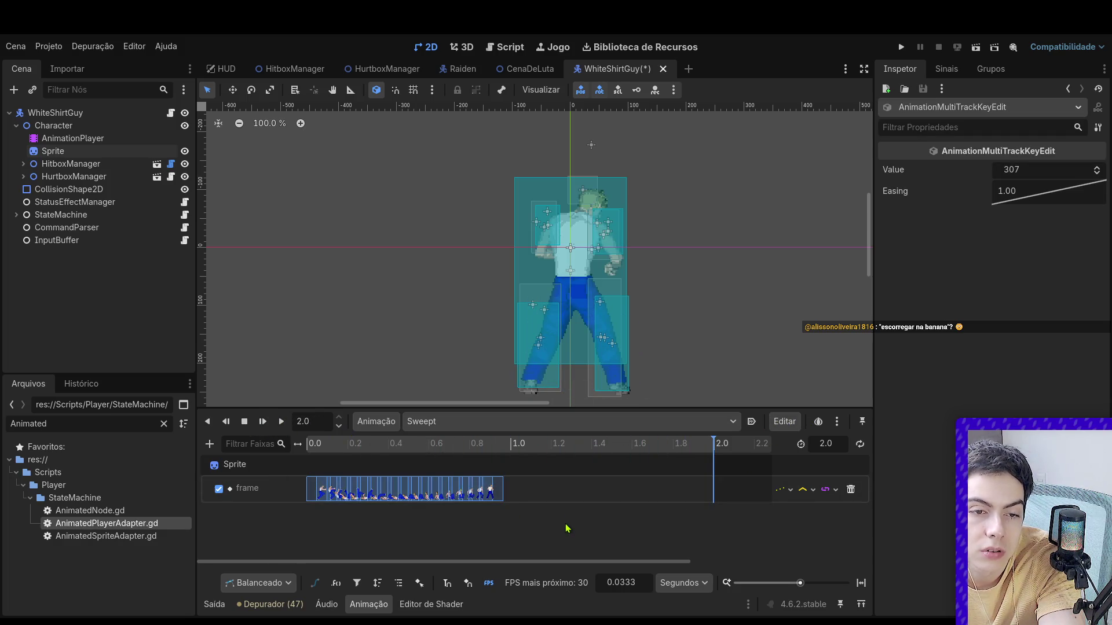
mouse_move(569, 525)
left_mouse_down()
mouse_move(397, 489)
mouse_move(293, 480)
left_mouse_up()
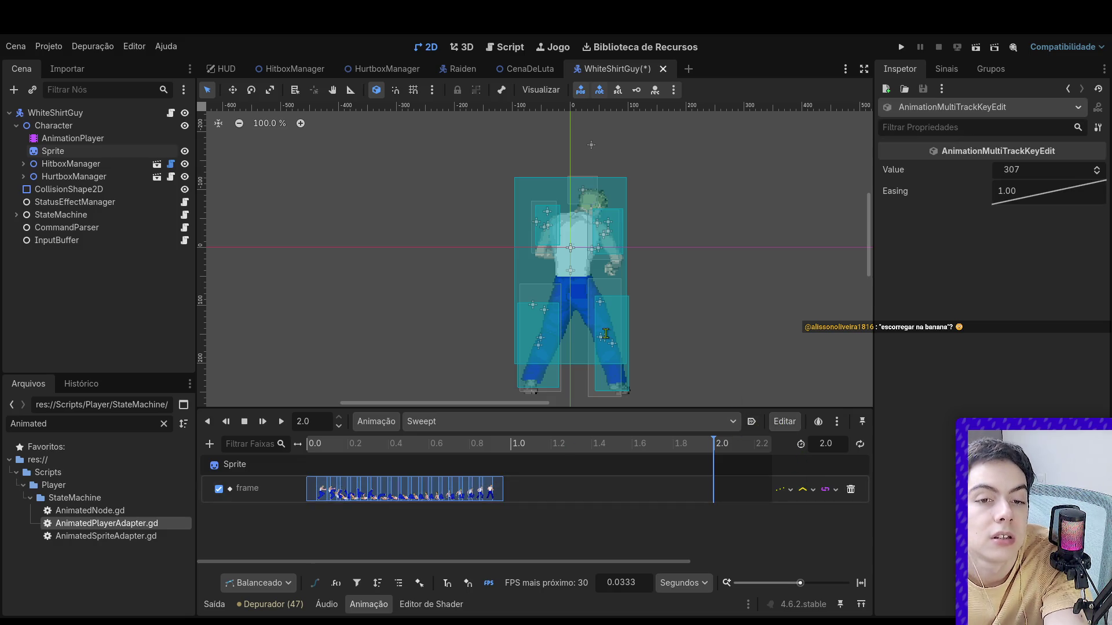
left_click_drag(502, 489, 589, 489)
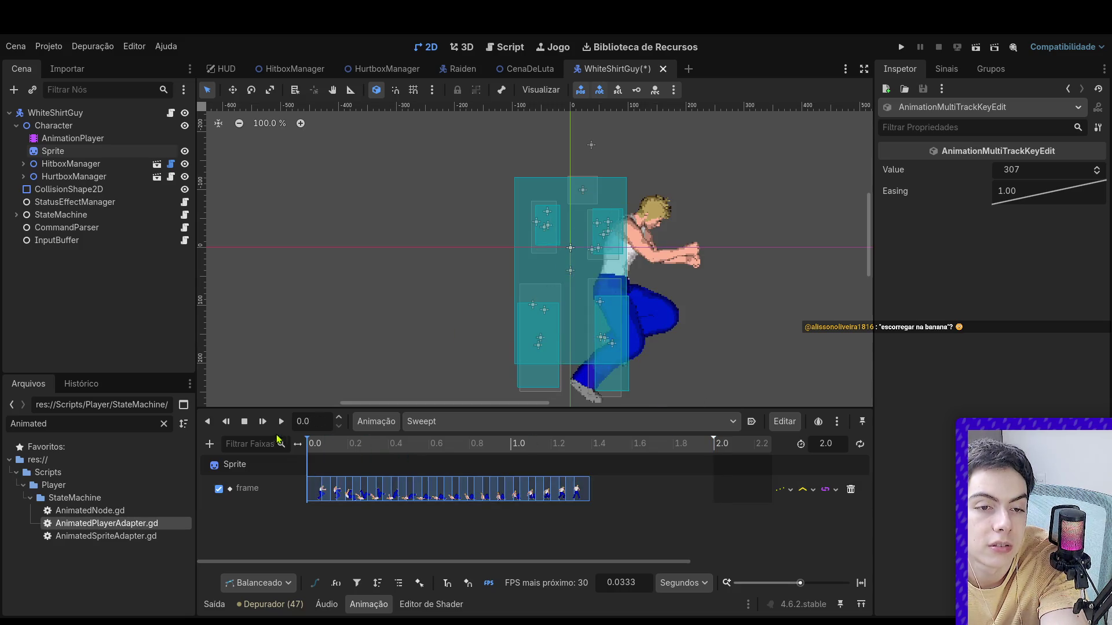
left_click(282, 425)
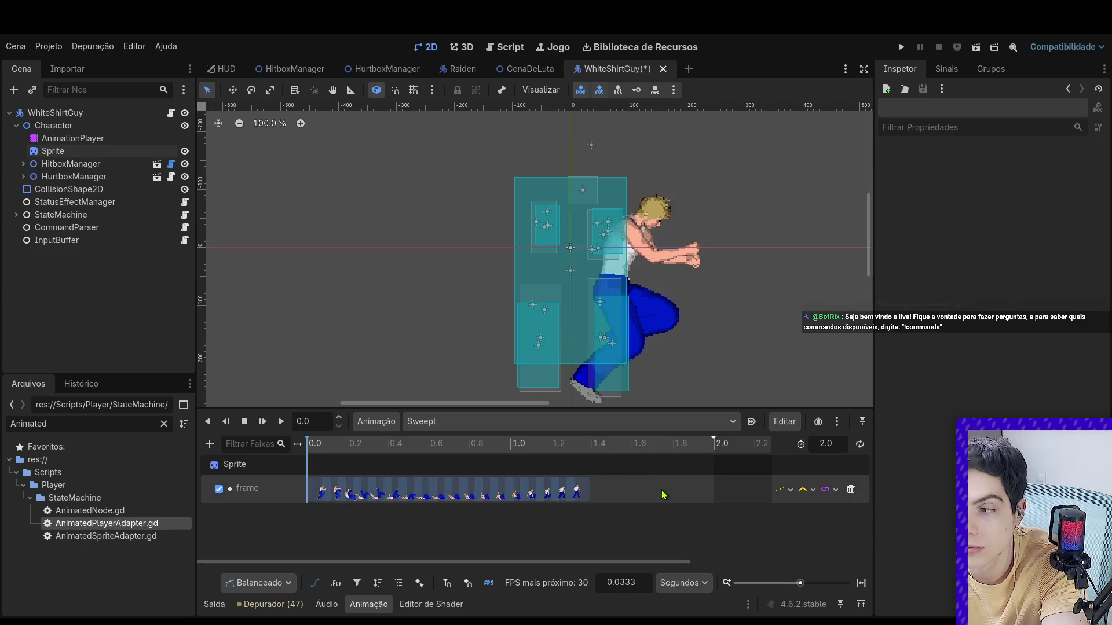
left_click_drag(686, 515, 310, 480)
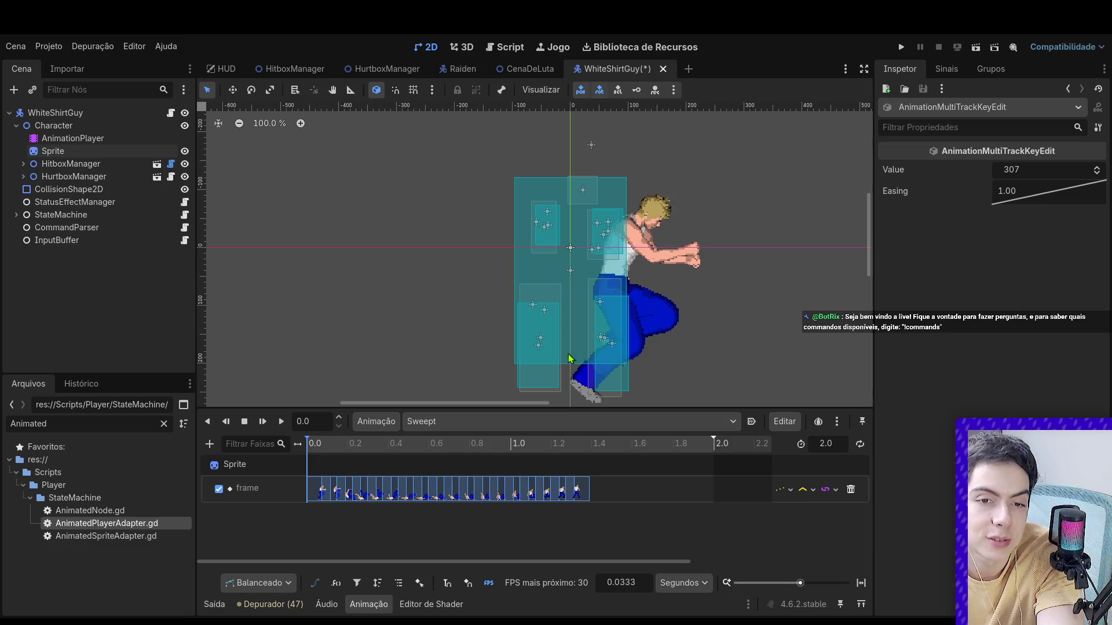
key("ctrl+z")
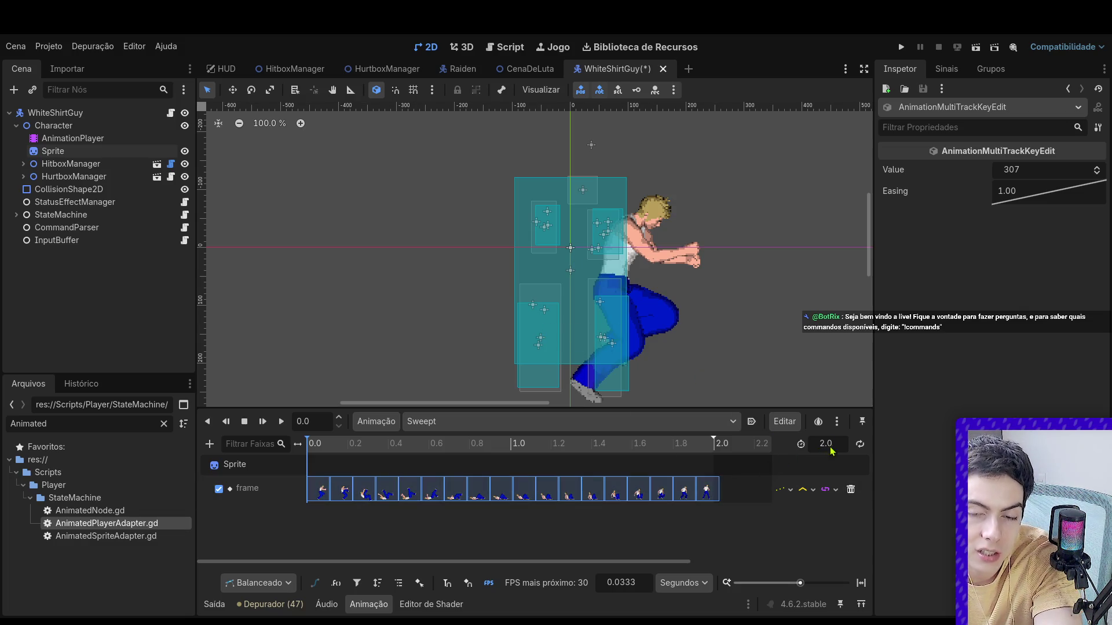
Step: Set the Sweep animation length to 2.2 seconds and replay it
left_click(830, 449)
type(".")
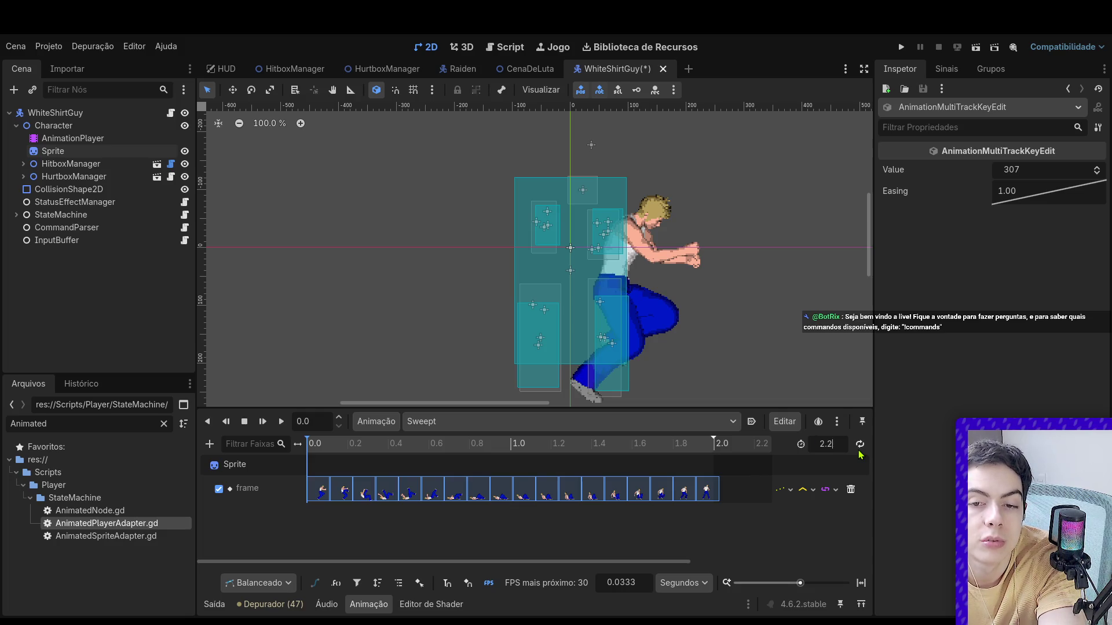
key("Return")
left_click(285, 421)
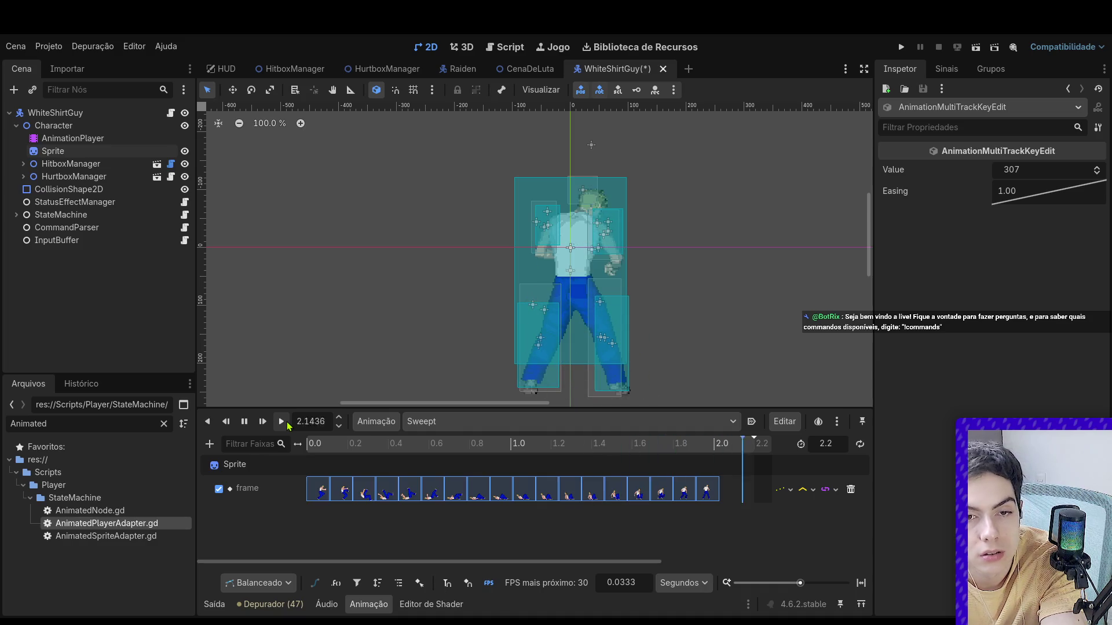
left_click(279, 424)
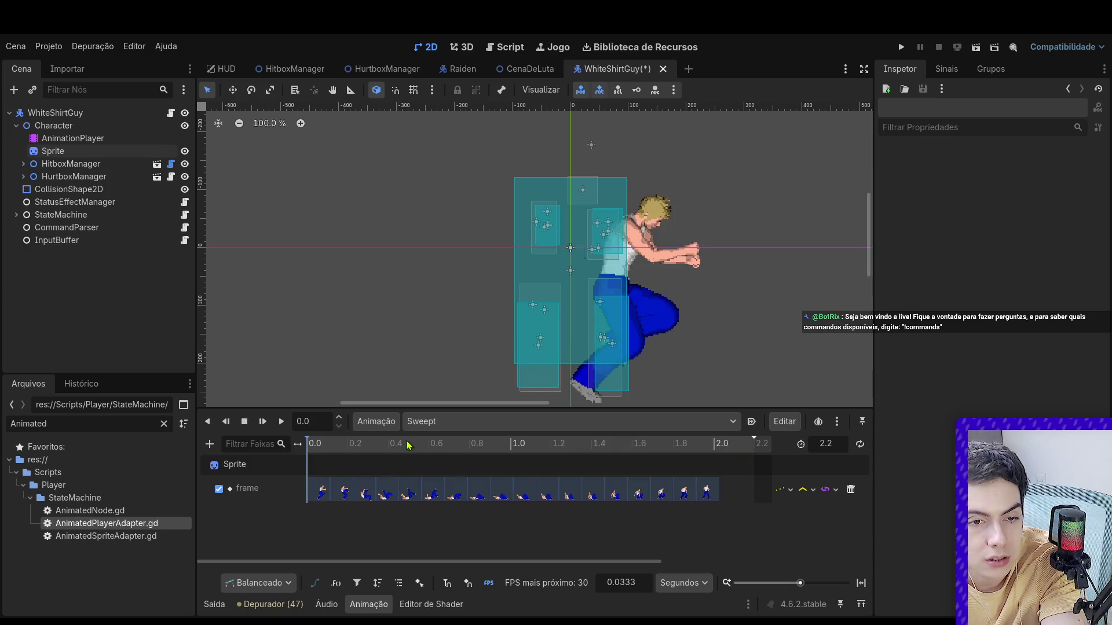
mouse_move(322, 445)
left_mouse_down()
mouse_move(492, 458)
mouse_move(749, 509)
left_mouse_up()
Step: Delay the keys from 0.9 s onward to lengthen the fall, replay, and save WhiteShirtGuy
left_click_drag(504, 492, 539, 492)
left_click_drag(512, 445, 253, 443)
left_click(283, 425)
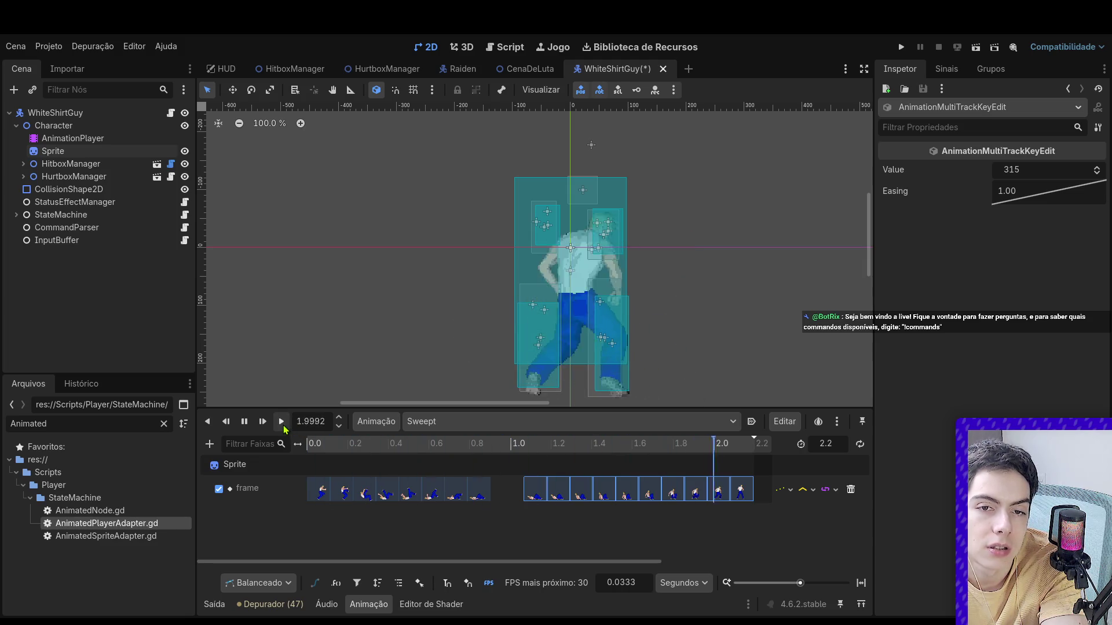
key("s")
key("d")
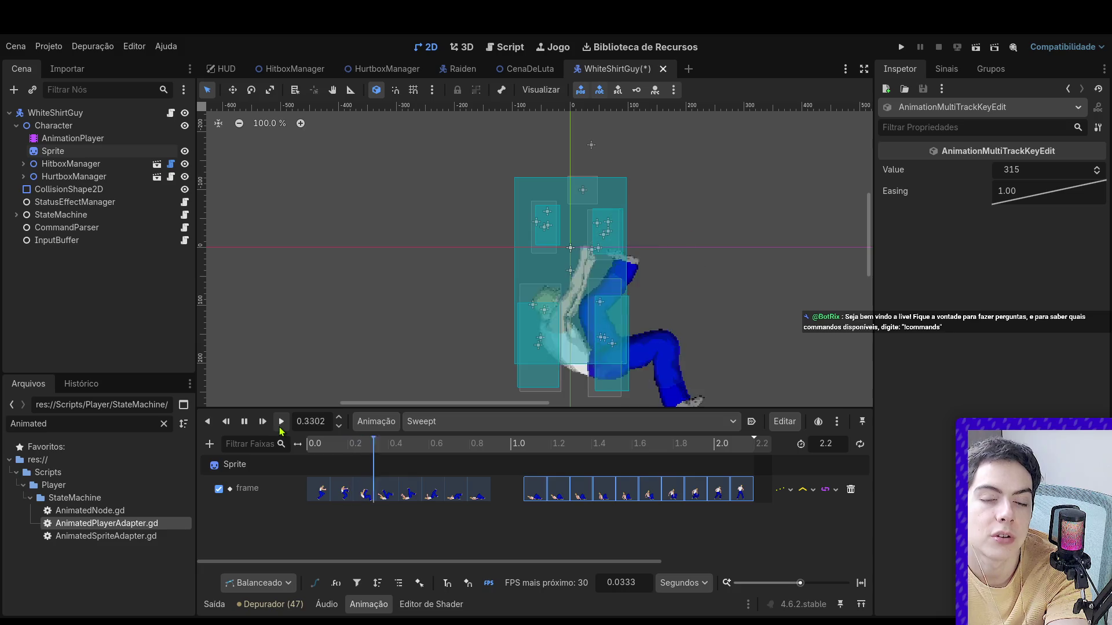
key("s")
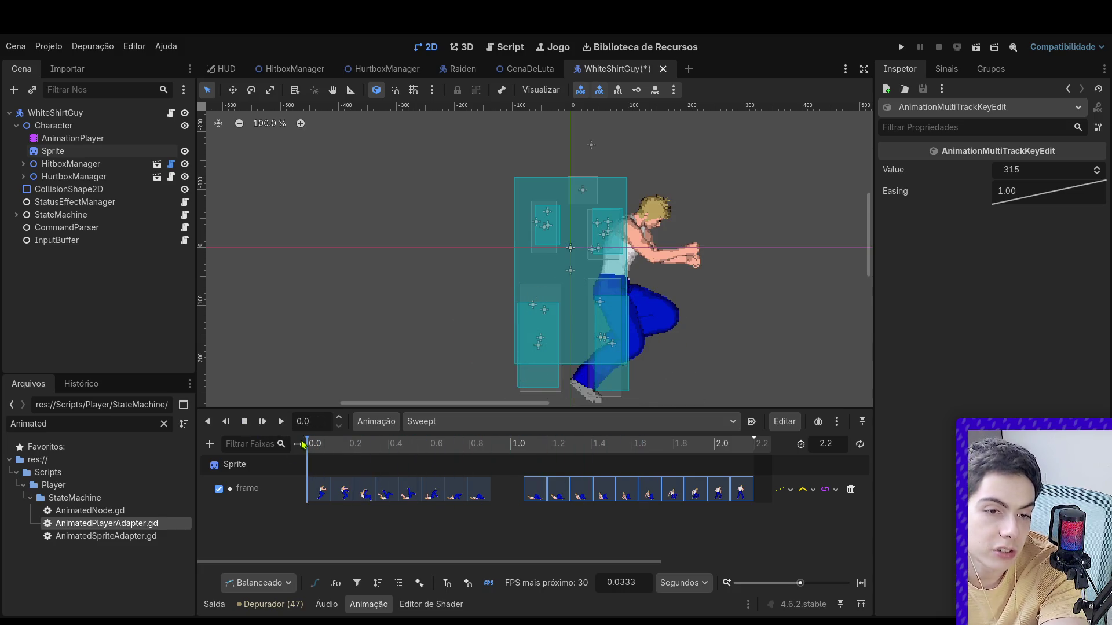
mouse_move(313, 443)
left_mouse_down()
mouse_move(360, 443)
mouse_move(308, 452)
mouse_move(598, 450)
mouse_move(424, 444)
mouse_move(333, 449)
mouse_move(752, 461)
mouse_move(299, 452)
left_mouse_up()
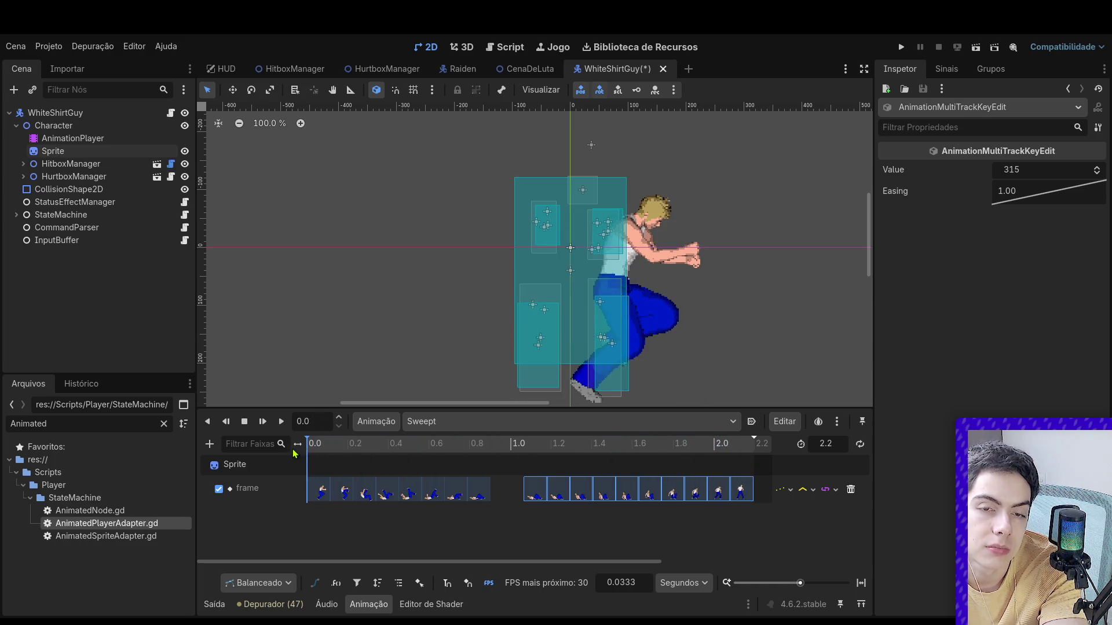
key("ctrl+s")
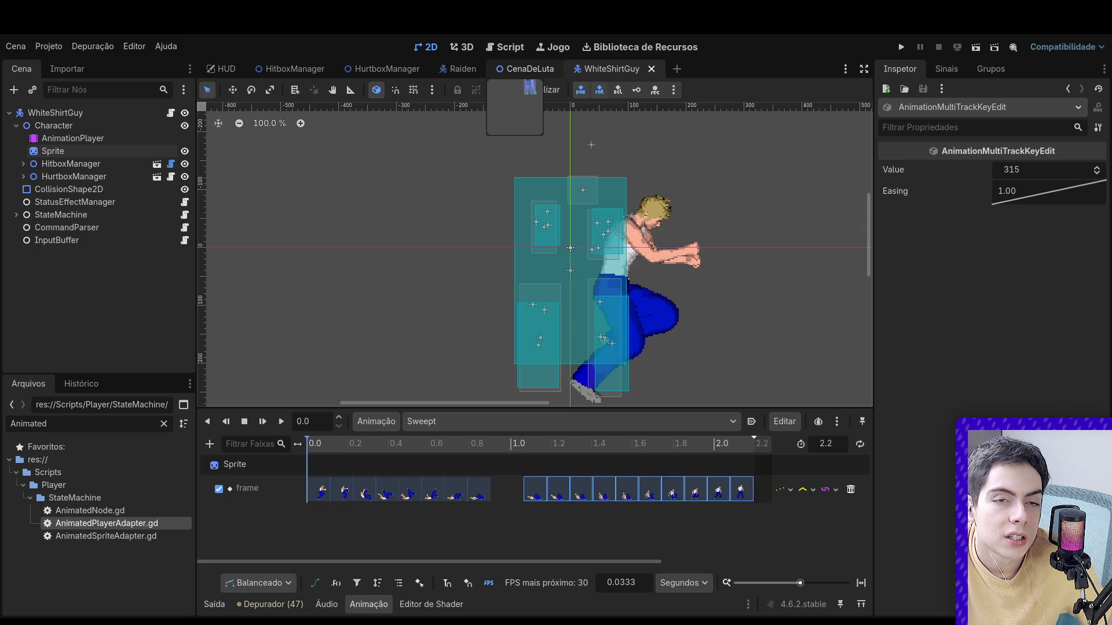
left_click(463, 68)
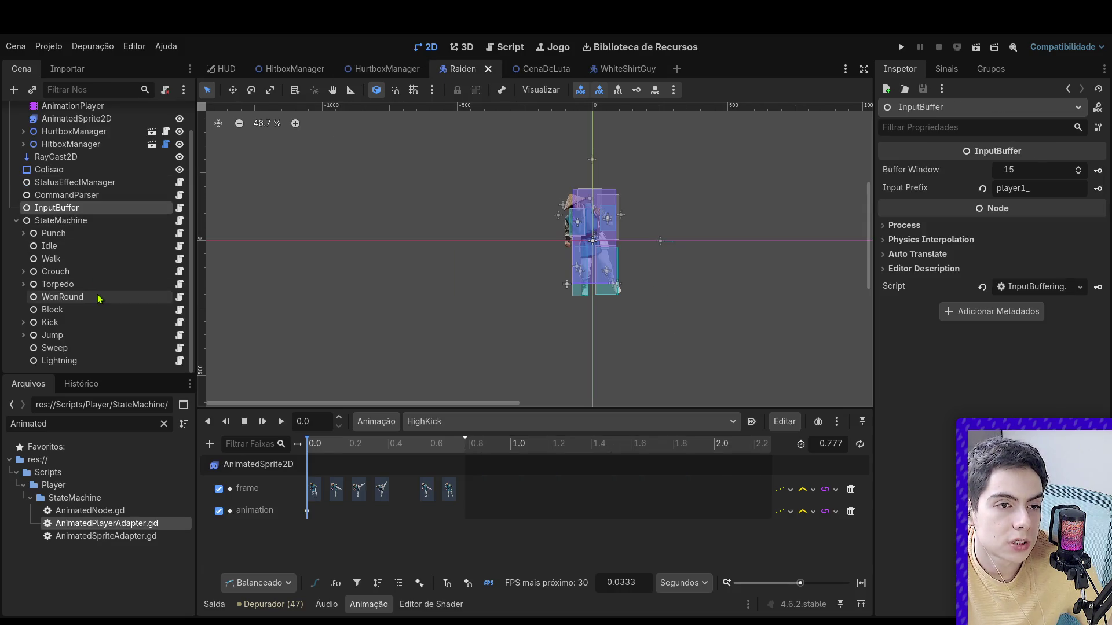
left_click(69, 348)
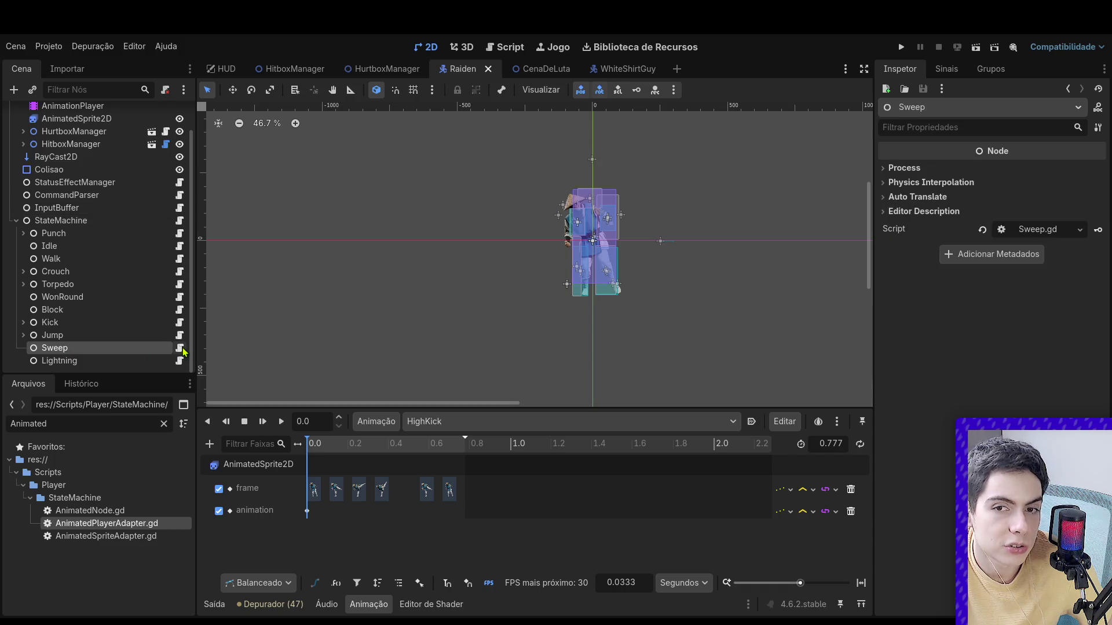
left_click(179, 232)
key("Up")
key("End")
key("shift+Home")
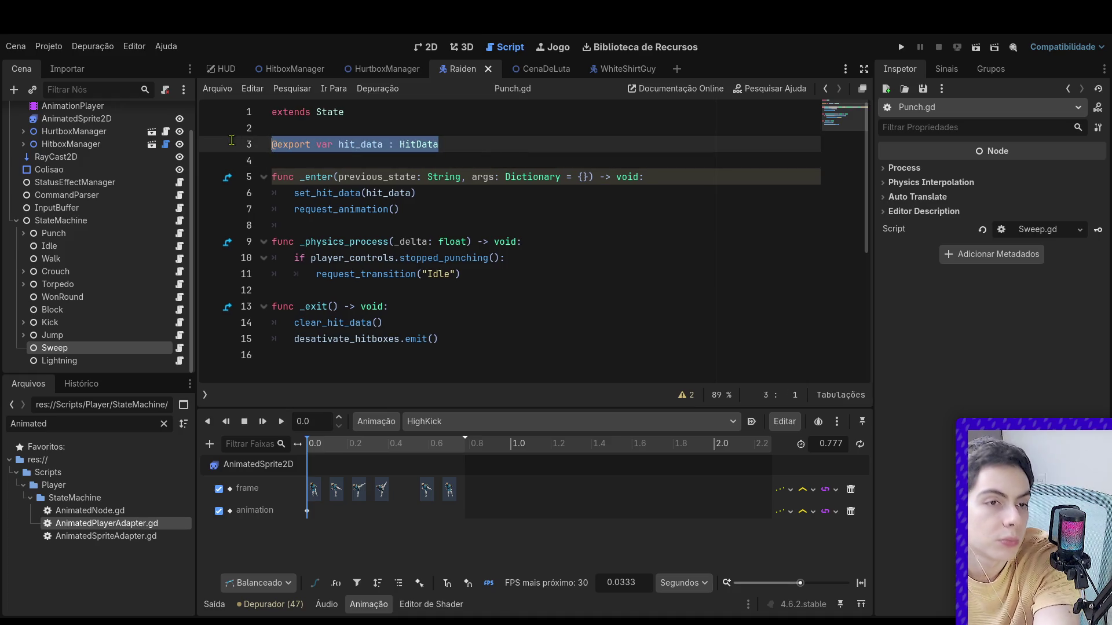
left_click(179, 347)
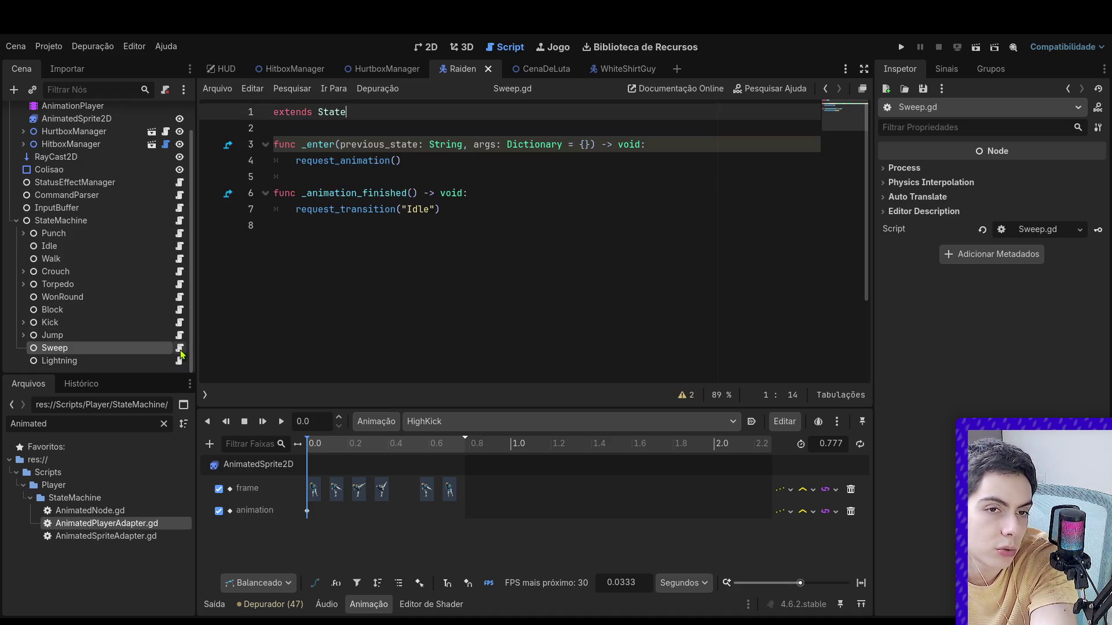
left_click(326, 124)
key("Return")
key("Return")
key("Up")
type("@export var hit_data : HitData")
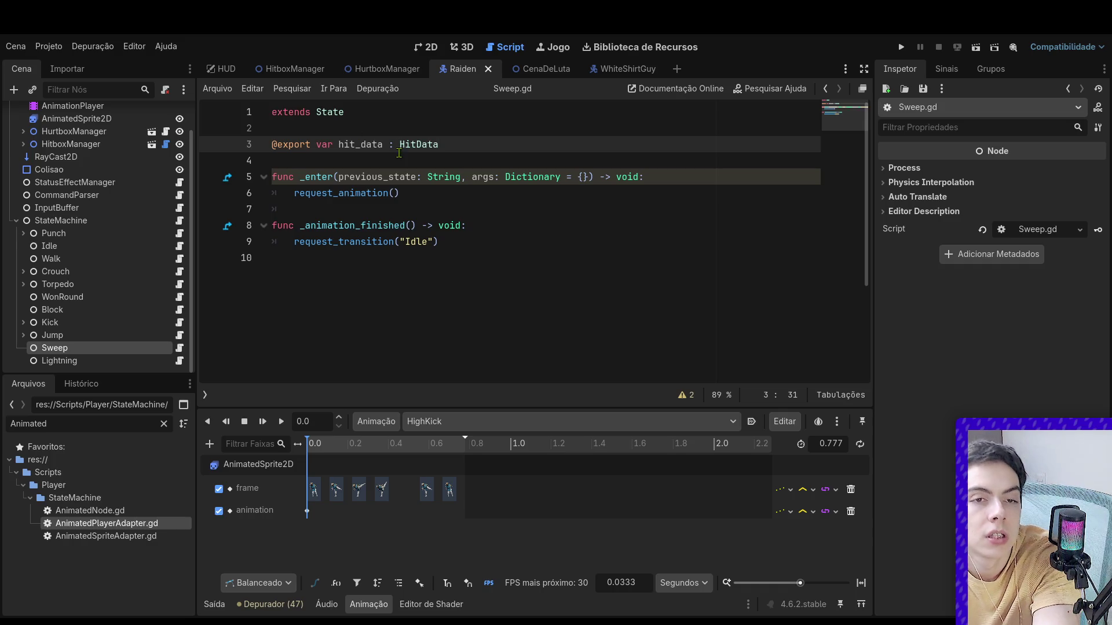
Step: Give Raiden's Sweep state a new HitData with Hit Type Sweep and save
left_click(58, 360)
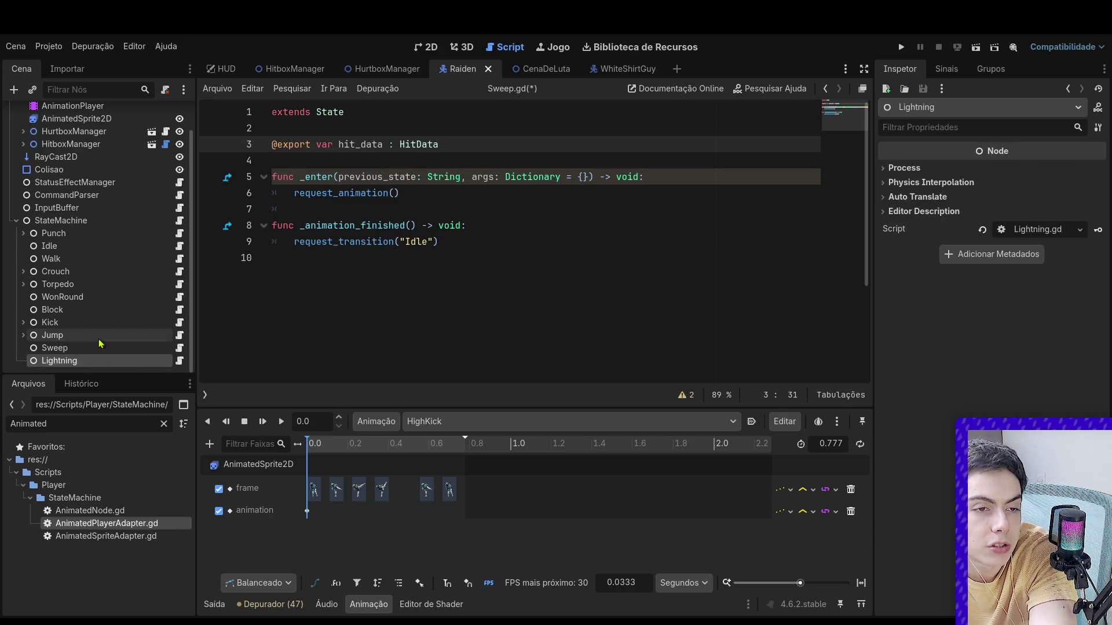
left_click(52, 334)
left_click(99, 349)
left_click(1024, 174)
left_click(1026, 196)
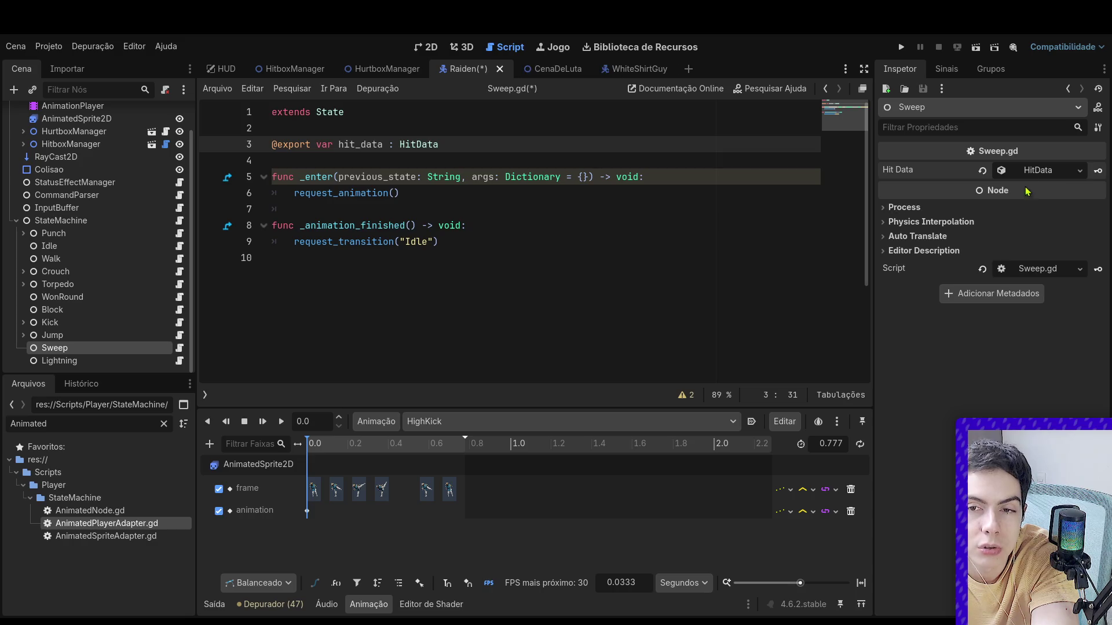
left_click(1030, 243)
left_click(1033, 273)
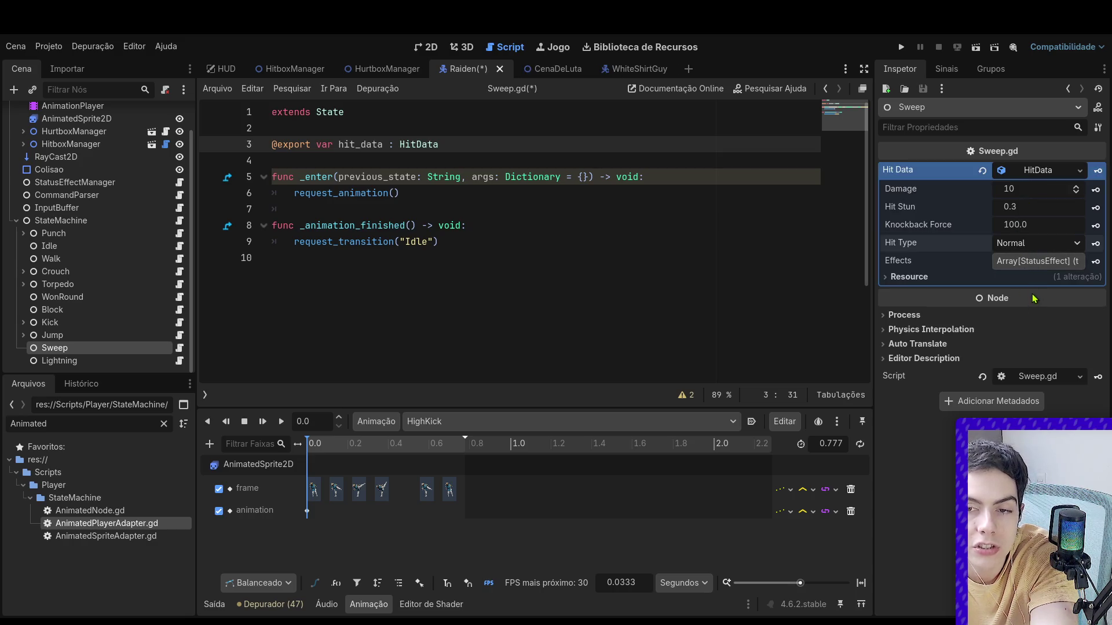
left_click(718, 272)
key("ctrl+s")
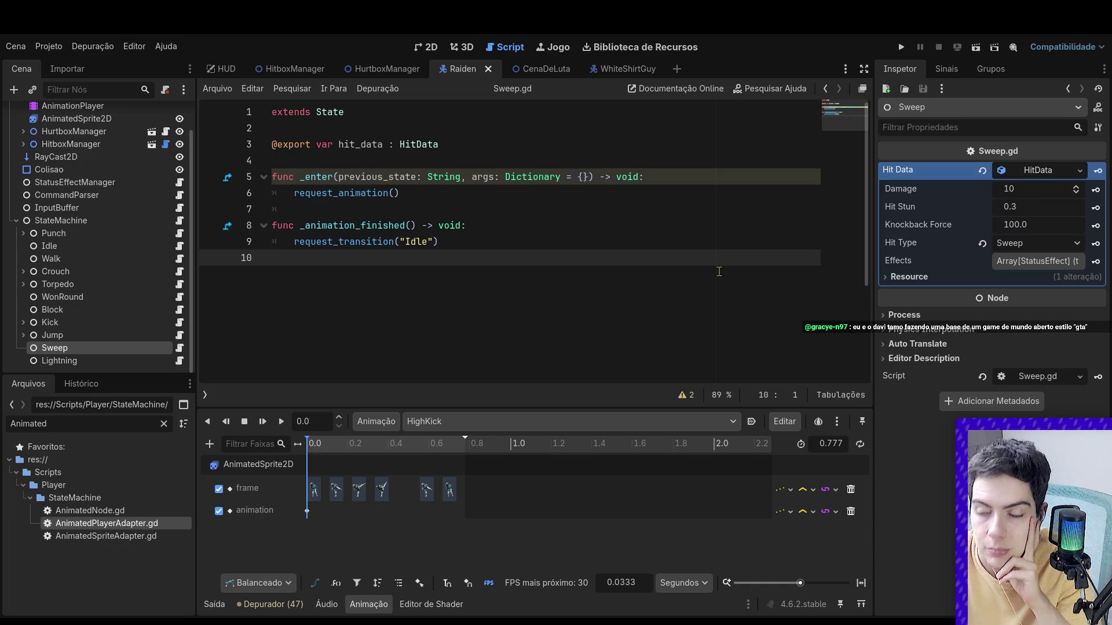
Step: Switch to the WhiteShirtGuy scene
left_click(718, 271)
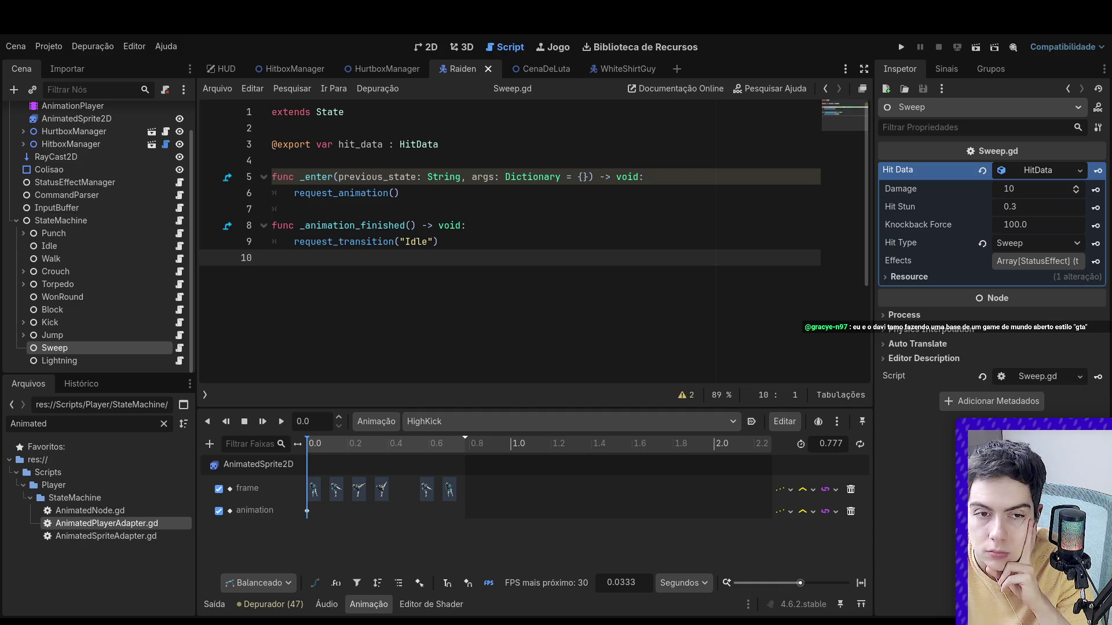
left_click(547, 242)
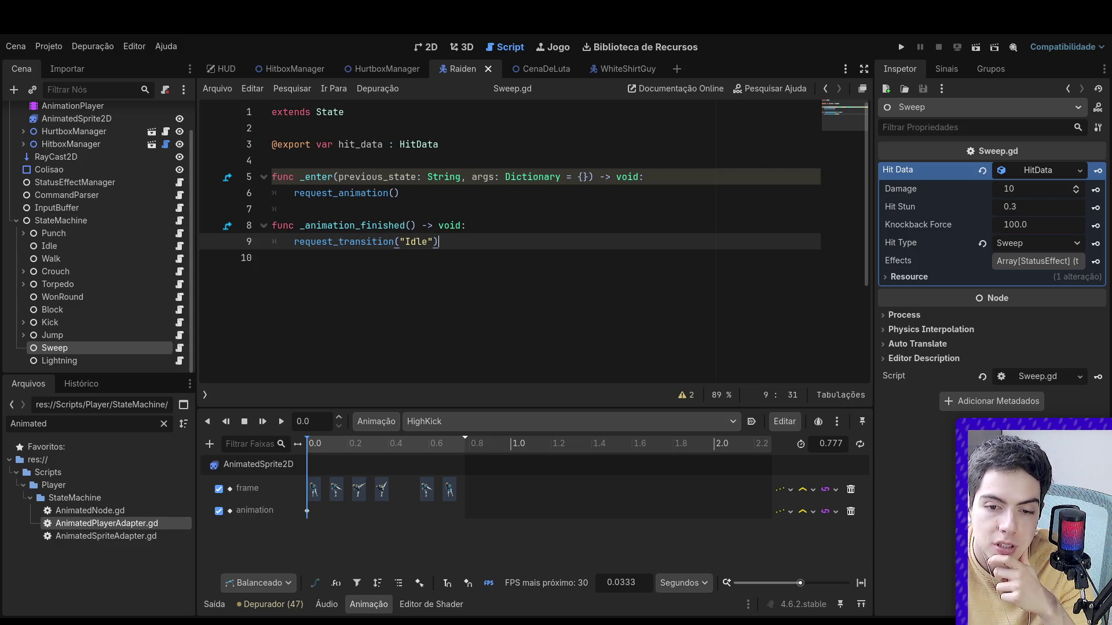
left_click(622, 69)
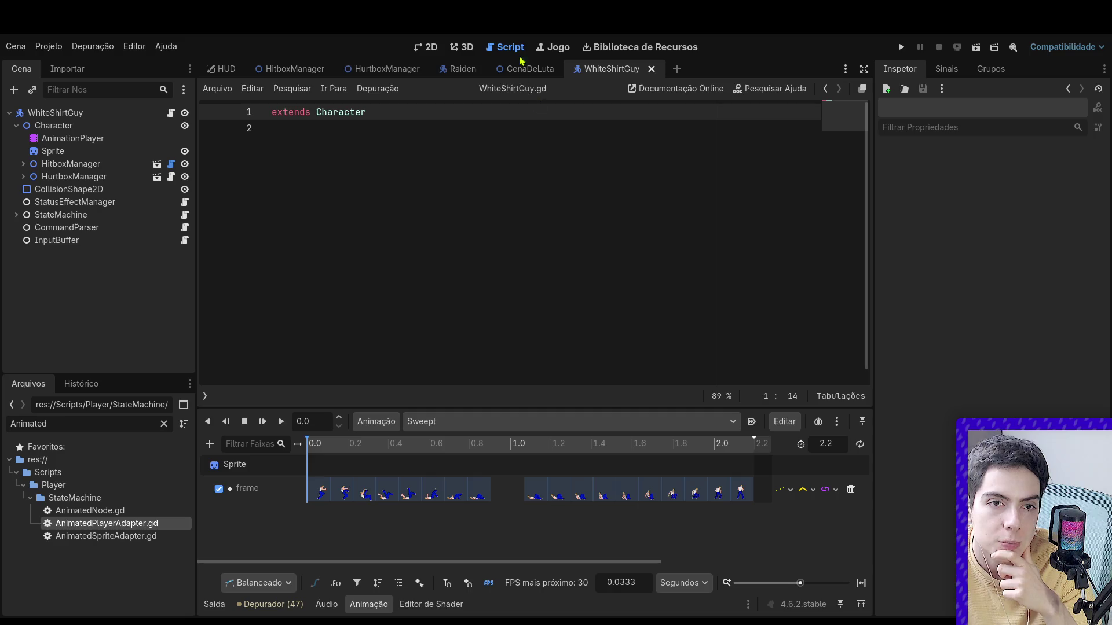
Step: Show WhiteShirtGuy in 2D, scrub to the lying-down pose, and select the Sprite node
left_click(431, 47)
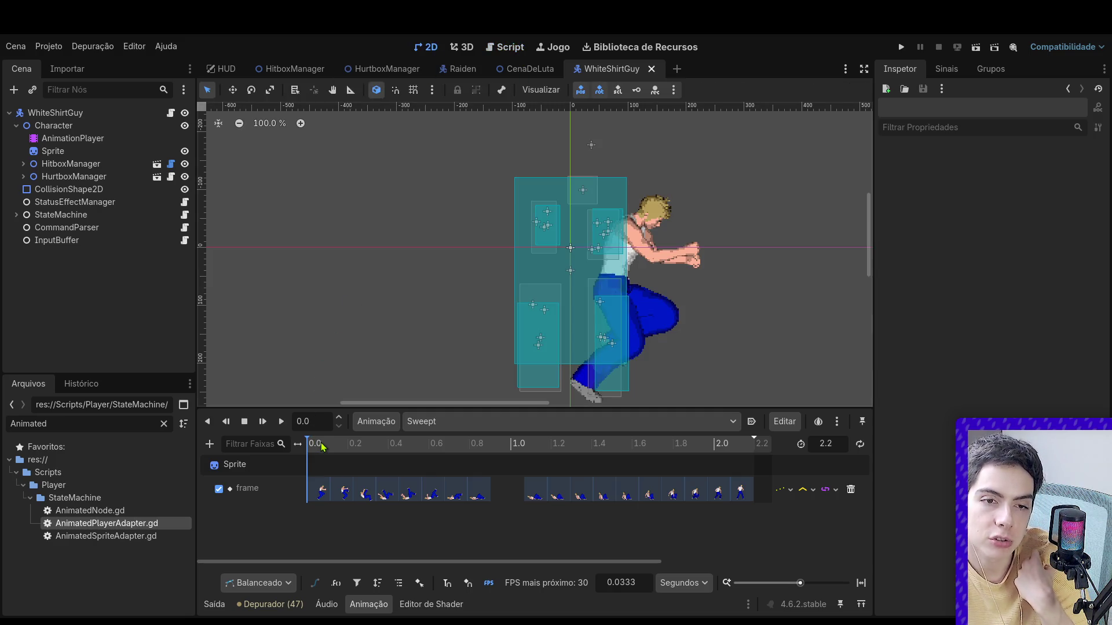
mouse_move(322, 447)
left_mouse_down()
mouse_move(477, 459)
mouse_move(559, 485)
mouse_move(301, 463)
left_mouse_up()
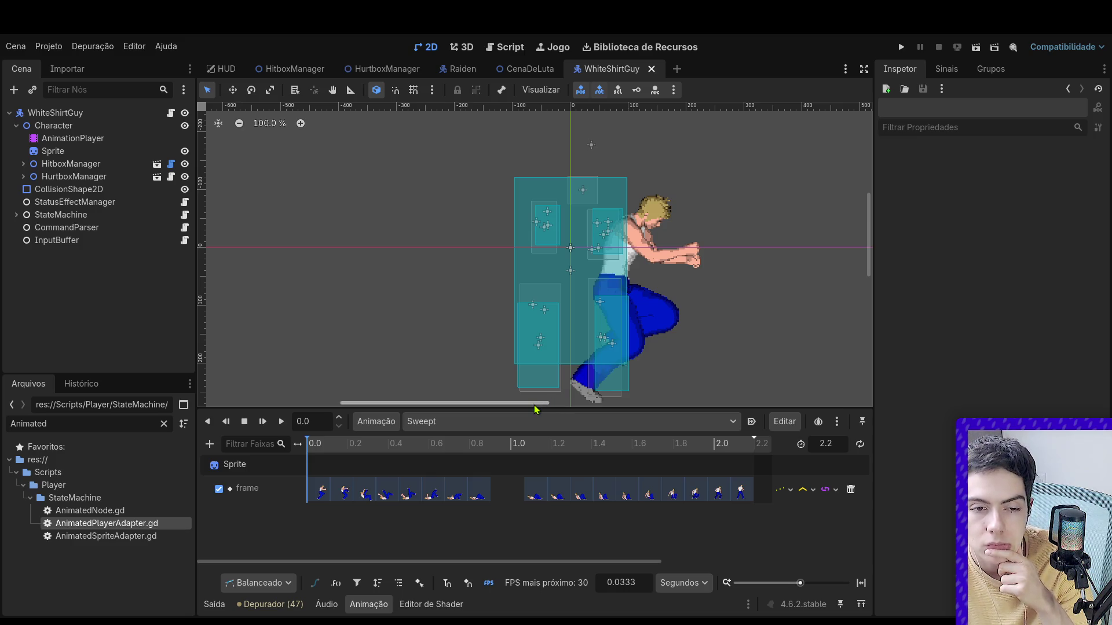
left_click(102, 154)
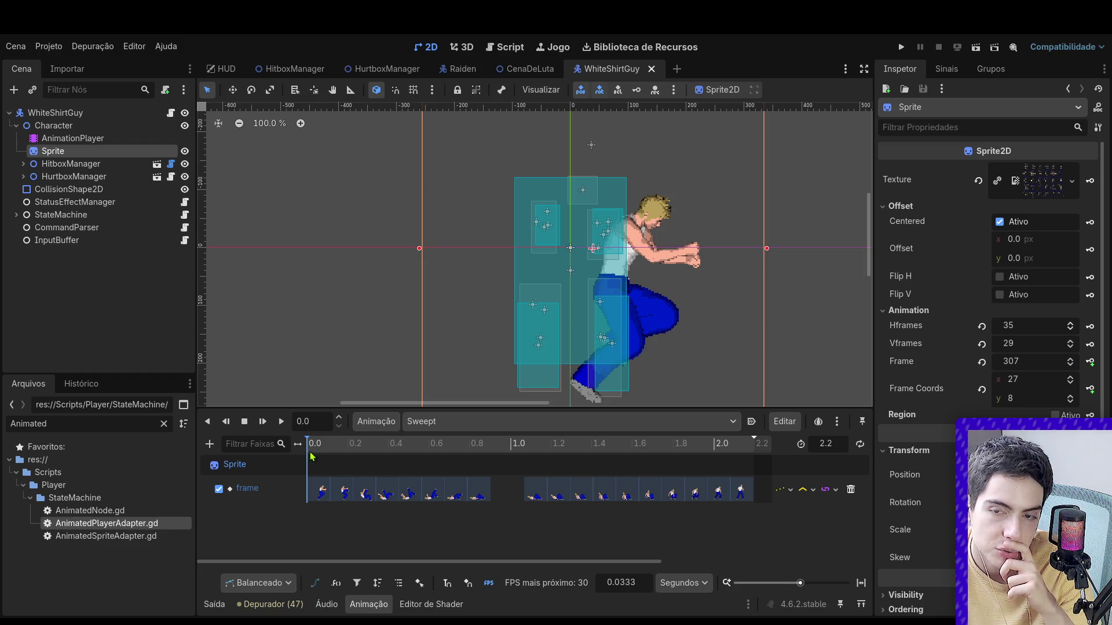
Step: Set the Sprite's horizontal offset to -35 and key it at the animation start
left_click(1033, 238)
type("35")
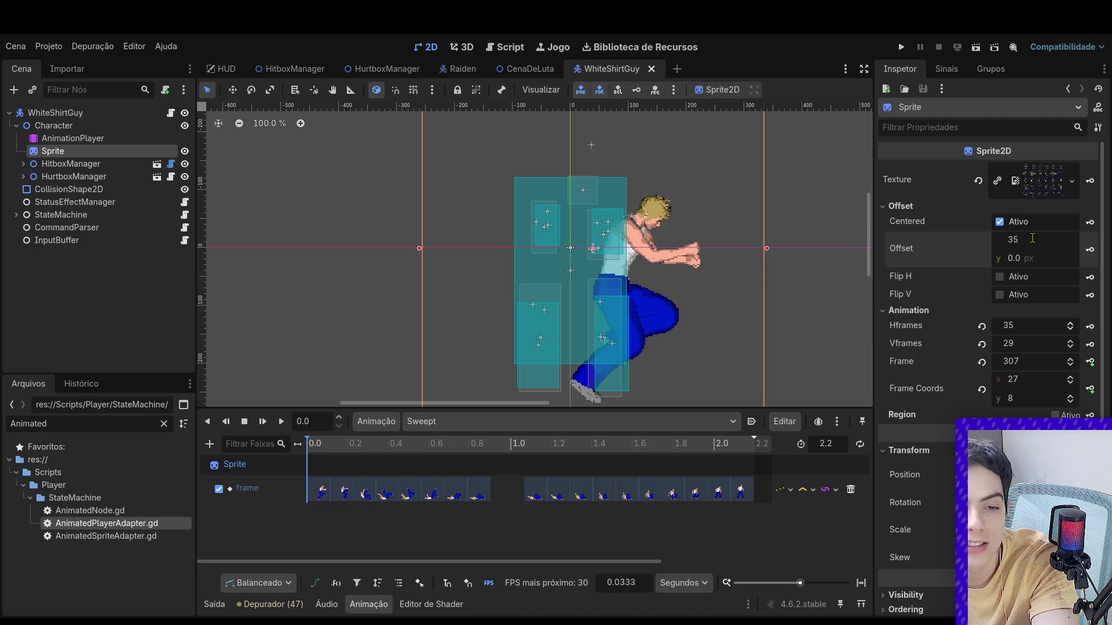
key("Return")
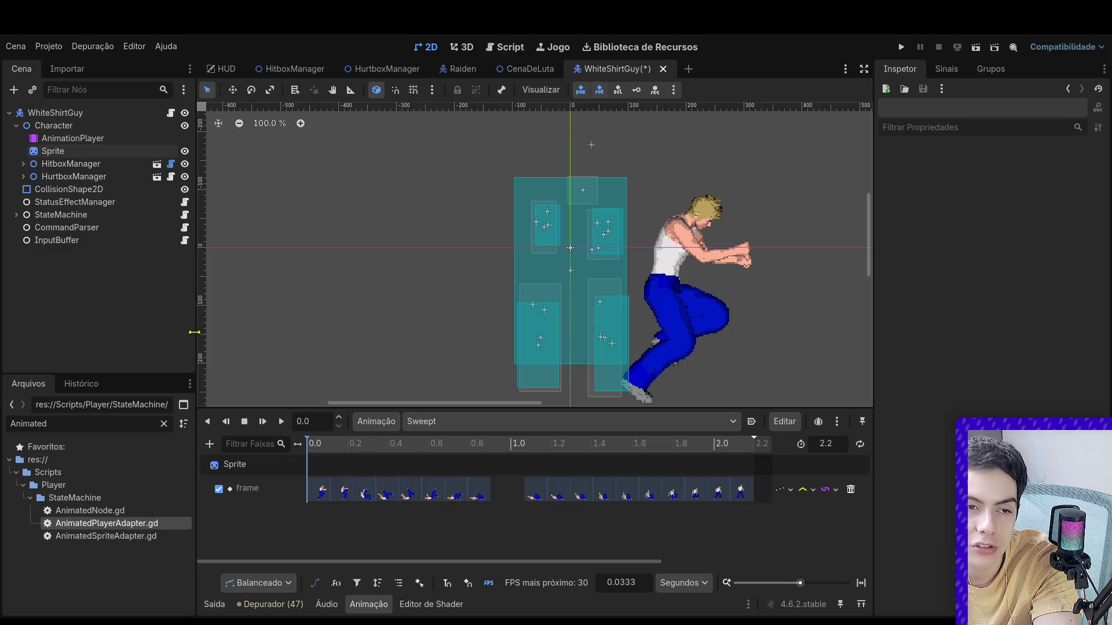
left_click(52, 150)
left_click(1041, 242)
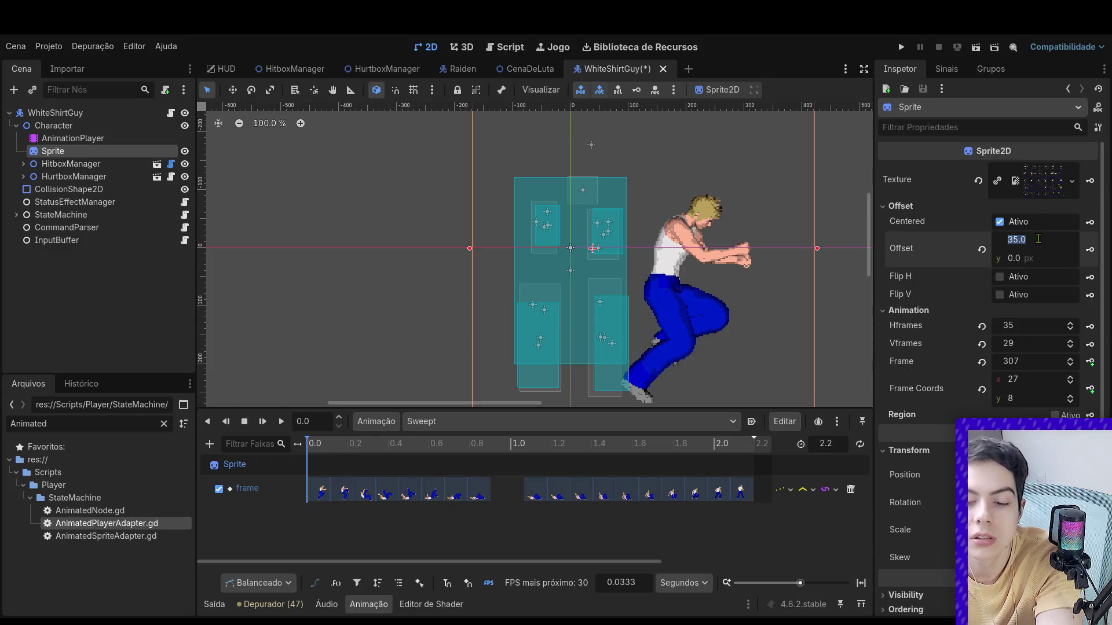
type("-35")
key("Return")
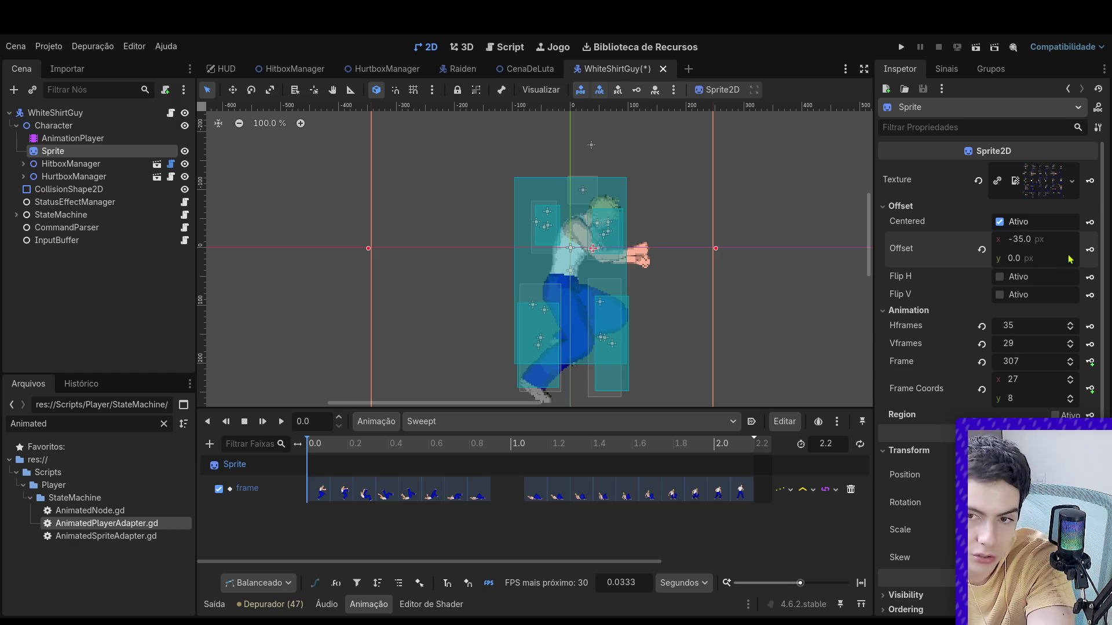
left_click(1089, 249)
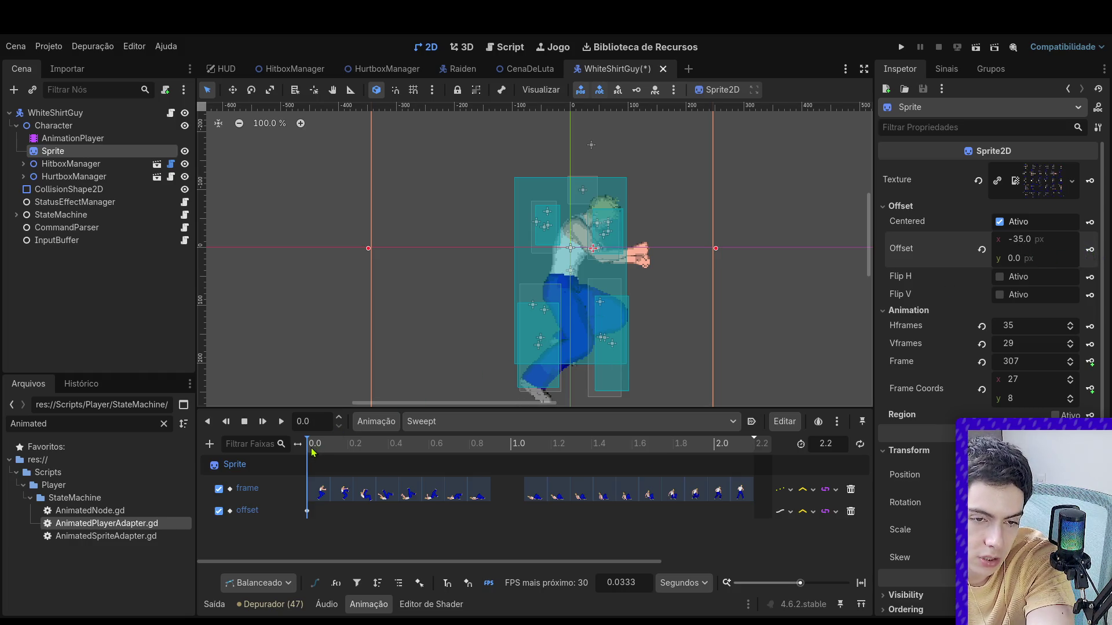
Step: Key the horizontal offset back to 0 at around 0.36 s
left_click_drag(313, 447, 749, 469)
mouse_move(572, 449)
left_mouse_down()
mouse_move(319, 448)
mouse_move(378, 449)
left_mouse_up()
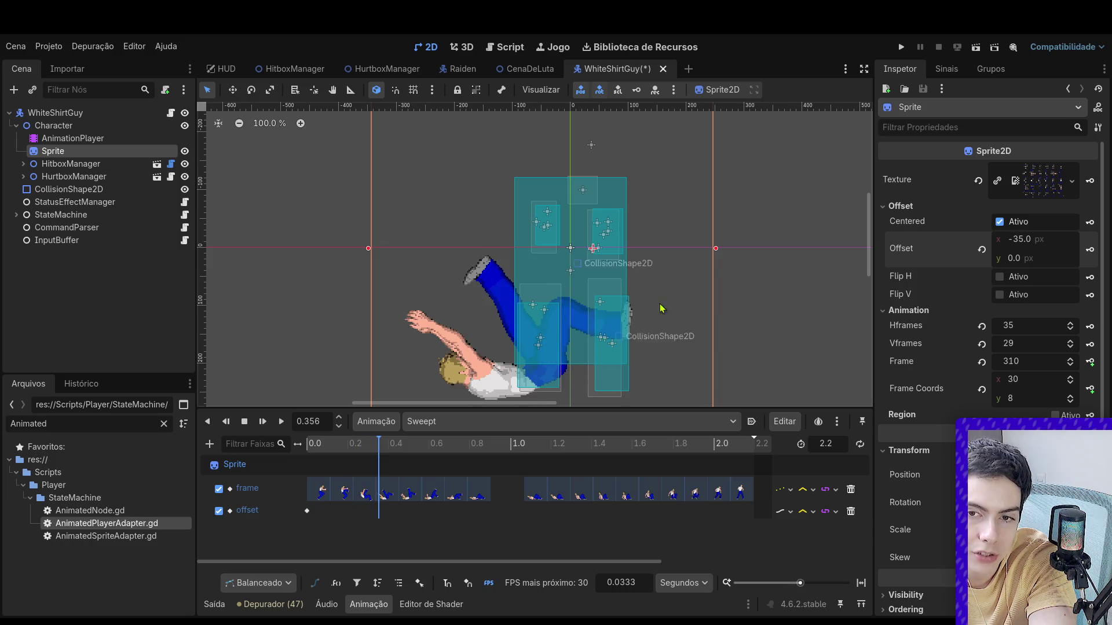
left_click(982, 251)
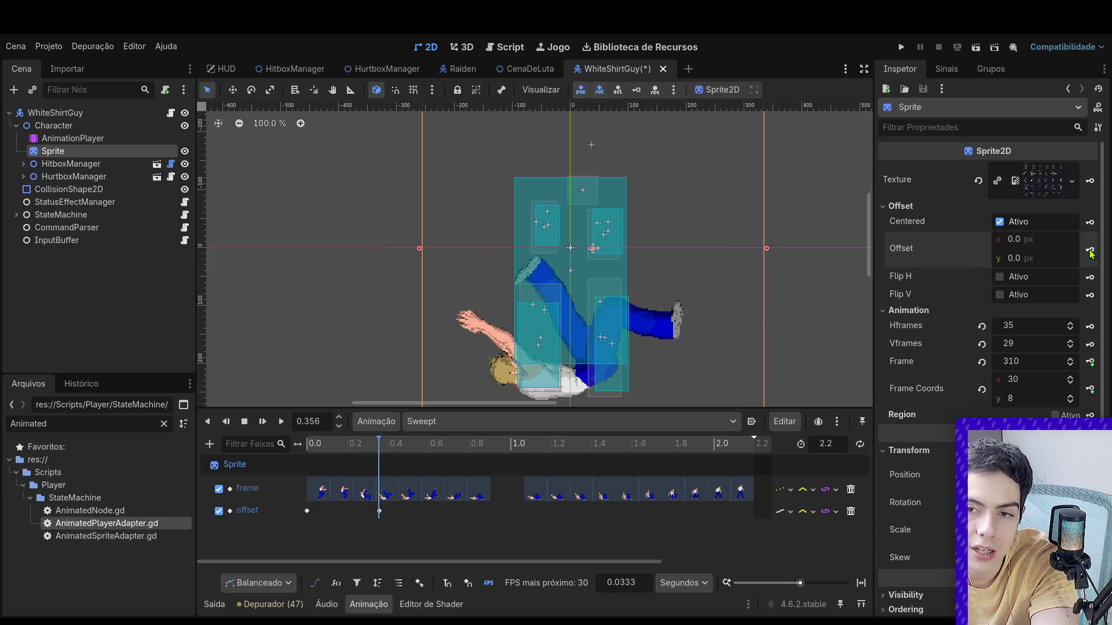
Step: Play back the Sweept animation to check the offset, then save the scene
left_click_drag(398, 449, 263, 450)
left_click(281, 423)
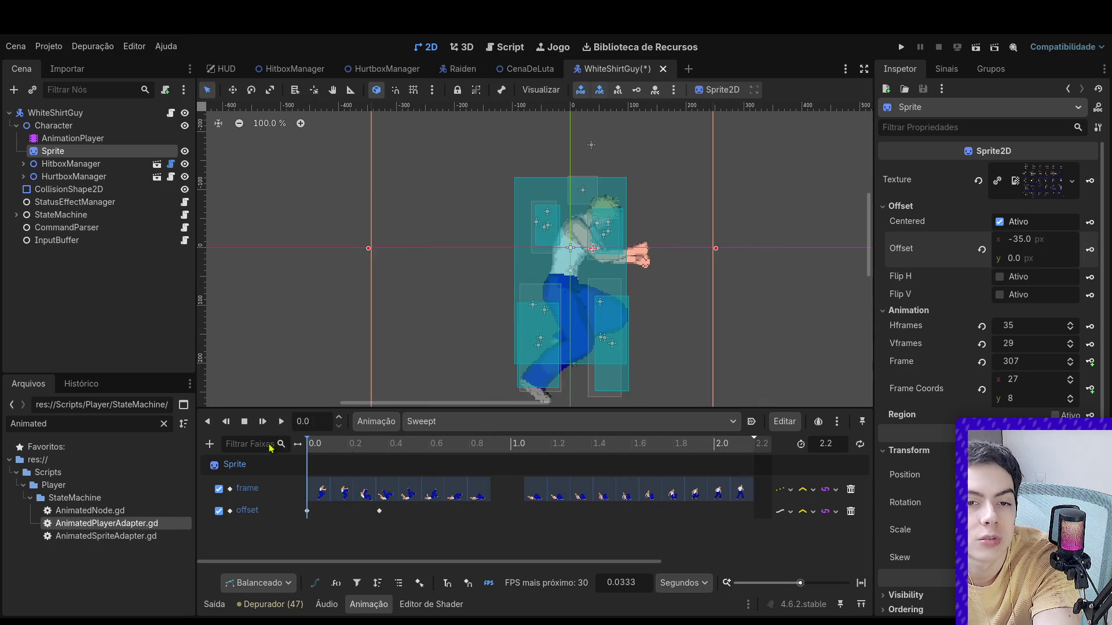
left_click(331, 457)
key("d")
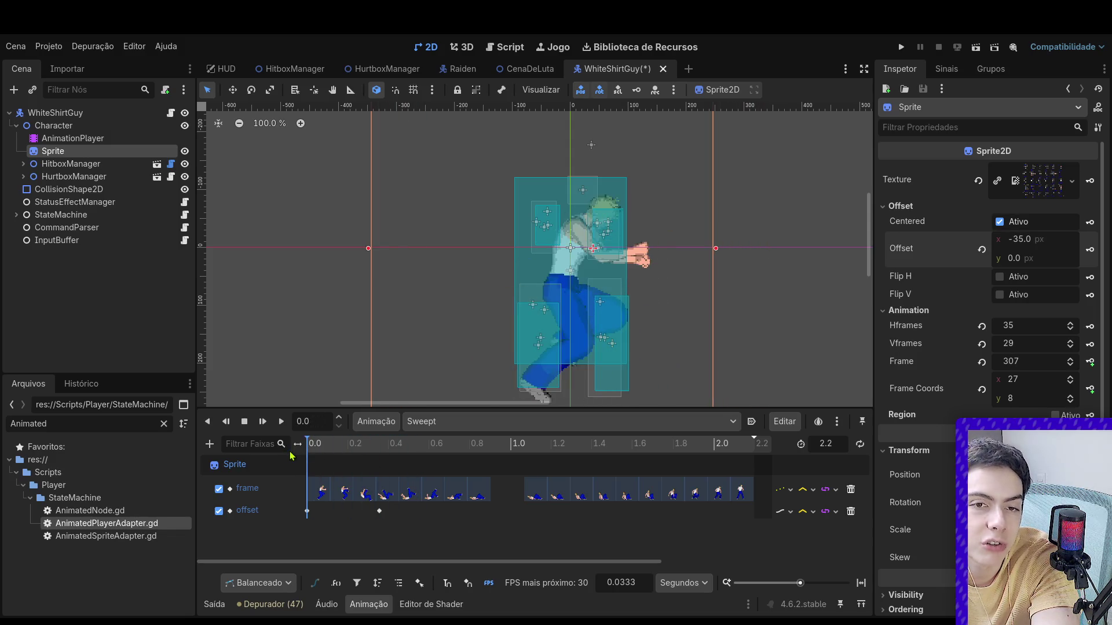
key("s")
key("s")
key("d")
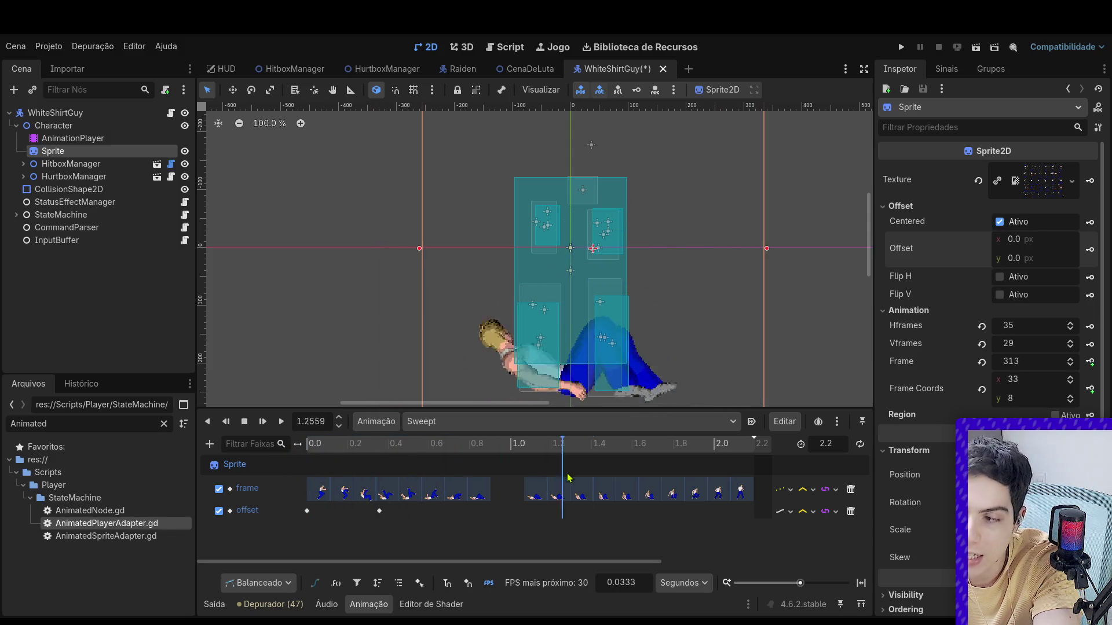
left_click(315, 479)
key("s")
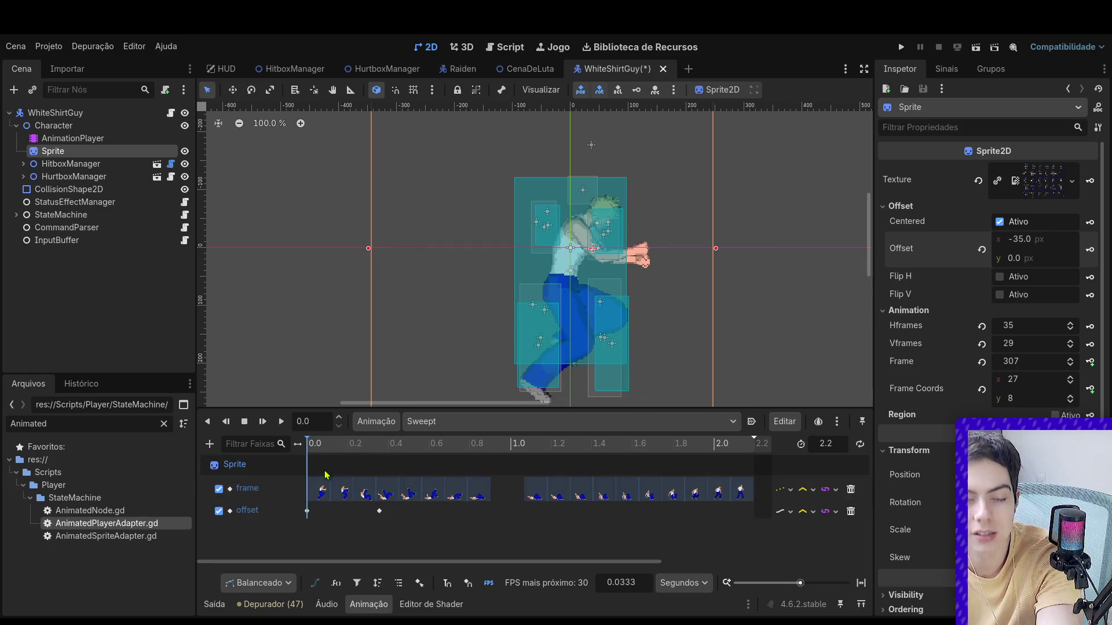
left_click(390, 342)
key("ctrl+s")
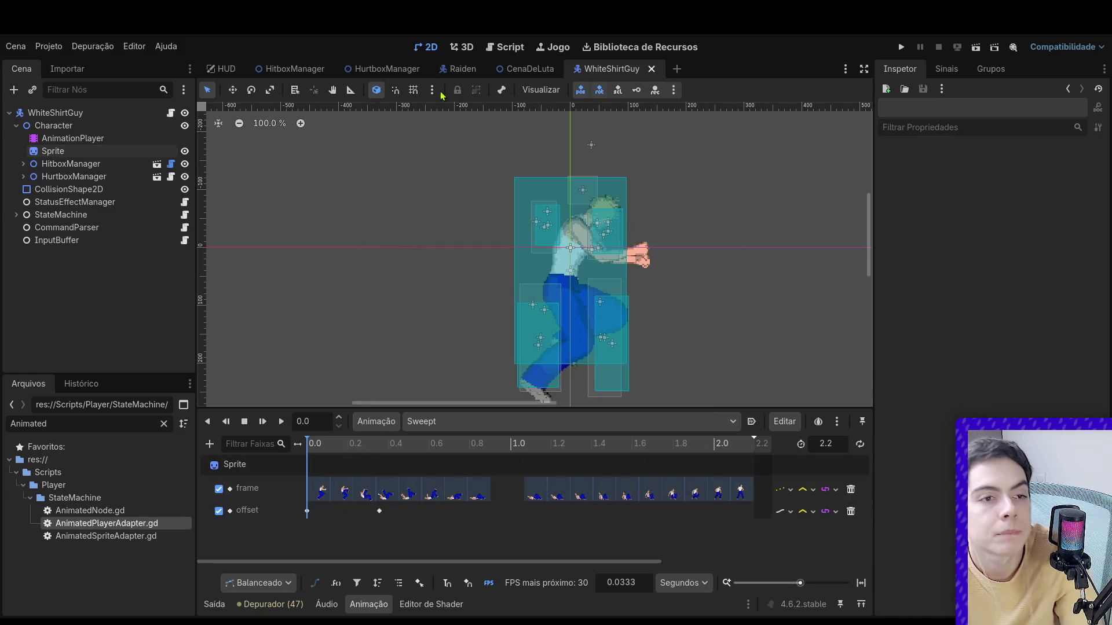
Step: Add a new State child node under WhiteShirtGuy's StateMachine
left_click(16, 215)
left_click(62, 217)
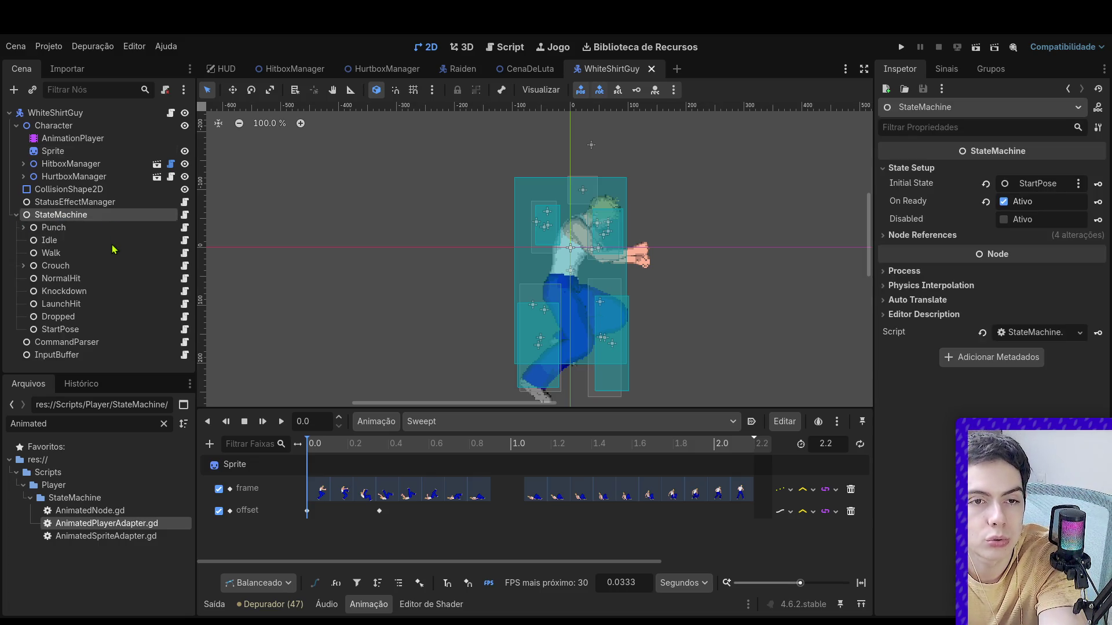
key("ctrl+v")
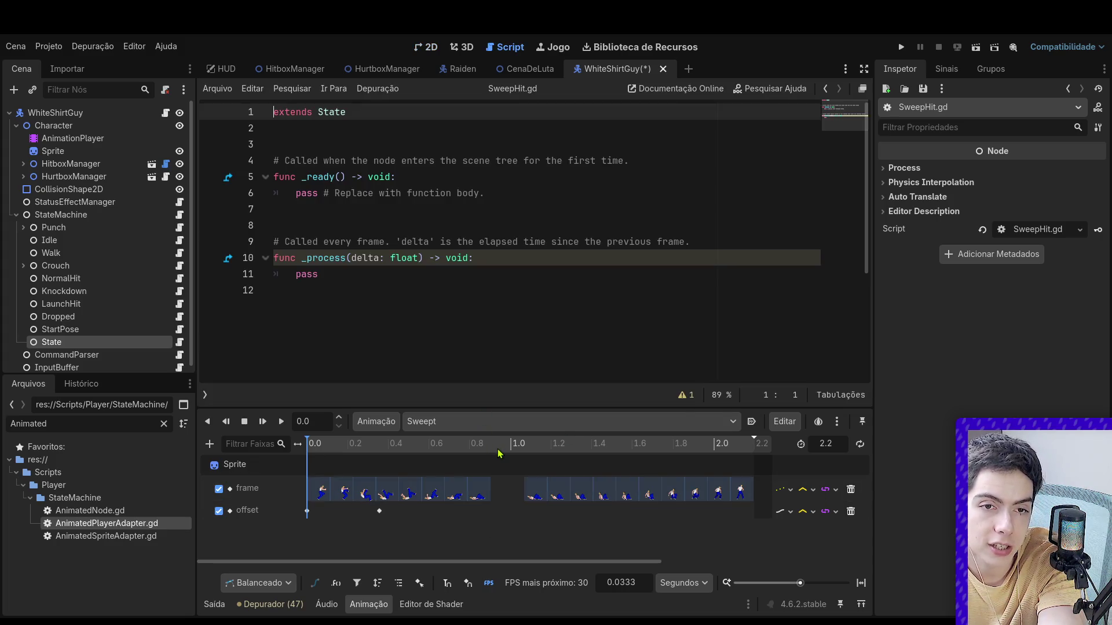
Step: Save the scene and delete the template code below 'extends State' in SweepHit.gd
left_click(422, 318)
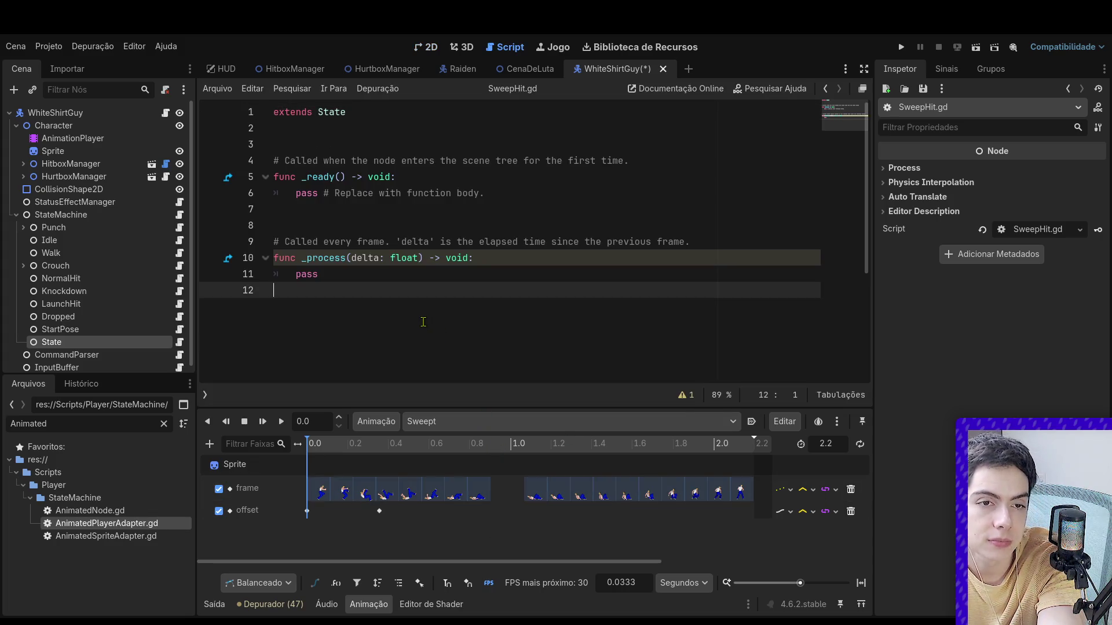
key("ctrl+s")
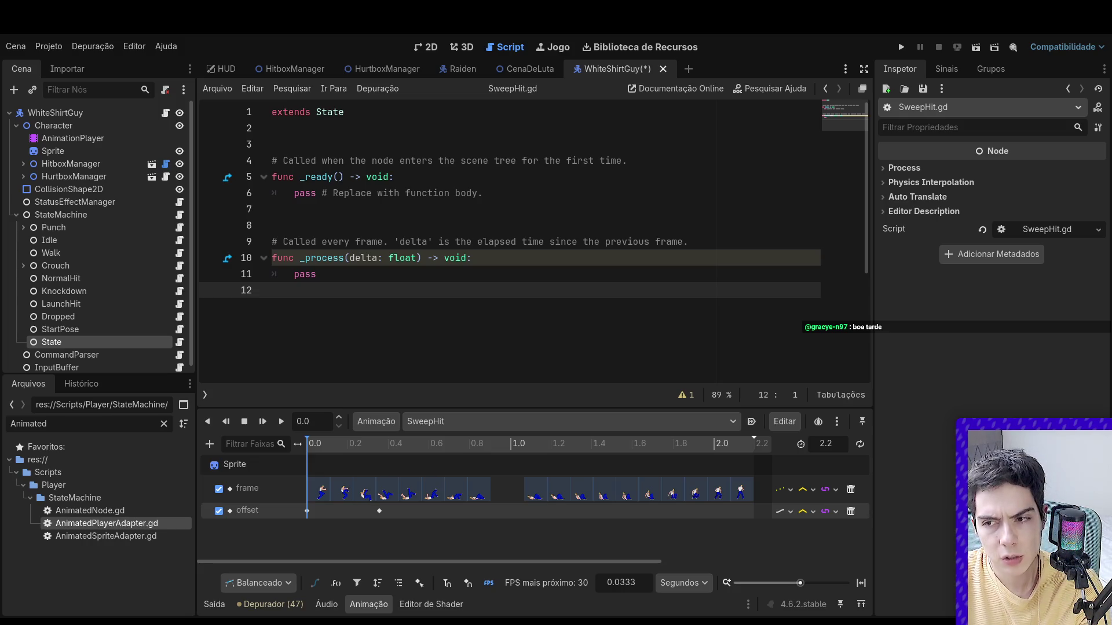
left_click_drag(356, 293, 271, 161)
key("BackSpace")
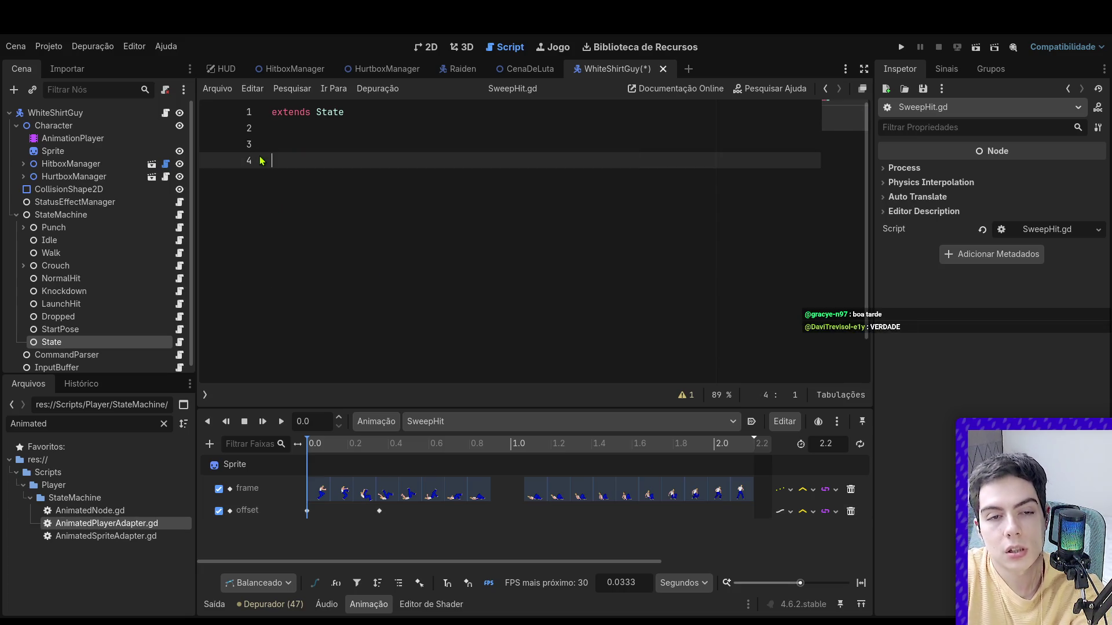
key("ctrl+z")
key("BackSpace")
Step: Start func _enter with 'var hit_data : HitData = get_hit_data(args)'
type("func _En")
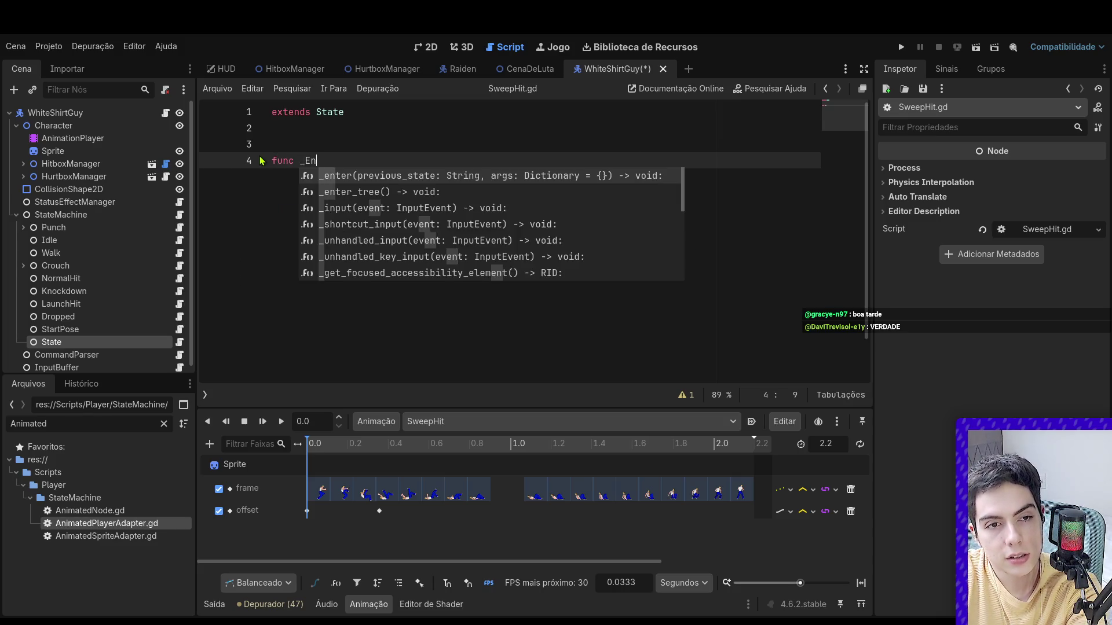
key("Return")
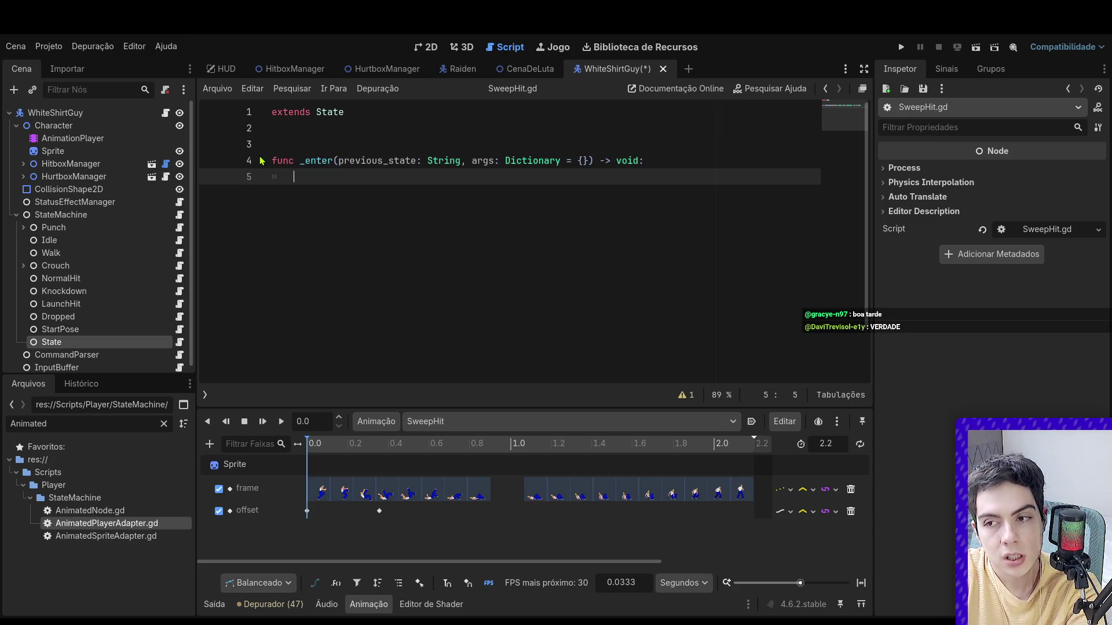
type("var hit_data")
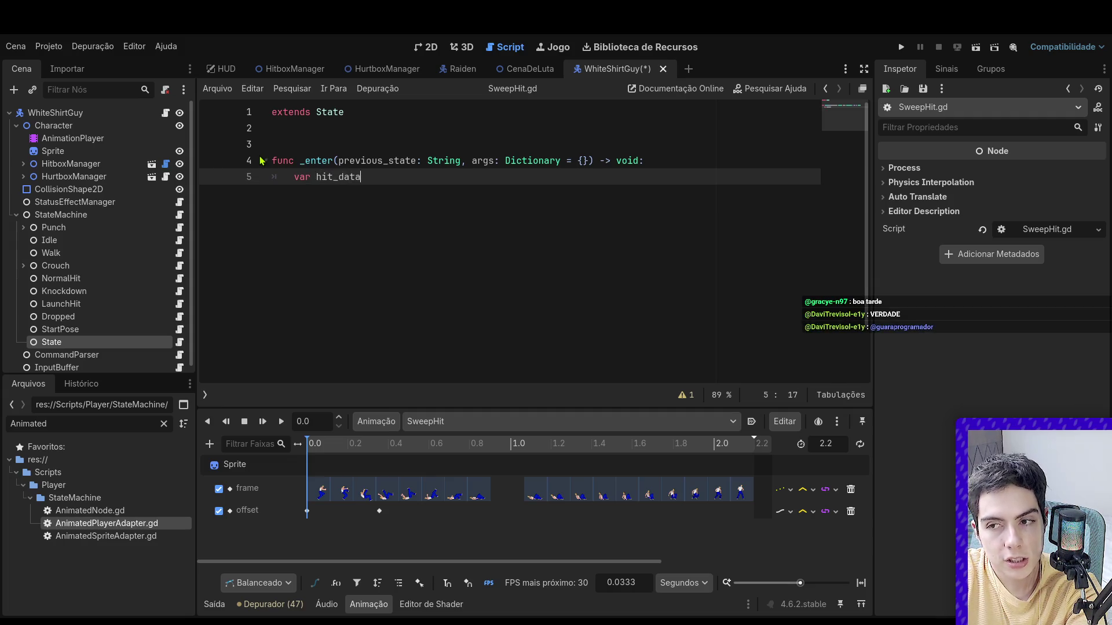
type(" : HitData = get")
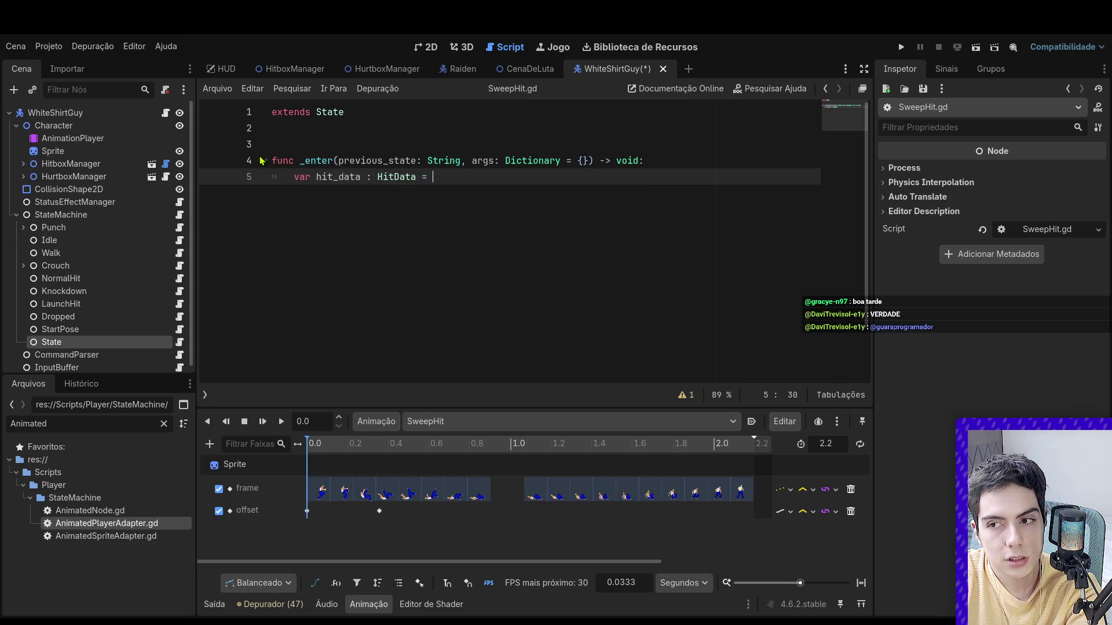
type("_h")
key("Return")
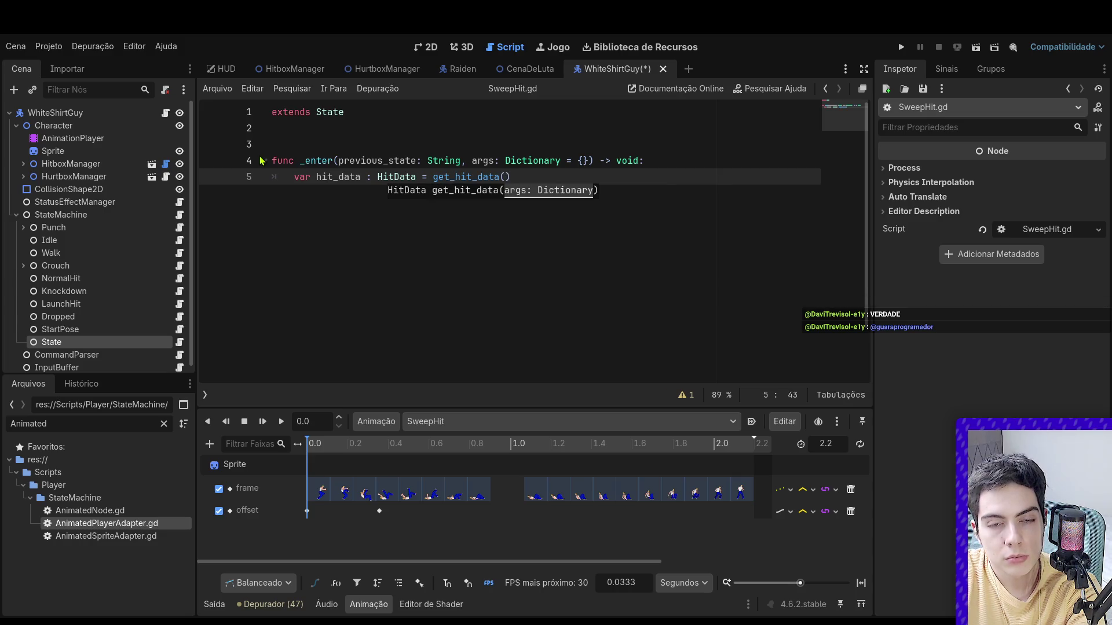
type("args)")
Step: Add 'var knockback_dir = get_knockback_direction(args)', fixing the variable's spelling
key("Return")
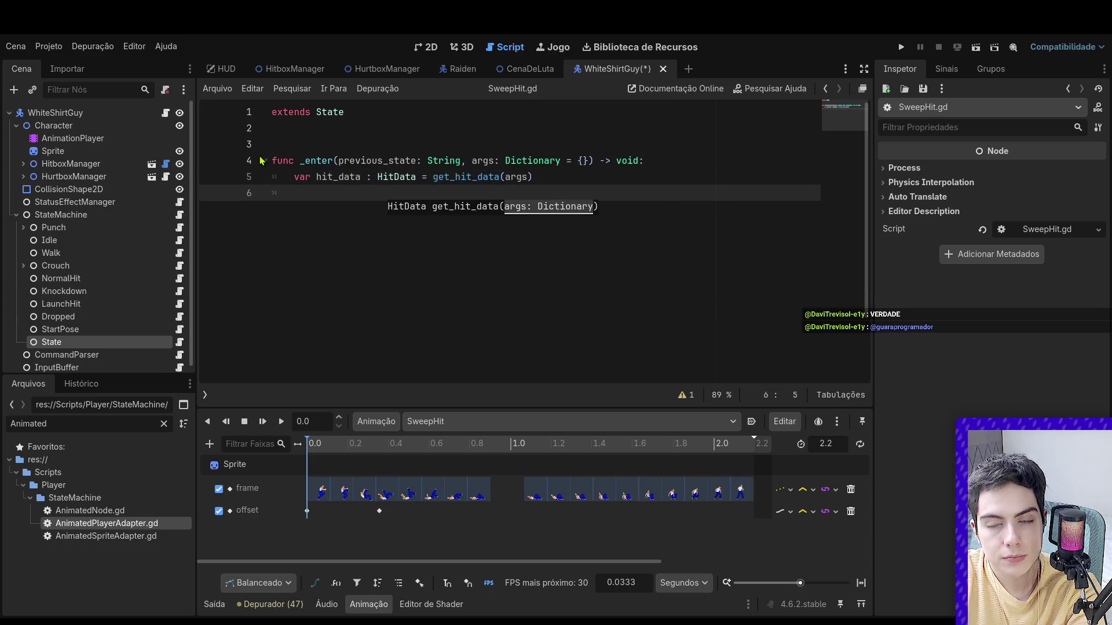
type("var knoback")
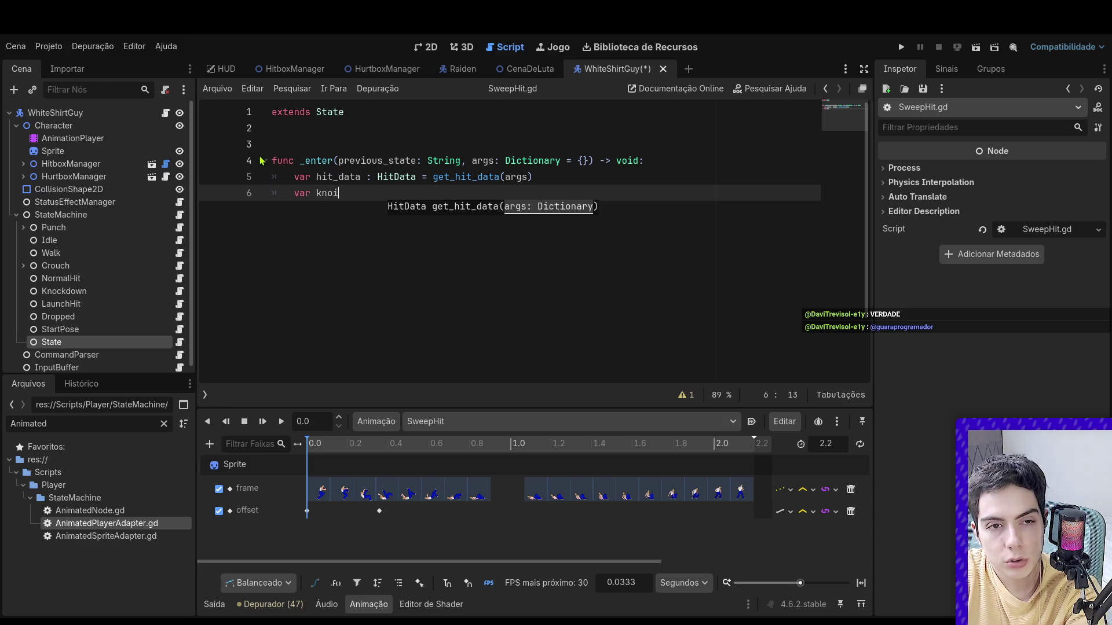
type("_dir :=")
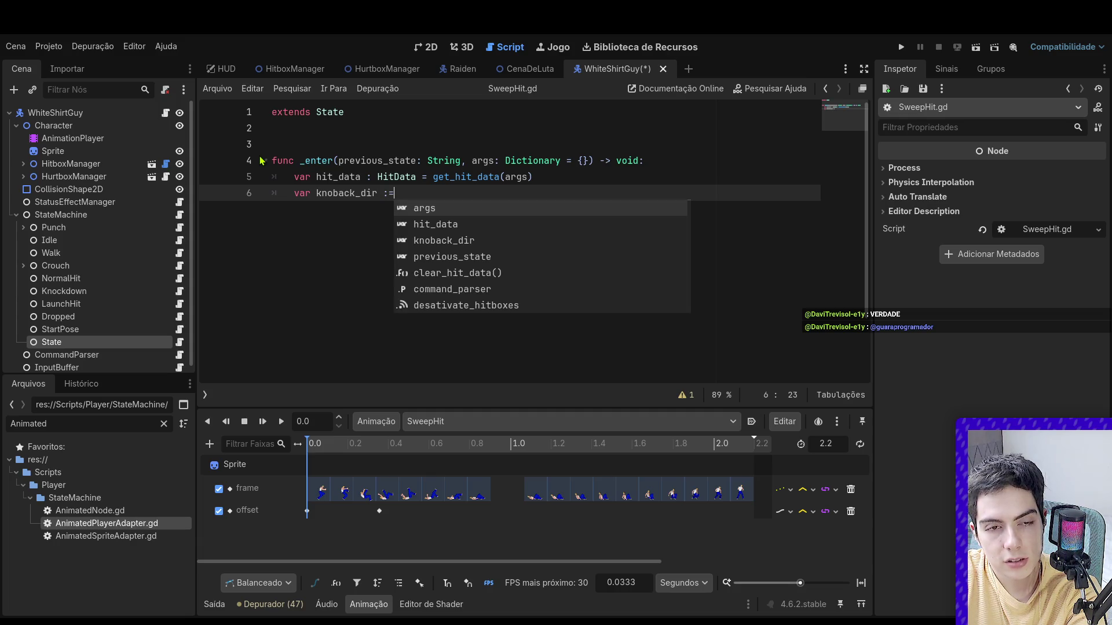
key("Escape")
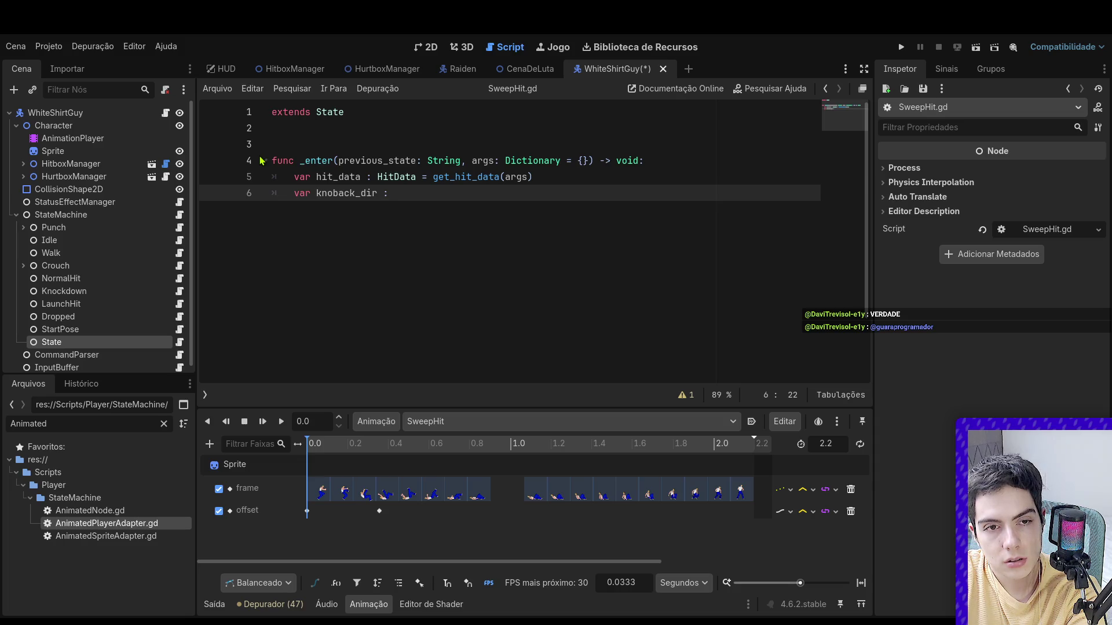
type("get_k")
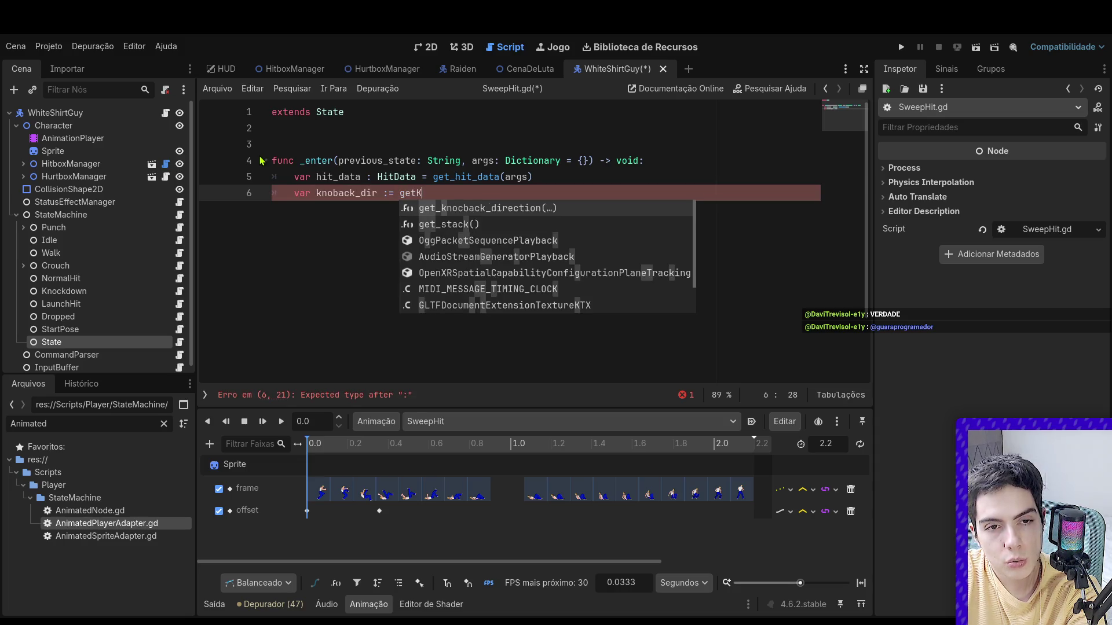
key("Return")
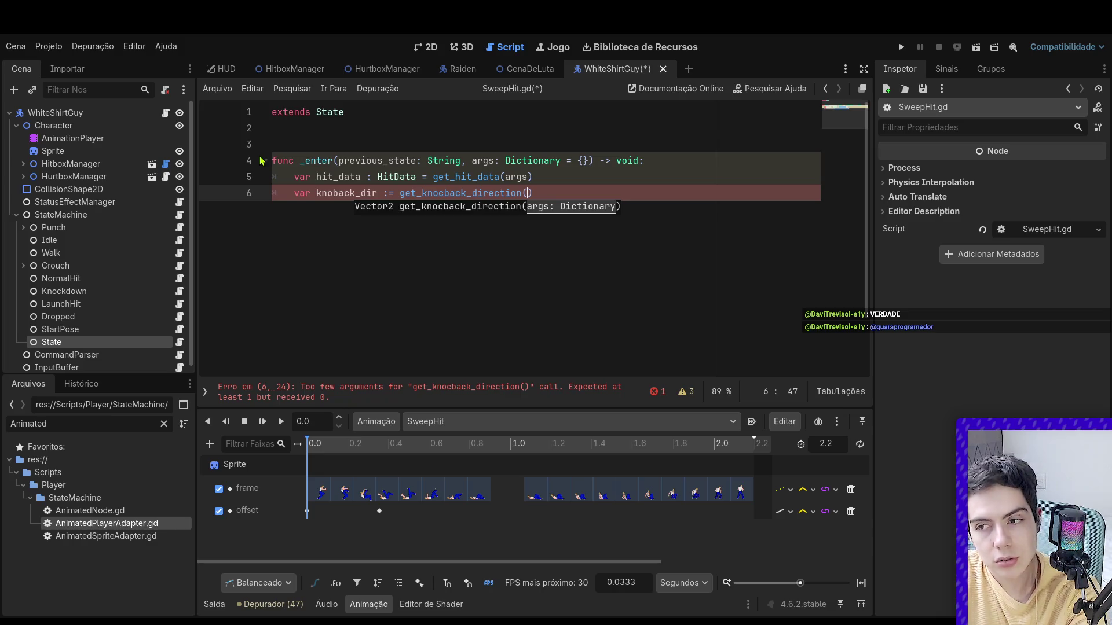
type("args")
key("End")
key("Return")
key("Return")
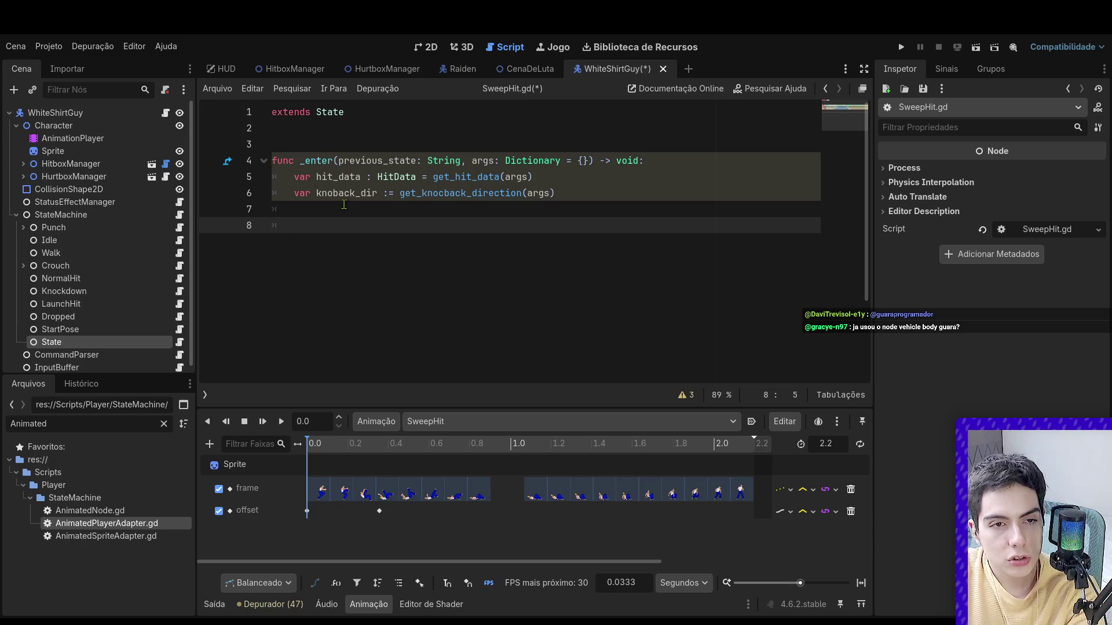
left_click(333, 196)
type("c")
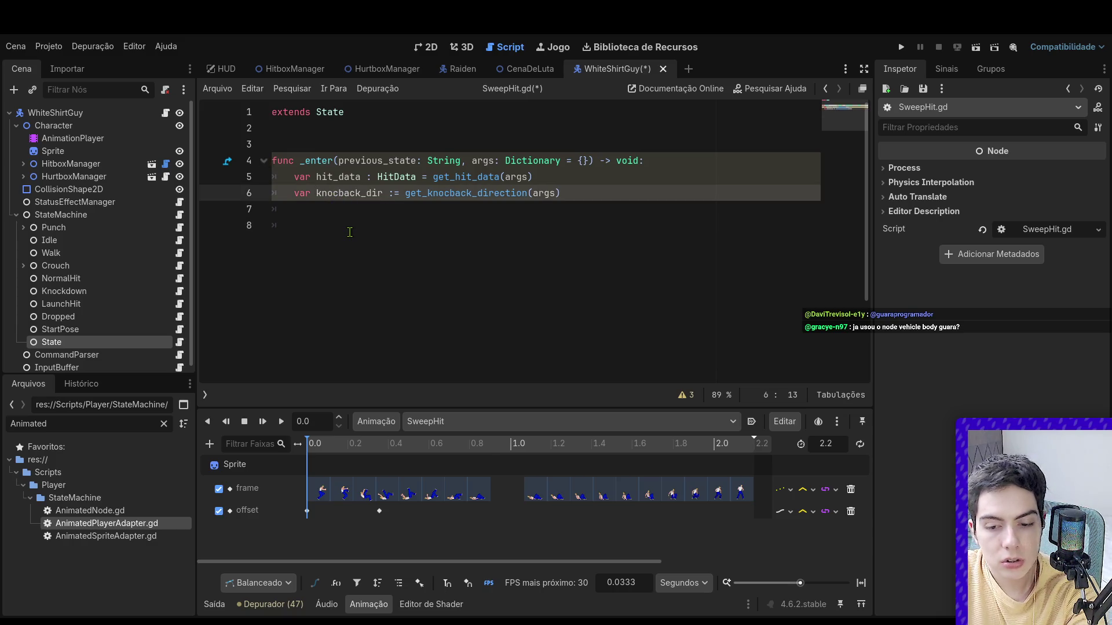
type("k")
left_click(352, 231)
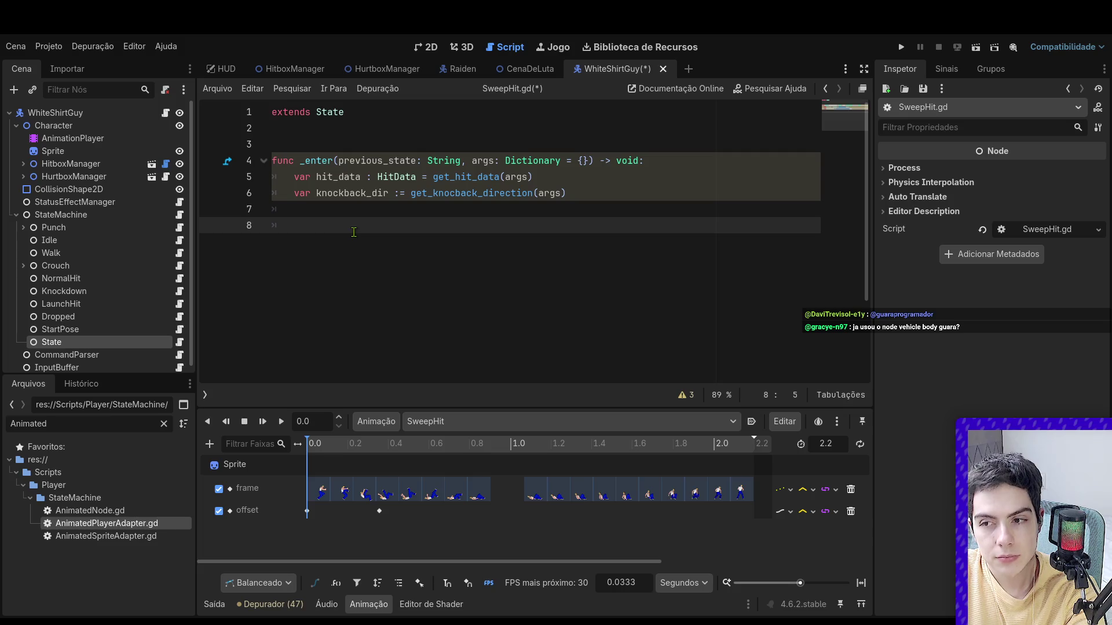
Step: Call player.set_horizontal_speed(knockback_dir.x * hit_data.knockback_force*0.5)
type("player.se")
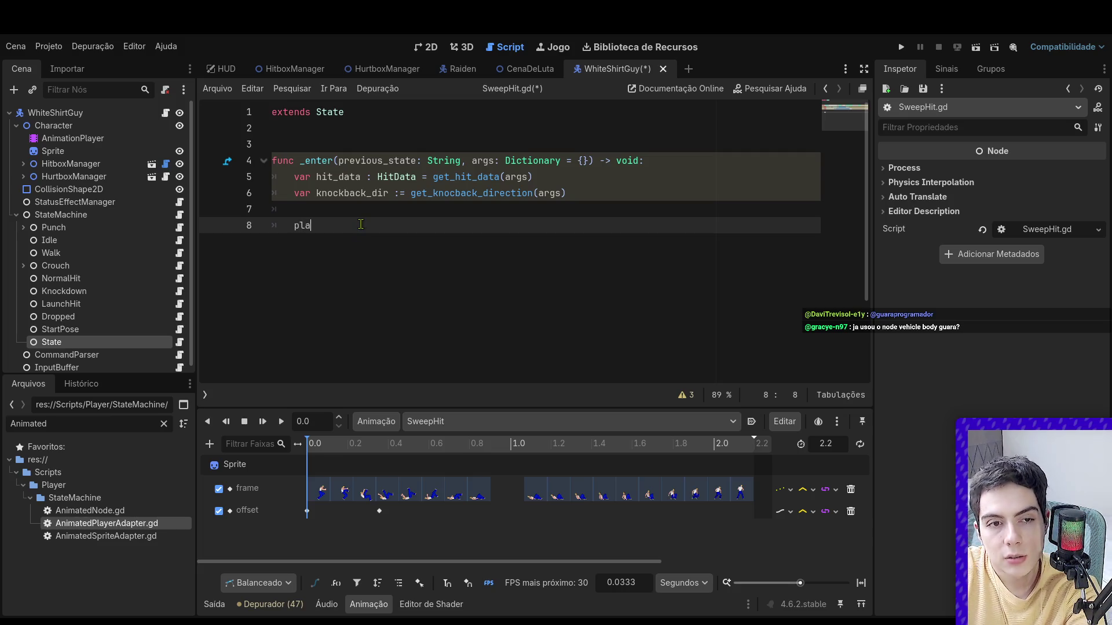
type("t_hor")
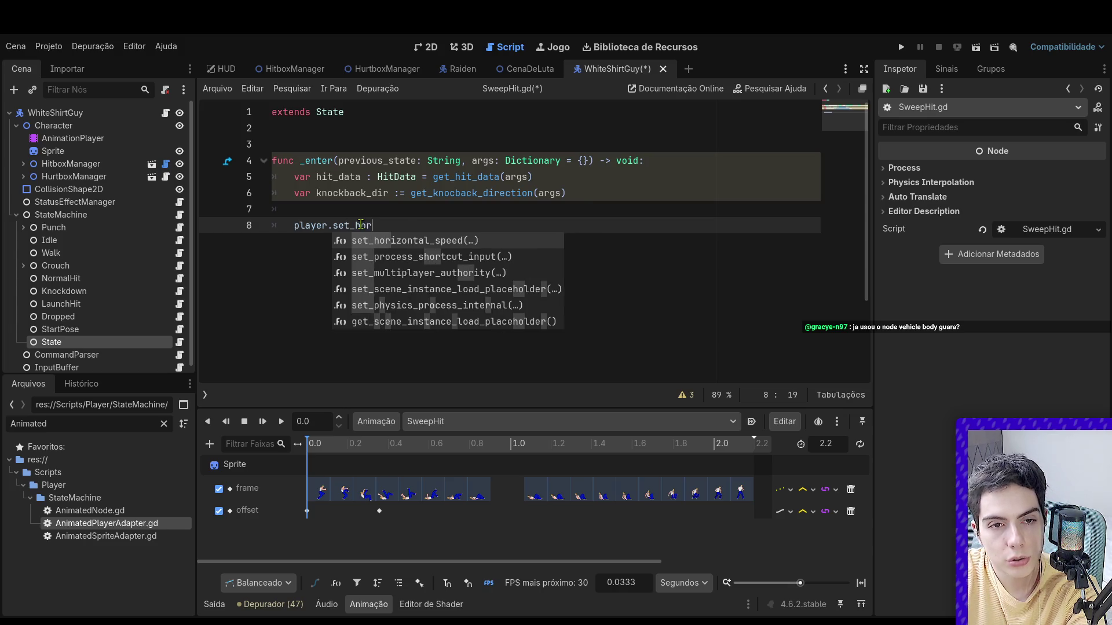
key("Return")
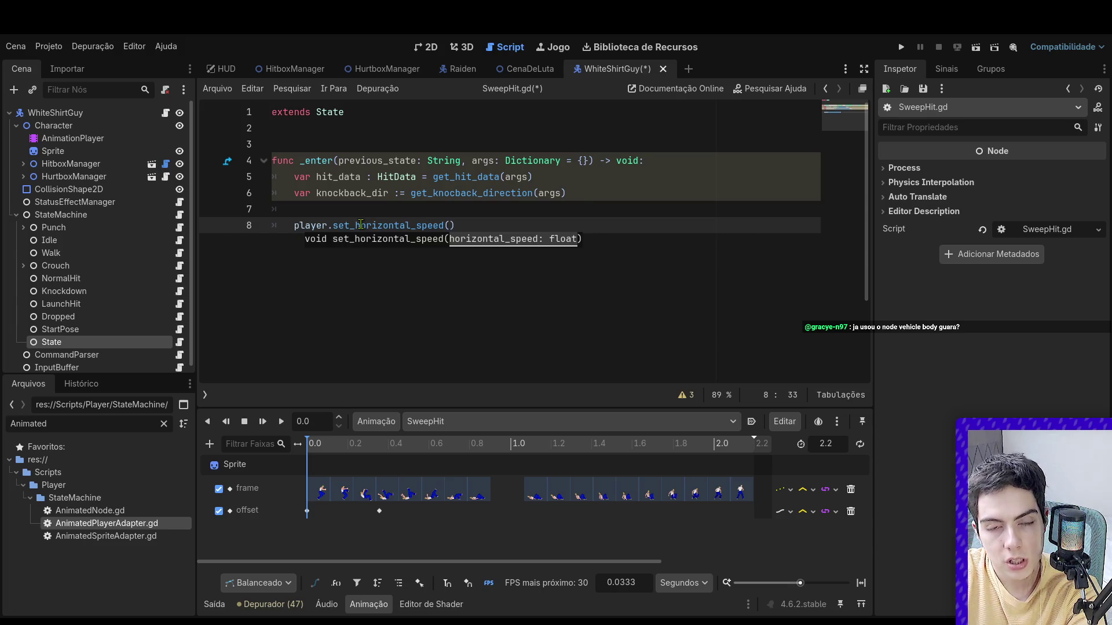
type("kn")
key("Return")
type(".x ")
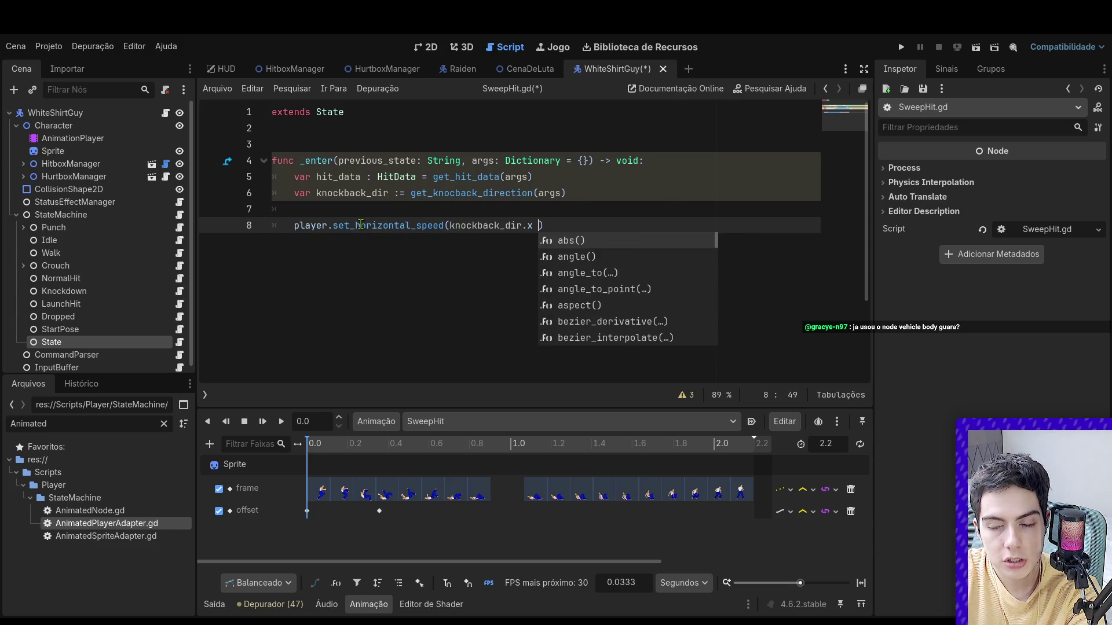
type("* hit")
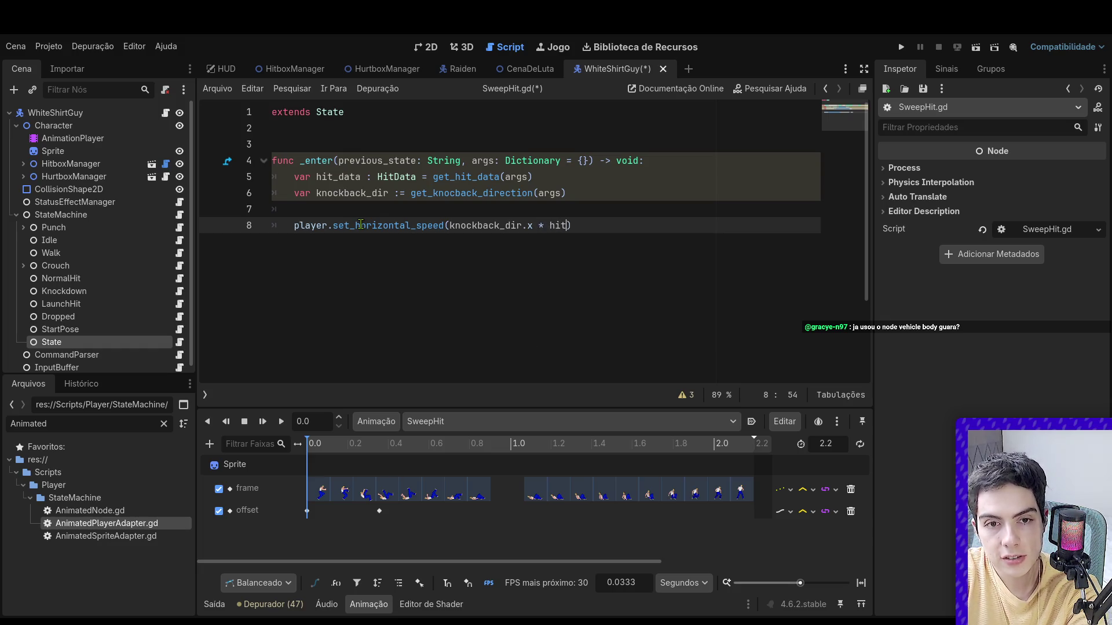
key("Return")
type(".kn")
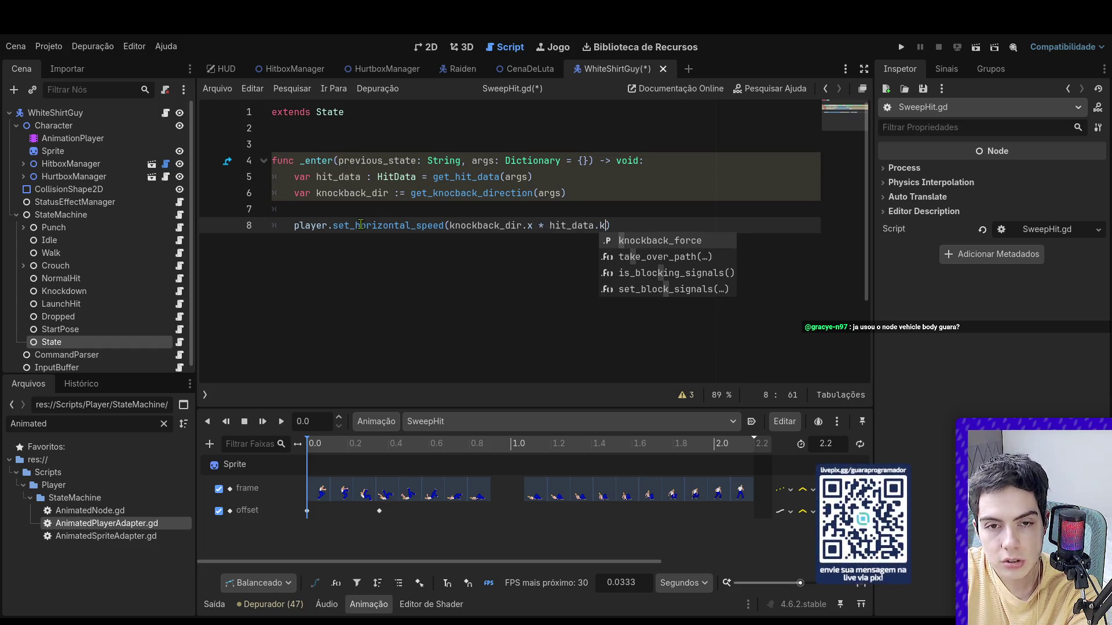
key("Return")
type("*0.5")
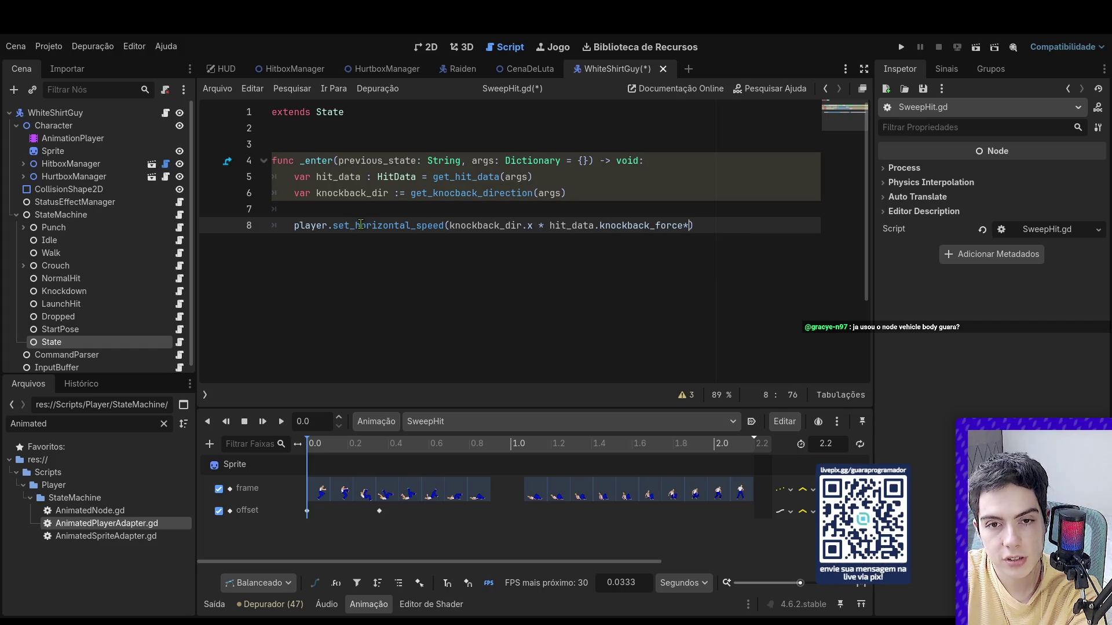
key("End")
key("Return")
Step: End _enter with a request_animation() call
type("request")
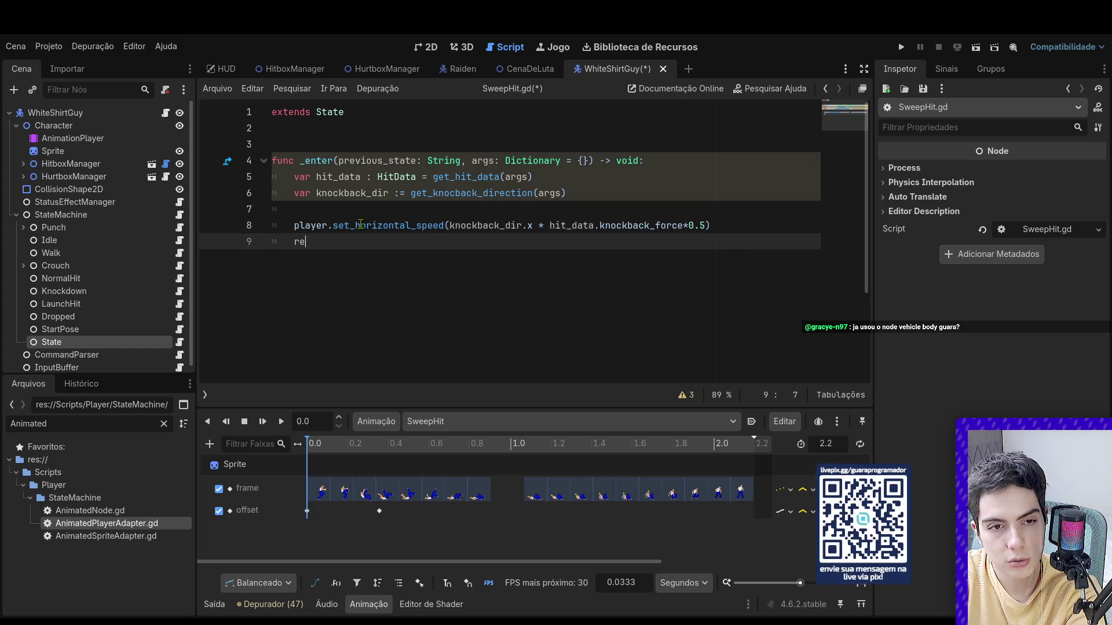
key("Return")
key("Return")
key("ctrl+z")
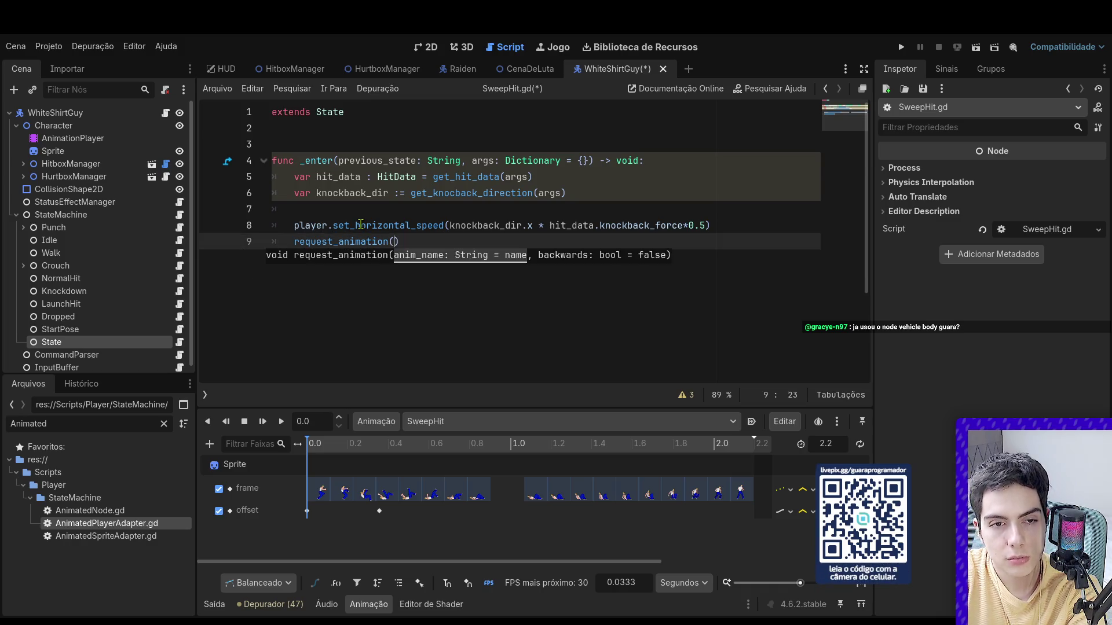
key("End")
key("Return")
key("Return")
key("Return")
key("BackSpace")
Step: Add _physics_process calling player.move_with_current_velocity()
type("func _p")
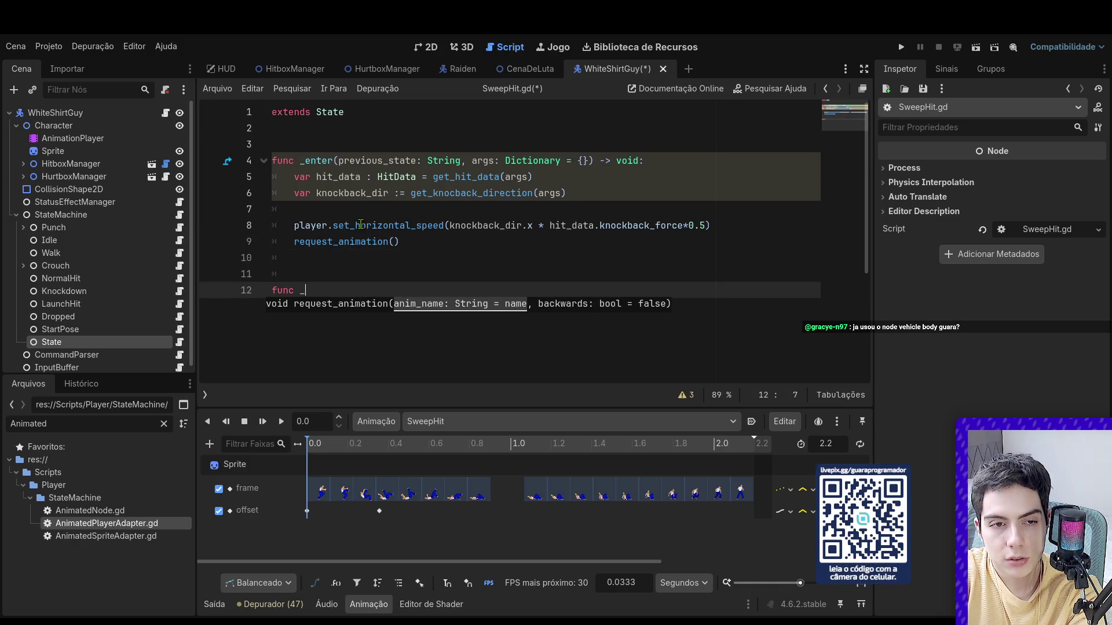
key("Return")
key("Return")
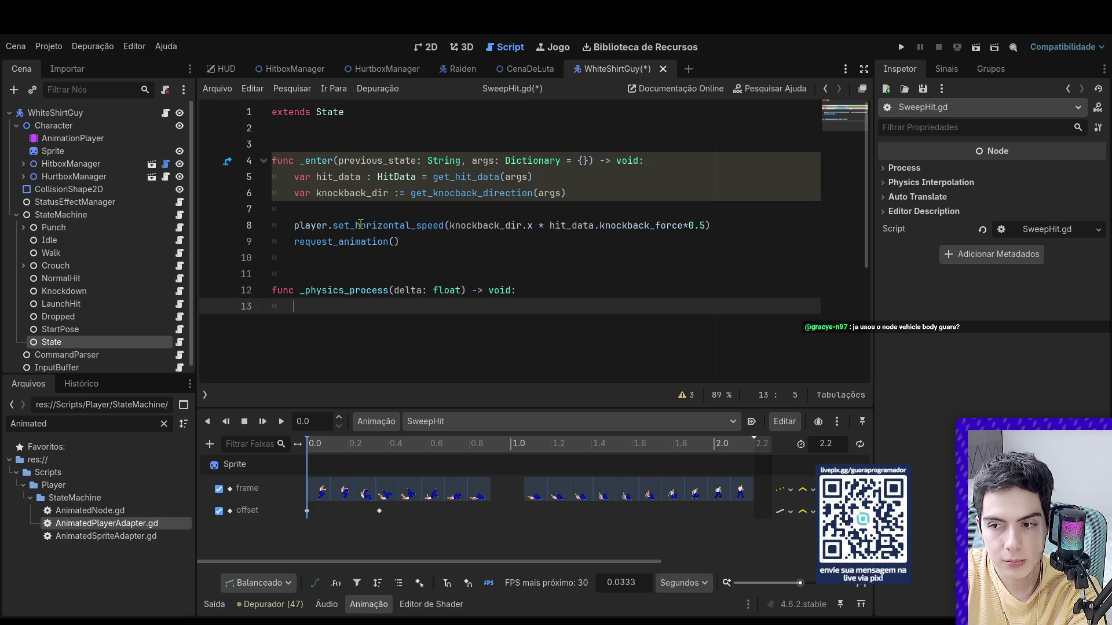
type("player.move_w")
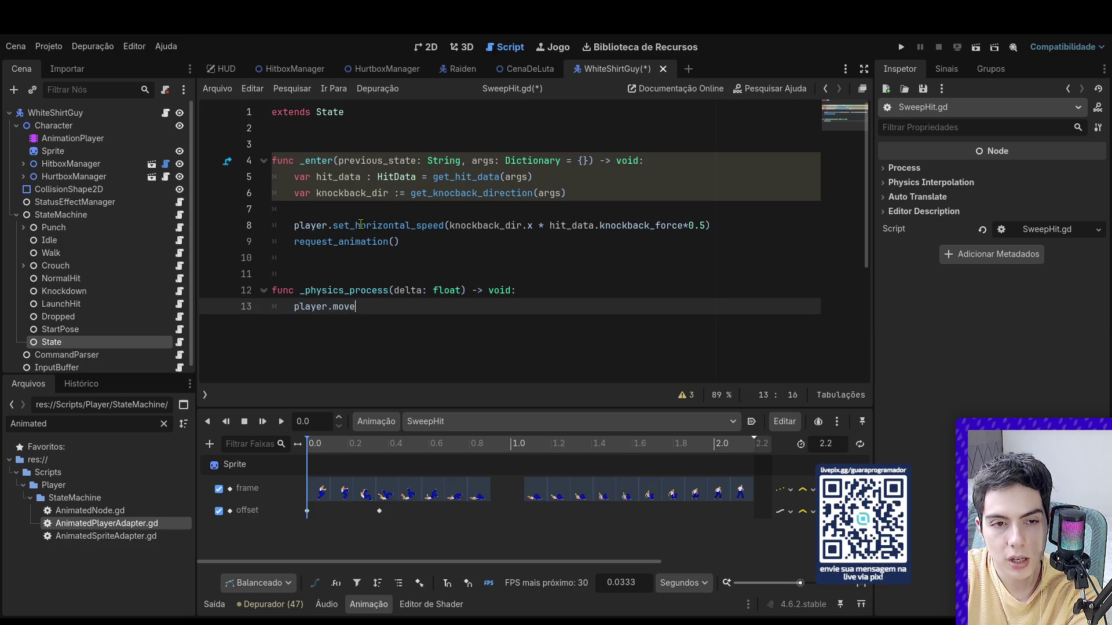
key("Return")
key("Return")
key("Return")
key("BackSpace")
Step: Begin an _animation_finished function, then delete the unfinished lines 15–16
type("func _a")
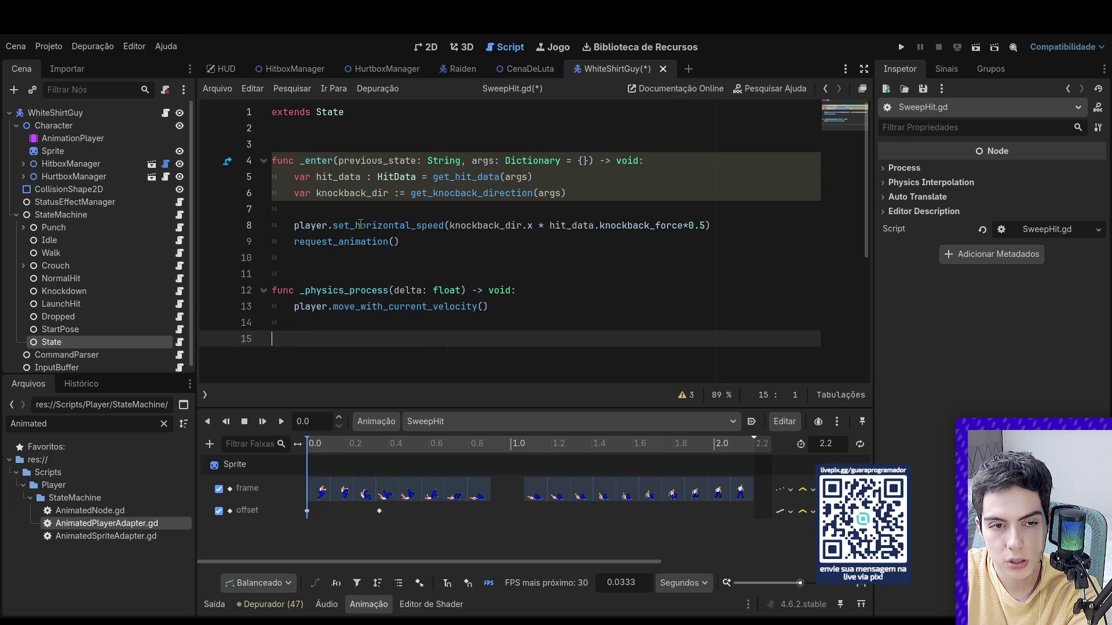
type("nim")
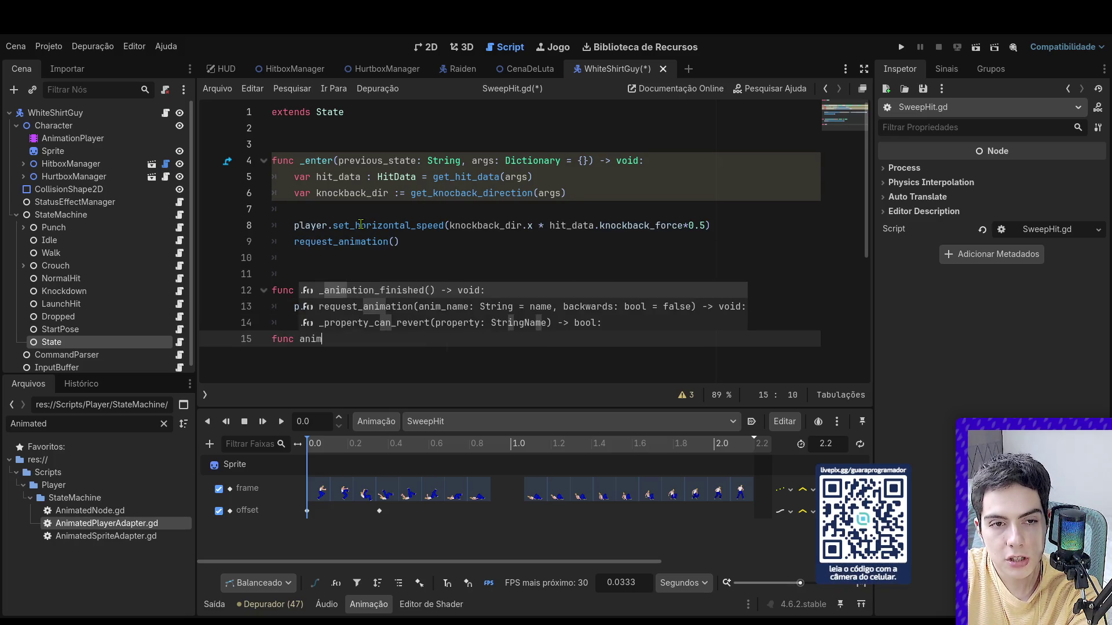
key("Return")
key("Return")
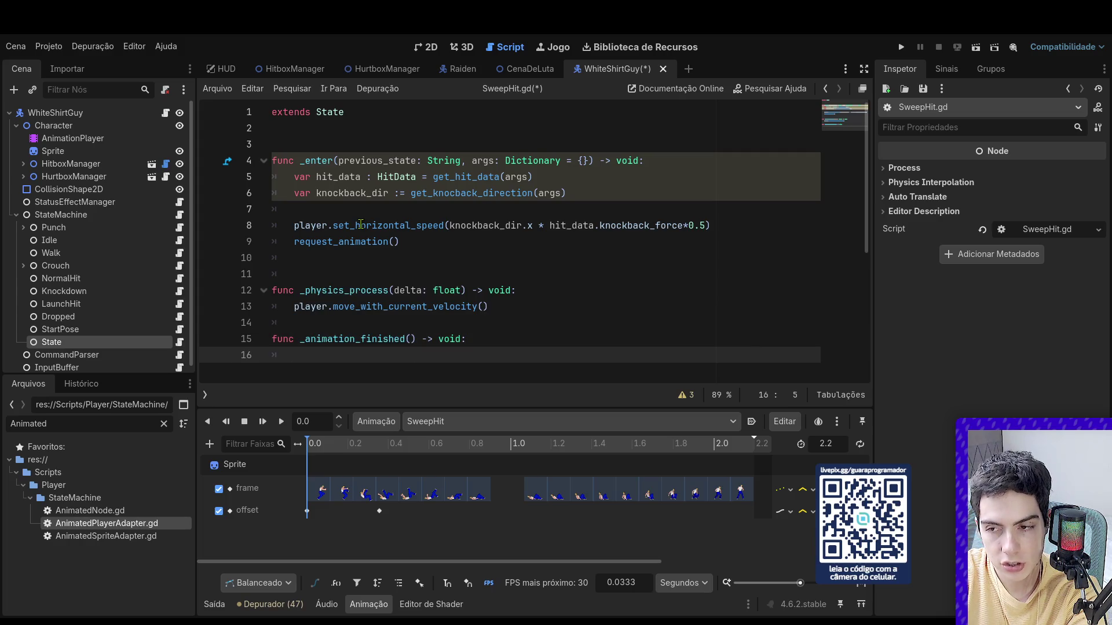
type("pla")
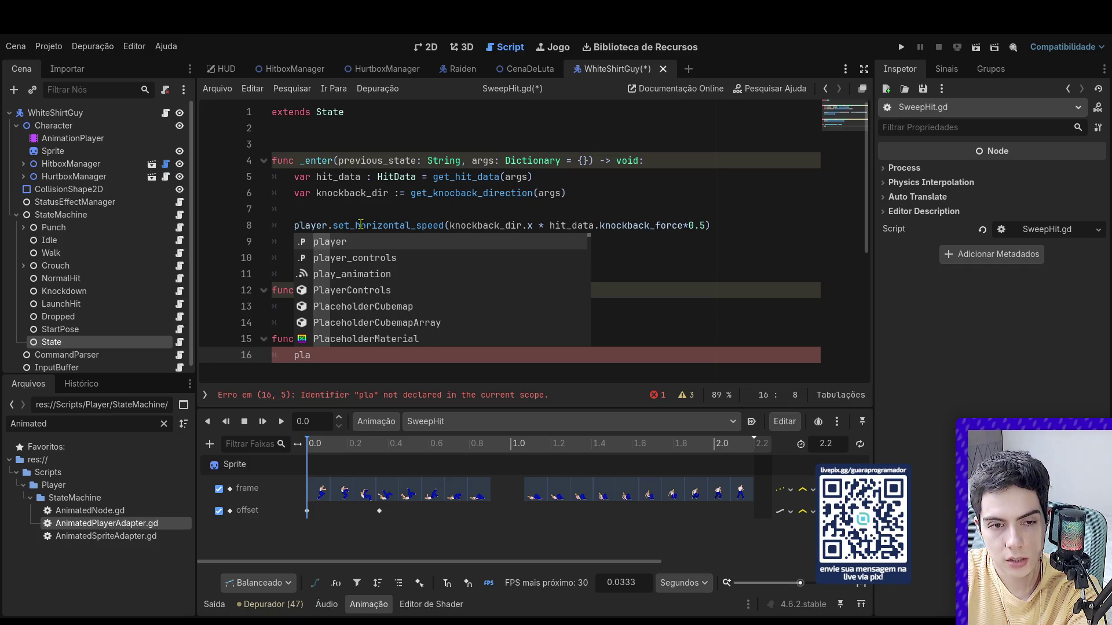
type("yer.")
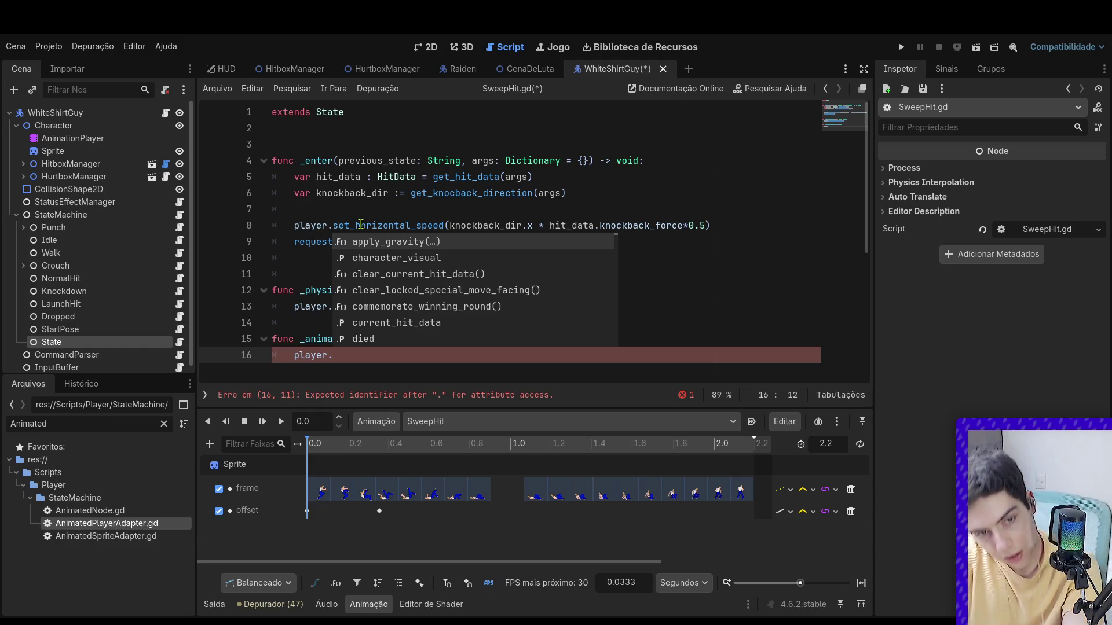
key("Escape")
left_click_drag(333, 355, 253, 342)
key("BackSpace")
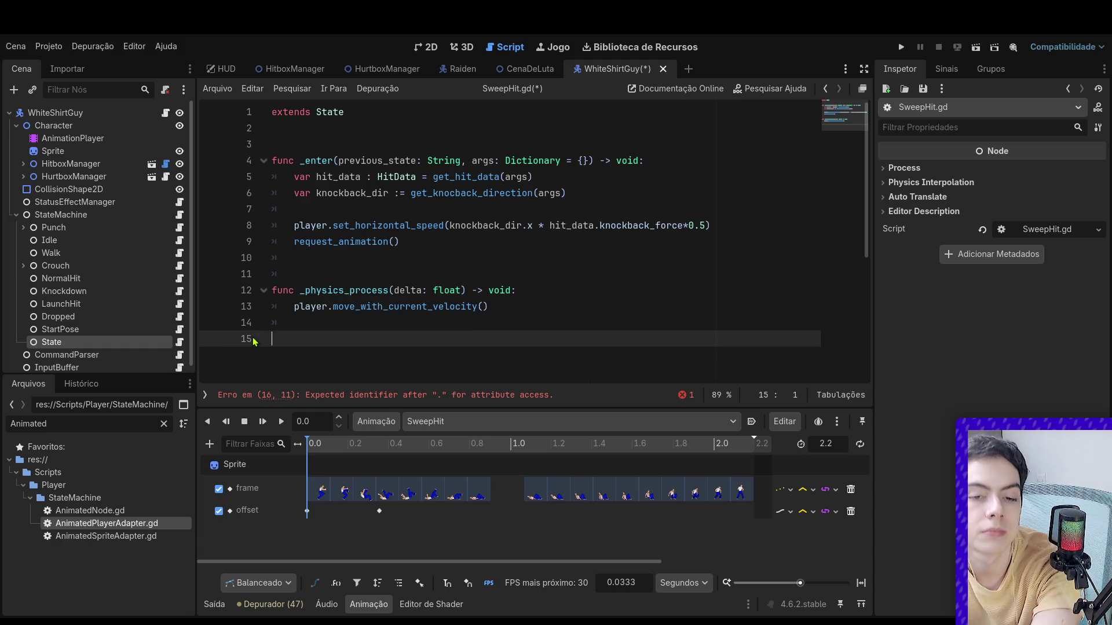
Step: Add 'func _stopped() -> void:' with a pass body and save SweepHit.gd
type("func _")
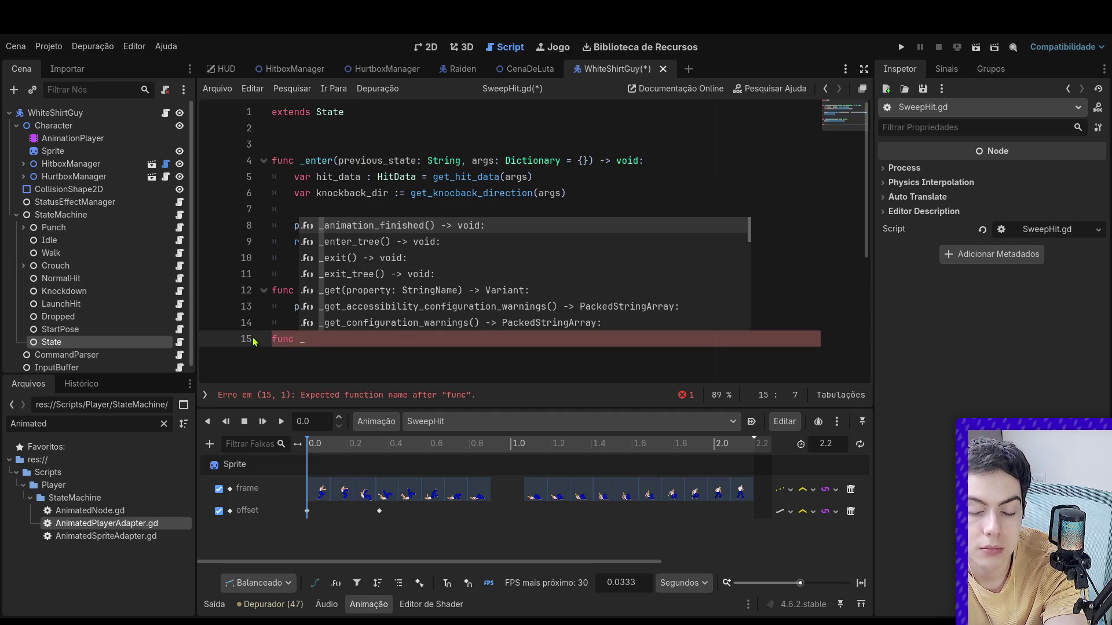
type("stopped(")
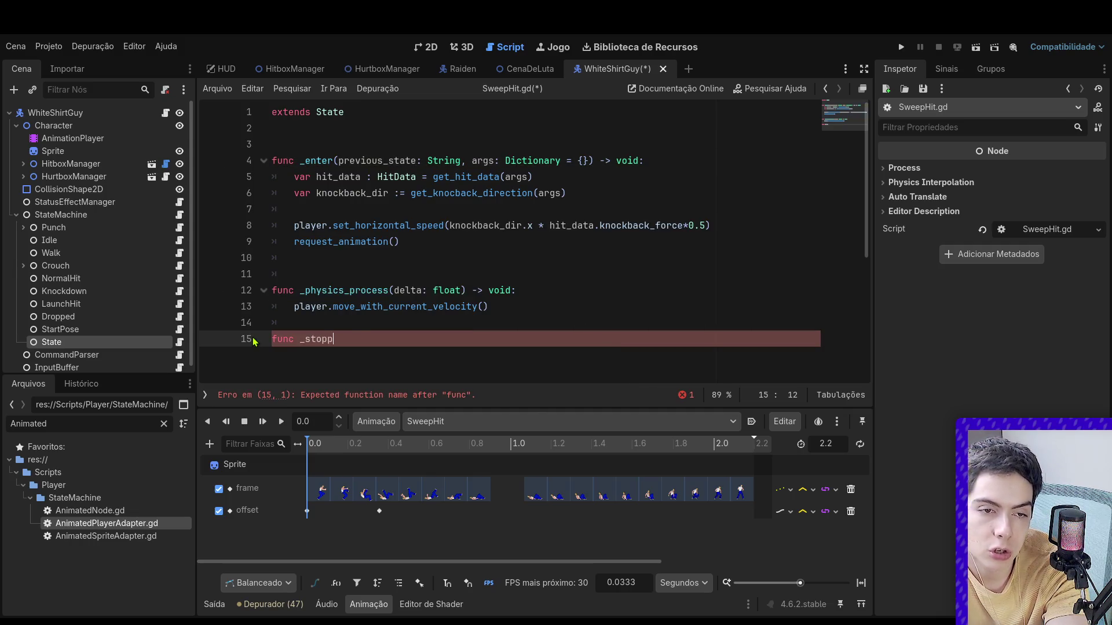
type(") -> void:")
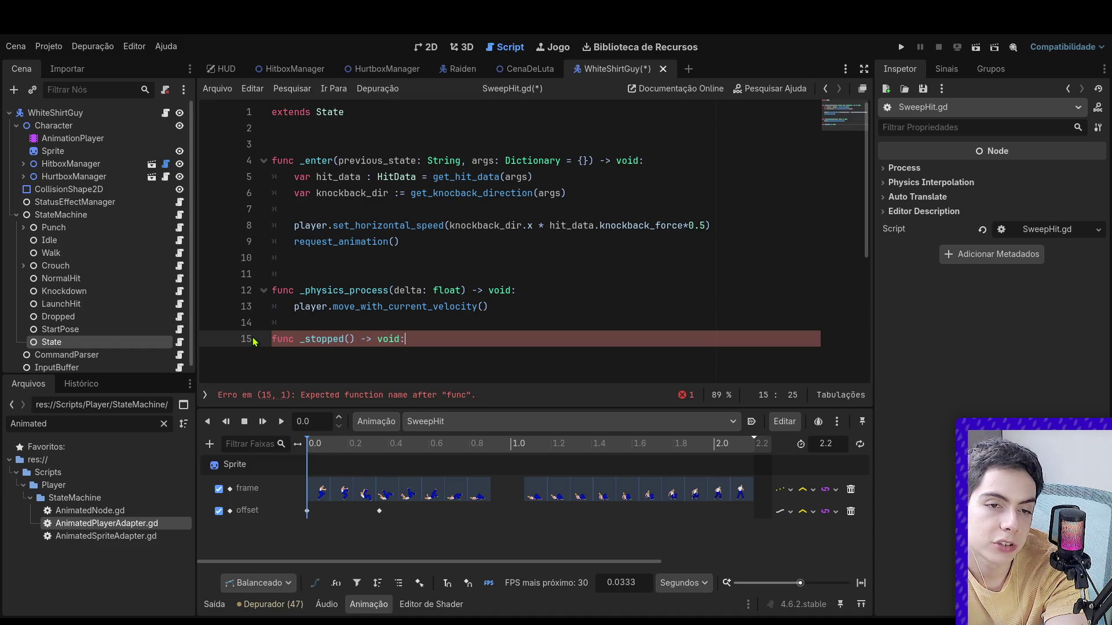
key("Return")
type("pass")
key("ctrl+s")
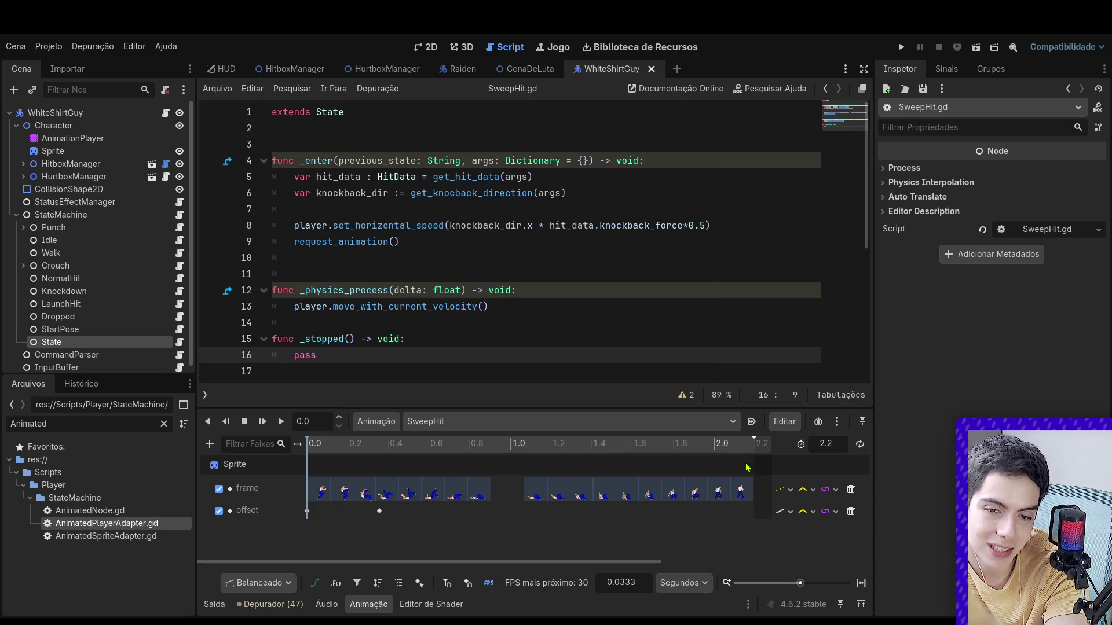
Step: On line 10, create a timer lasting 0.7875 s, the last keyframe time of the SweepHit move
left_click(432, 253)
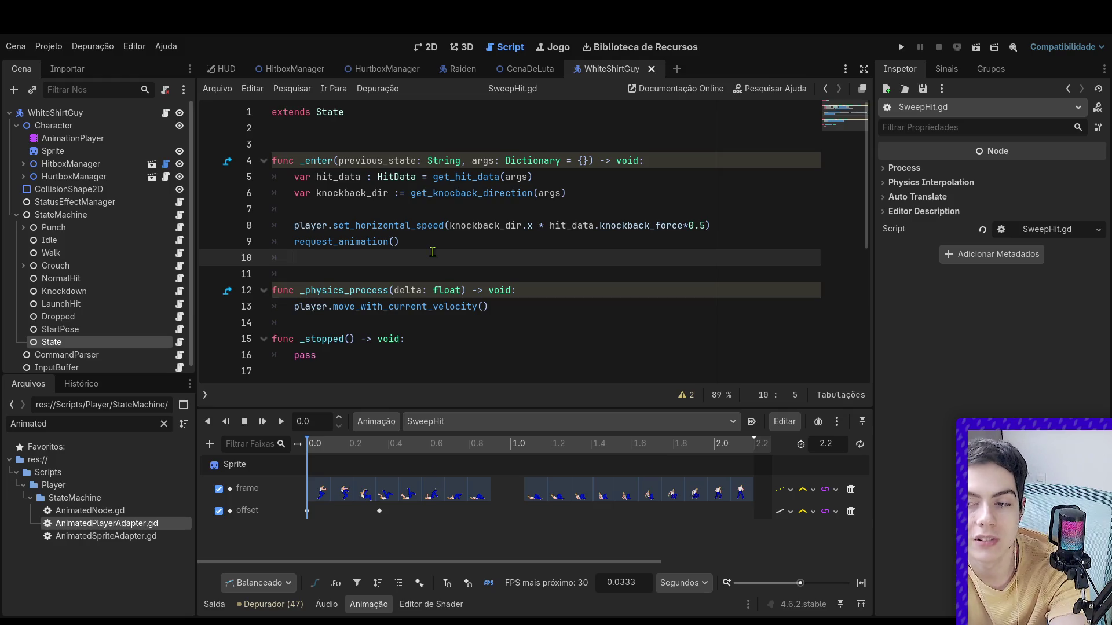
type("get_tree().")
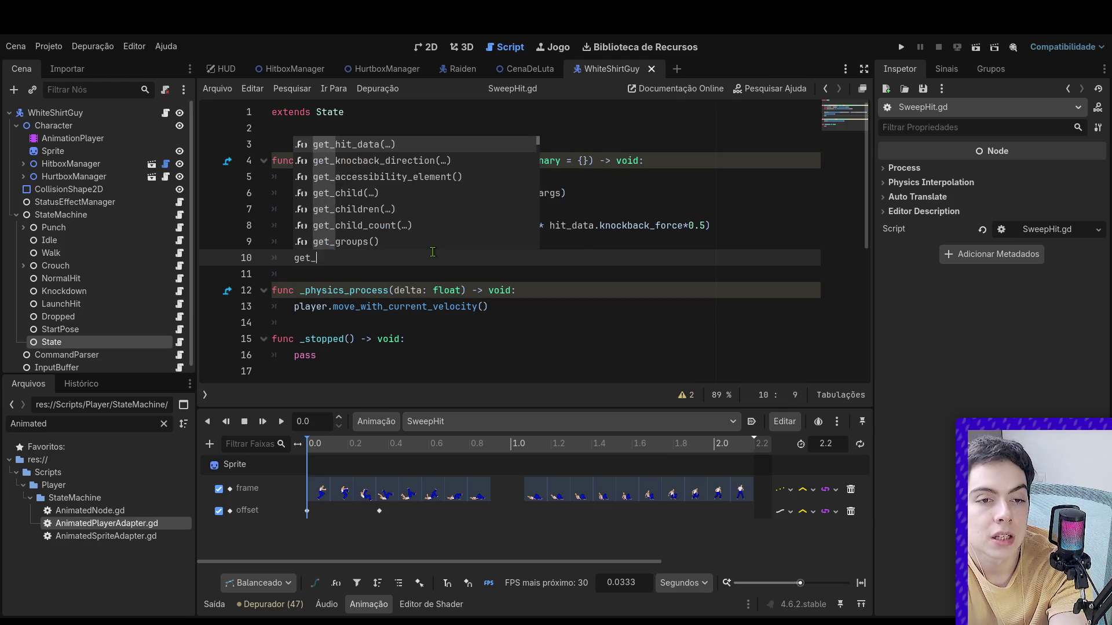
type("create")
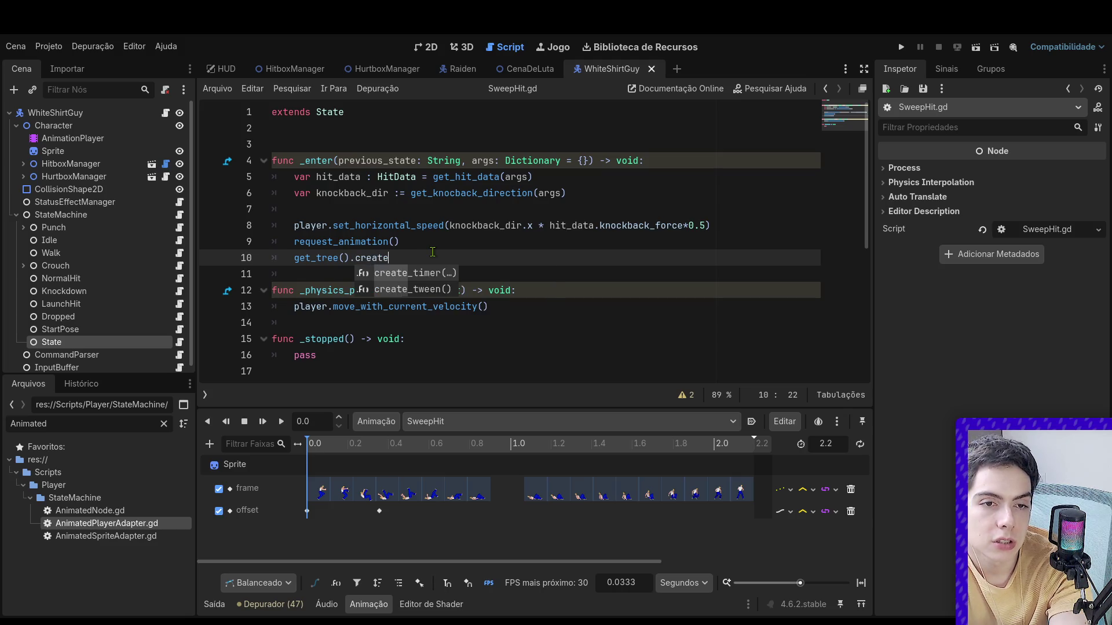
key("Return")
type("1")
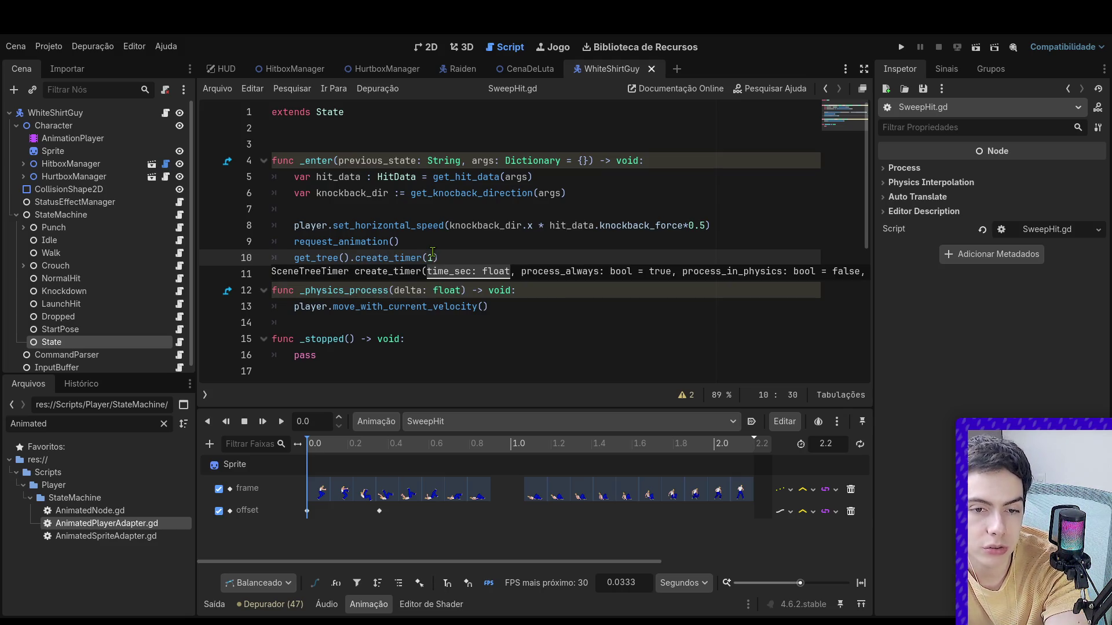
left_click_drag(479, 445, 467, 453)
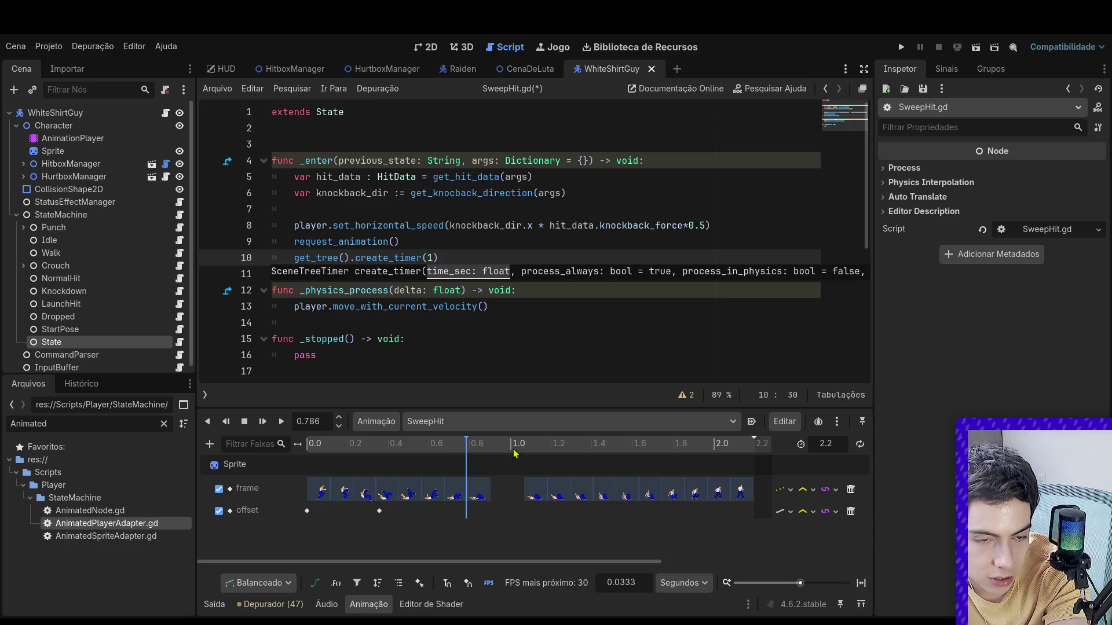
left_click(482, 495)
left_click(1031, 150)
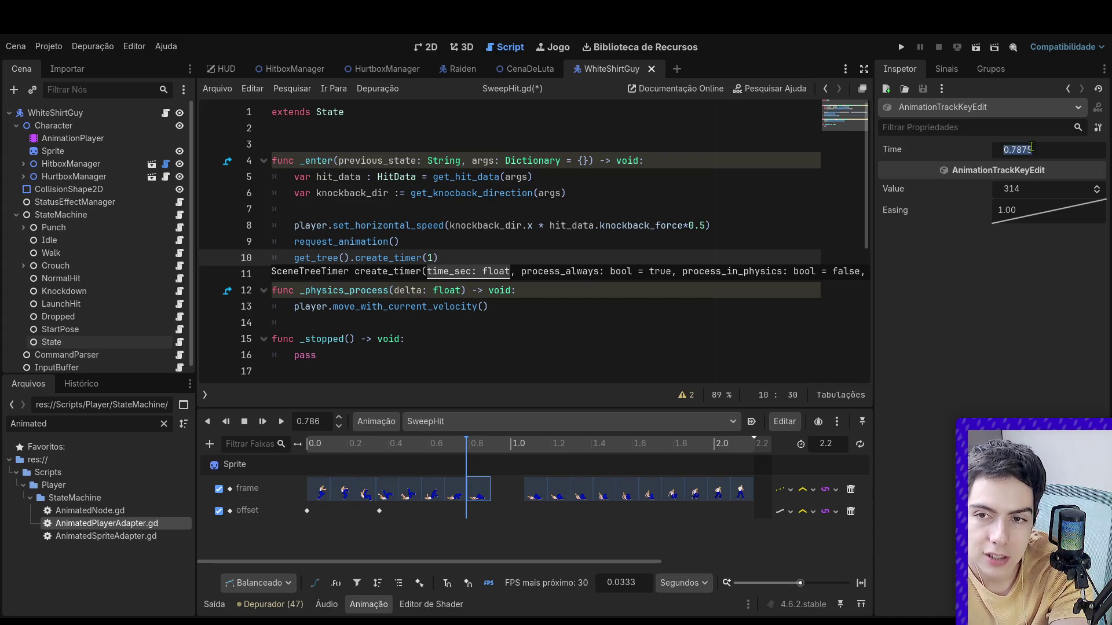
left_click(429, 258)
key("BackSpace")
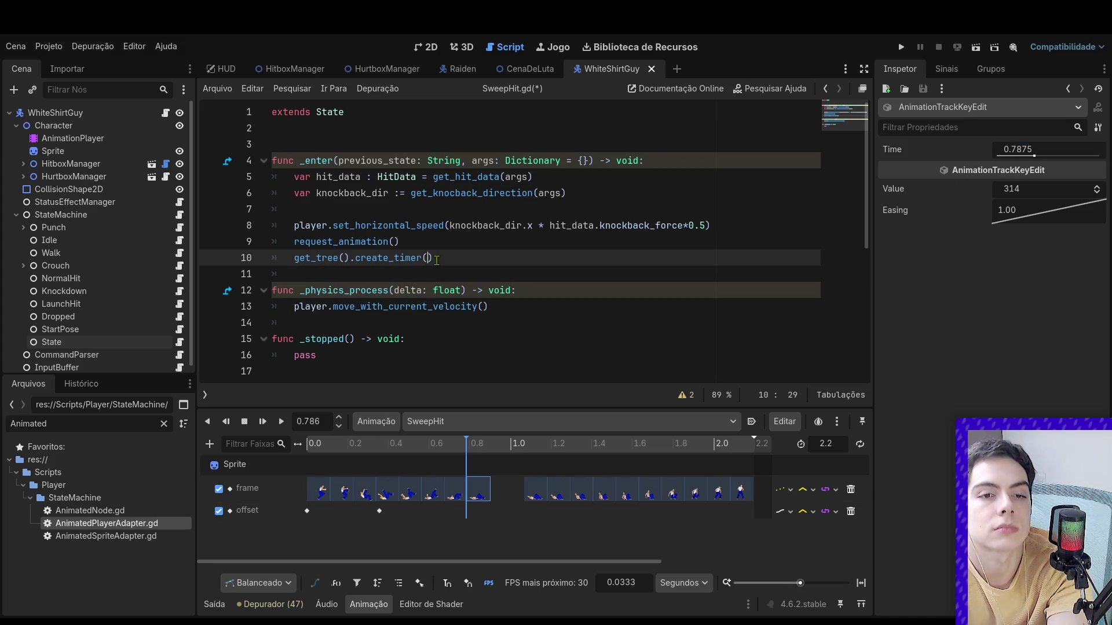
type("0.7875")
Step: Connect the timer's timeout signal to the _stopped function
key("Right")
type(".")
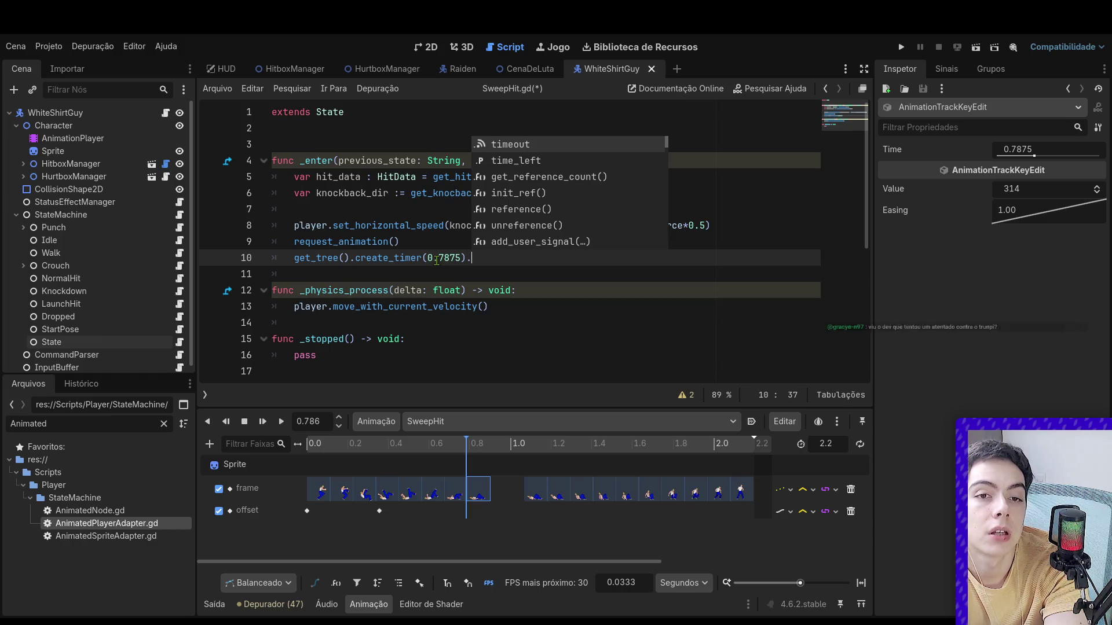
key("Return")
type("connect(")
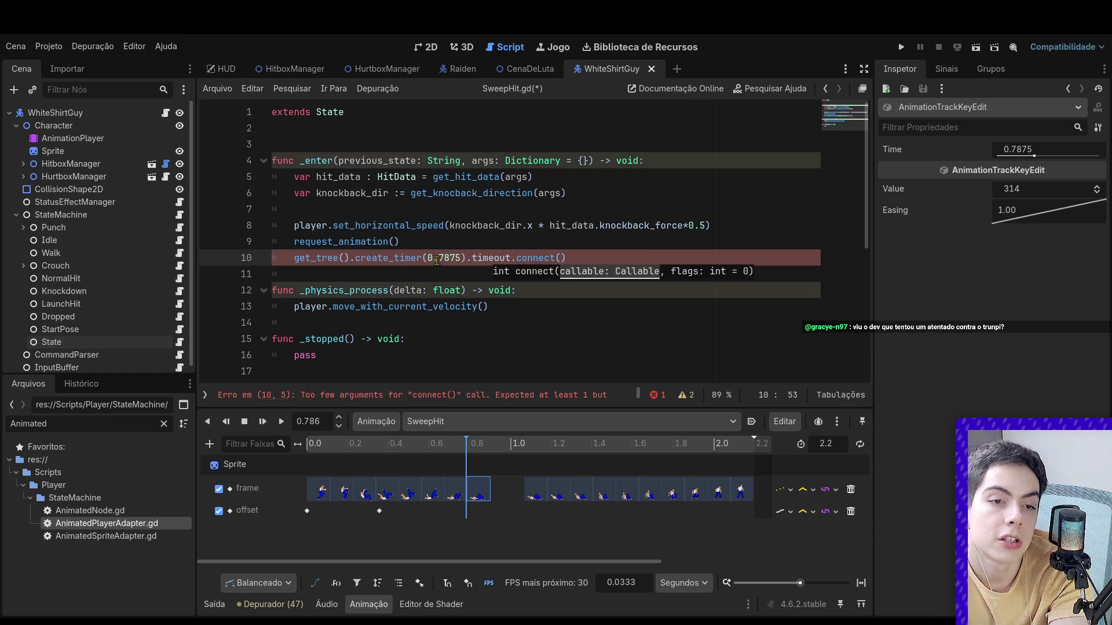
left_click(318, 339)
double_click(317, 338)
key("ctrl+c")
left_click(561, 259)
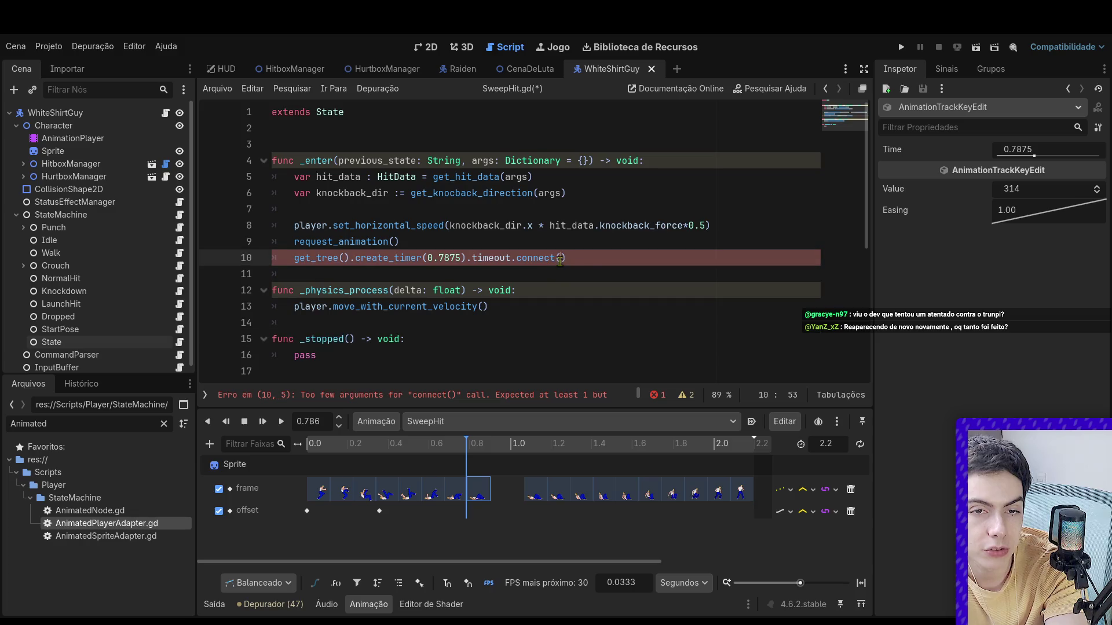
key("ctrl+v")
Step: Replace pass in _stopped with player.stop_horizontal_movement()
left_click(385, 365)
left_click(396, 352)
key("BackSpace")
key("BackSpace")
key("BackSpace")
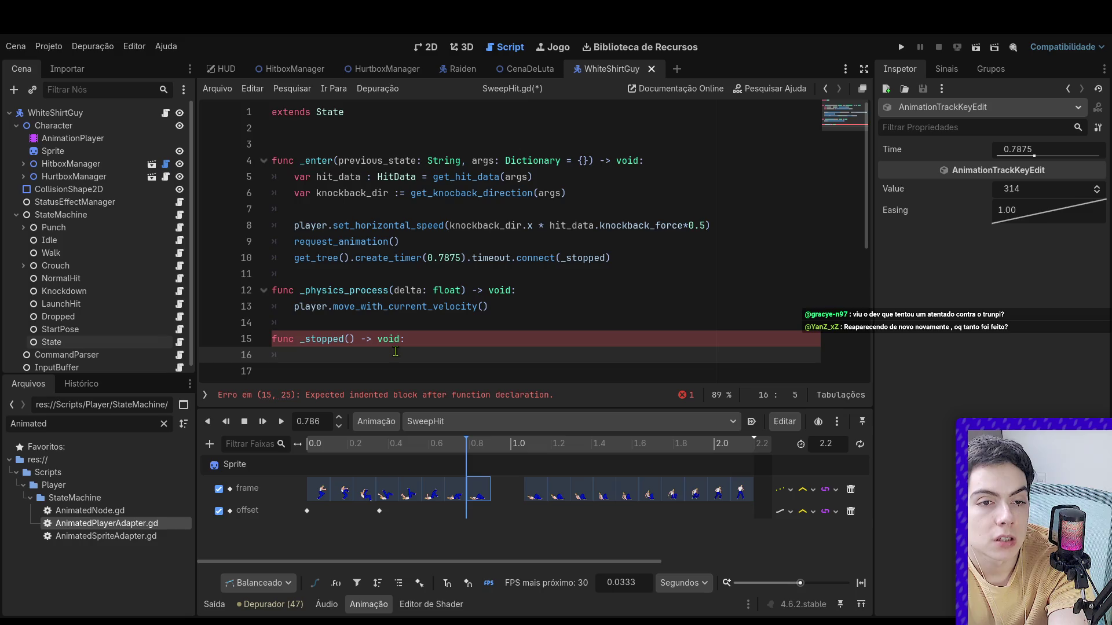
type("player.")
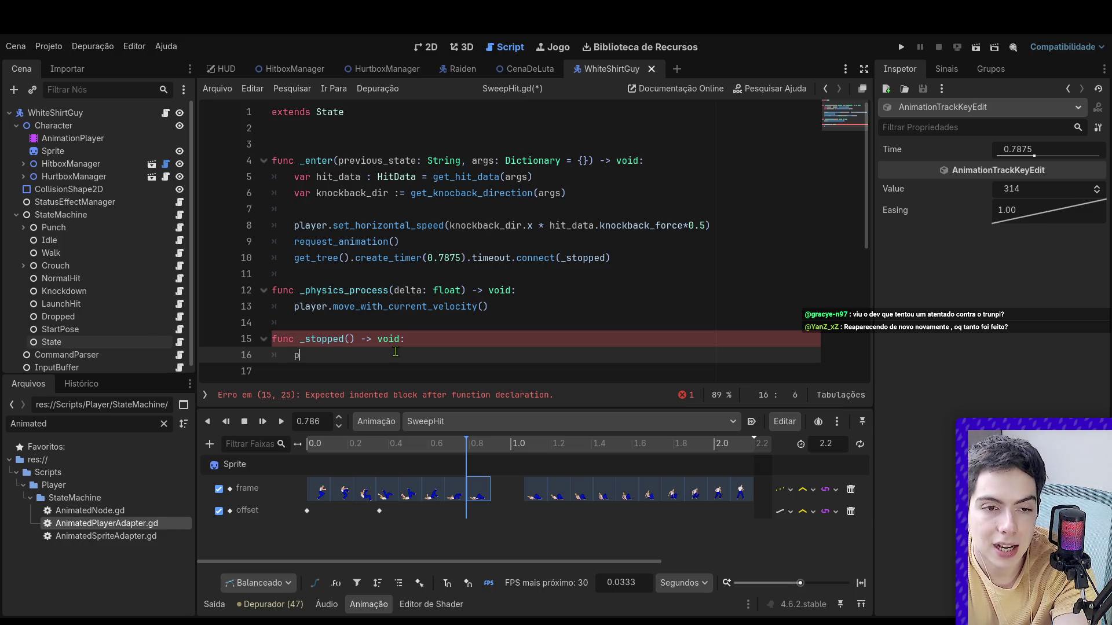
type("stop")
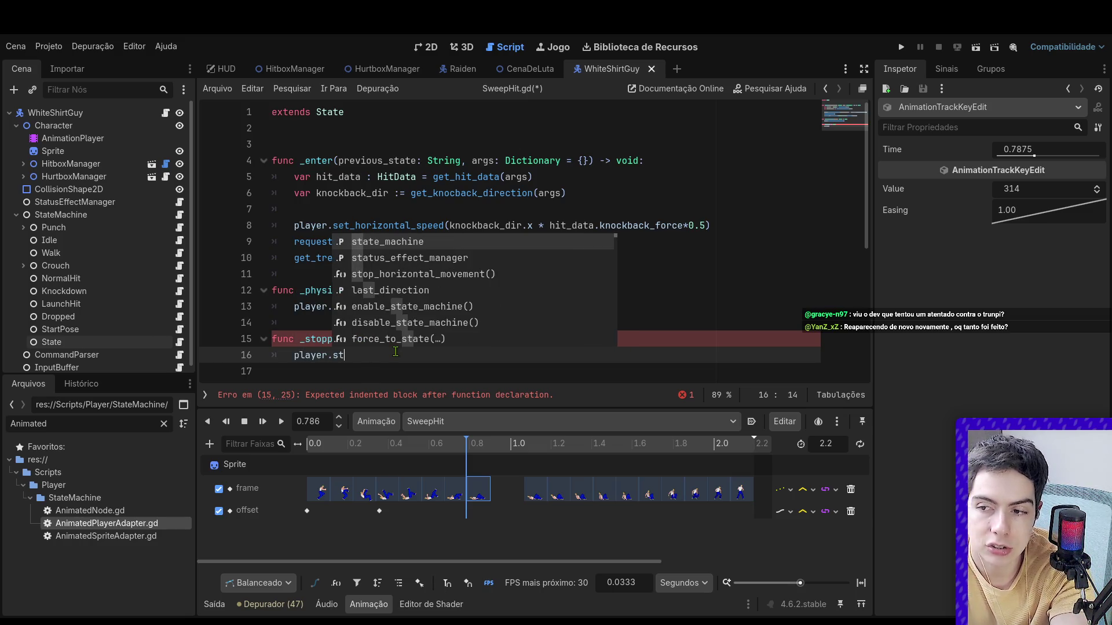
key("Return")
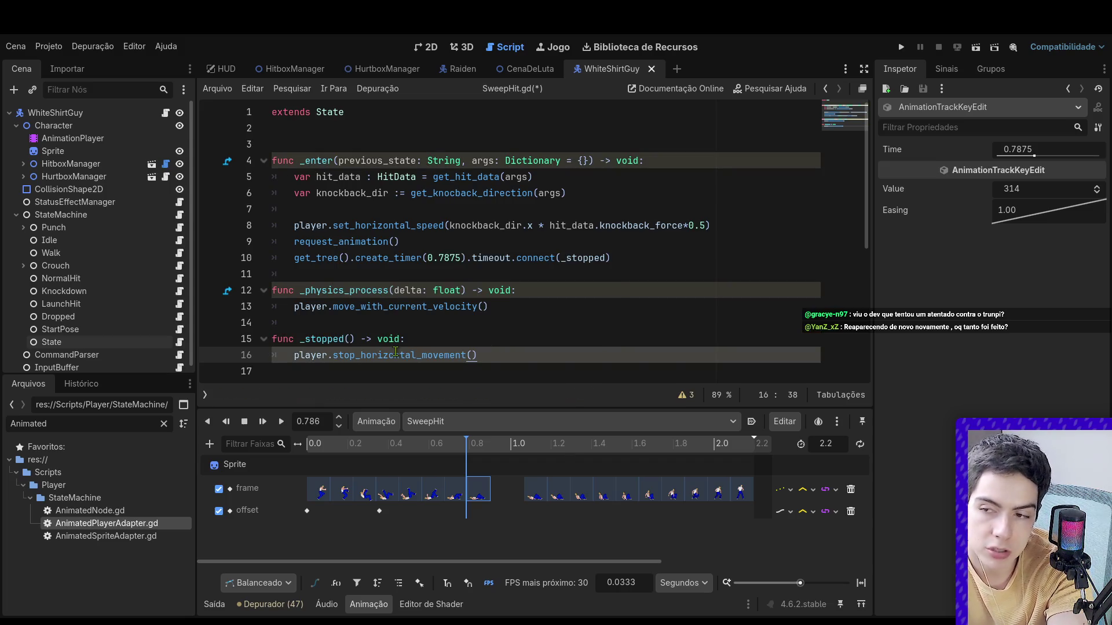
Step: Add an _animation_finished function calling request_transition("Idle"), and save SweepHit.gd
key("Return")
key("Return")
type("func _ani")
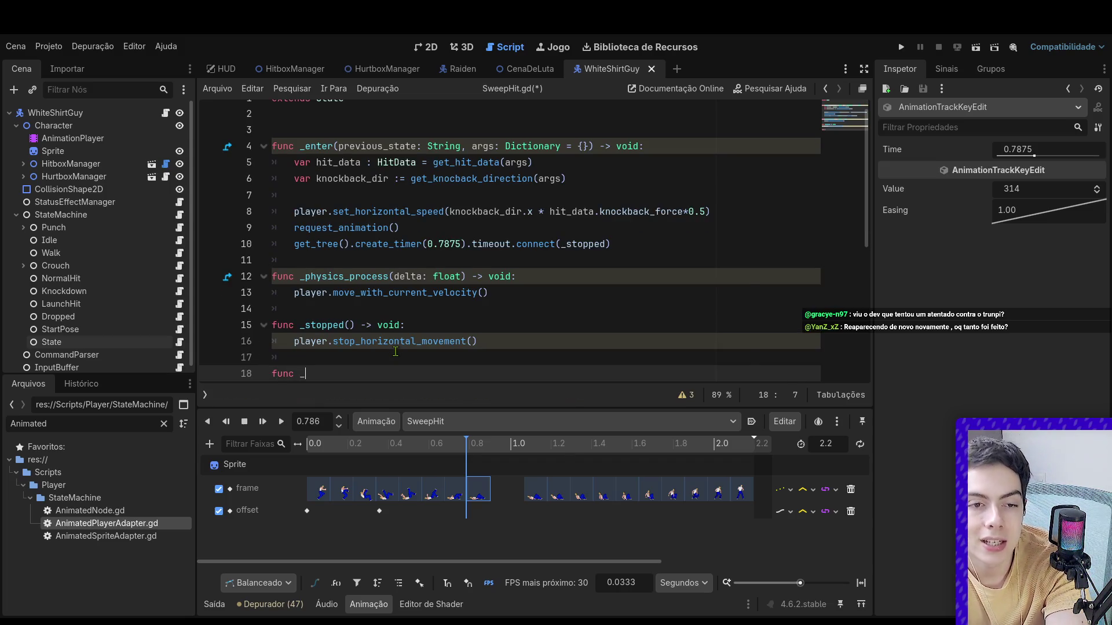
key("Return")
key("Return")
type("tran")
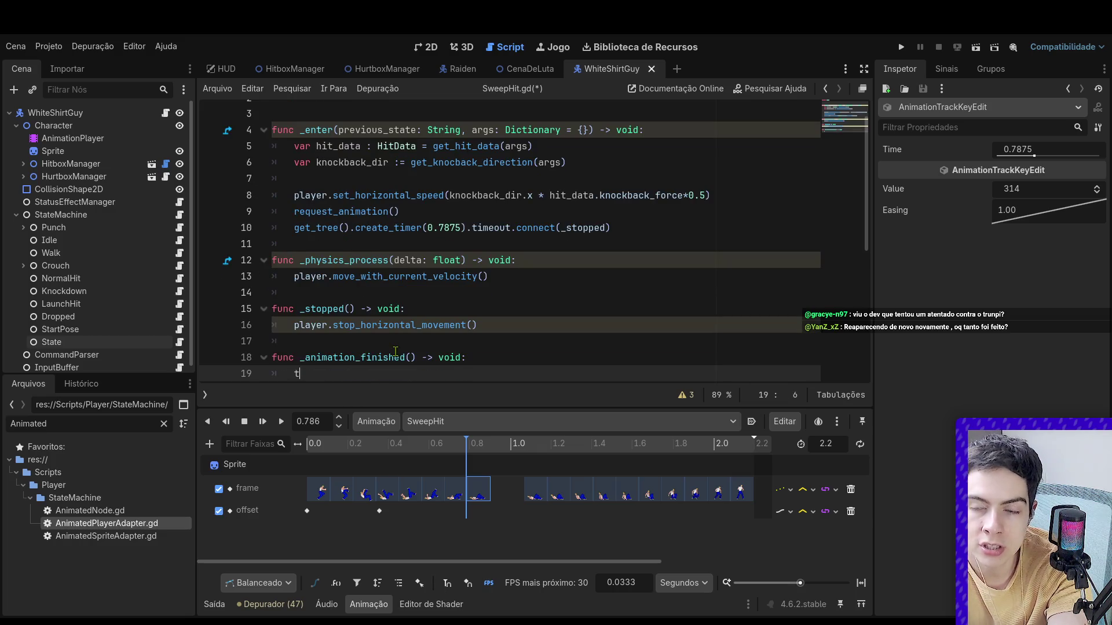
key("Return")
key("BackSpace")
key("BackSpace")
key("BackSpace")
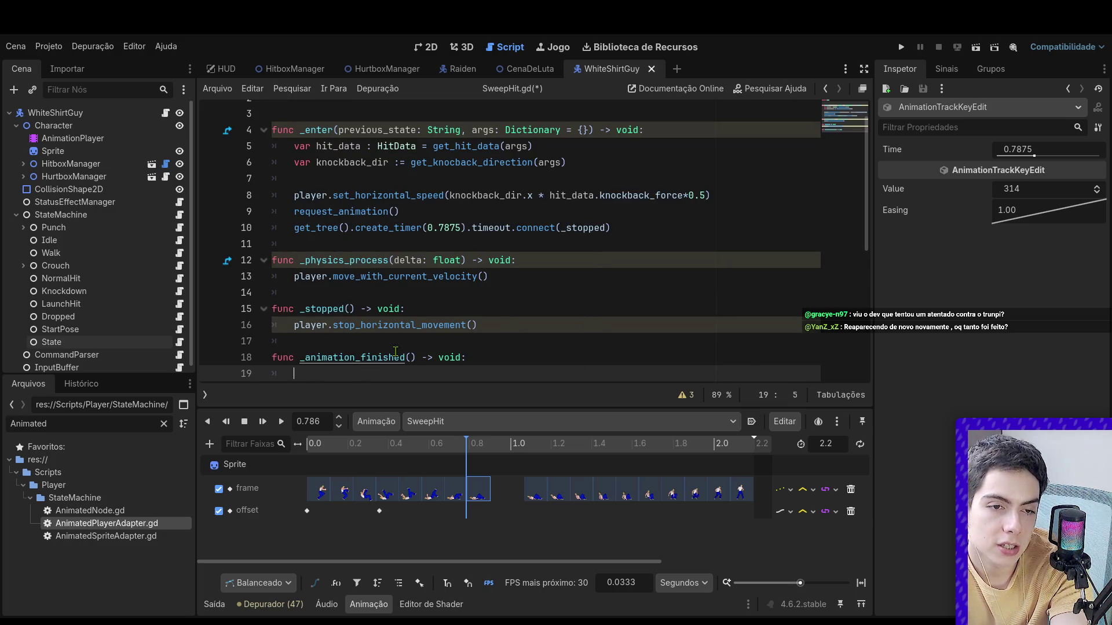
type("reques")
key("Down")
key("Return")
type("\"Idle")
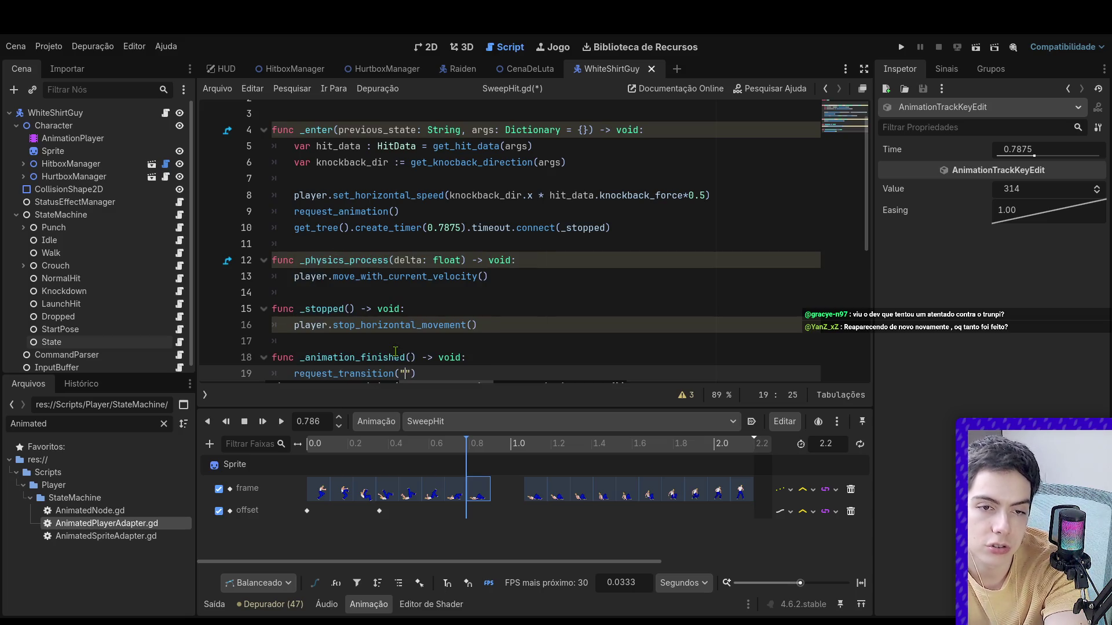
key("ctrl+s")
left_click(396, 355)
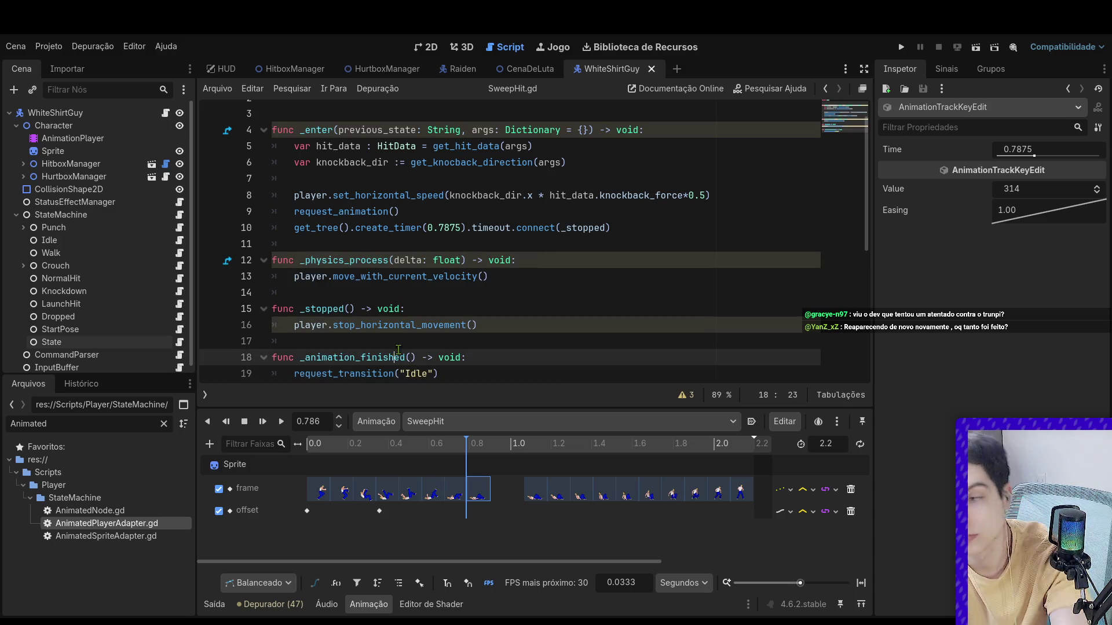
scroll(414, 338, "down", 2)
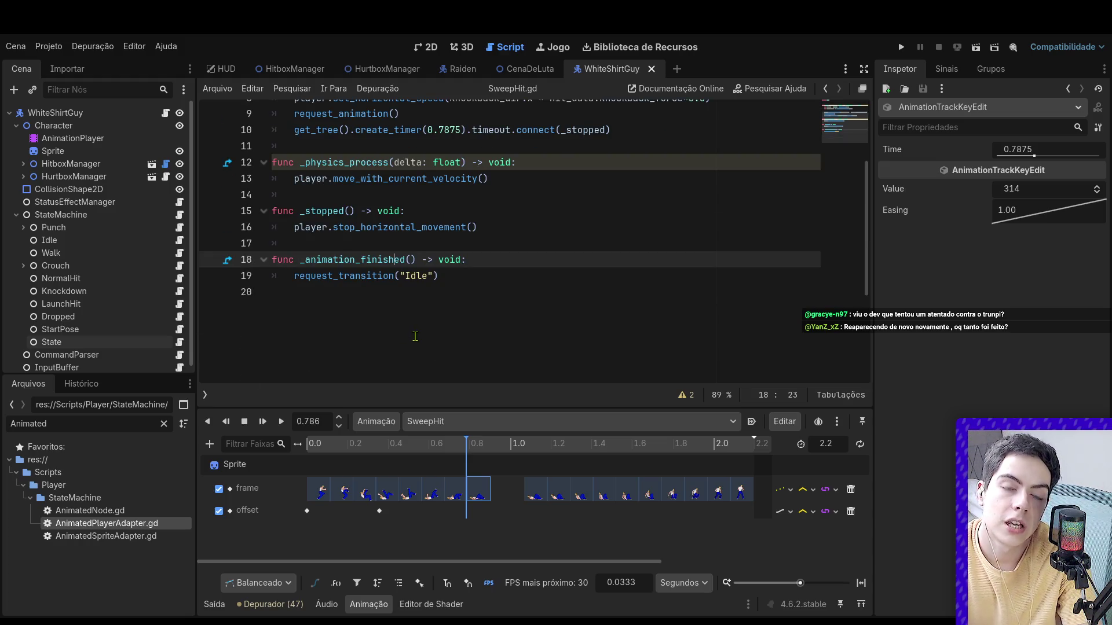
Step: Look over the new _stopped and _animation_finished functions and save the scene
left_click(433, 306)
key("shift+Up")
key("shift+Up")
key("shift+Up")
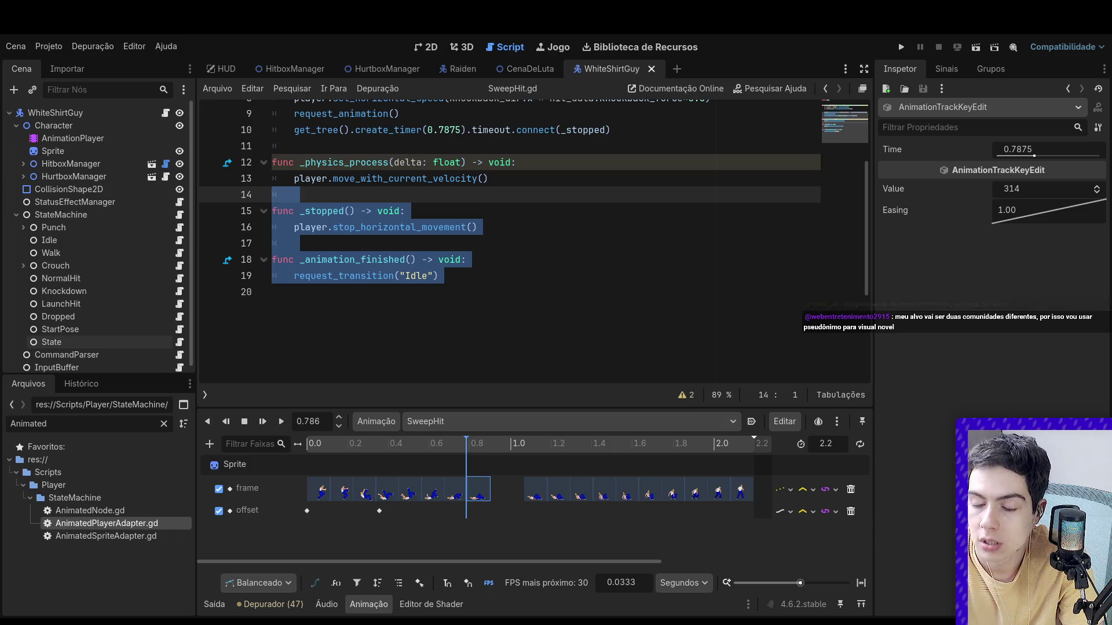
left_click(427, 313)
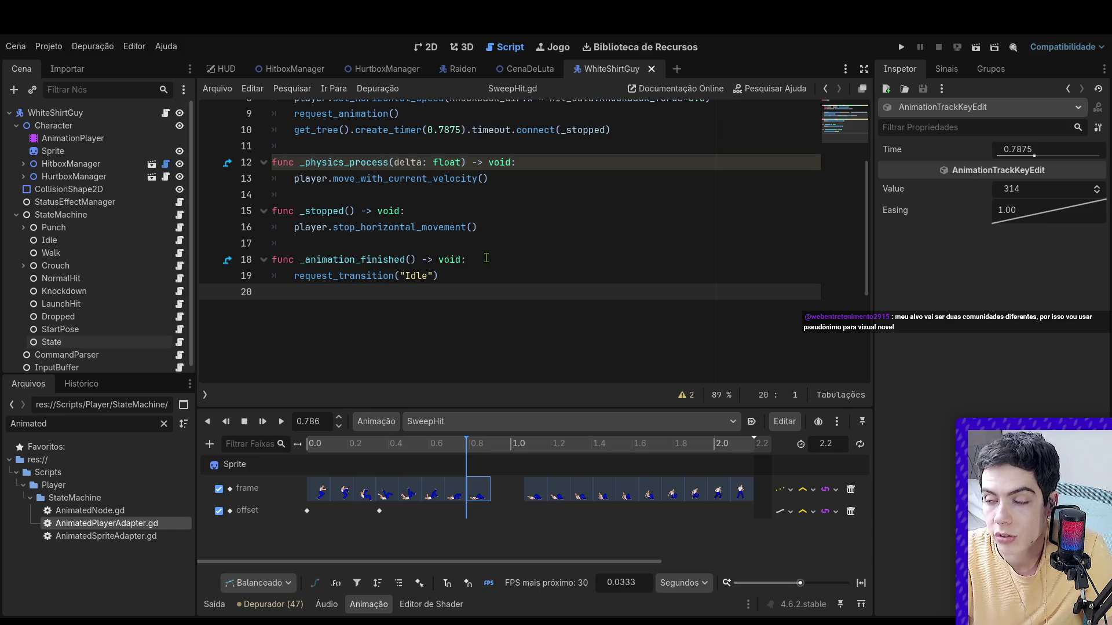
left_click(571, 244)
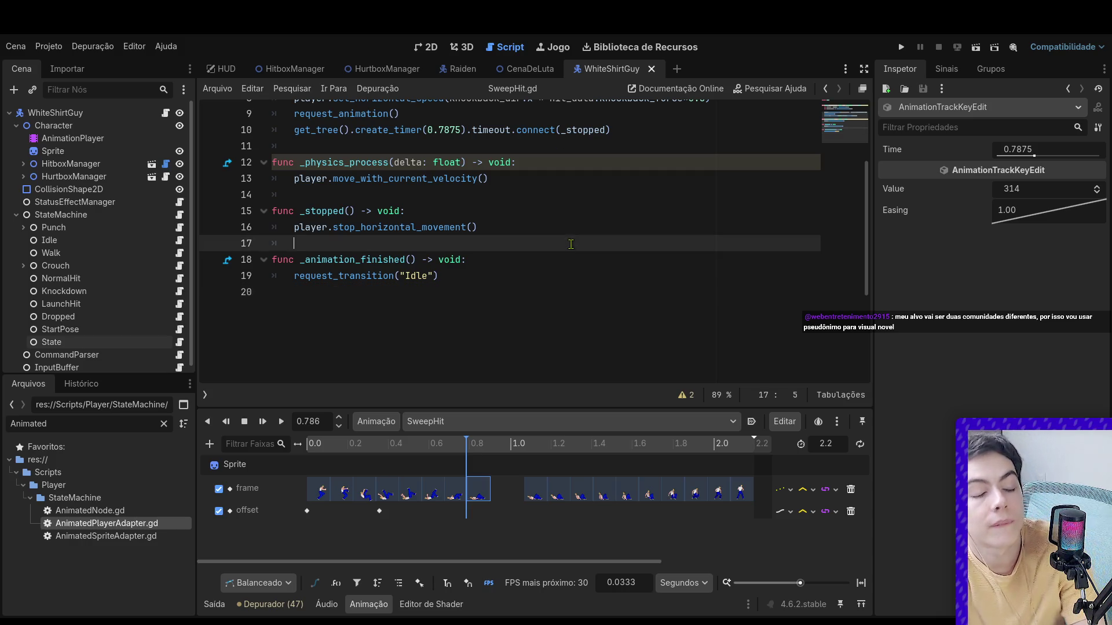
left_click(558, 265)
key("ctrl+s")
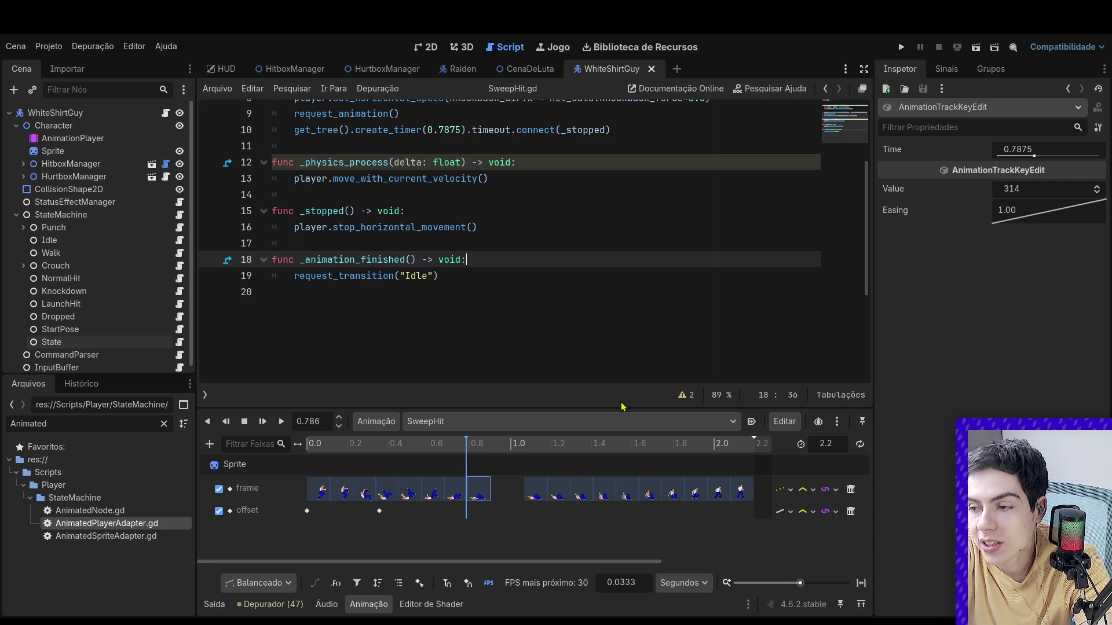
left_click(497, 342)
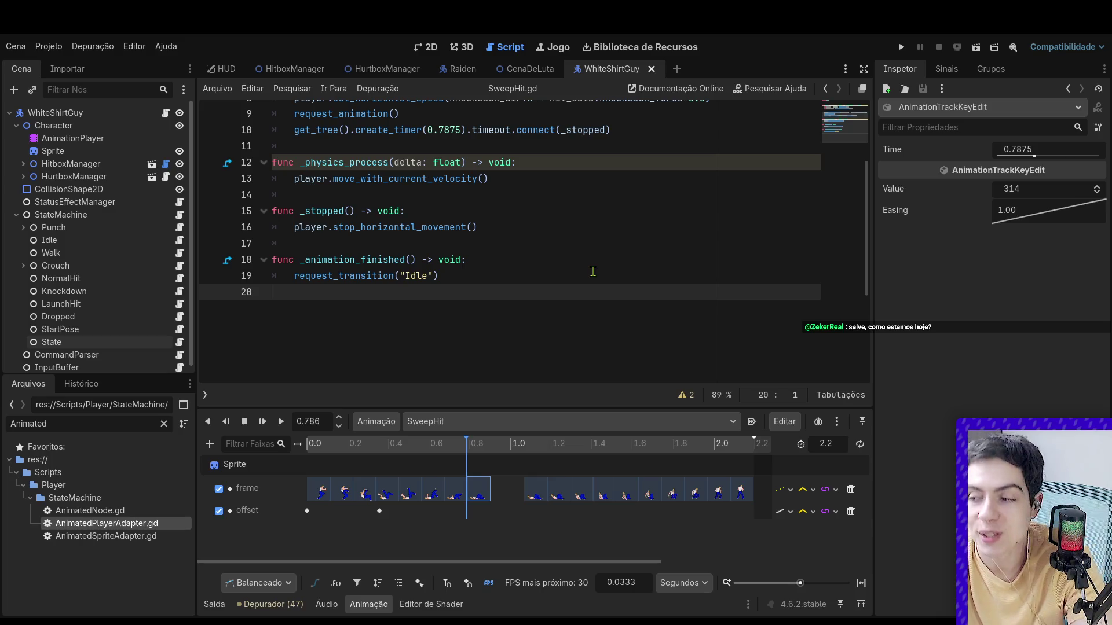
left_click(585, 274)
key("ctrl+s")
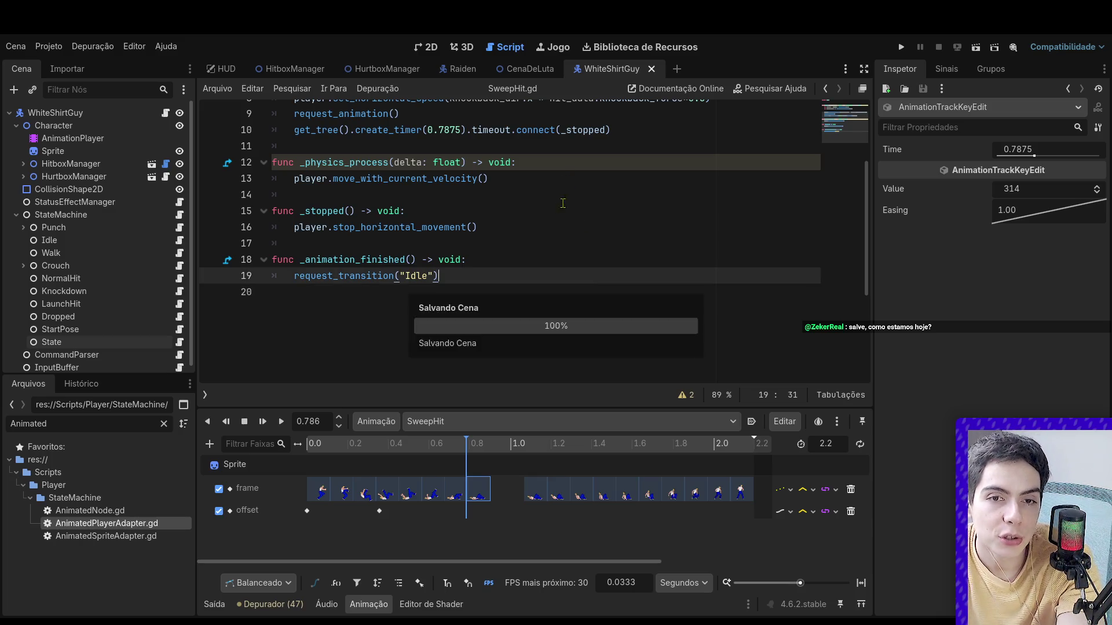
Step: Scroll back to the top of SweepHit.gd, to the set_horizontal_speed call on line 8
left_click(535, 243)
scroll(494, 296, "up", 2)
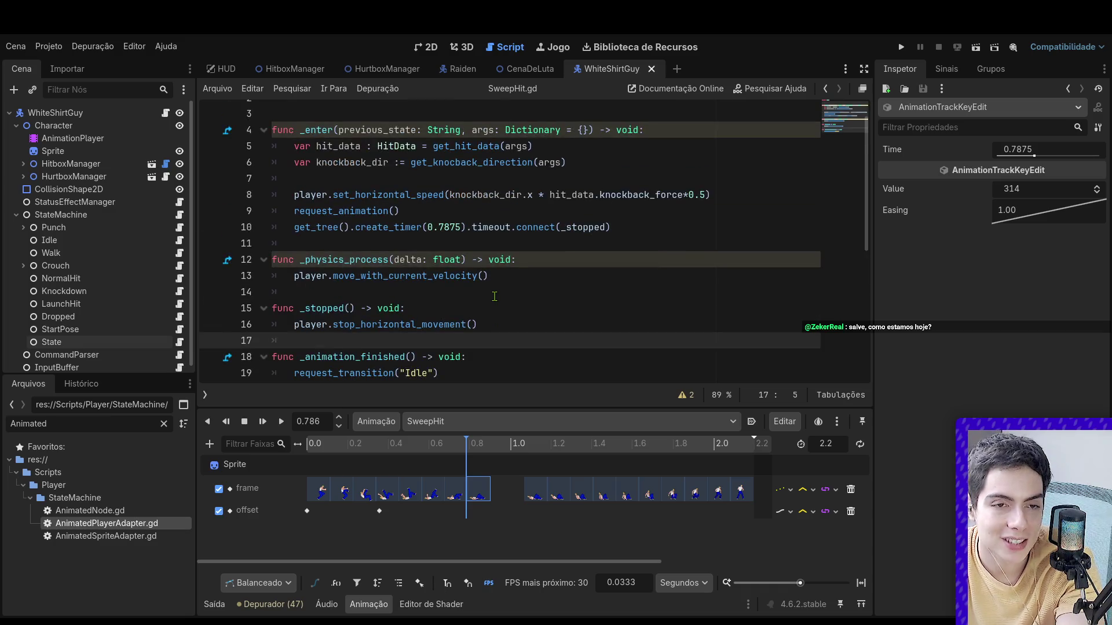
scroll(494, 297, "down", 5)
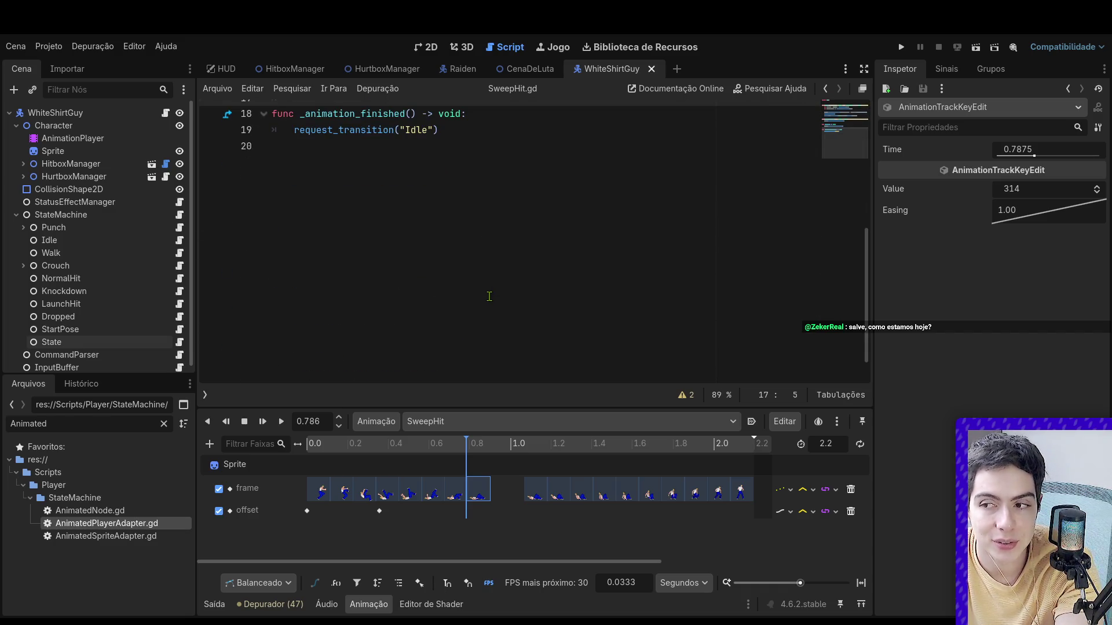
scroll(489, 297, "up", 6)
scroll(492, 293, "down", 4)
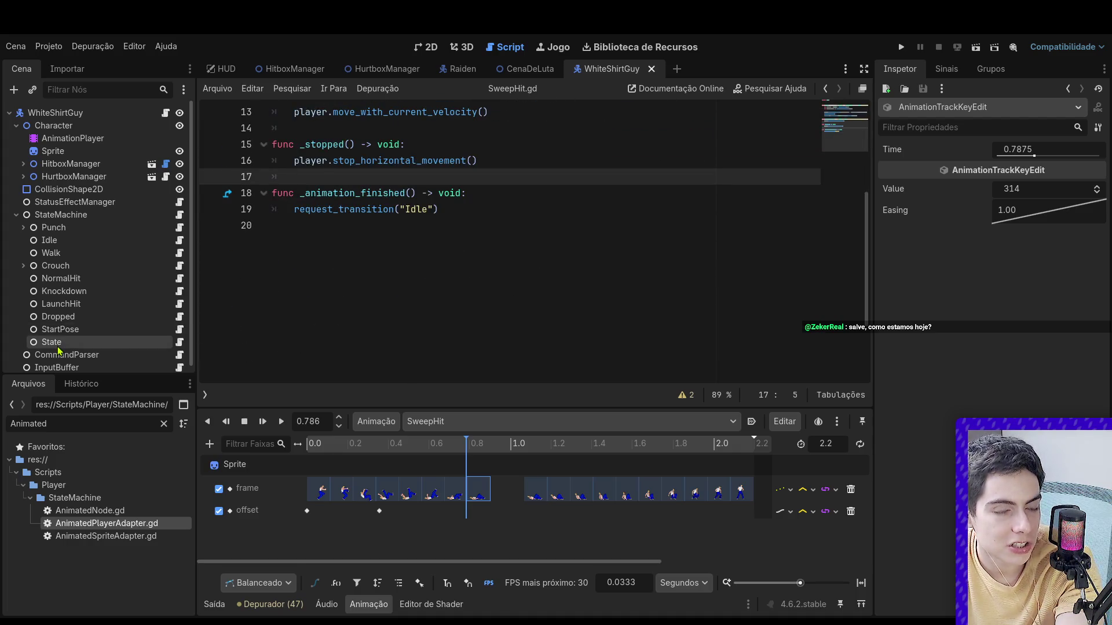
left_click(299, 258)
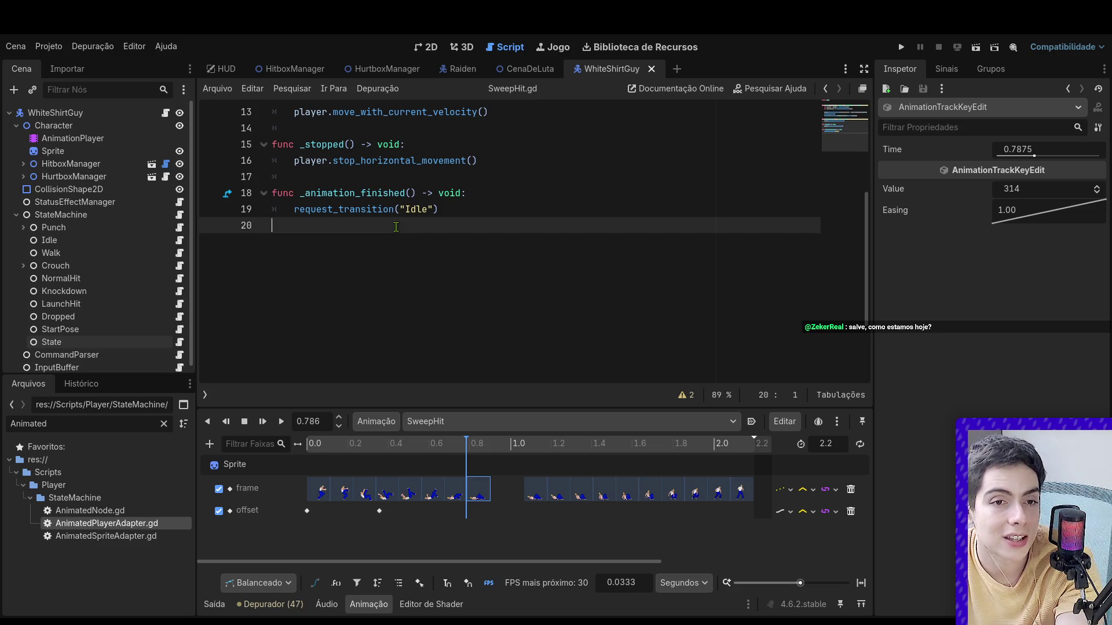
scroll(404, 230, "up", 1)
scroll(404, 230, "up", 3)
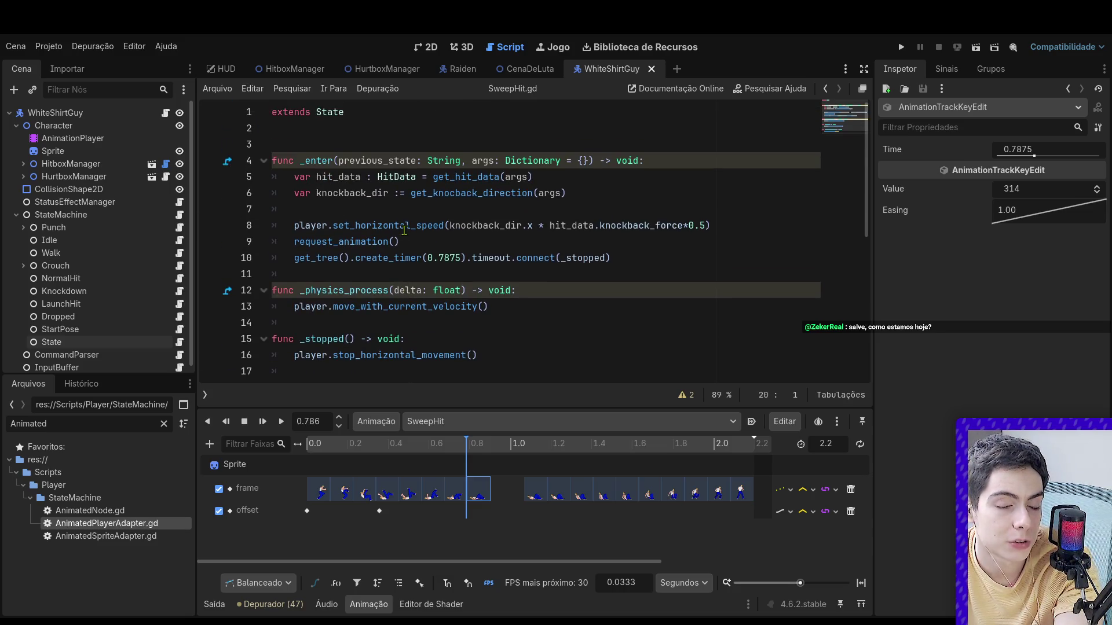
left_click(404, 230)
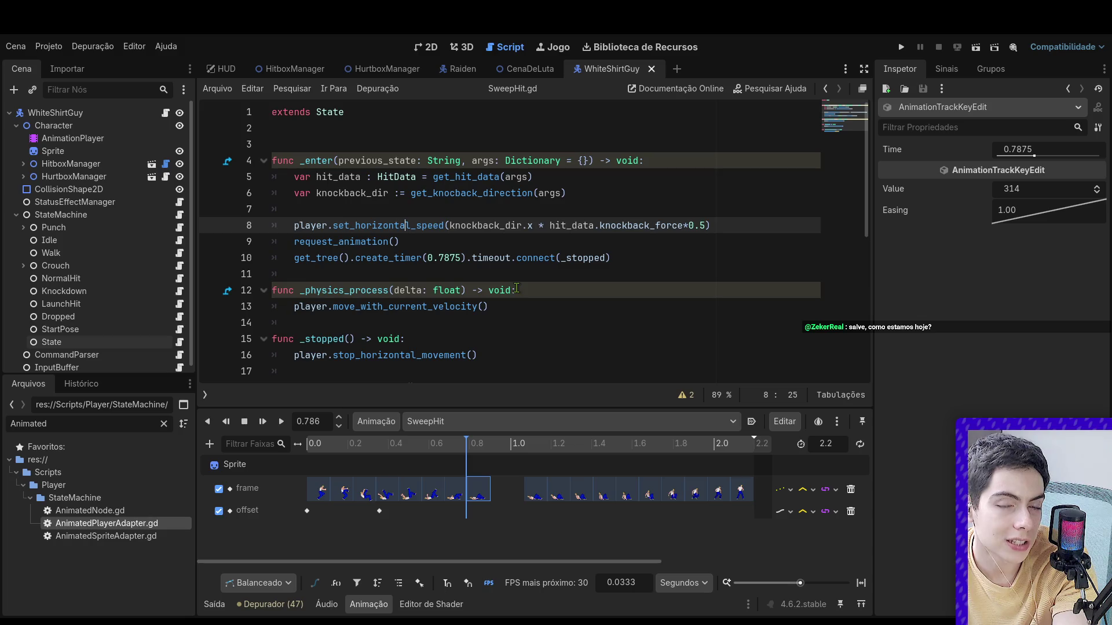
Step: View the CenaDeLuta fight scene in 2D, 3D and Script, then return to WhiteShirtGuy in 2D
left_click(528, 69)
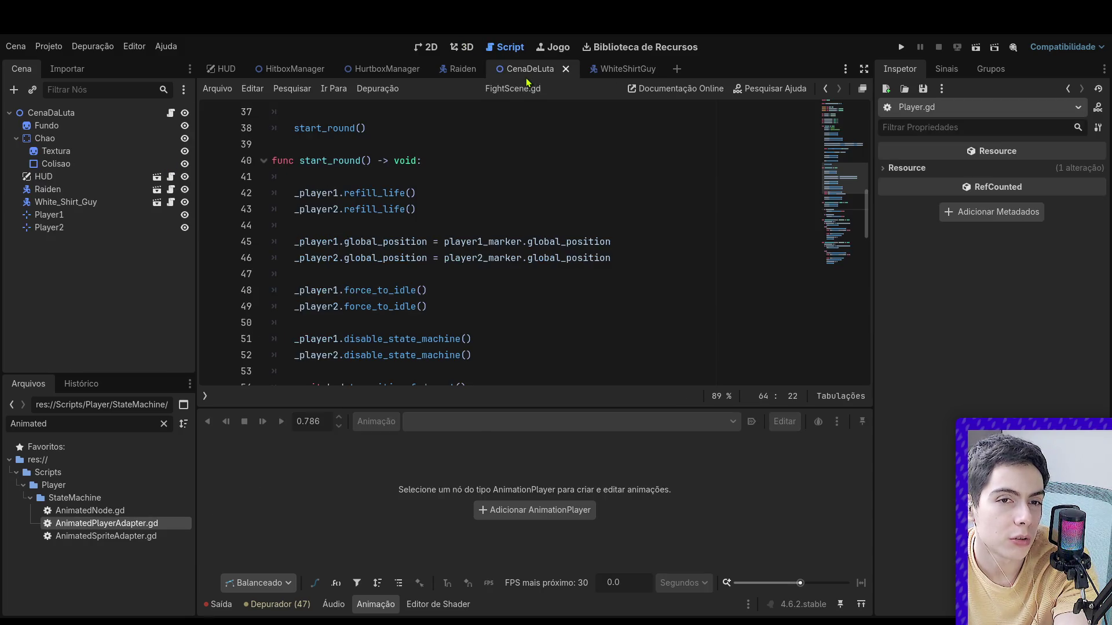
left_click(601, 73)
left_click(533, 71)
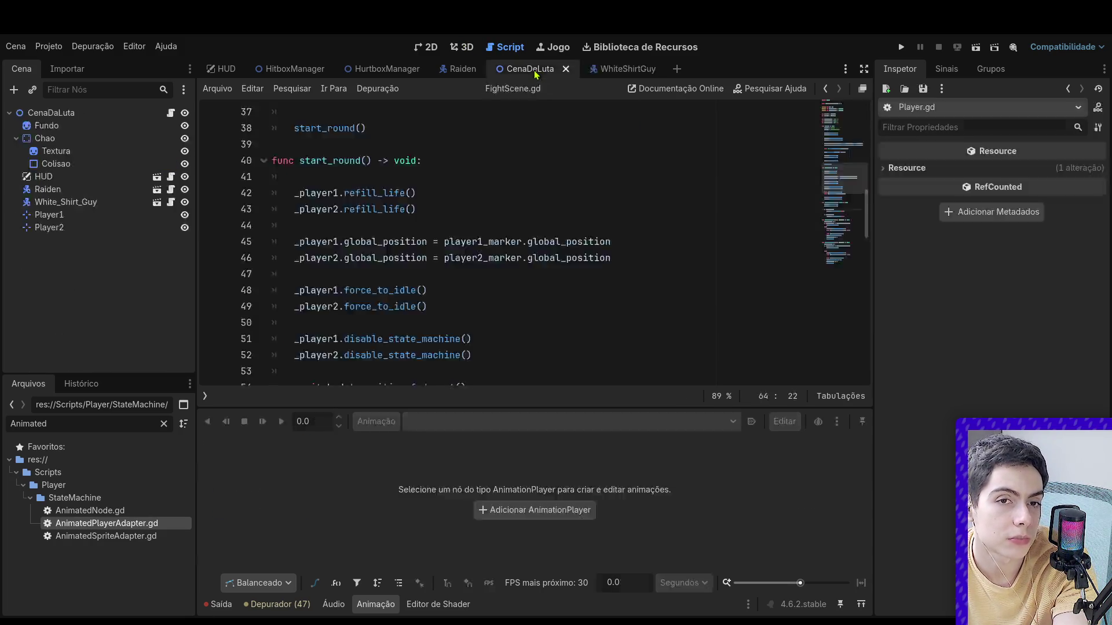
left_click(427, 47)
left_click(505, 47)
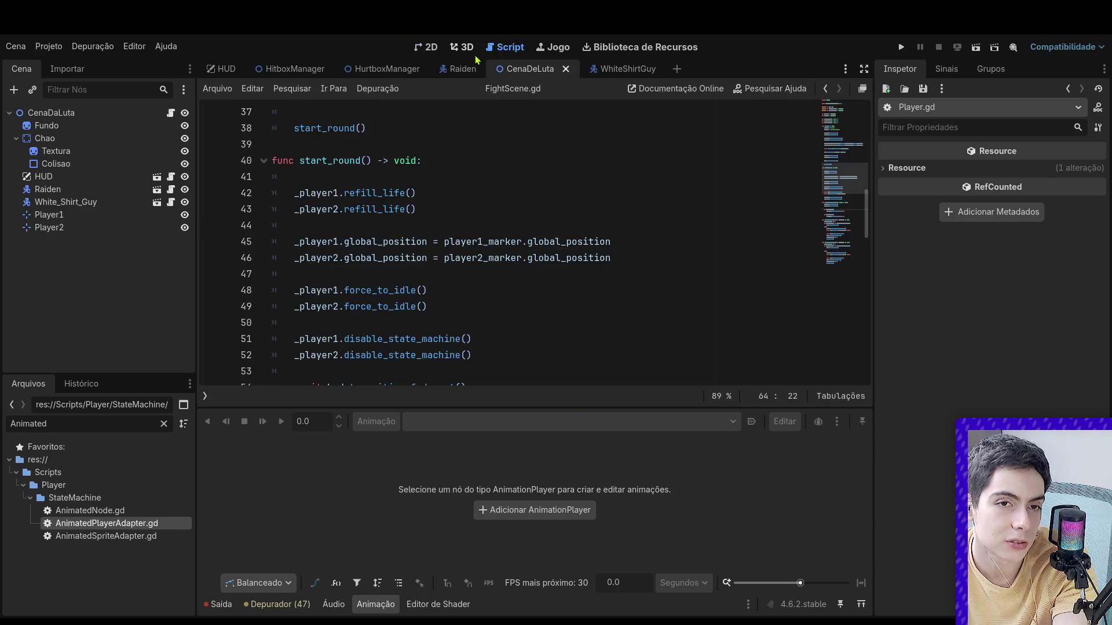
left_click(459, 54)
left_click(429, 52)
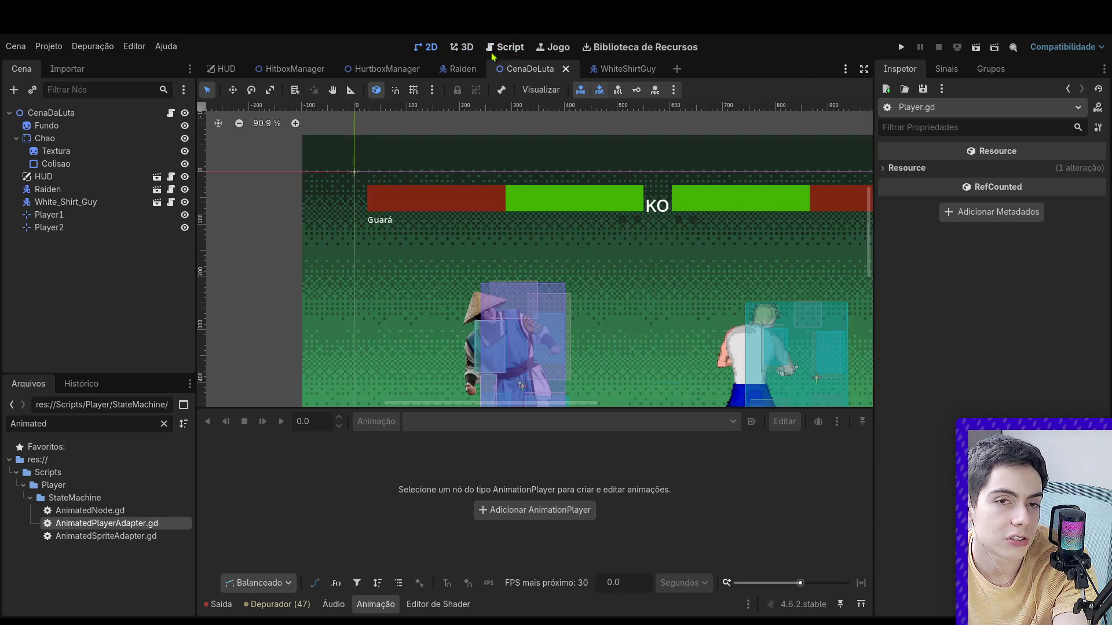
left_click(503, 54)
left_click(418, 56)
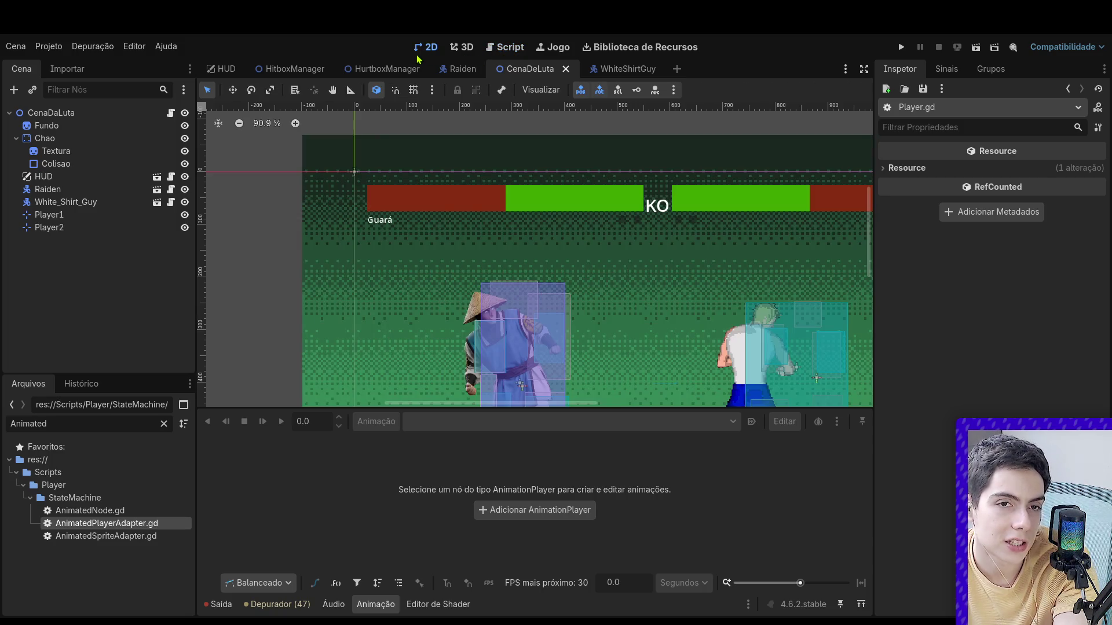
left_click(619, 69)
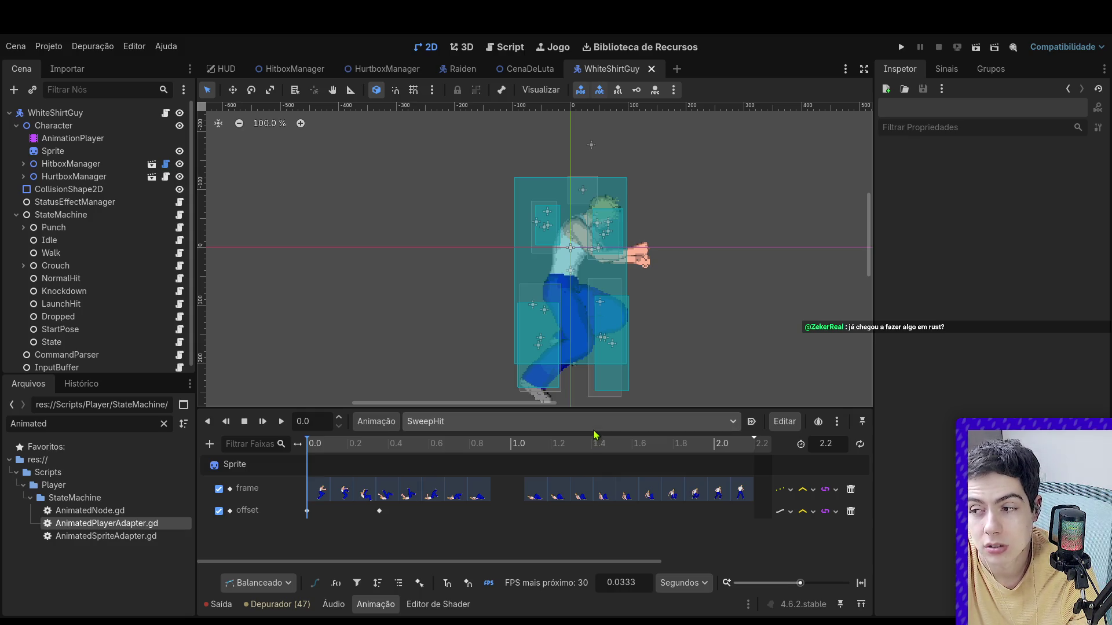
left_click(529, 74)
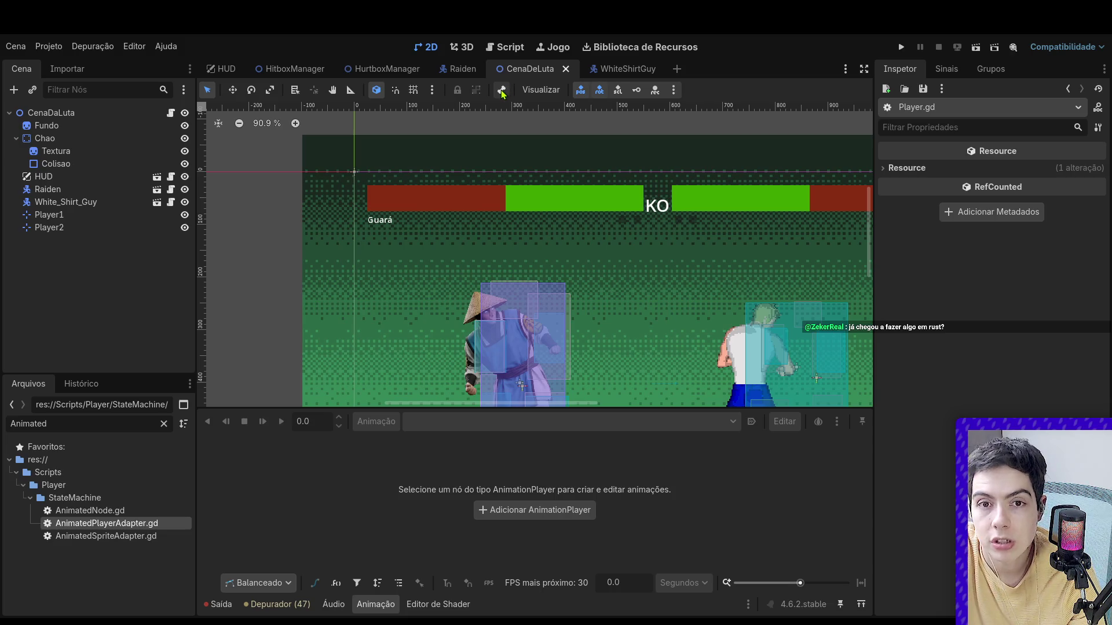
left_click(591, 72)
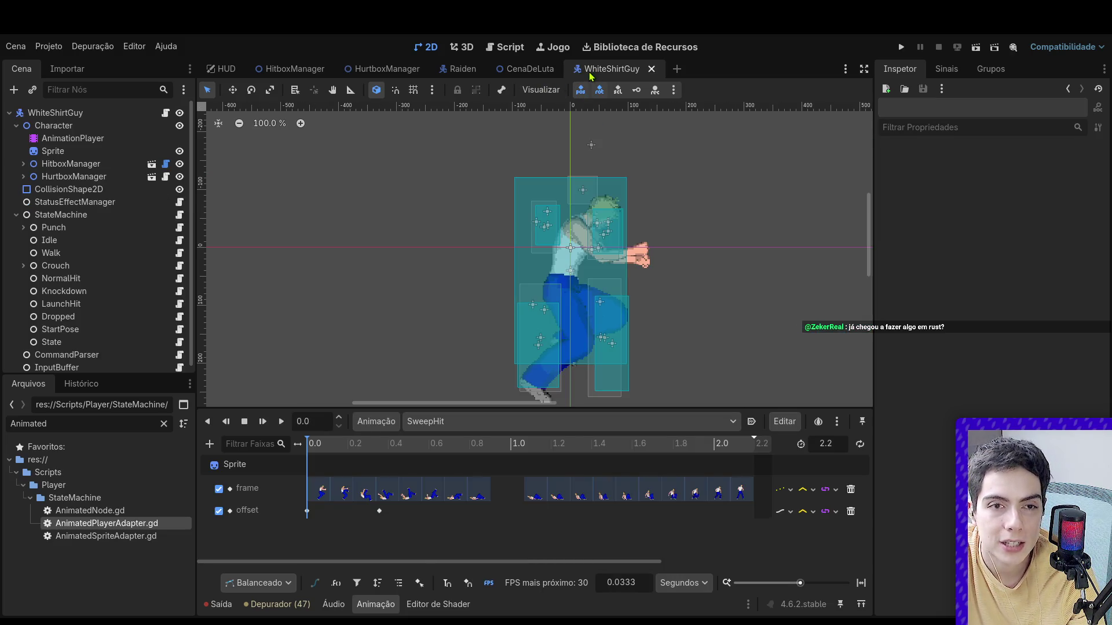
mouse_move(590, 74)
left_mouse_down()
mouse_move(524, 72)
mouse_move(618, 71)
left_mouse_up()
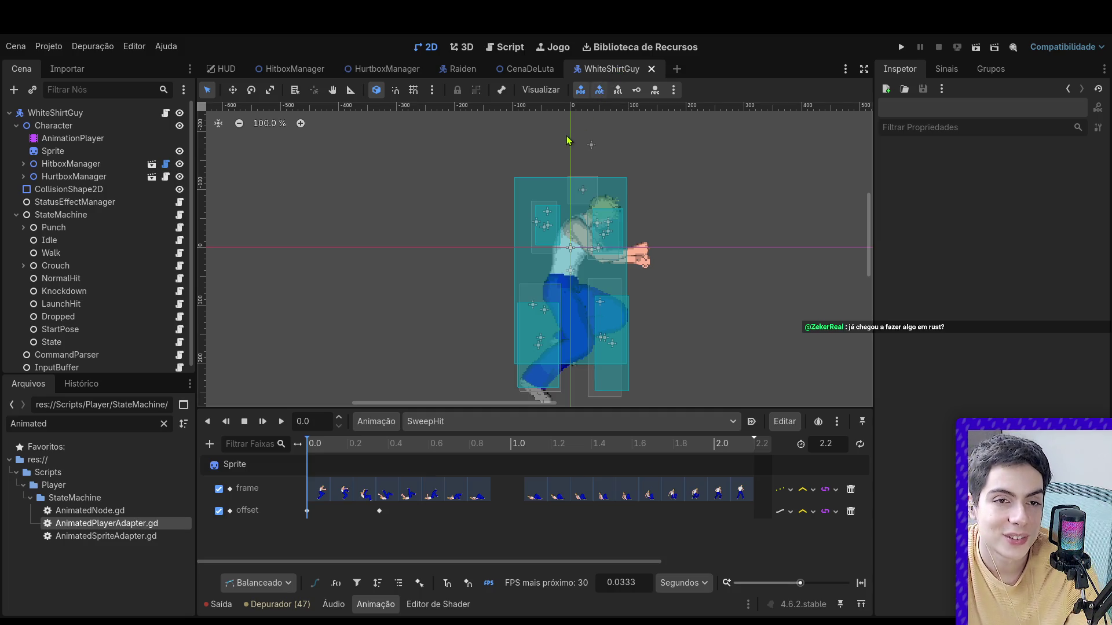
mouse_move(539, 72)
left_mouse_down()
mouse_move(524, 72)
mouse_move(608, 76)
left_mouse_up()
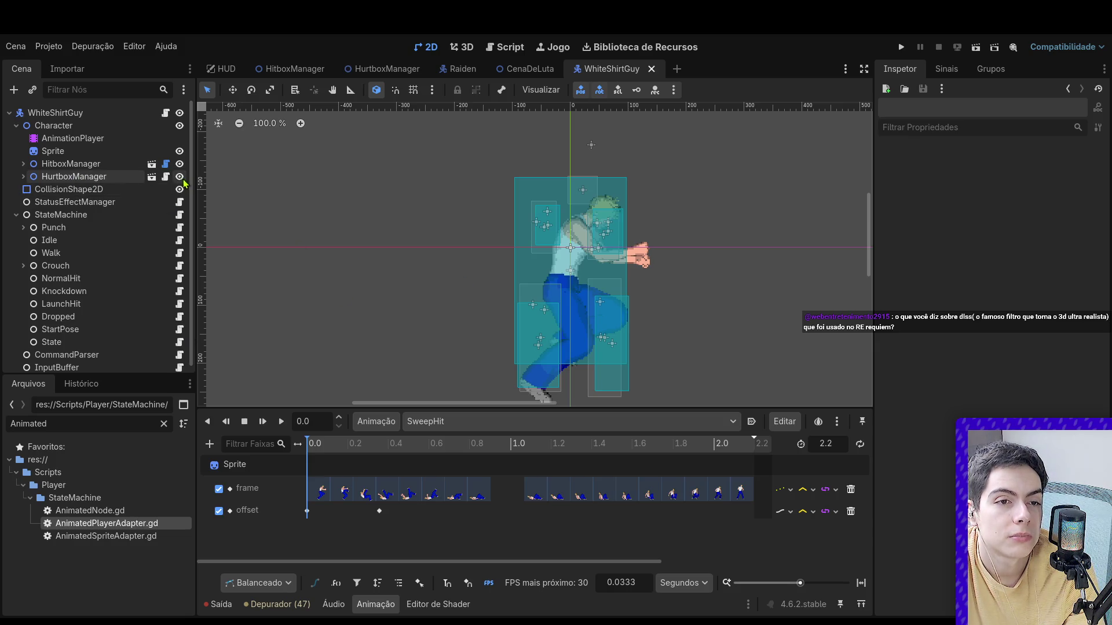
Step: Rename the StateMachine's State node using SweepHit.gd to Sweep
left_click(165, 177)
scroll(544, 307, "down", 4)
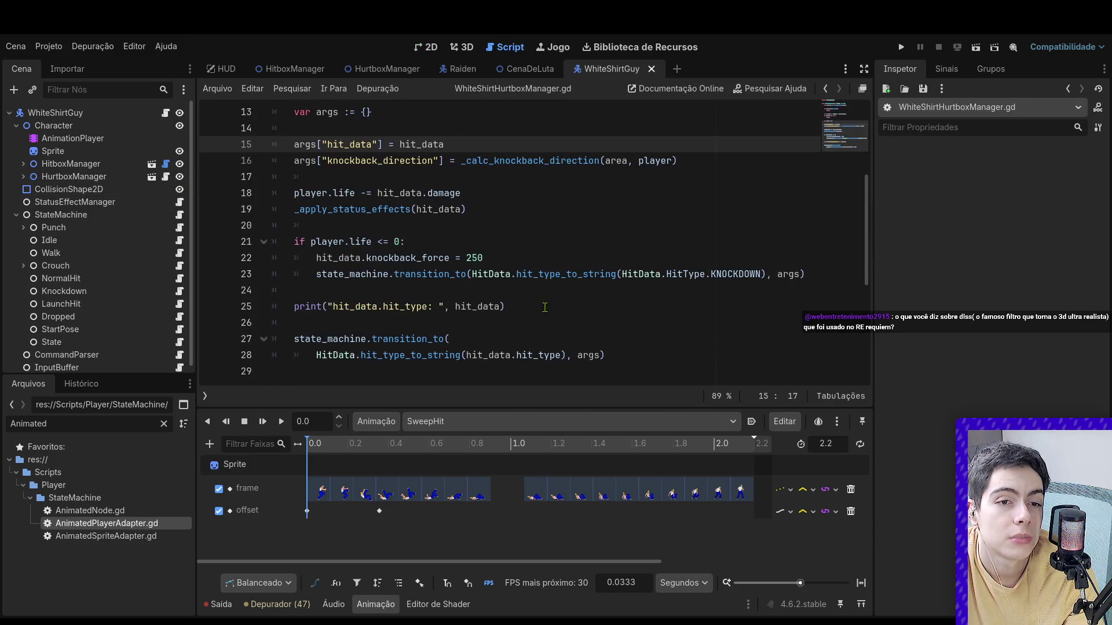
scroll(545, 307, "down", 2)
scroll(544, 307, "up", 2)
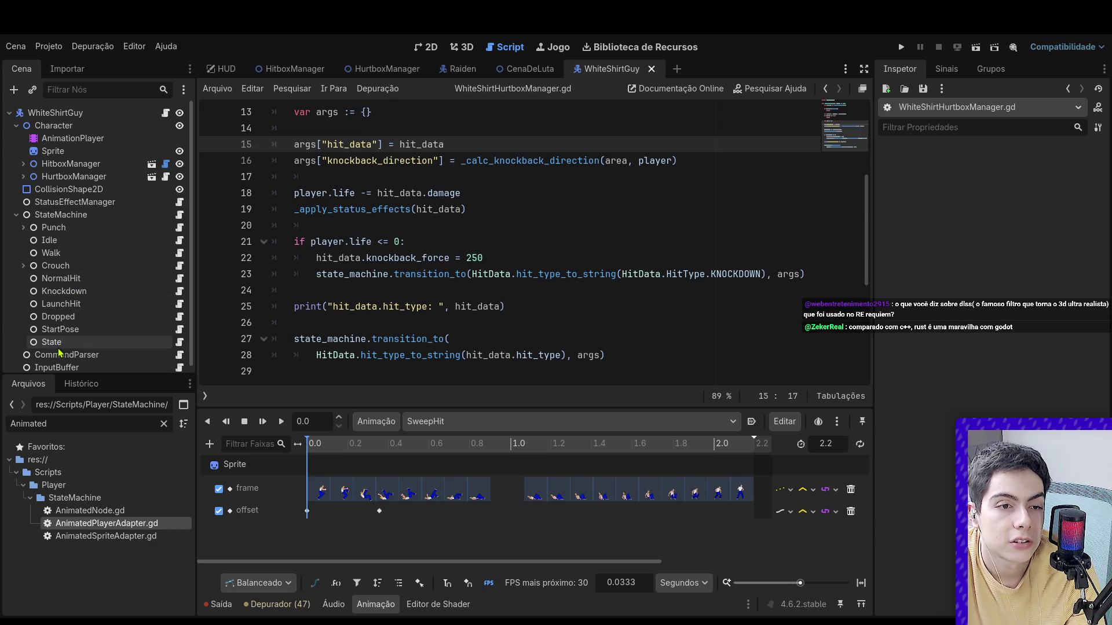
left_click(83, 343)
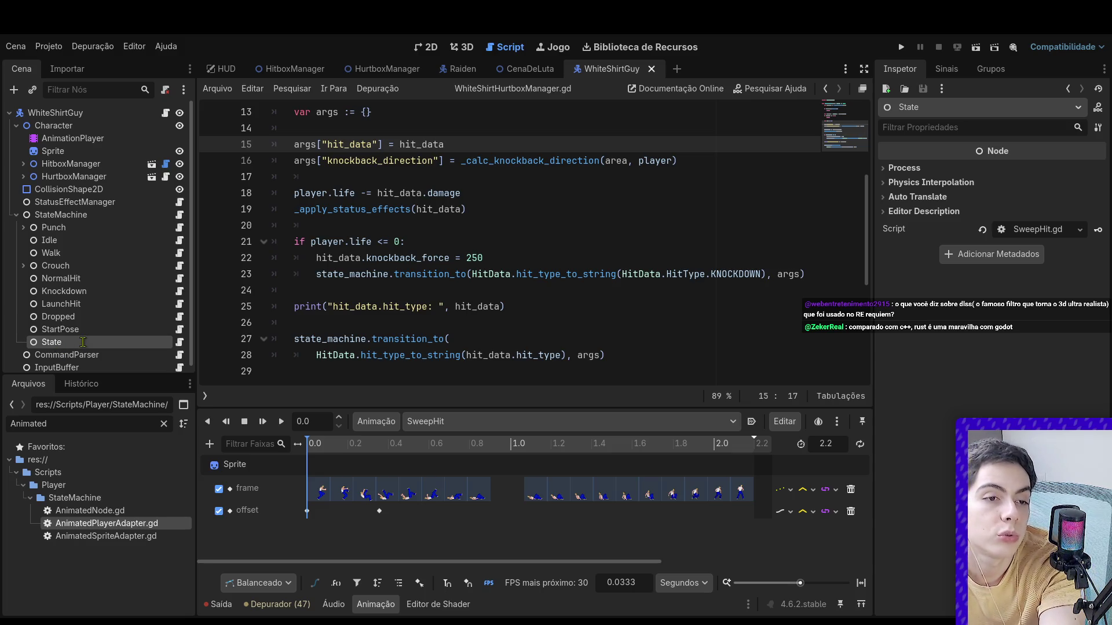
type("Sweep")
key("Return")
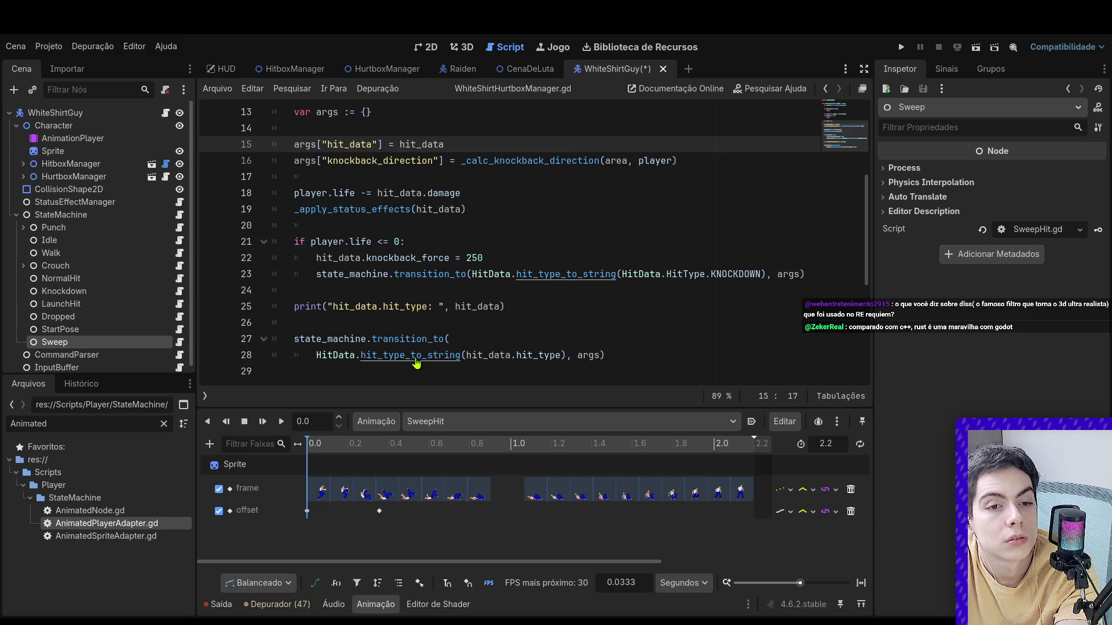
Step: Check the hit_type_to_string definition, save the scene, and open the Raiden scene
left_click(416, 358, "ctrl")
scroll(440, 348, "up", 3)
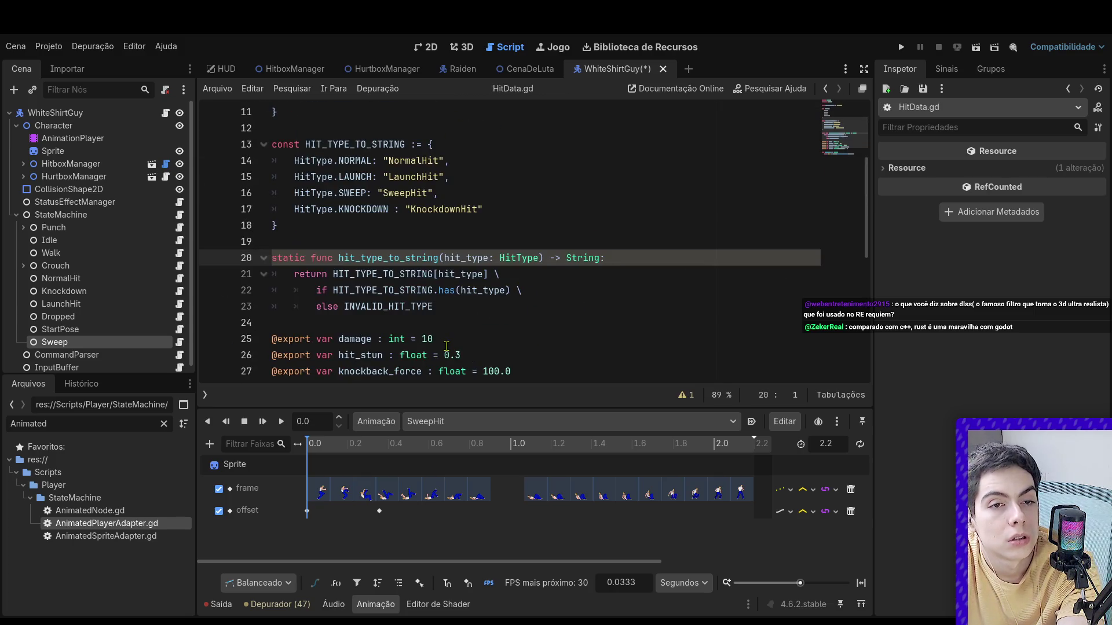
key("alt+Left")
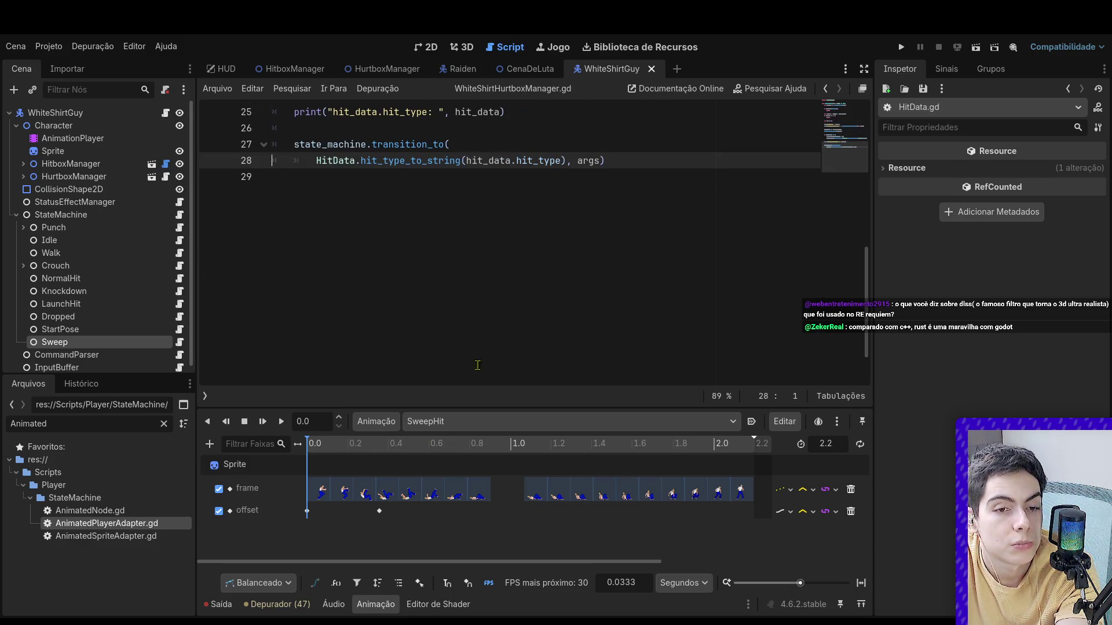
scroll(506, 320, "up", 2)
key("Down")
key("ctrl+s")
scroll(505, 320, "up", 4)
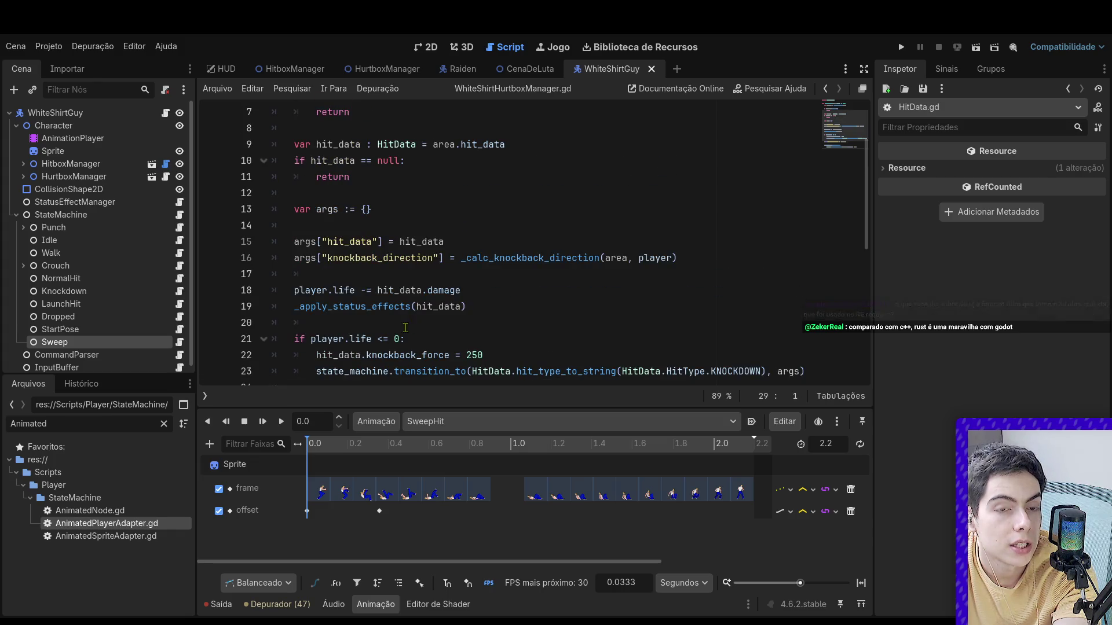
left_click(464, 69)
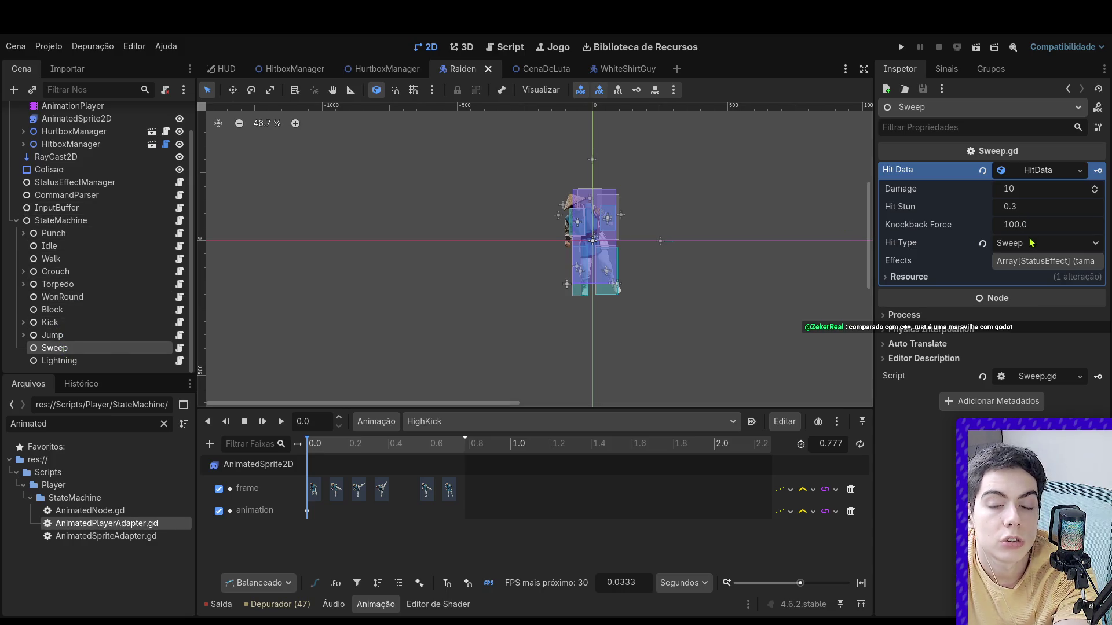
Step: Clear the selection, switch to CenaDeLuta, and run the fight scene
left_click(743, 214)
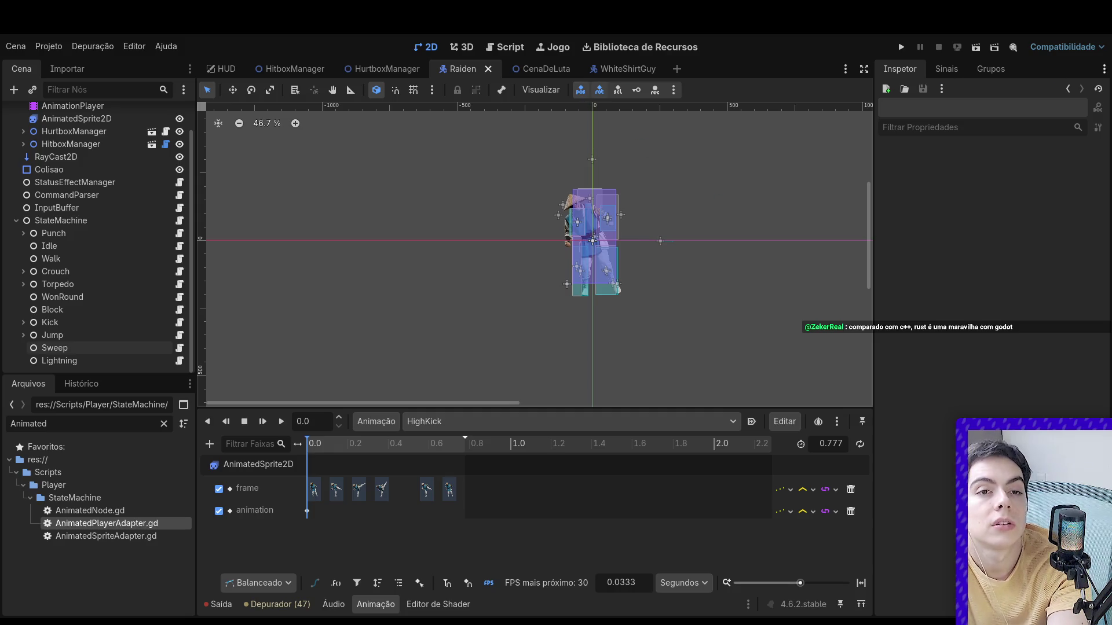
left_click(525, 70)
left_click(980, 48)
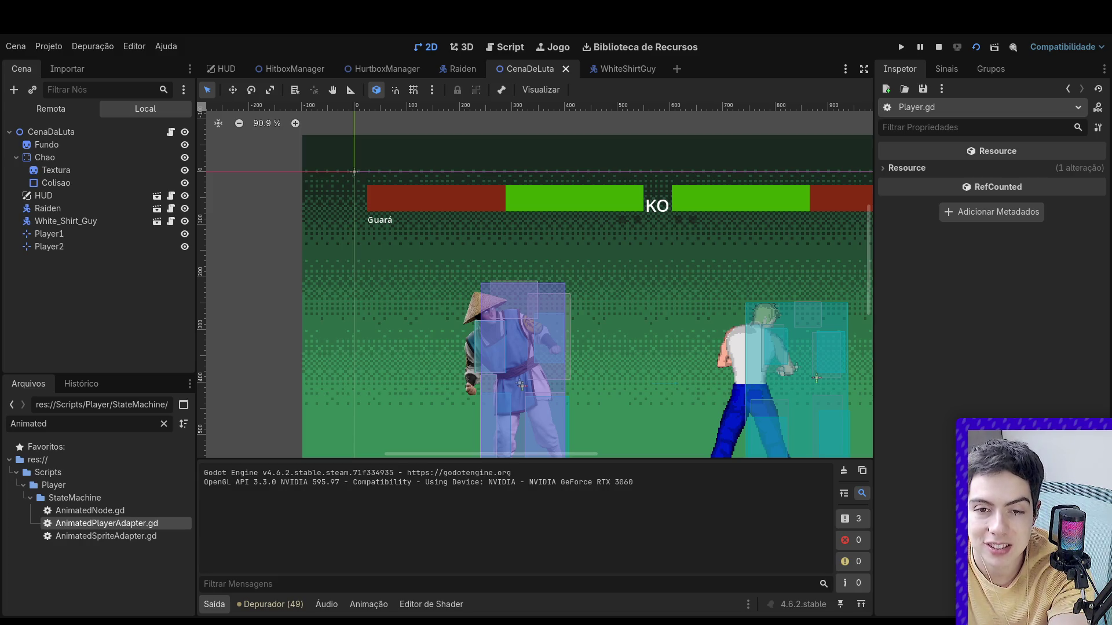
Step: Stop the game and change WhiteShirtGuy's RESET offset key x from -35 to 0
left_click(938, 47)
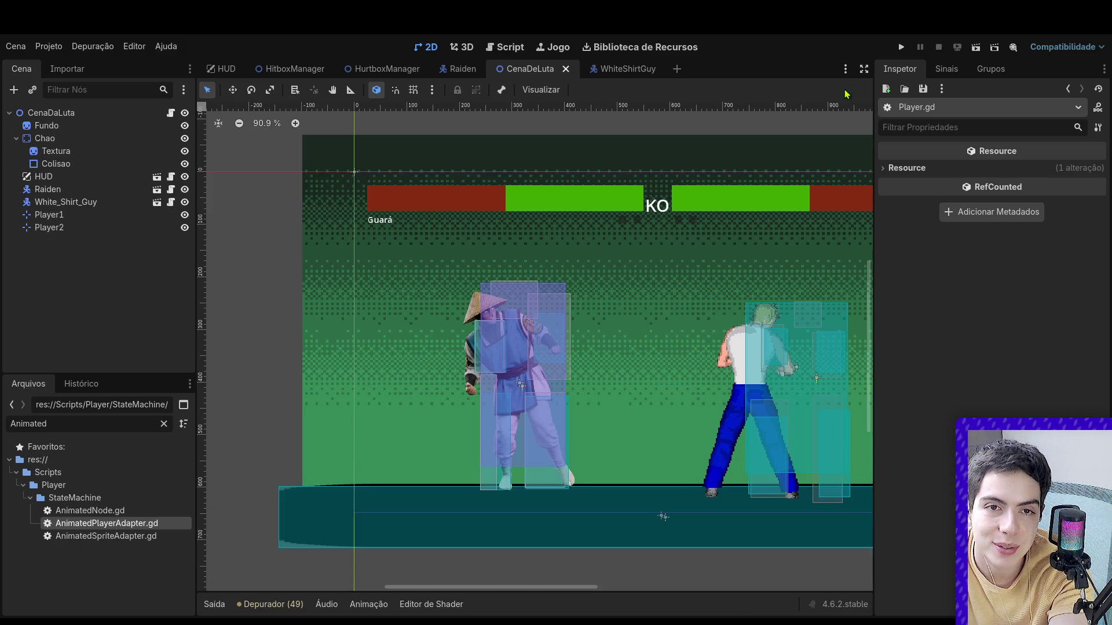
left_click(625, 69)
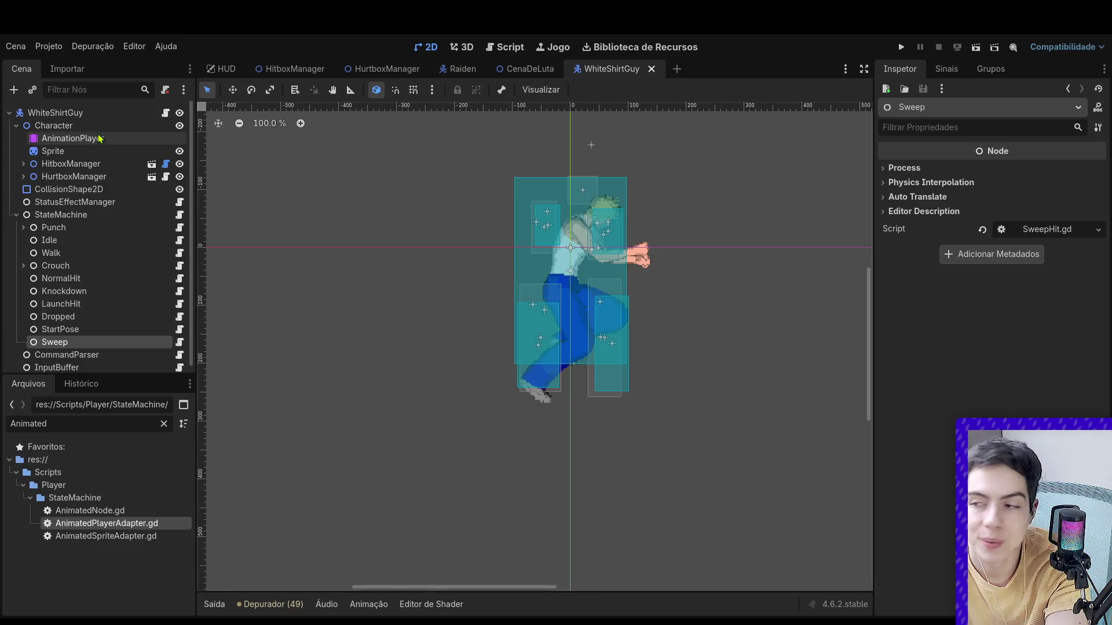
left_click(99, 139)
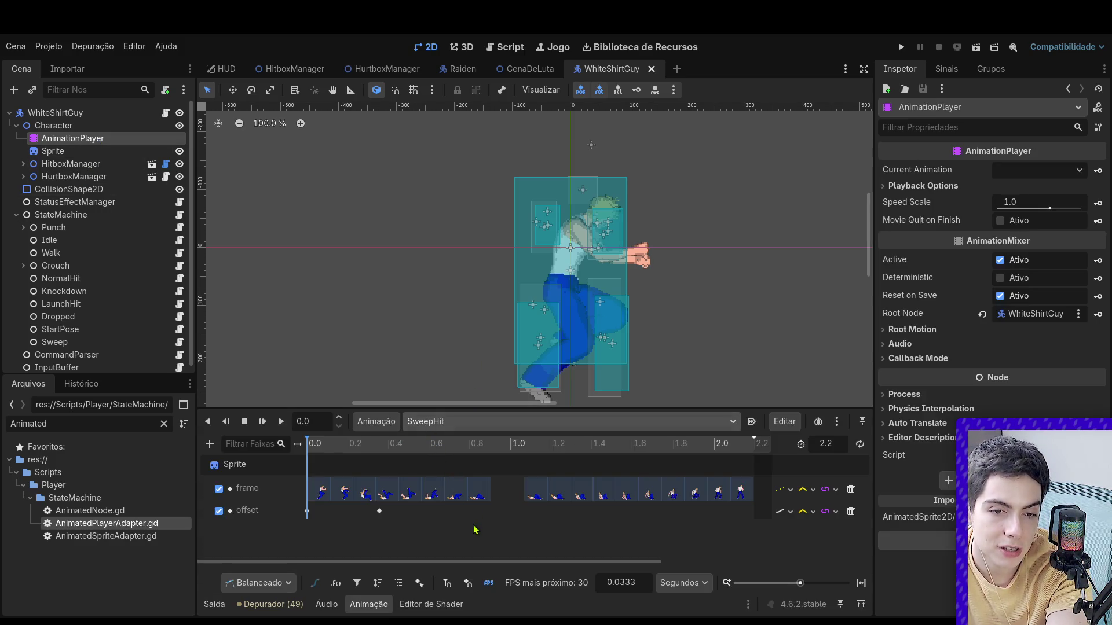
left_click(307, 511)
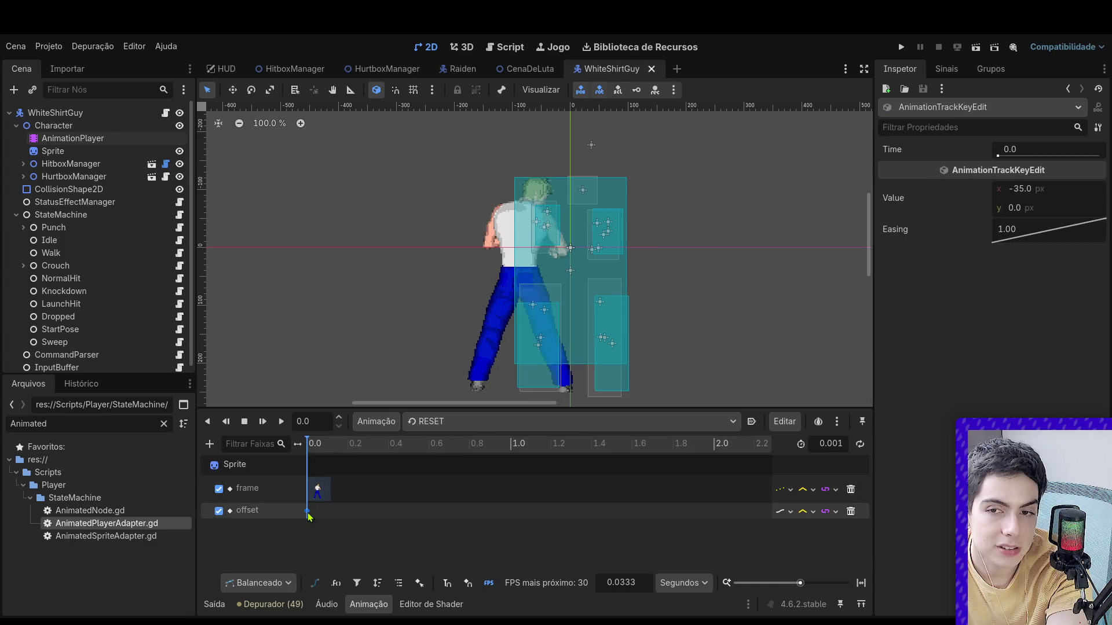
left_click(1057, 196)
type("0")
key("Return")
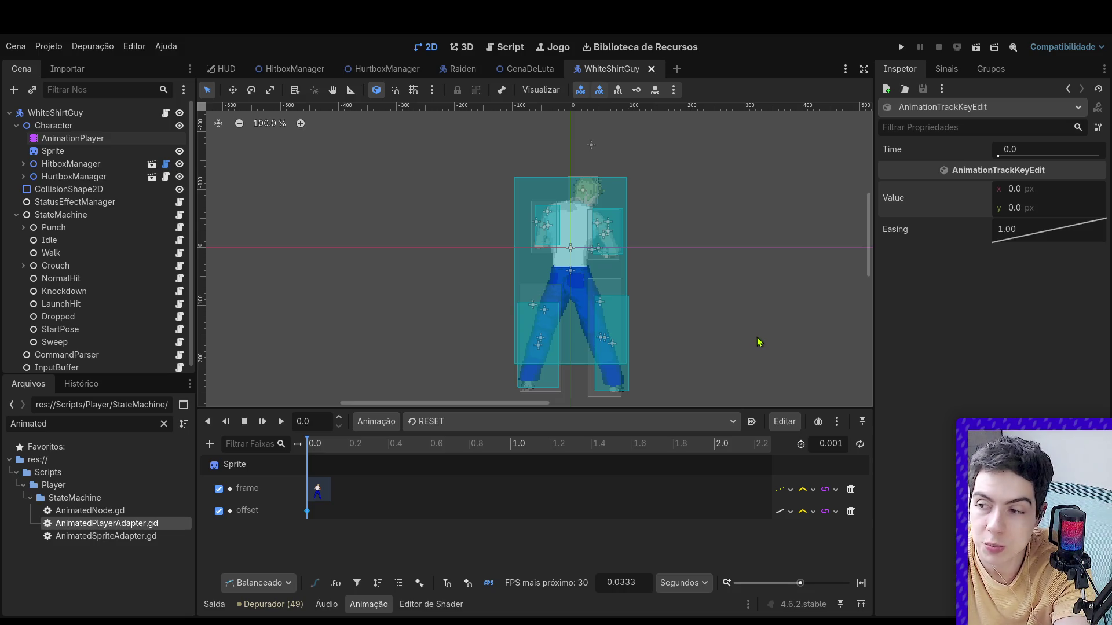
Step: Run the CenaDeLuta fight scene again, then stop it with F8
left_click(526, 69)
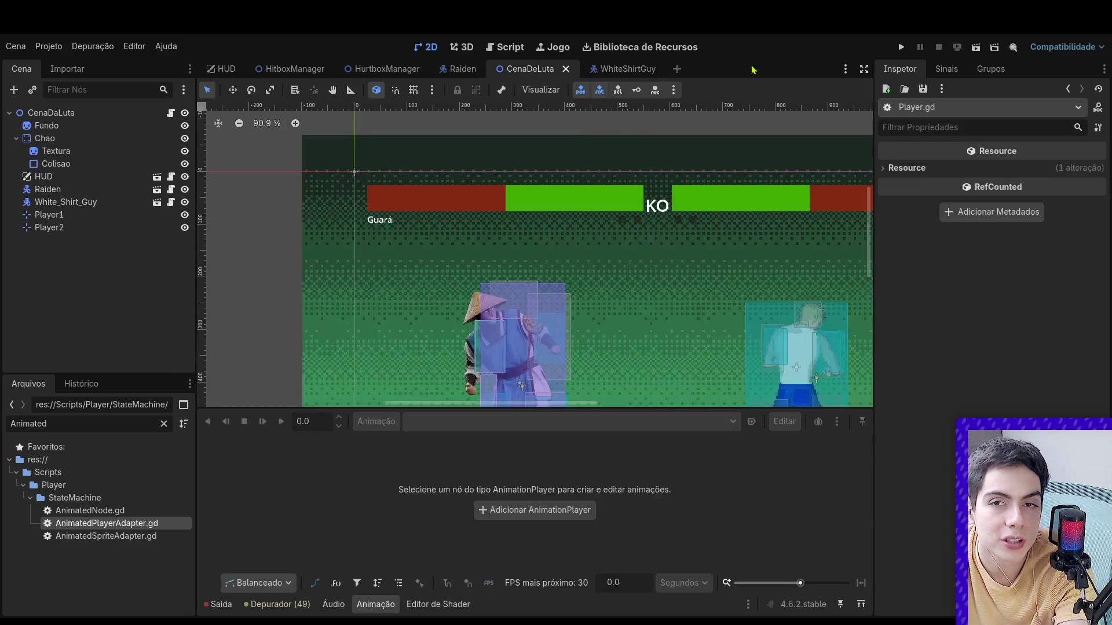
left_click(976, 51)
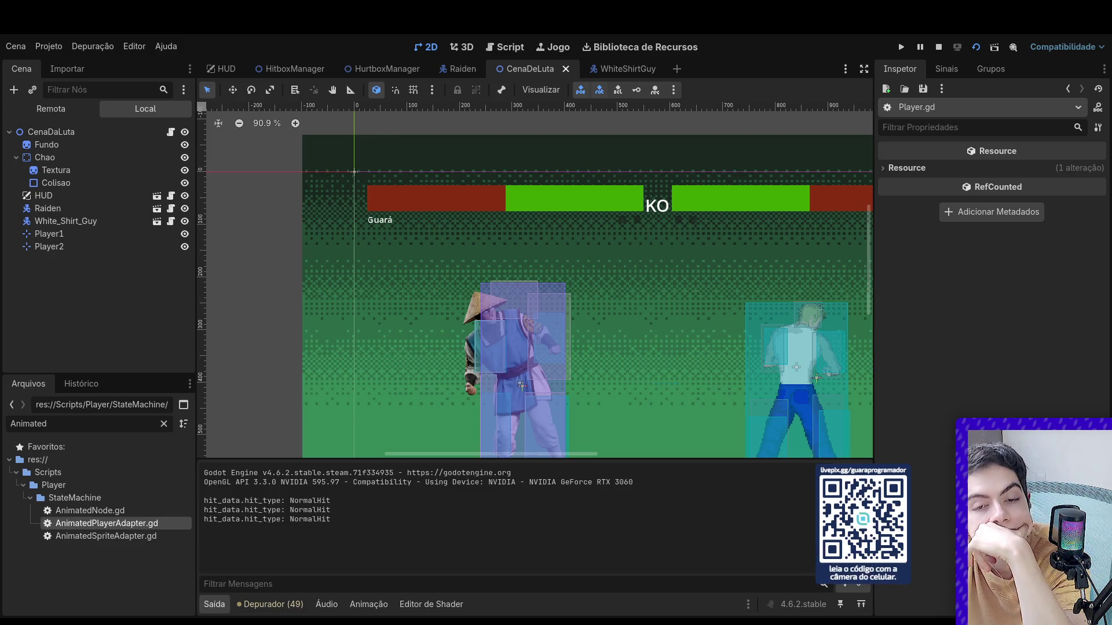
key("F8")
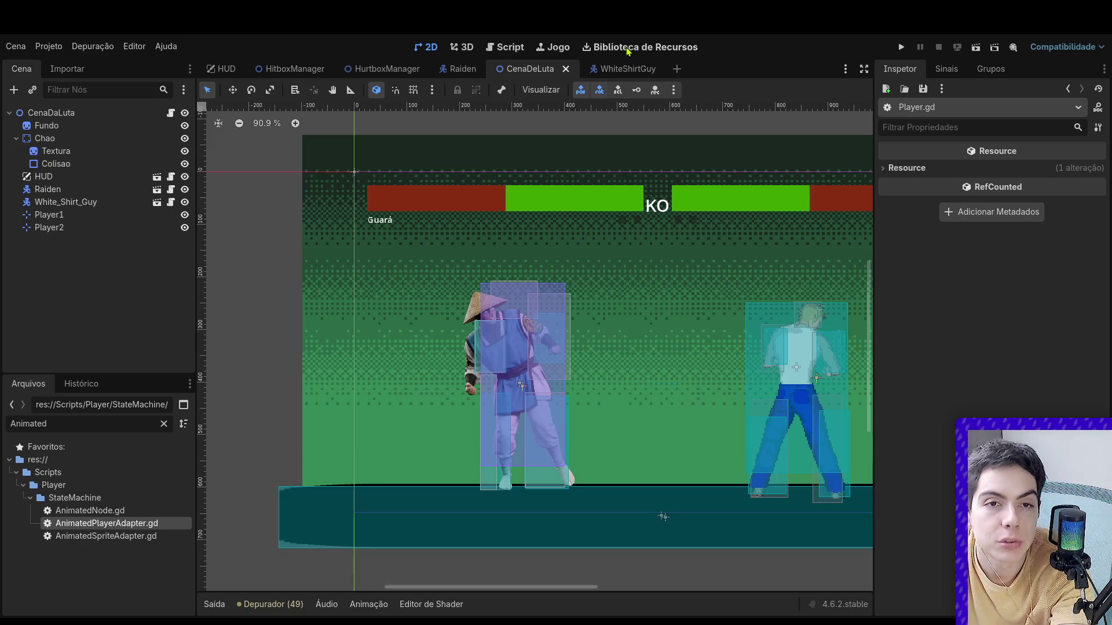
Step: In the Raiden scene, select AnimationPlayer to show the HighKick animation timeline
left_click(462, 69)
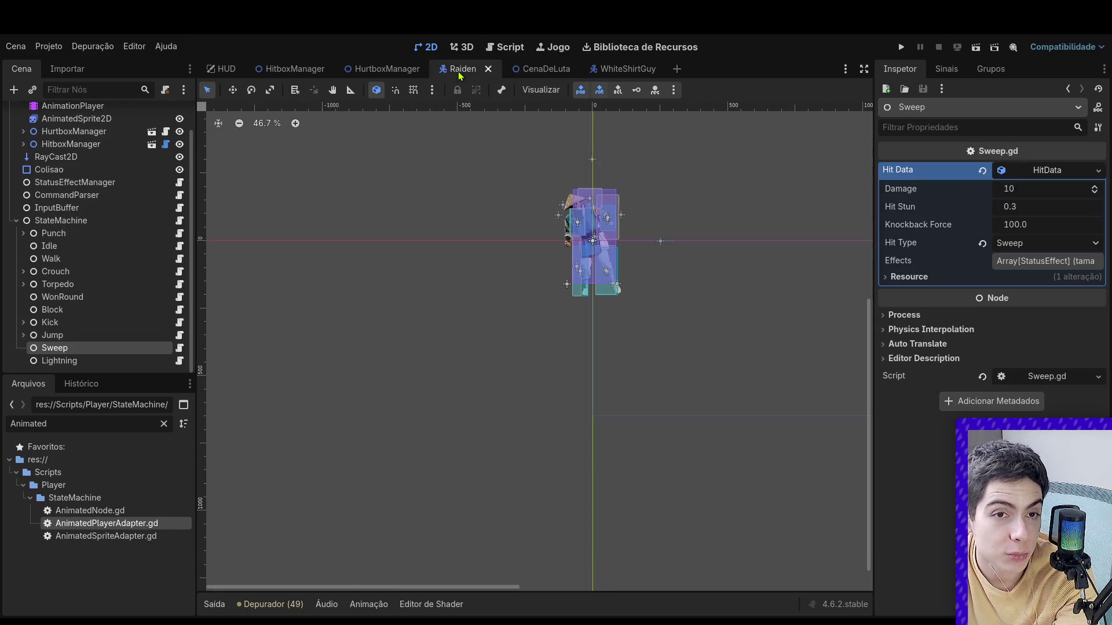
scroll(99, 174, "up", 2)
left_click(103, 152)
key("Up")
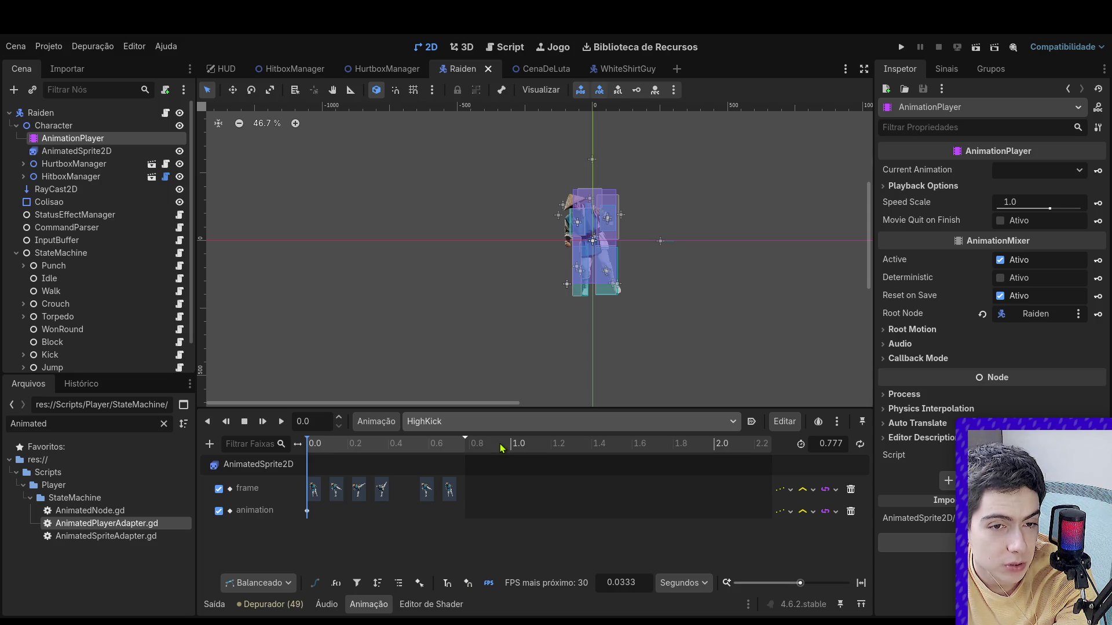
Step: Browse Raiden's SpriteFrames animations from Block through Idle to Kick
left_click(75, 150)
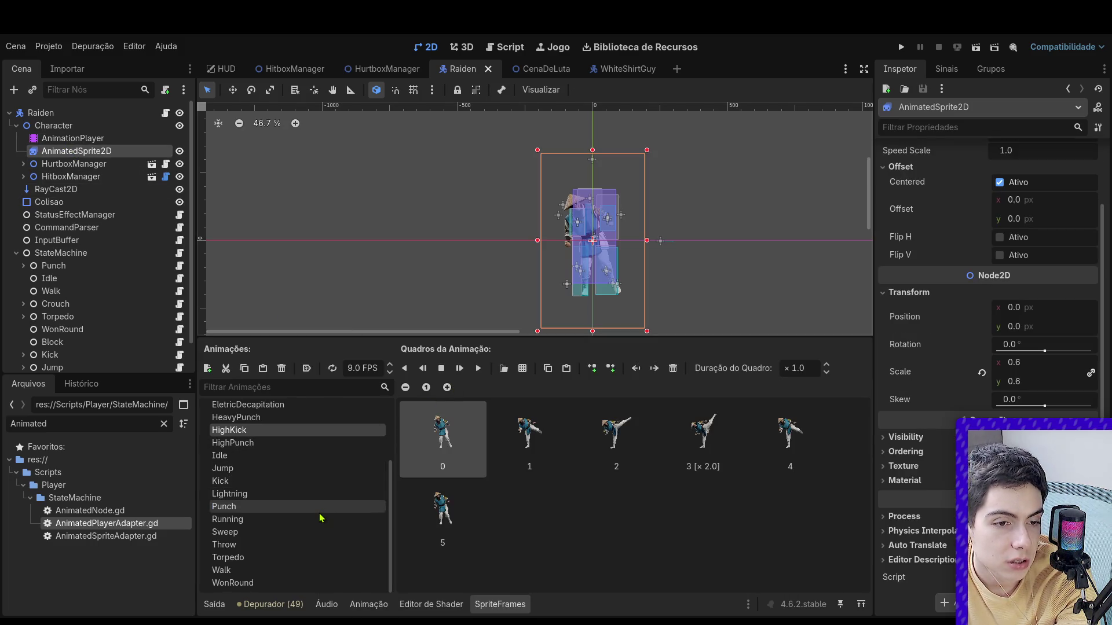
scroll(321, 517, "up", 4)
left_click(317, 420)
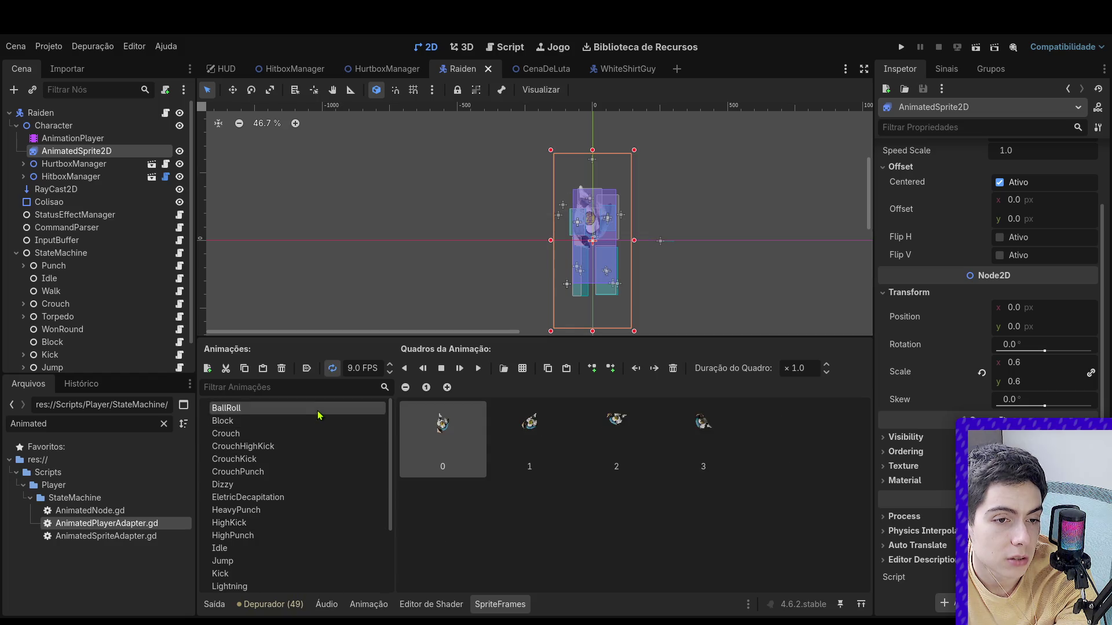
left_click(319, 459)
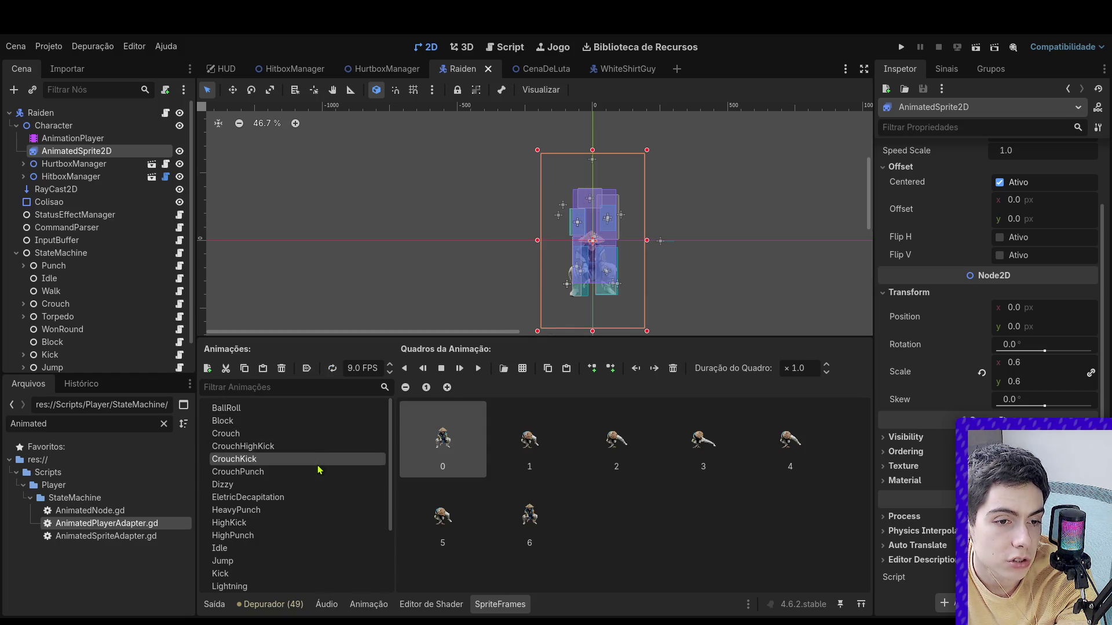
left_click(318, 484)
left_click(311, 497)
left_click(308, 510)
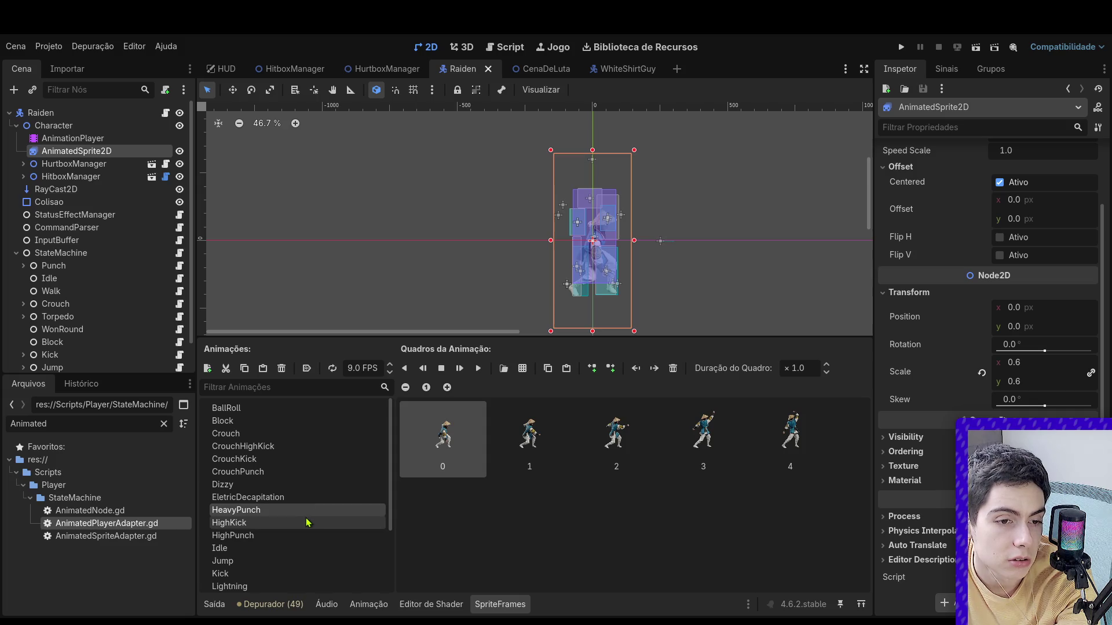
left_click(307, 522)
left_click(304, 535)
left_click(300, 547)
scroll(299, 550, "down", 1)
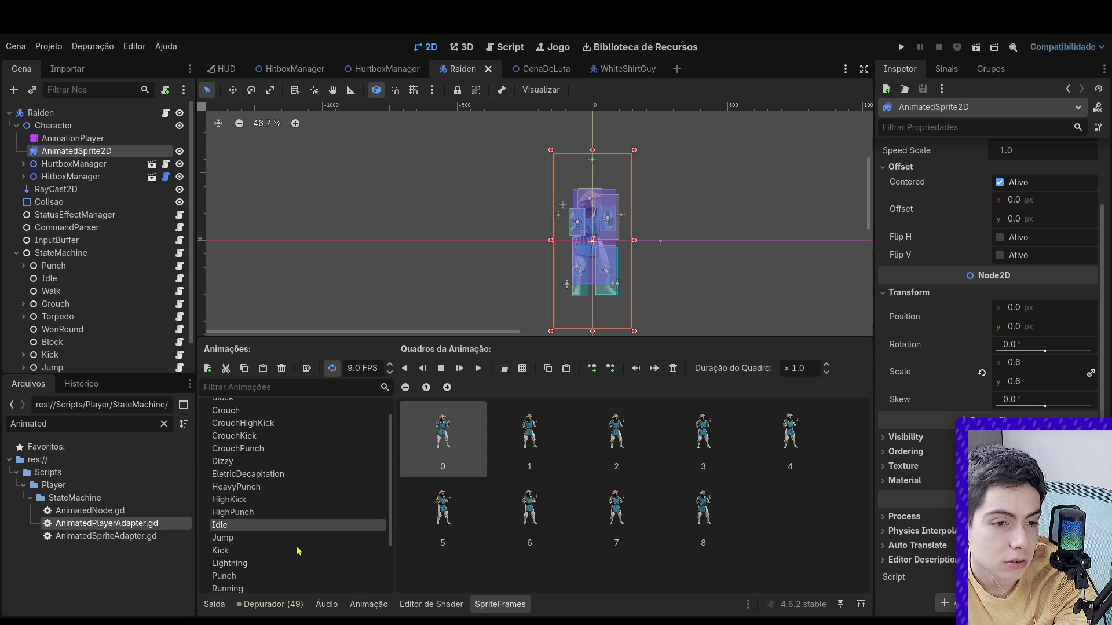
scroll(298, 551, "down", 2)
left_click(292, 503)
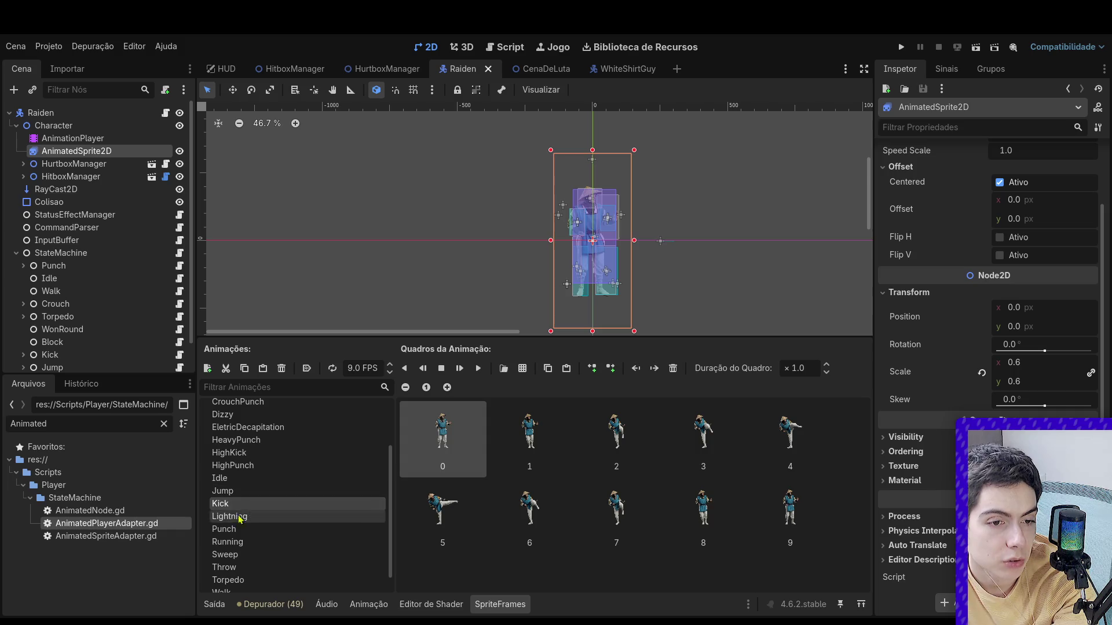
Step: Open Raiden's Sweep animation timeline and scrub it to the low sweep pose
left_click(87, 127)
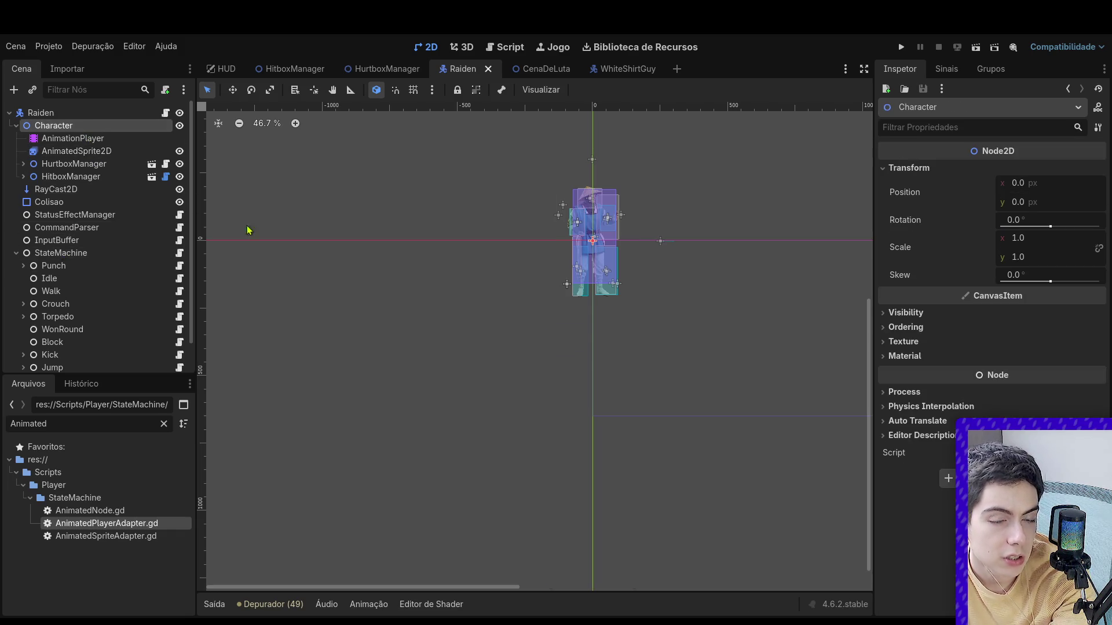
left_click(116, 139)
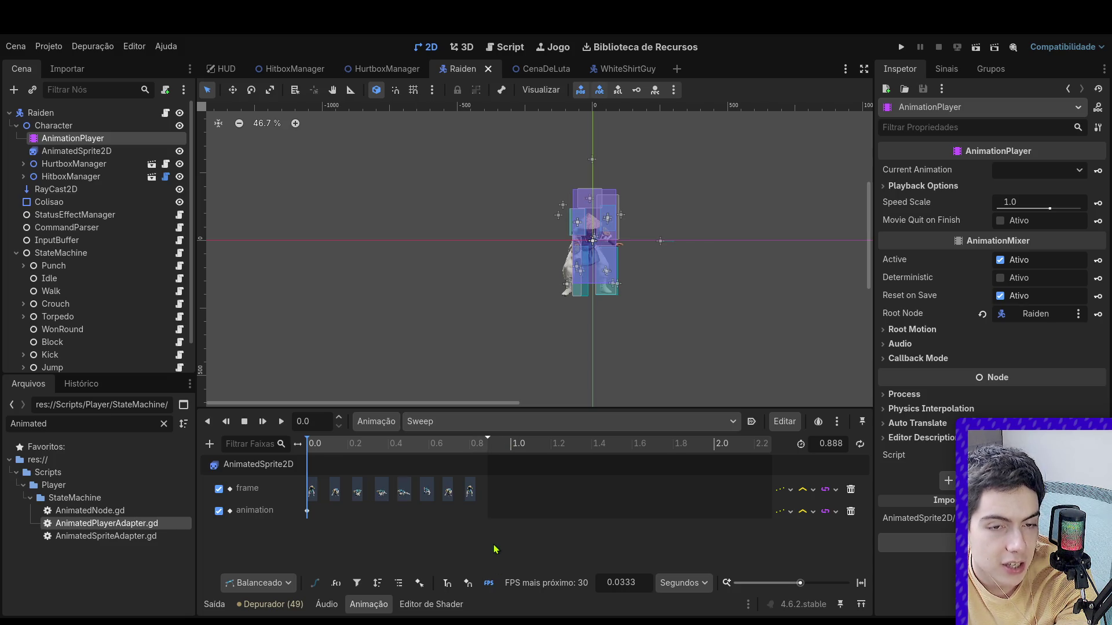
mouse_move(337, 449)
left_mouse_down()
mouse_move(452, 449)
mouse_move(307, 459)
left_mouse_up()
scroll(637, 268, "up", 9)
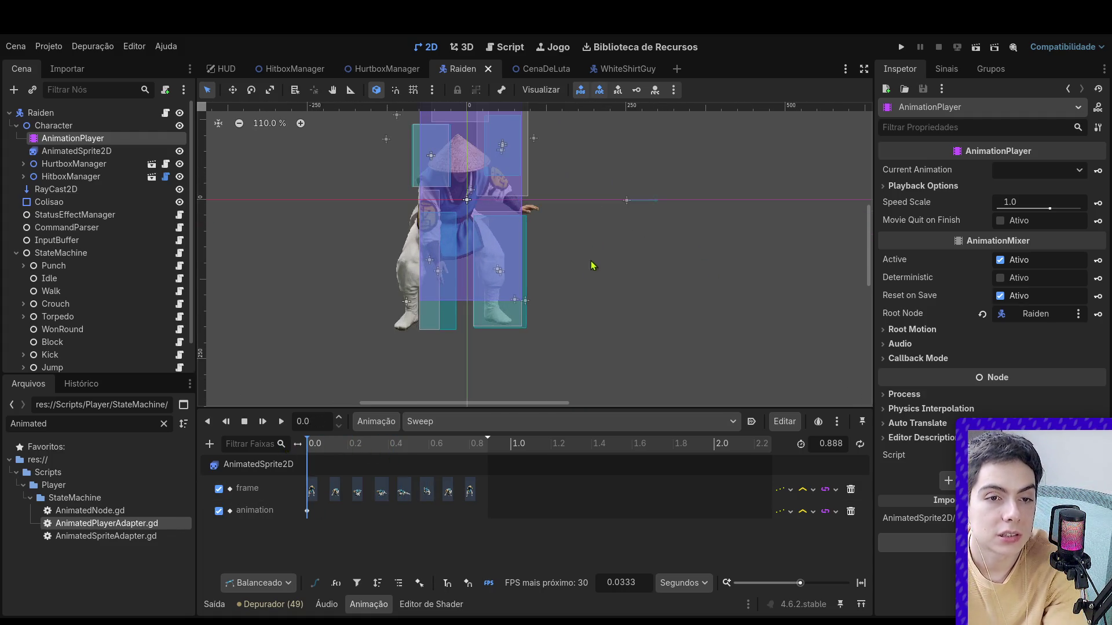
mouse_move(403, 449)
left_mouse_down()
mouse_move(441, 450)
mouse_move(348, 448)
mouse_move(404, 451)
left_mouse_up()
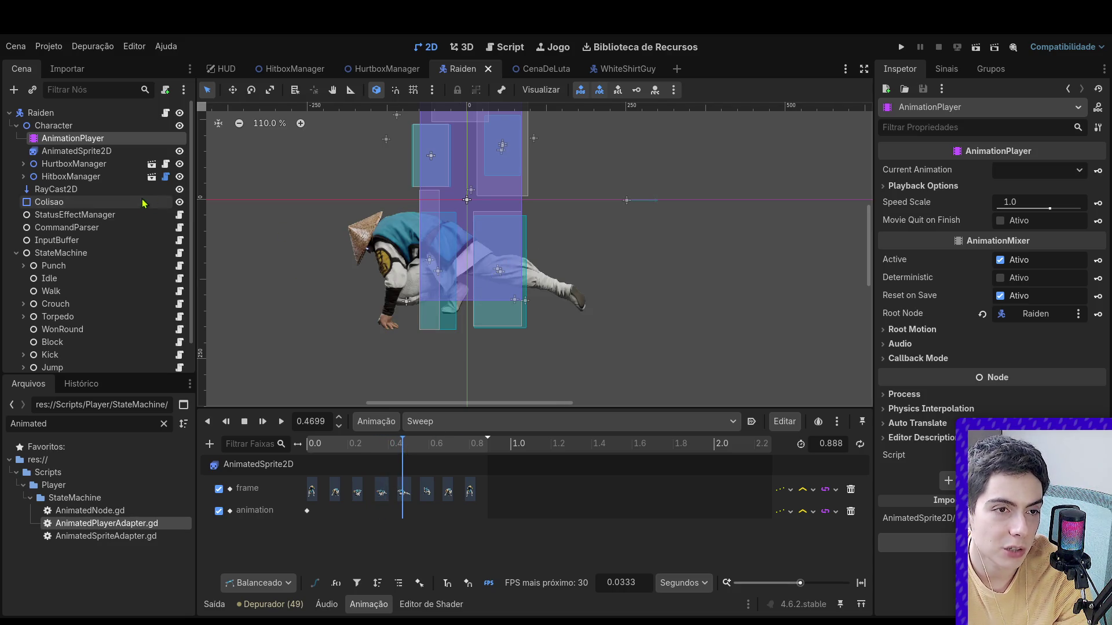
Step: Expand HitboxManager and inspect the RightLeg and LeftLeg hitboxes' Sweep hit data
left_click(23, 176)
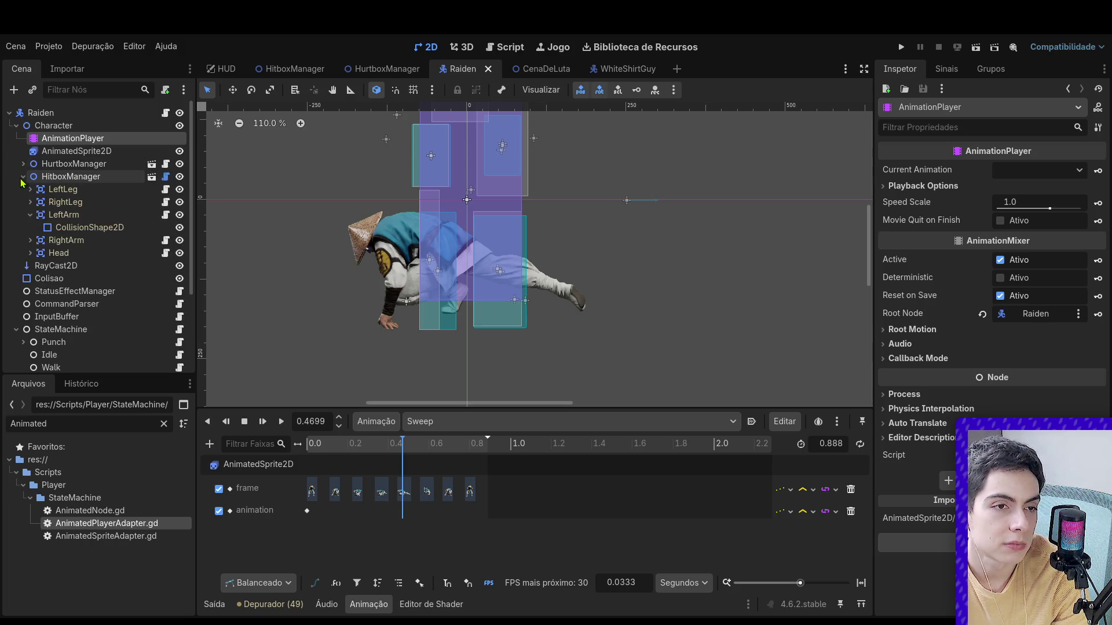
left_click(30, 214)
left_click(65, 215)
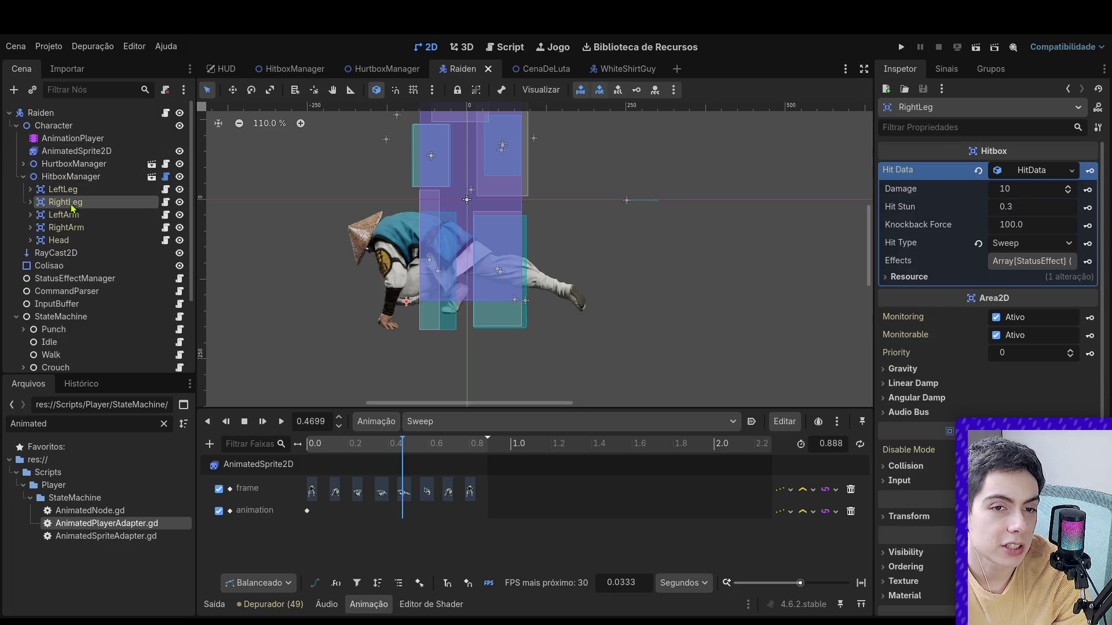
left_click(78, 190)
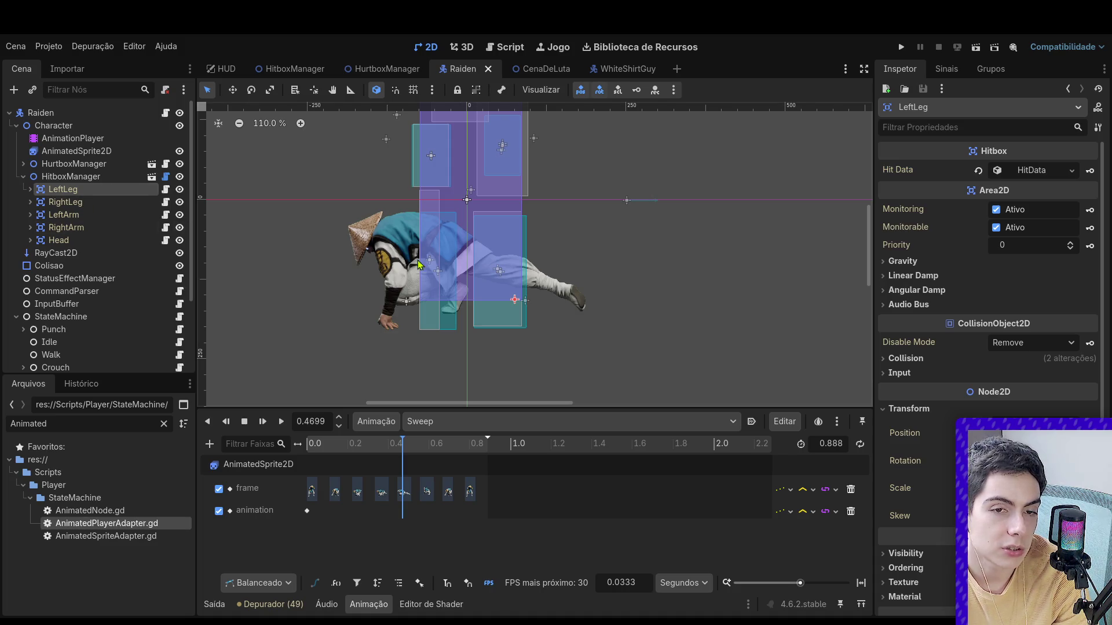
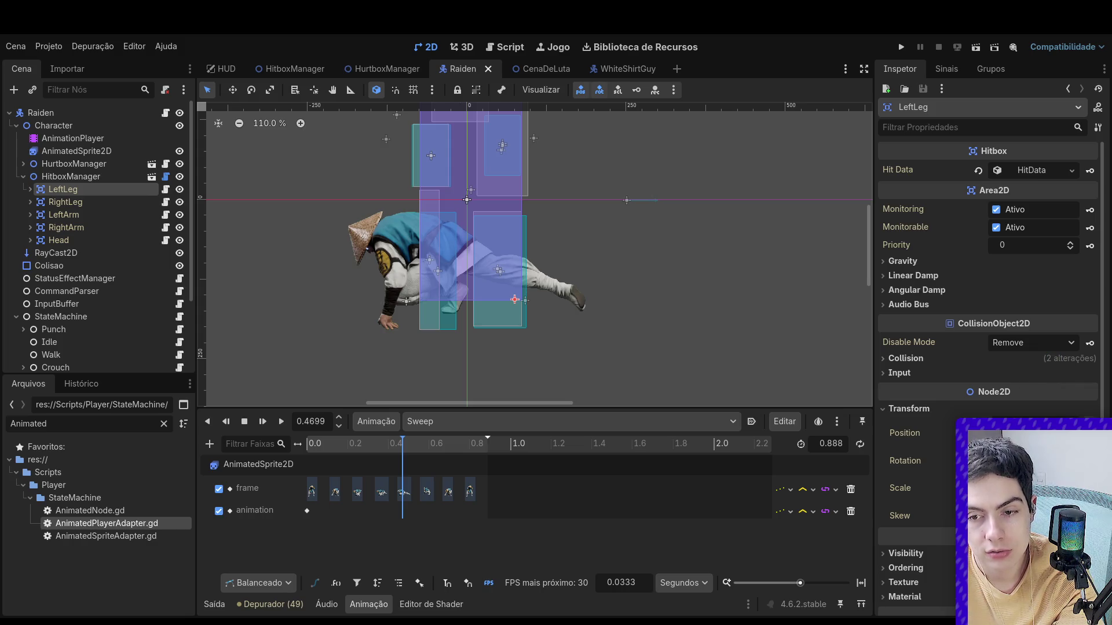
Step: Key the LeftLeg hitbox position at 0.4699 in the Sweep animation
key("k")
scroll(496, 387, "right", 5)
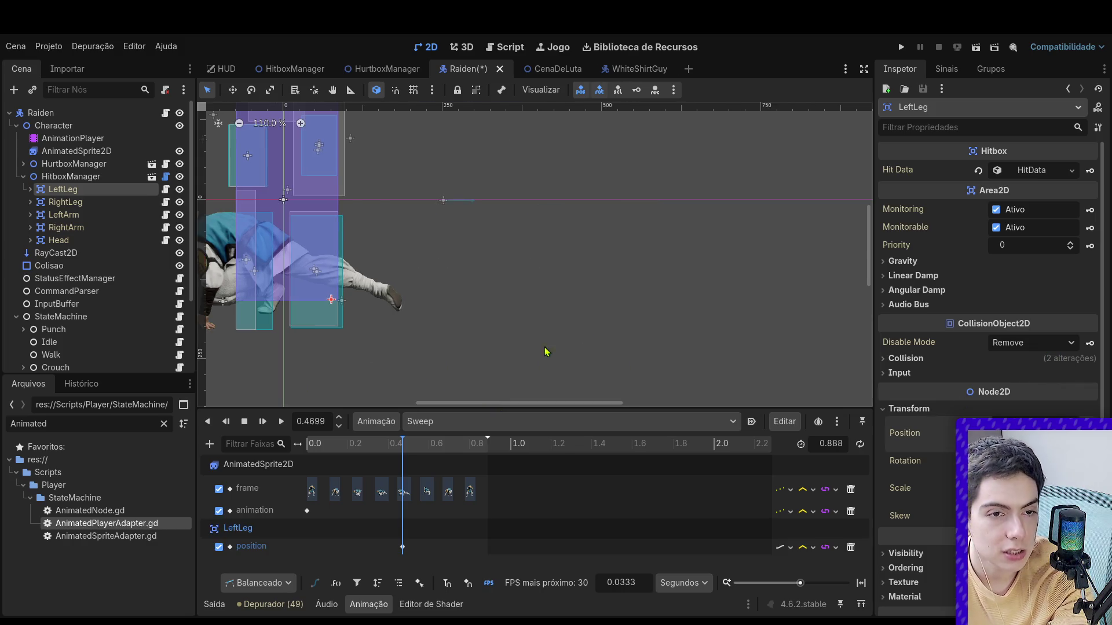
scroll(545, 351, "left", 5)
scroll(349, 355, "up", 3)
Step: Try resizing LeftLeg's collision shape over the extended leg, then undo the resize
left_click(30, 189)
left_click(50, 202)
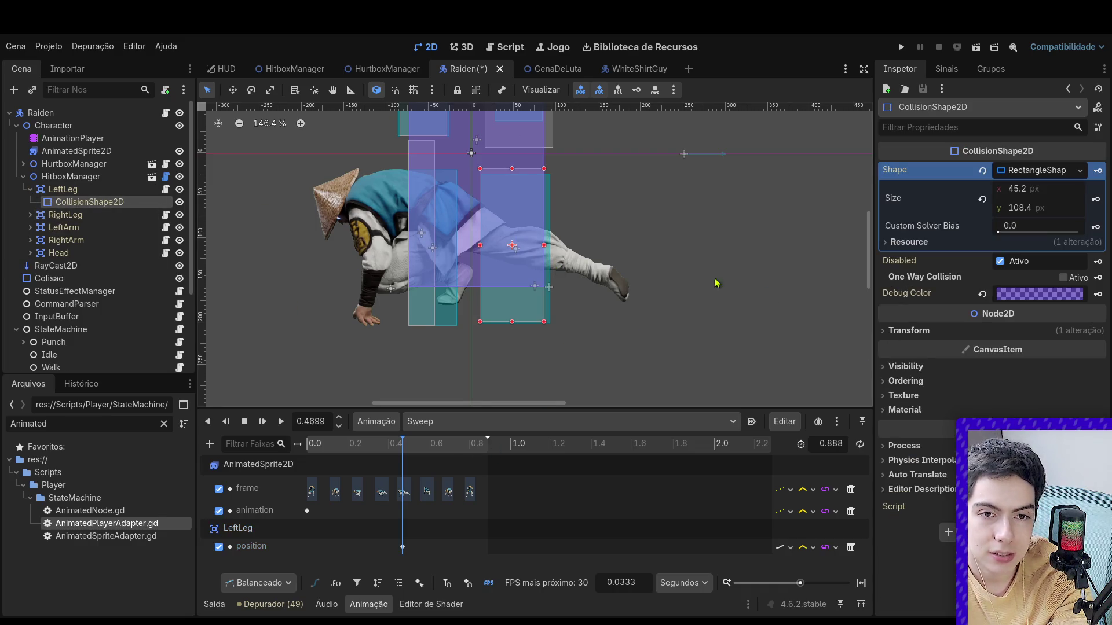
left_click_drag(544, 323, 622, 326)
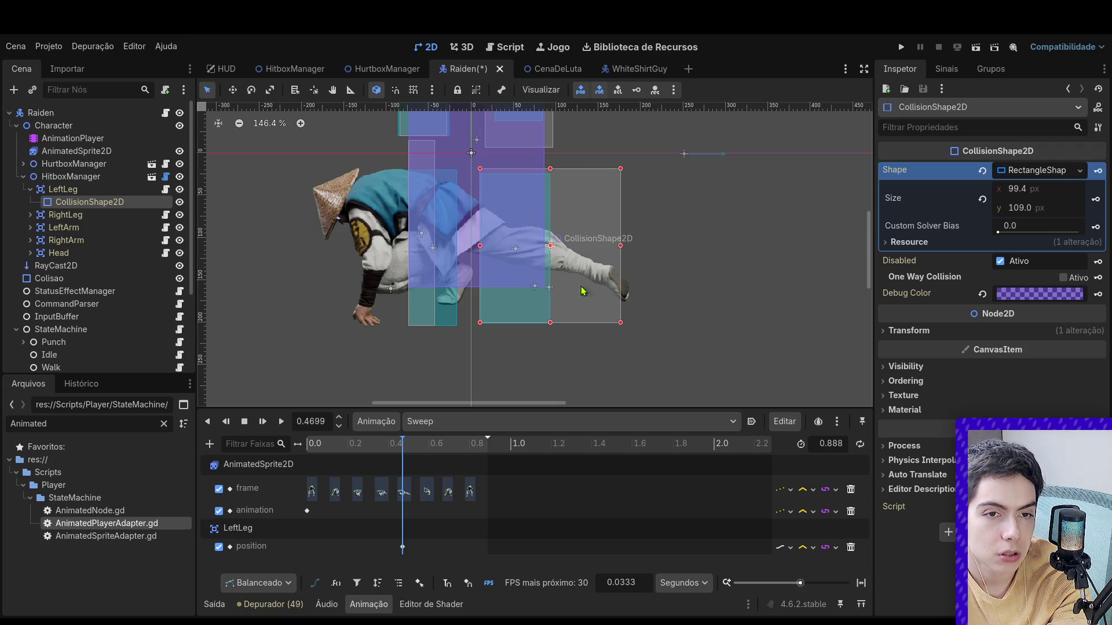
mouse_move(480, 169)
left_mouse_down()
mouse_move(507, 248)
mouse_move(466, 263)
left_mouse_up()
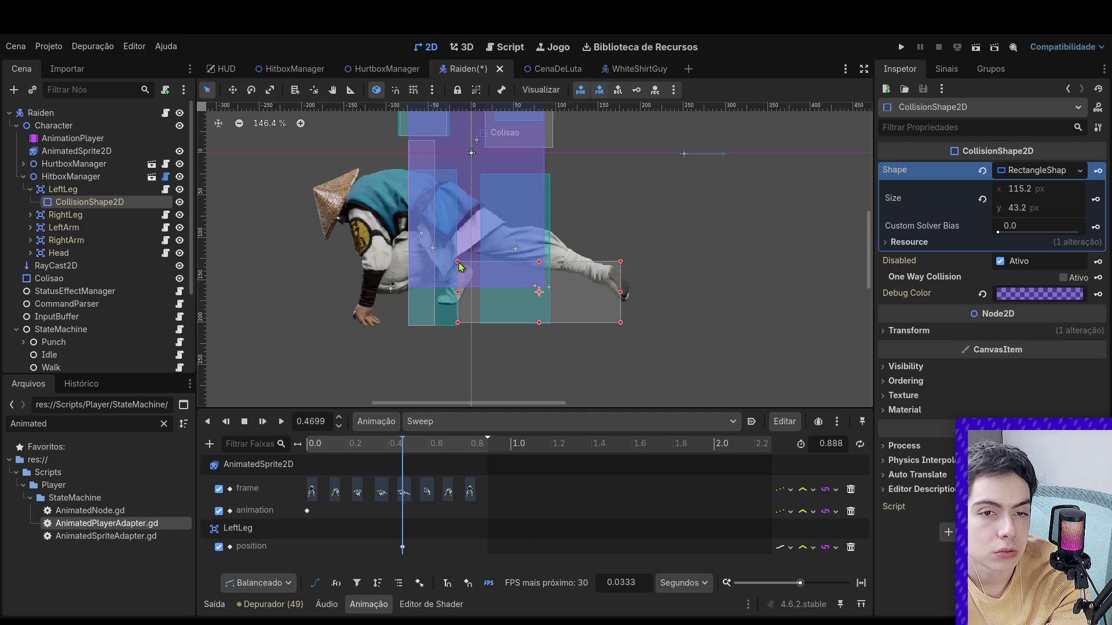
left_click_drag(596, 277, 620, 276)
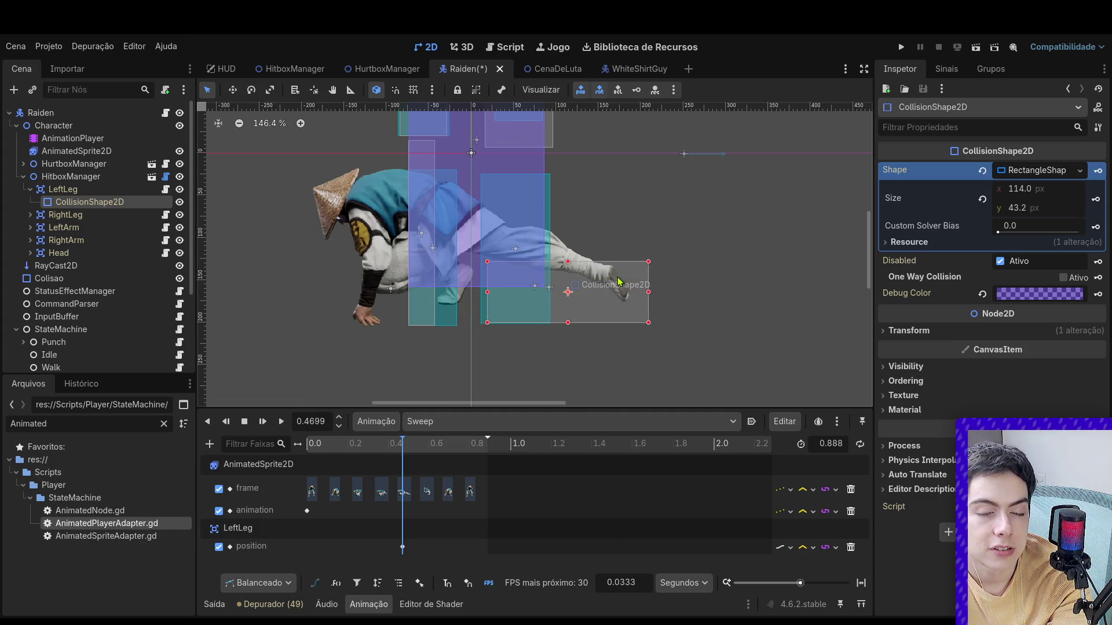
left_click_drag(487, 262, 480, 220)
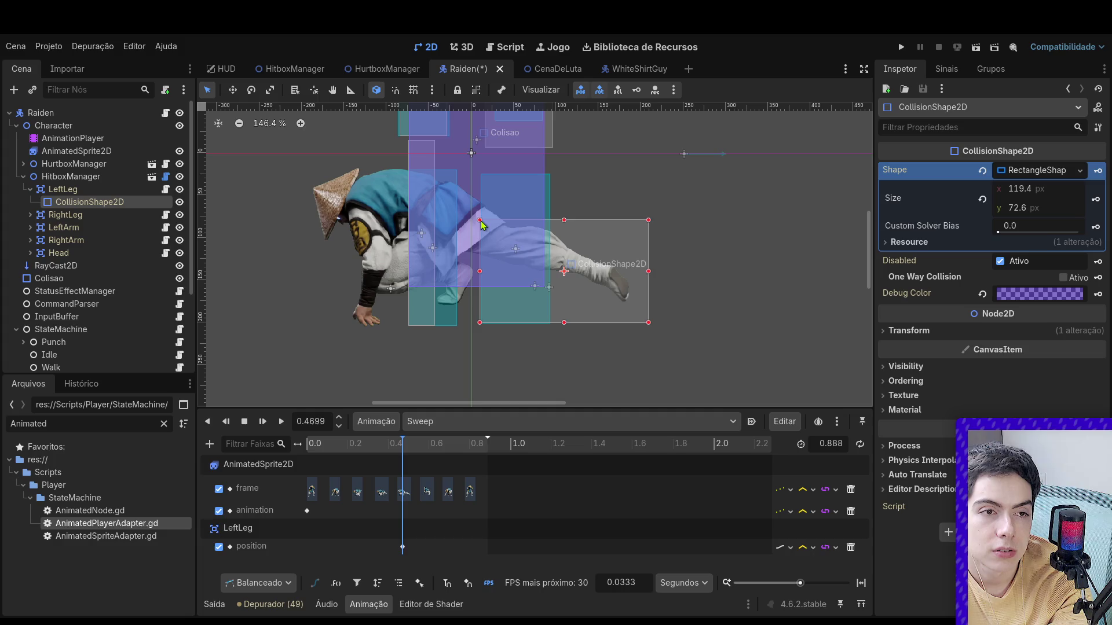
left_click(86, 191)
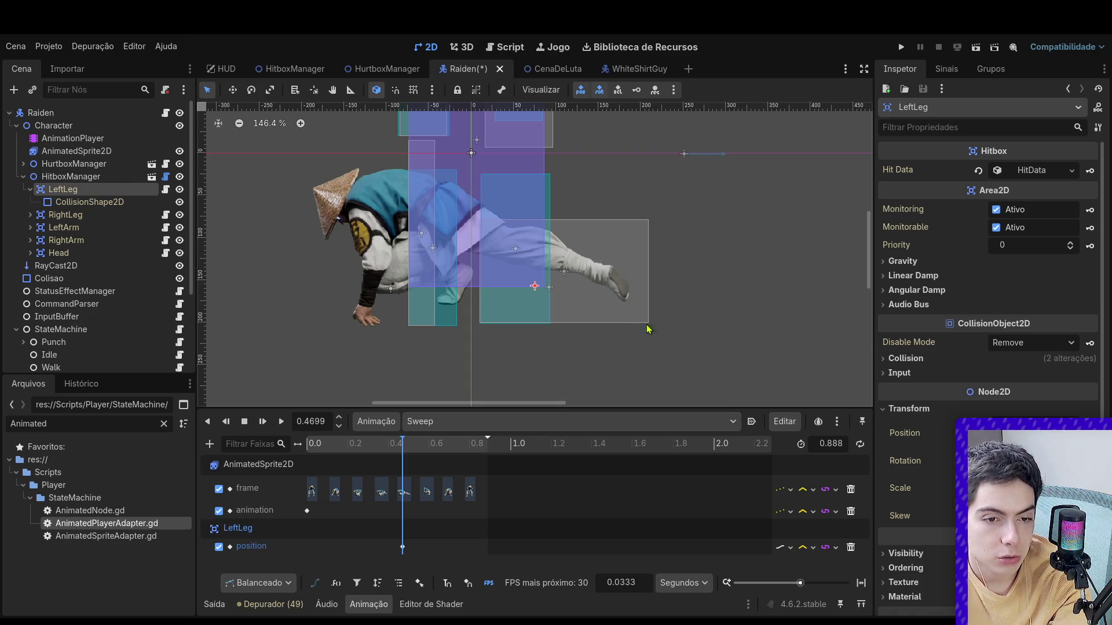
key("ctrl+z")
key("ctrl+z")
key("ctrl+z")
key("ctrl+z")
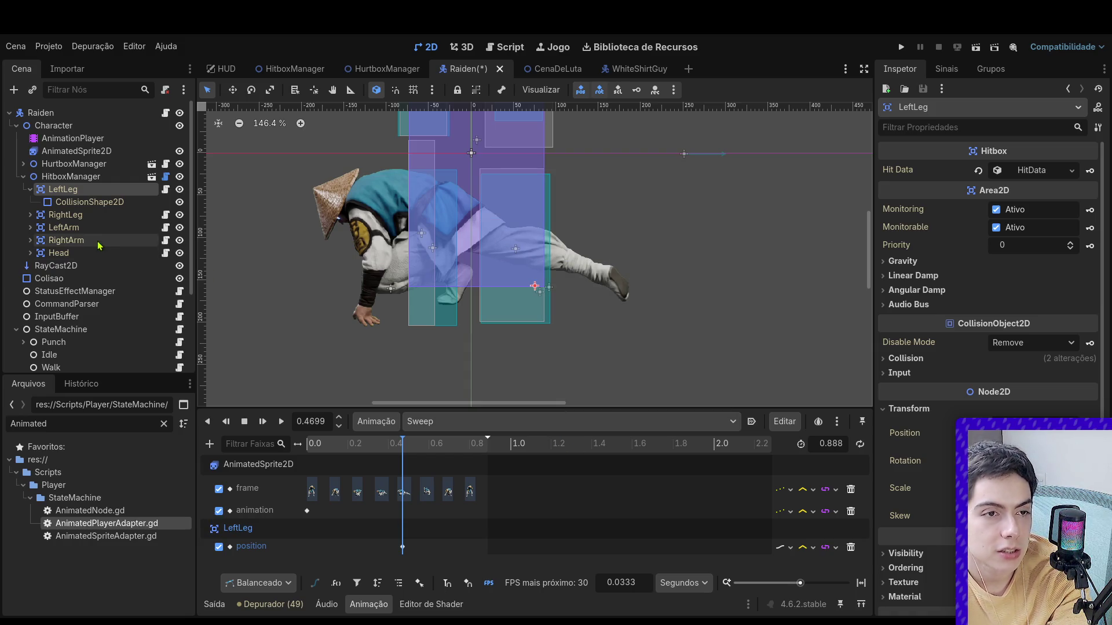
Step: Move the LeftLeg 45.2×108.4 shape size key to time 0.0
left_click(102, 205)
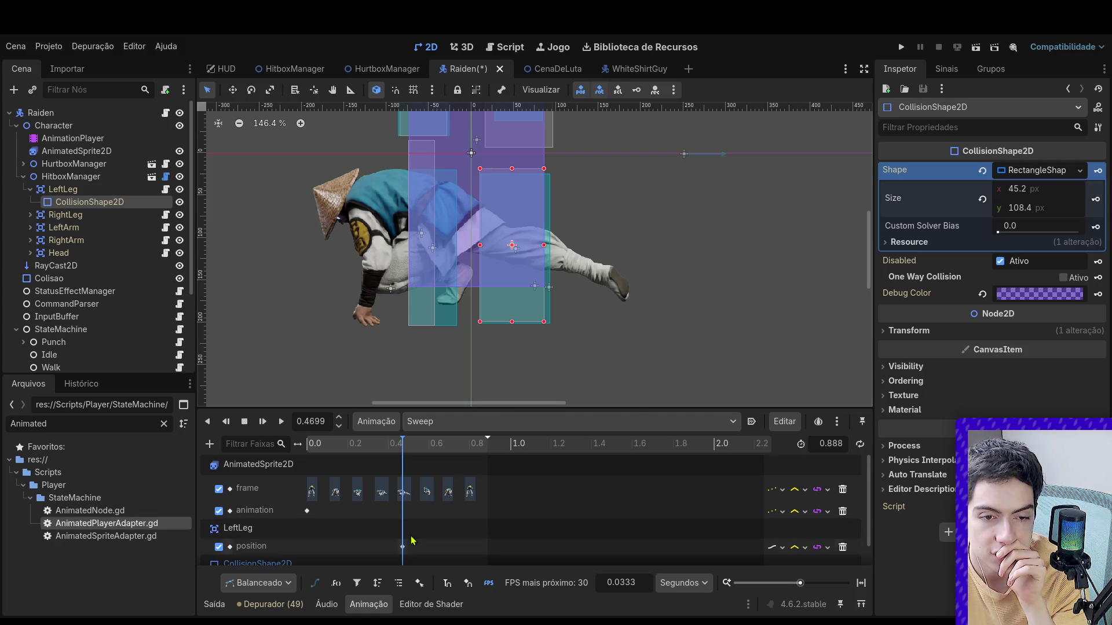
scroll(405, 521, "down", 1)
left_click(403, 557)
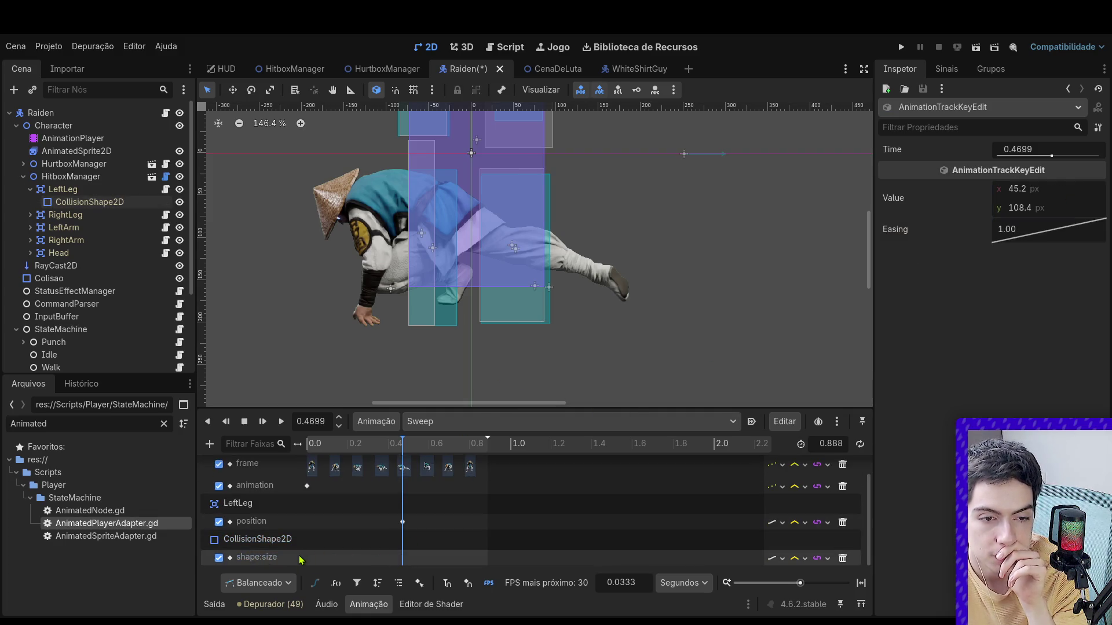
mouse_move(300, 559)
left_mouse_down()
mouse_move(356, 559)
mouse_move(320, 560)
left_mouse_up()
left_click(1036, 151)
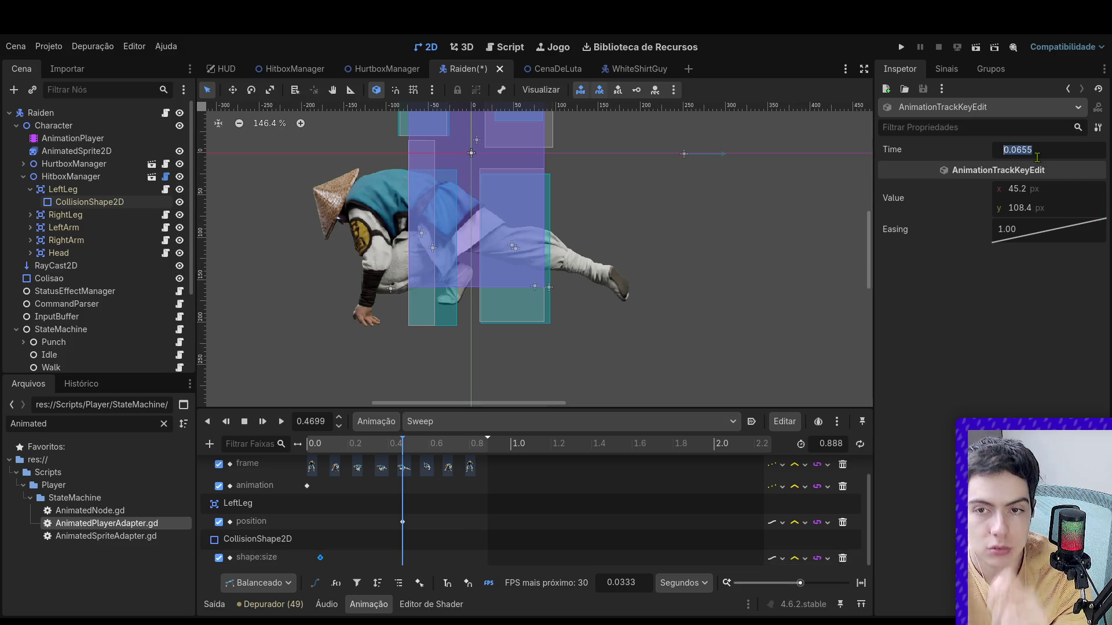
type("0")
key("Return")
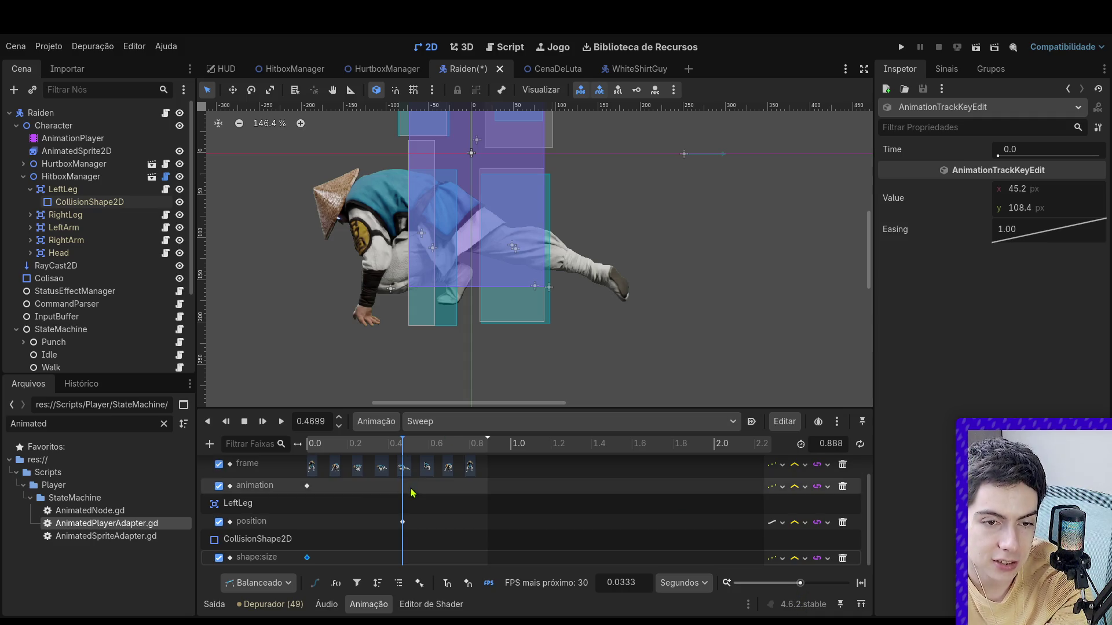
Step: At 0.4386, resize the leg hitbox flat to 105.6×54.0 and key its size
mouse_move(398, 444)
left_mouse_down()
mouse_move(365, 445)
mouse_move(399, 452)
left_mouse_up()
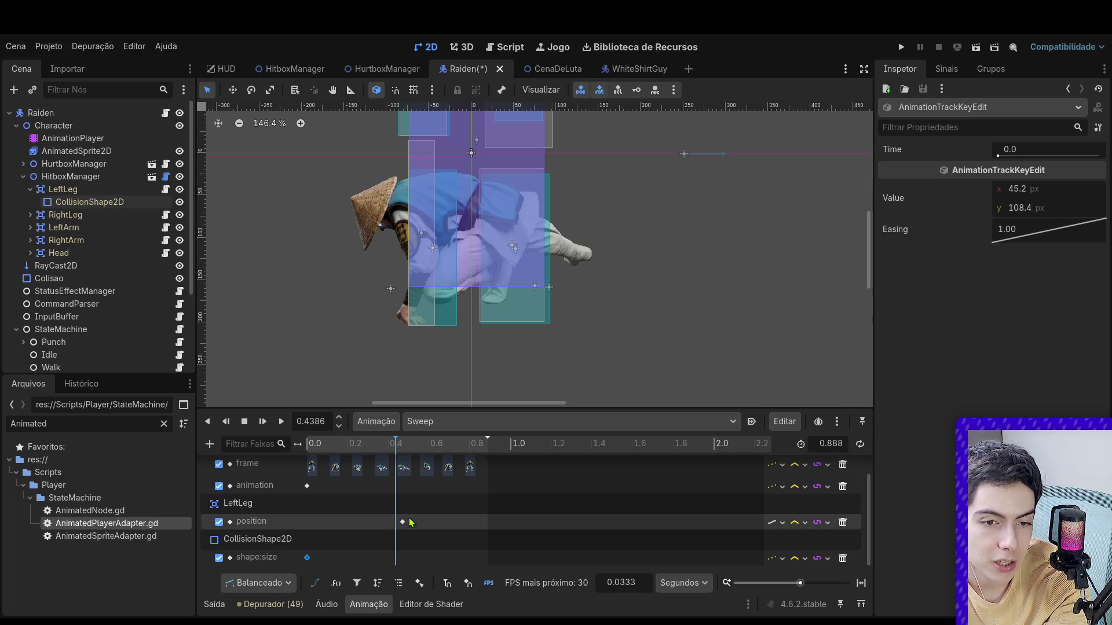
left_click(152, 205)
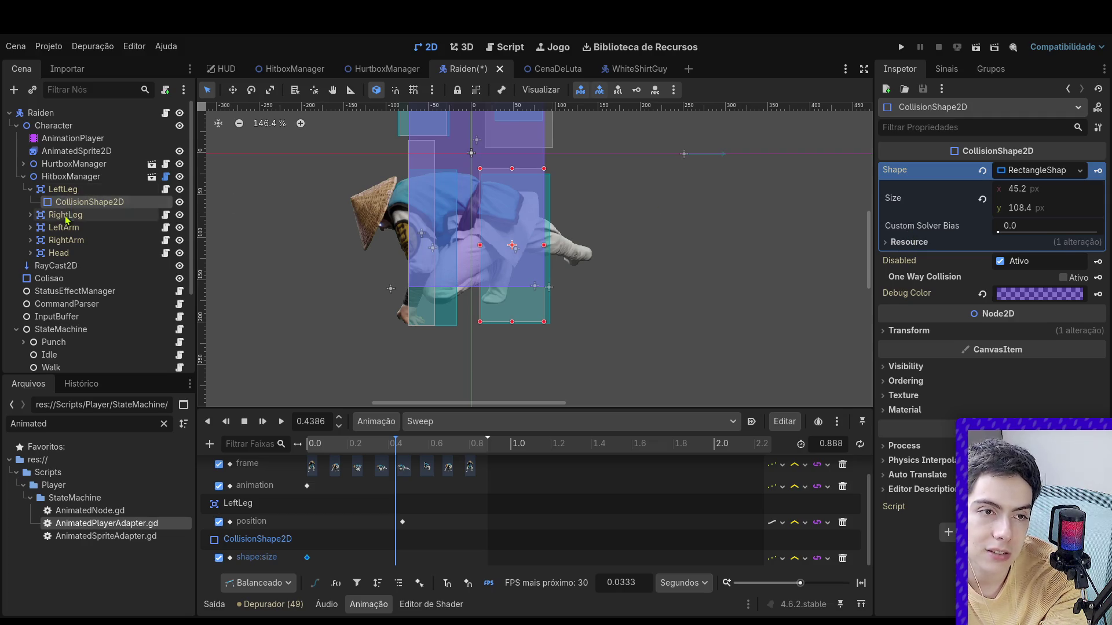
left_click(1095, 198)
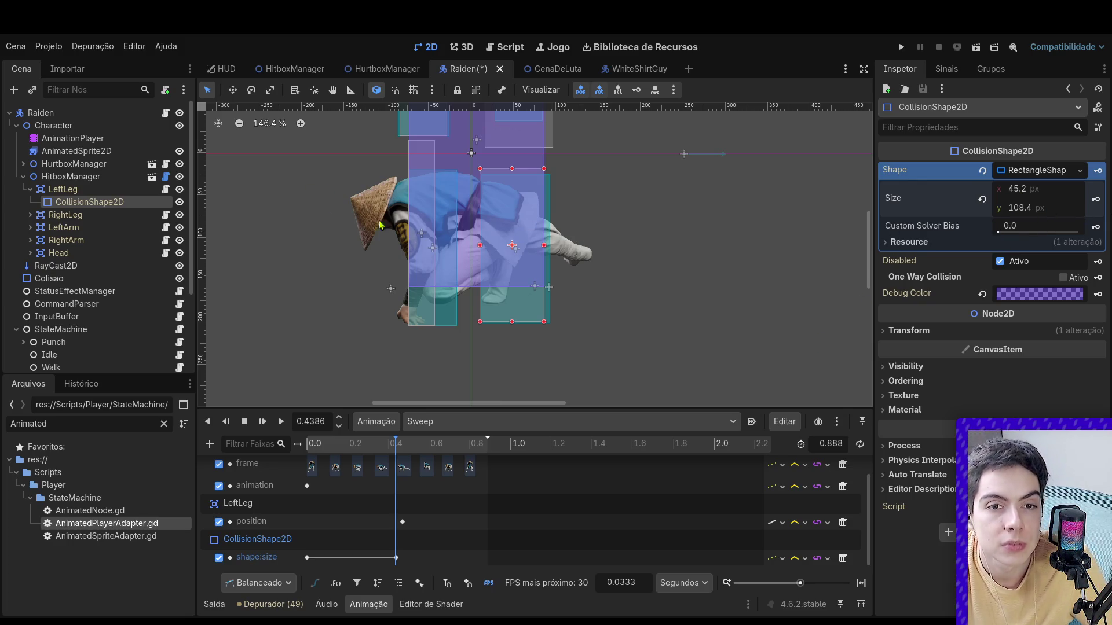
left_click_drag(544, 322, 594, 325)
left_click_drag(480, 168, 476, 244)
left_click_drag(596, 326, 623, 320)
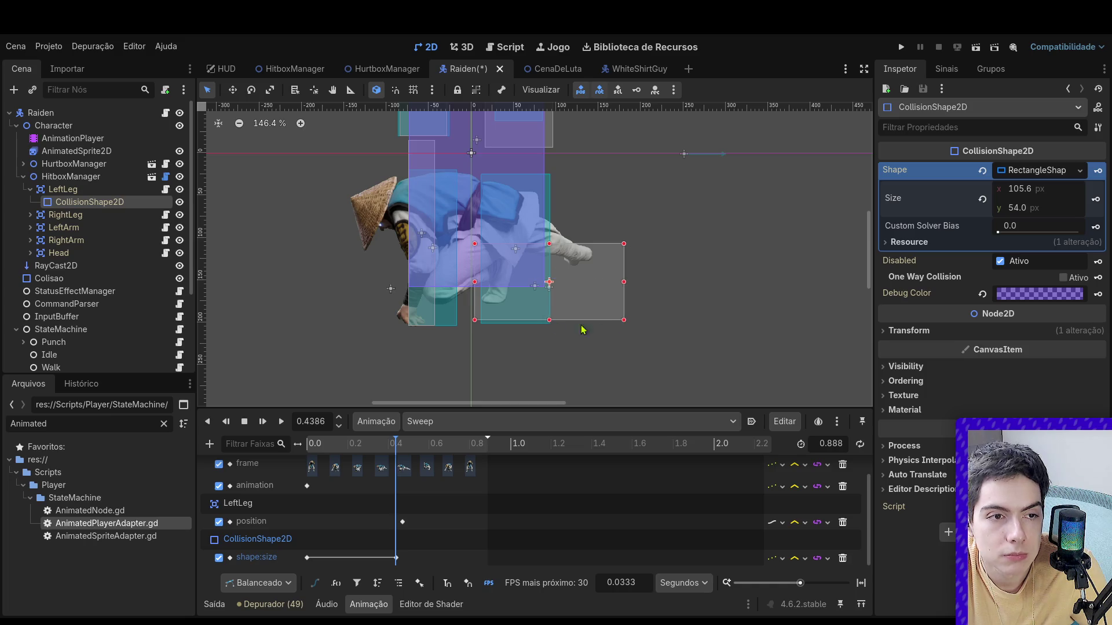
left_click(1096, 199)
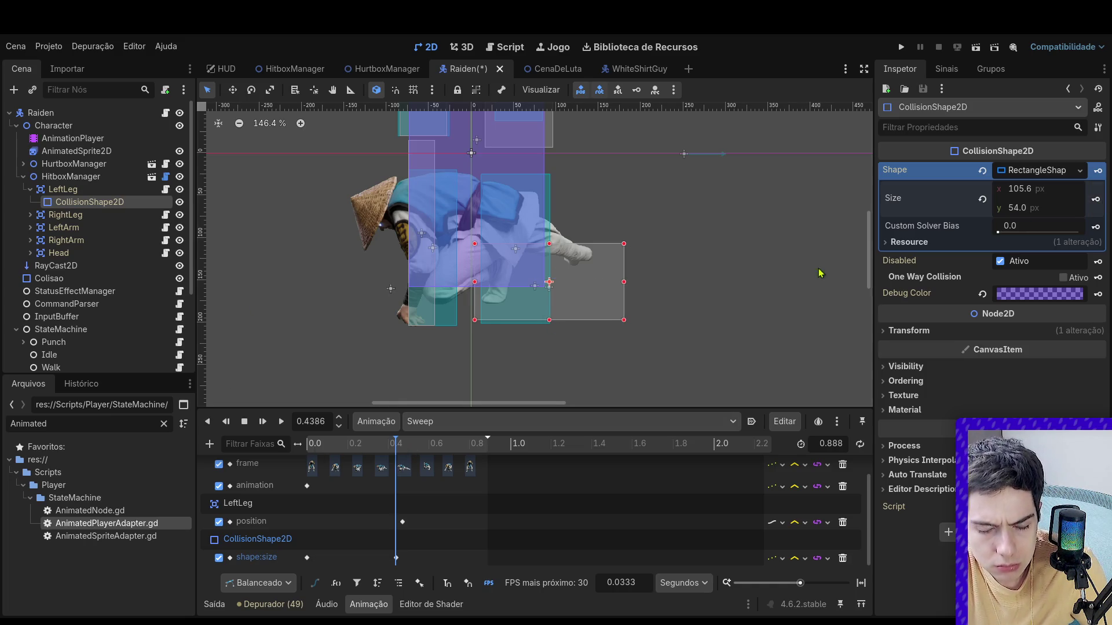
Step: Shift the 105.6×54.0 size key to 0.5297, tweak the hitbox, and scrub to verify
mouse_move(396, 444)
left_mouse_down()
mouse_move(318, 460)
mouse_move(415, 460)
left_mouse_up()
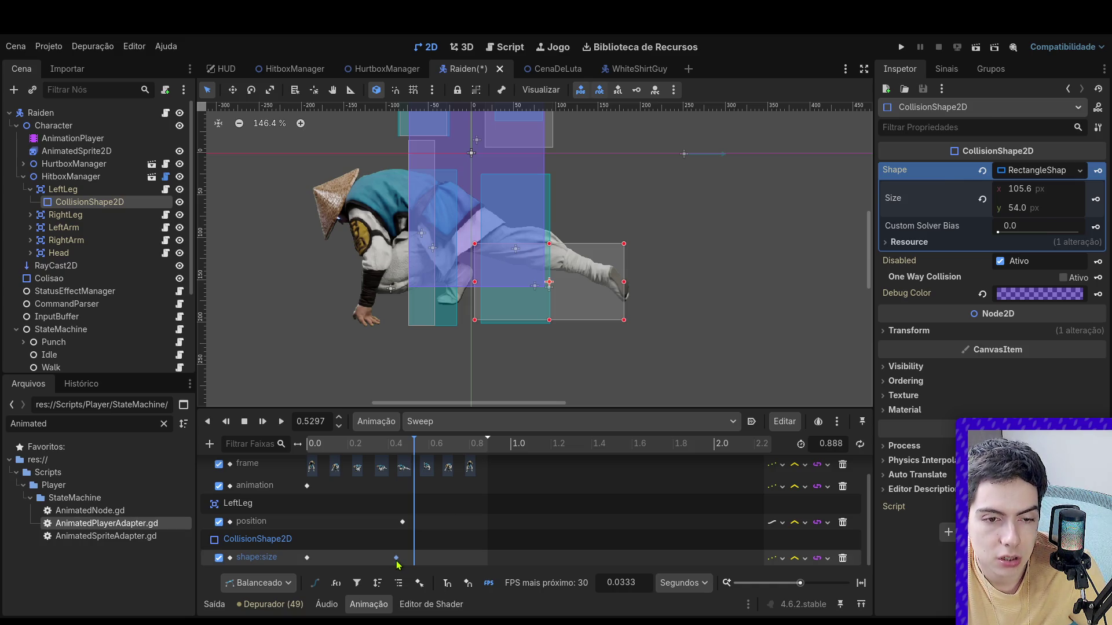
left_click_drag(397, 558, 411, 559)
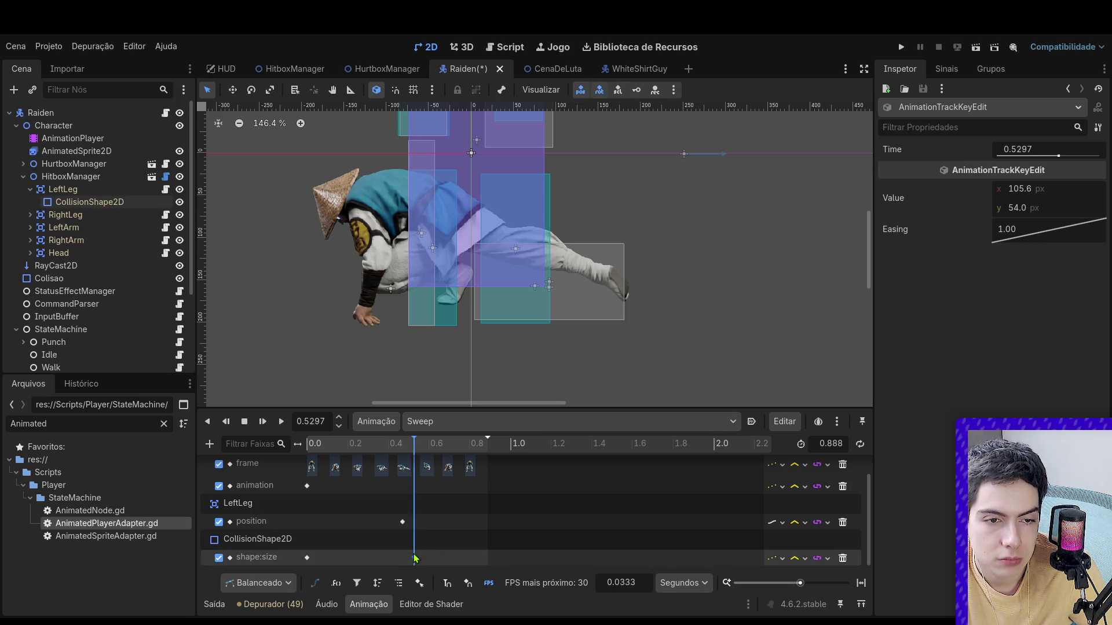
left_click(1027, 149)
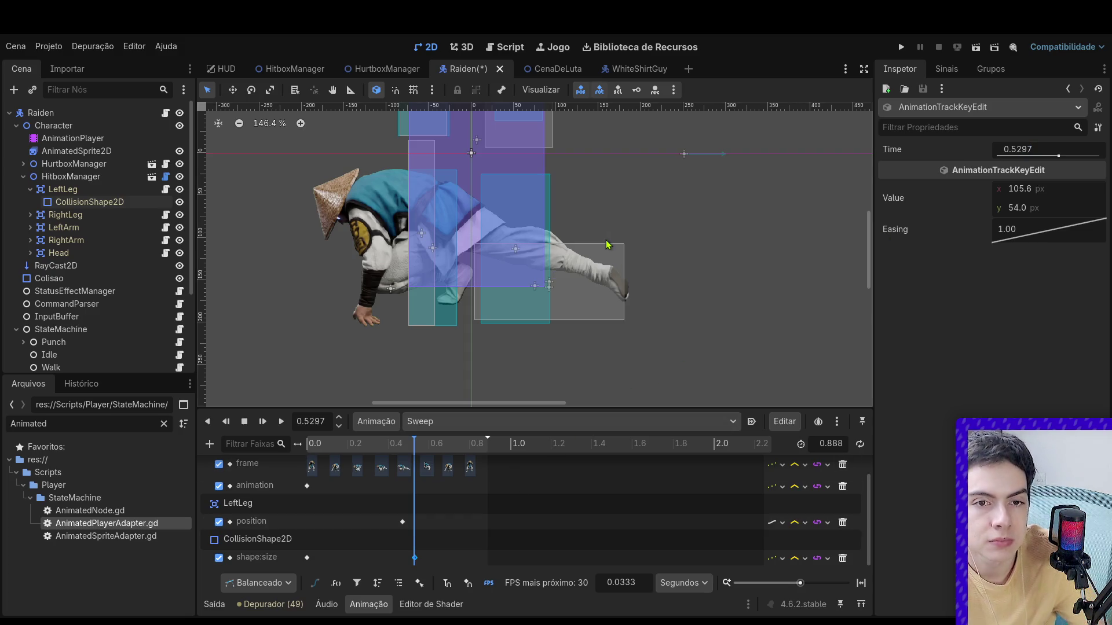
left_click(612, 290)
left_click_drag(625, 320, 634, 324)
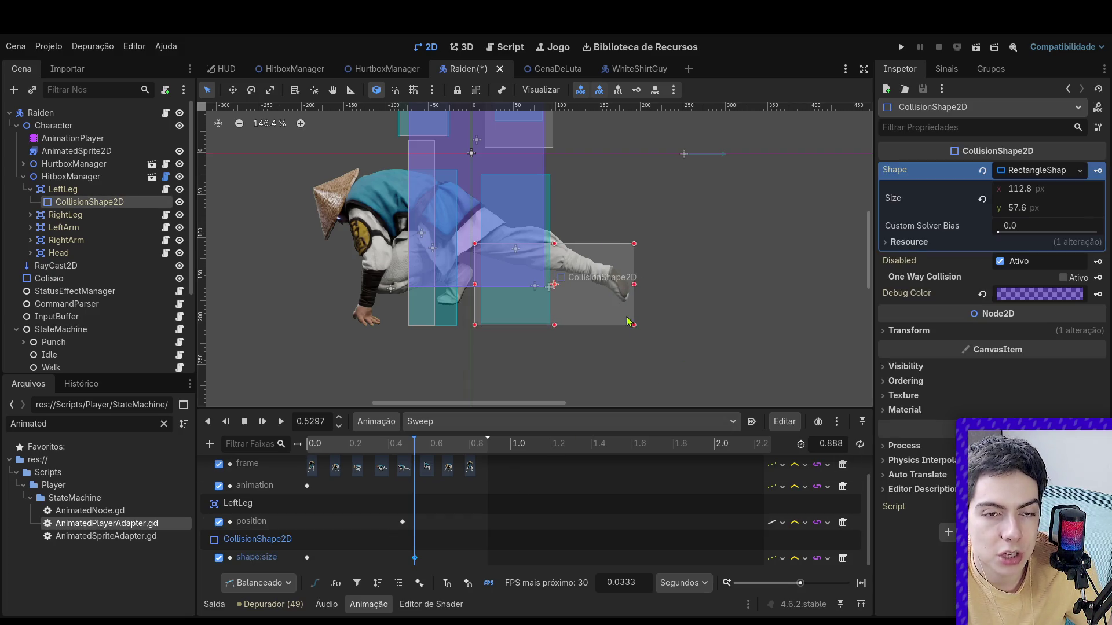
left_click_drag(475, 245, 476, 214)
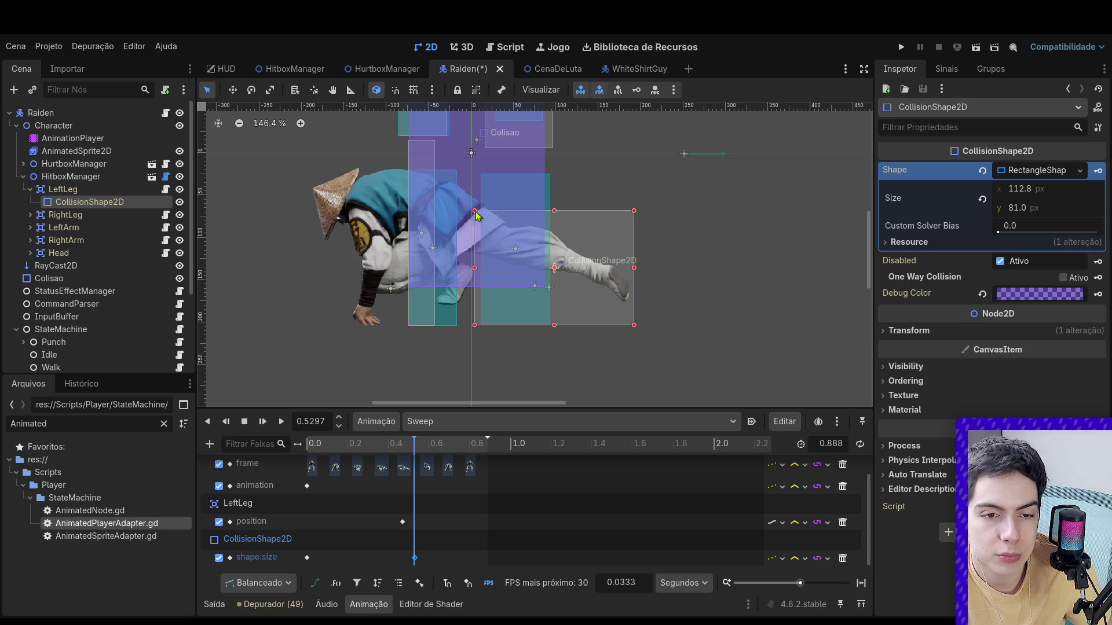
mouse_move(417, 453)
left_mouse_down()
mouse_move(397, 456)
mouse_move(422, 458)
left_mouse_up()
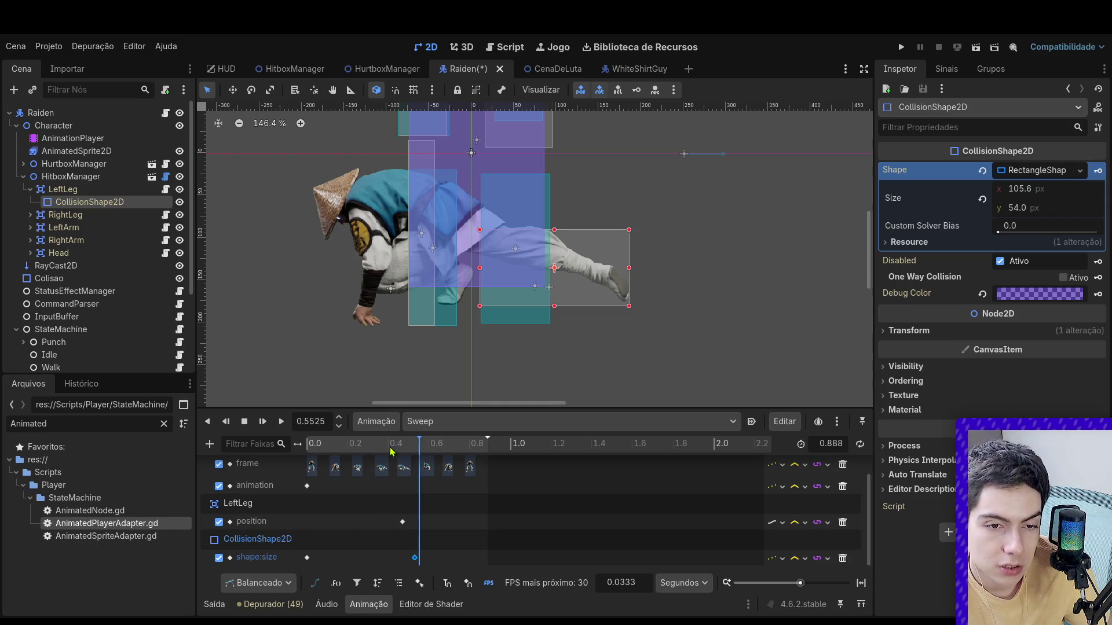
mouse_move(391, 451)
left_mouse_down()
mouse_move(374, 455)
mouse_move(399, 455)
left_mouse_up()
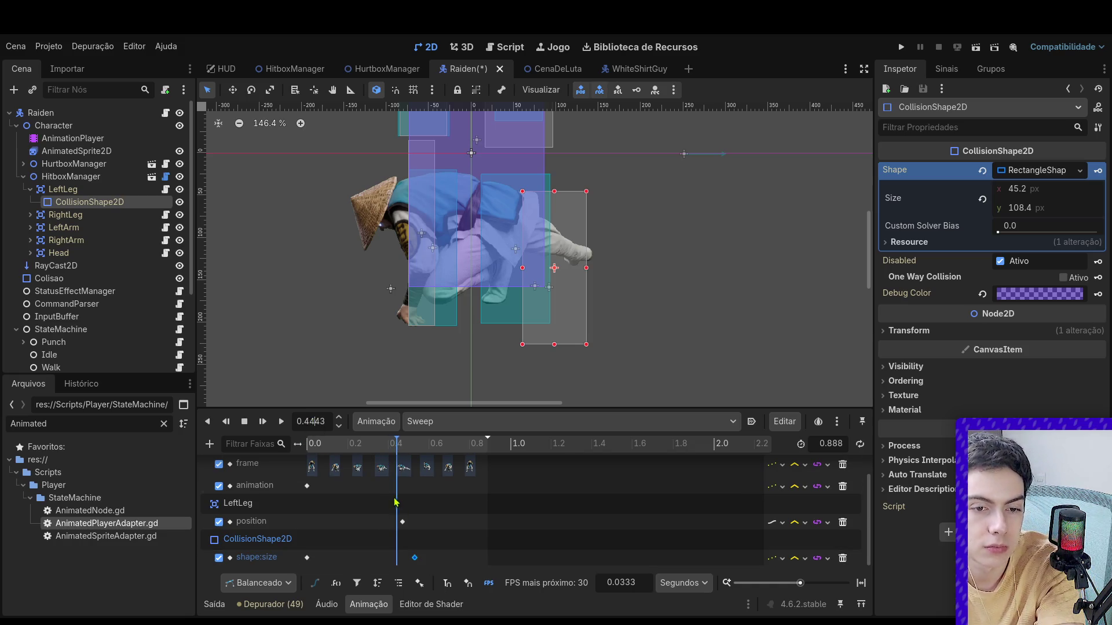
Step: Place a narrow-size key later in Sweep and preview the hitbox timing
left_click(402, 521)
left_click(1019, 150)
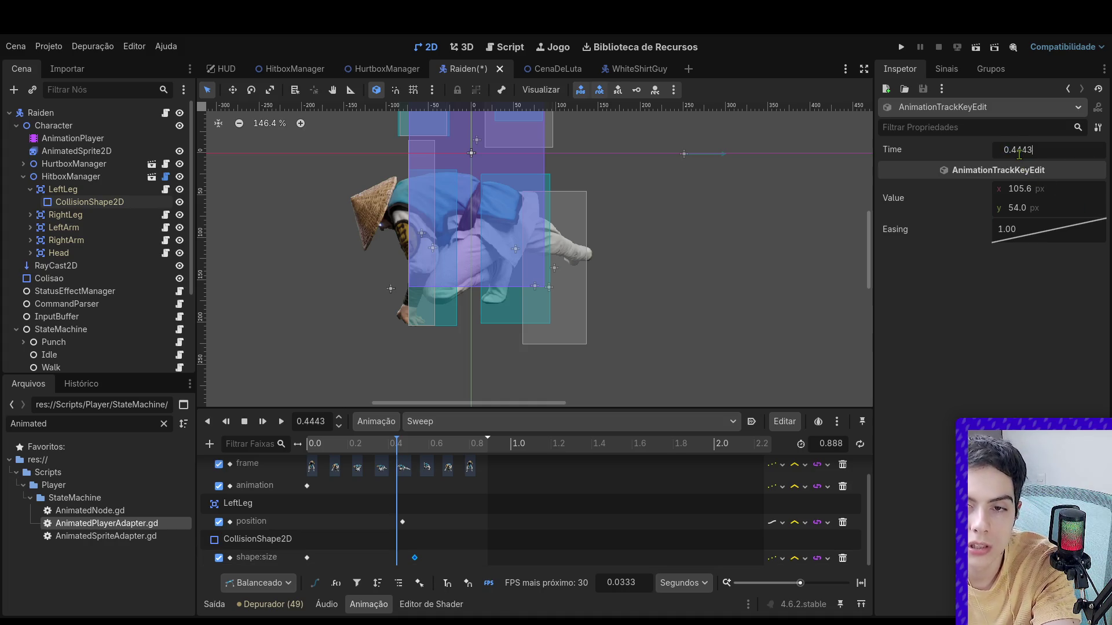
left_click(307, 557)
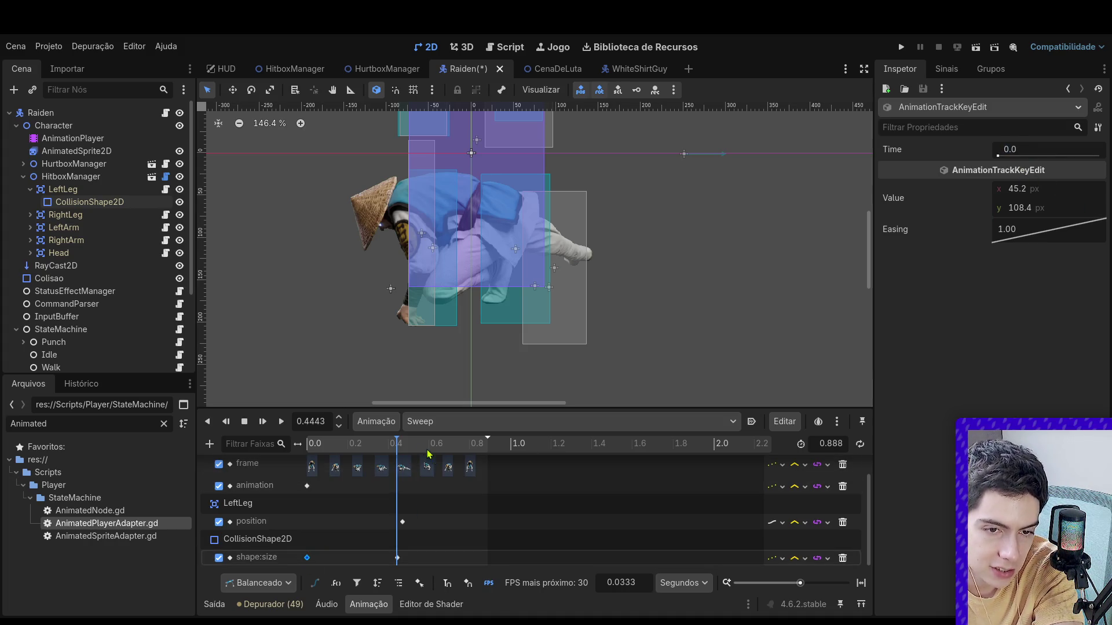
mouse_move(411, 444)
left_mouse_down()
mouse_move(426, 446)
mouse_move(296, 443)
left_mouse_up()
left_click(283, 422)
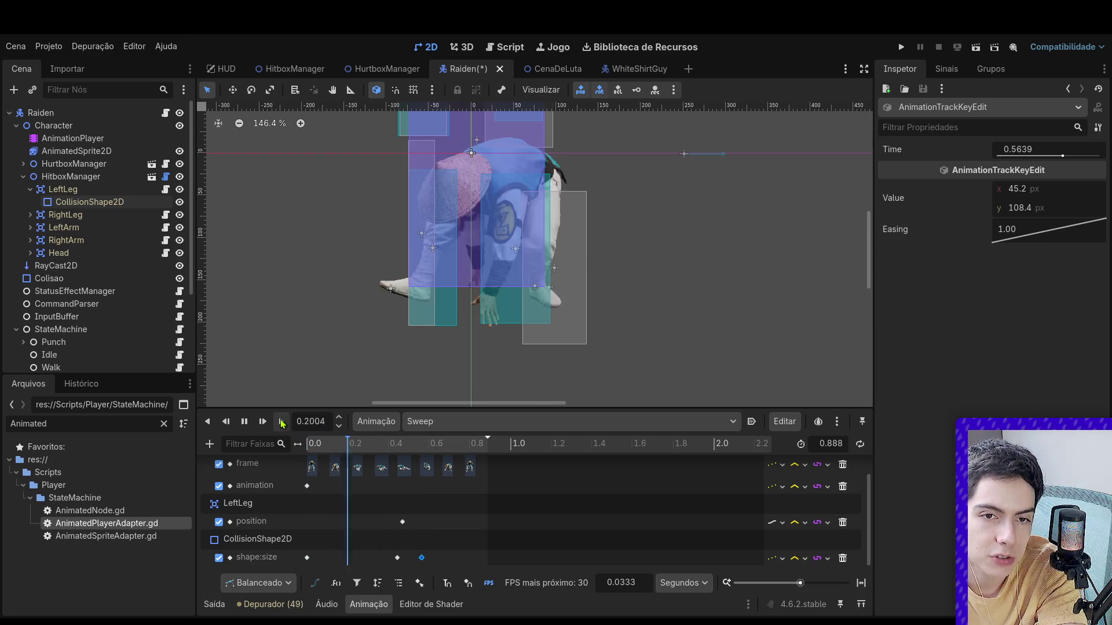
mouse_move(421, 443)
left_mouse_down()
mouse_move(363, 444)
mouse_move(417, 445)
mouse_move(382, 452)
mouse_move(433, 454)
mouse_move(394, 458)
mouse_move(479, 474)
left_mouse_up()
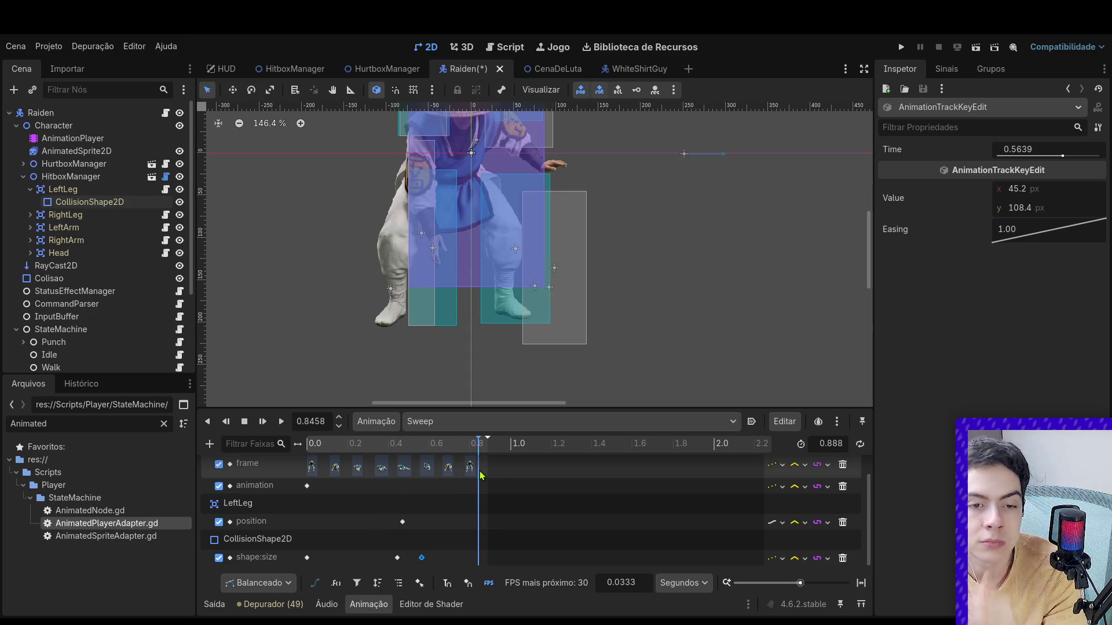
left_click(308, 444)
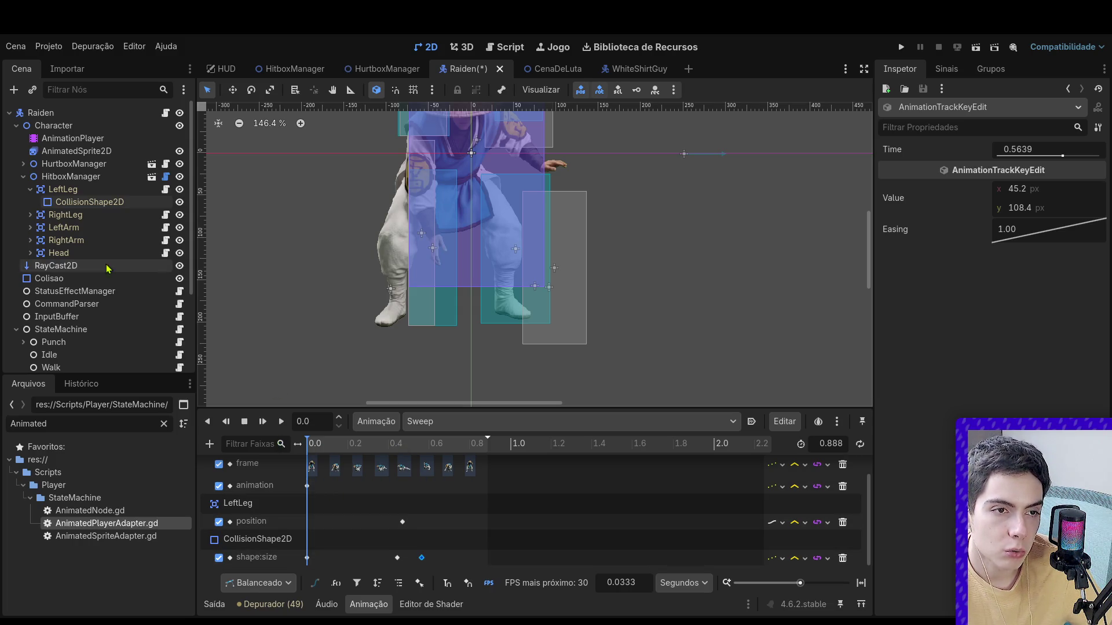
Step: Show the leg collision shape's Transform and set the playhead to 0.4443
left_click(110, 208)
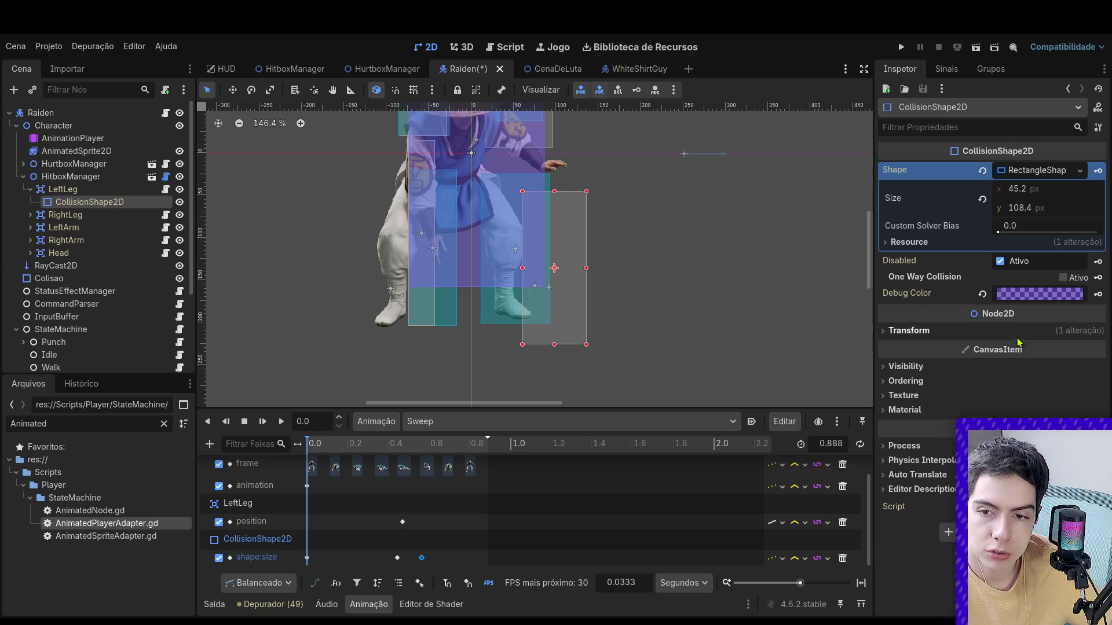
left_click(1017, 334)
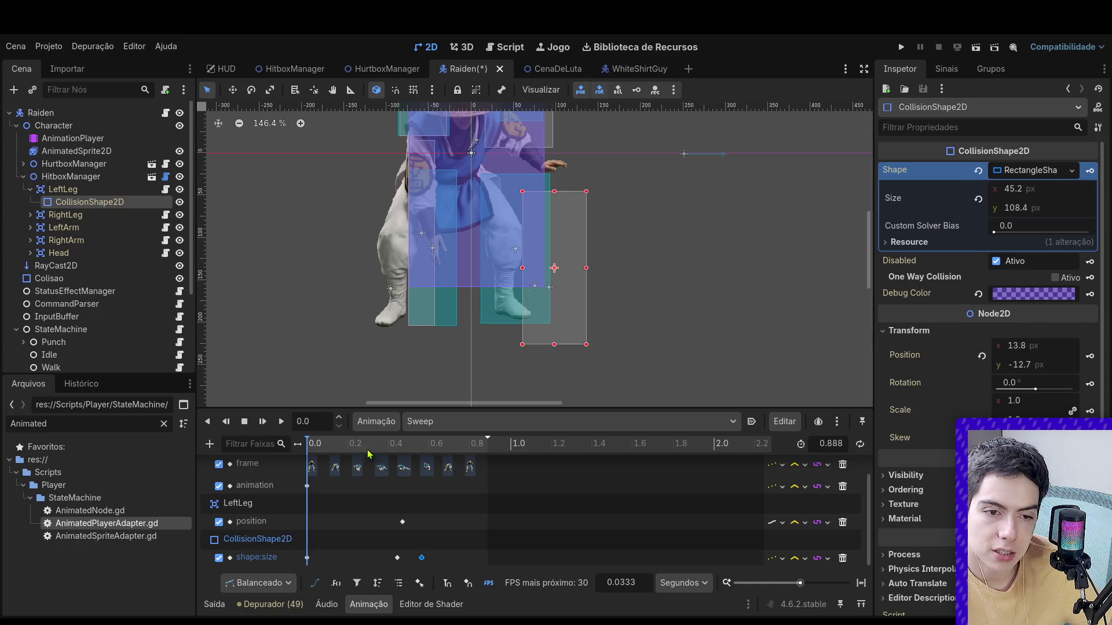
left_click(397, 558)
left_click(347, 447)
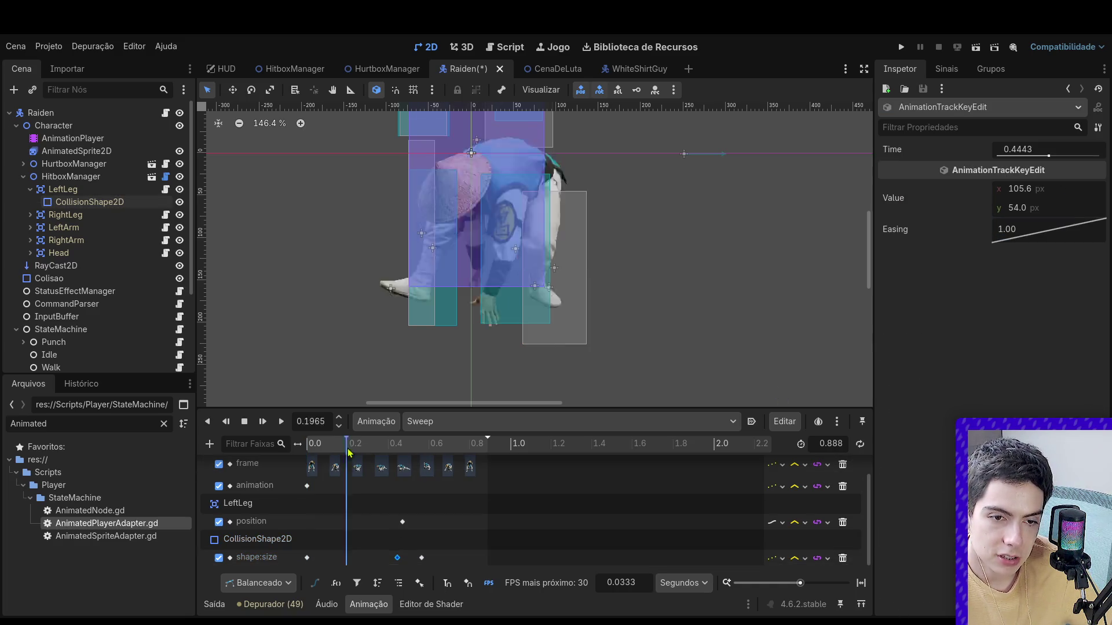
left_click_drag(347, 448, 395, 450)
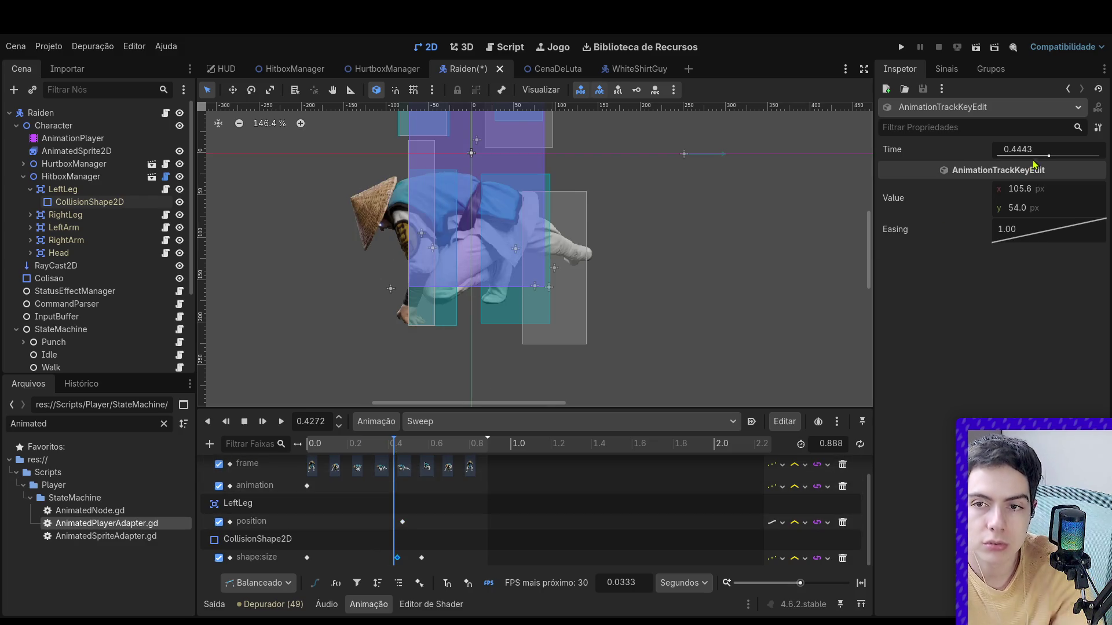
key("Return")
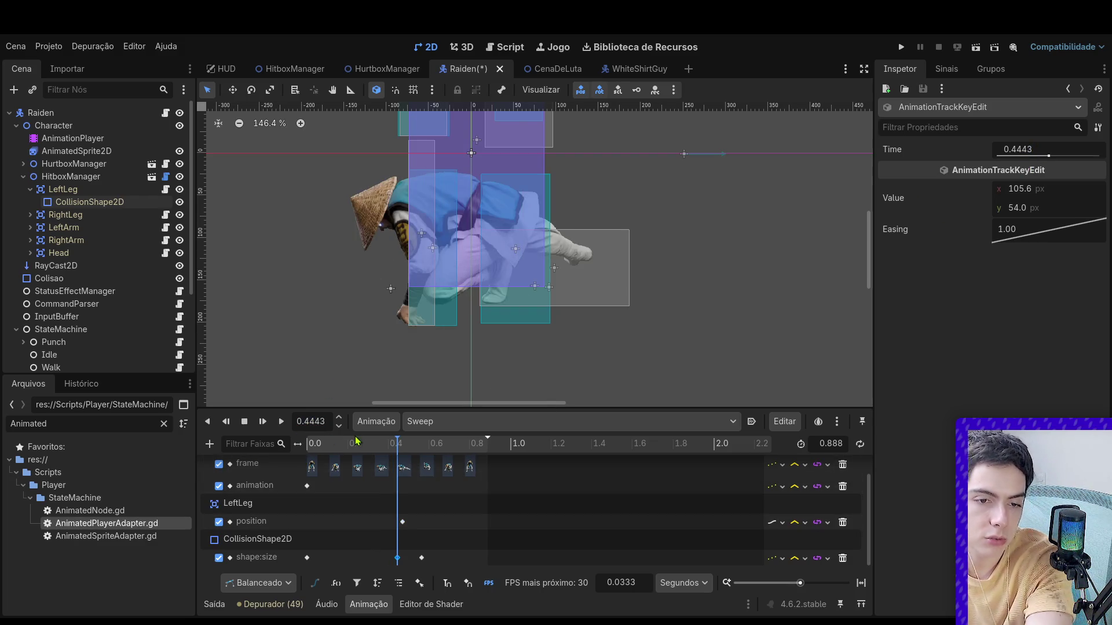
Step: Reset the collision shape's position and delete LeftLeg's own position track from Sweep
left_click(90, 202)
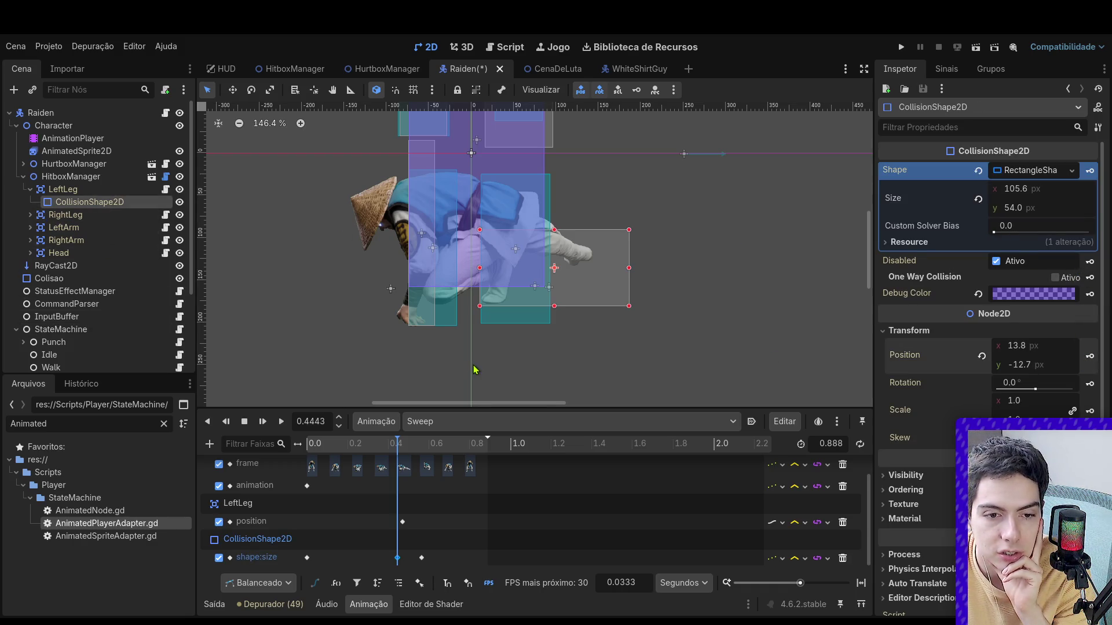
scroll(422, 541, "down", 1)
left_click_drag(397, 443, 285, 442)
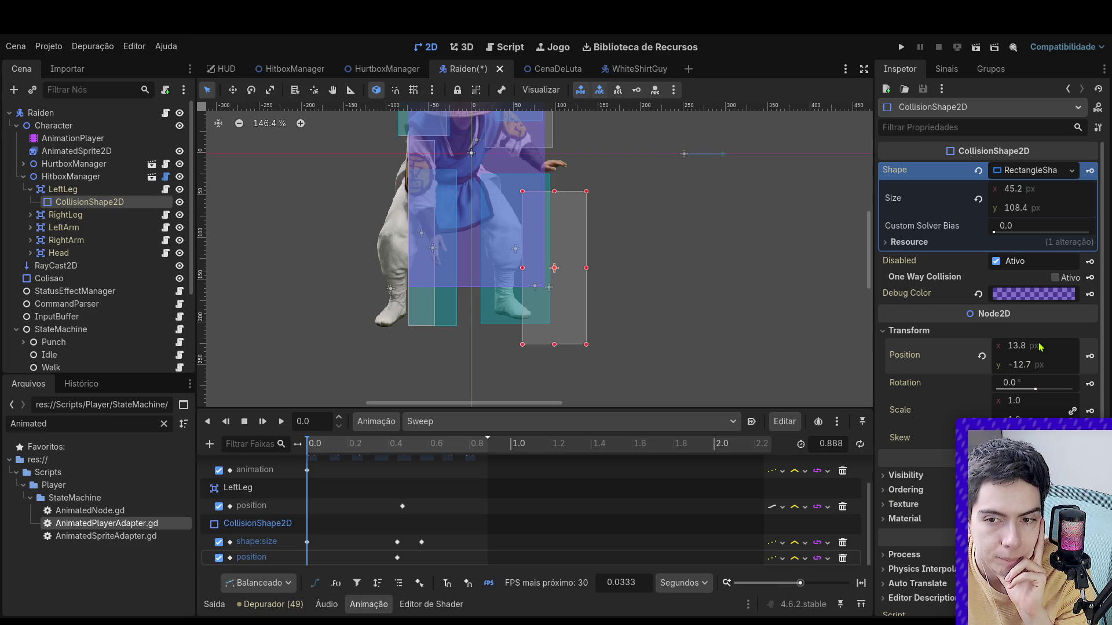
left_click(982, 356)
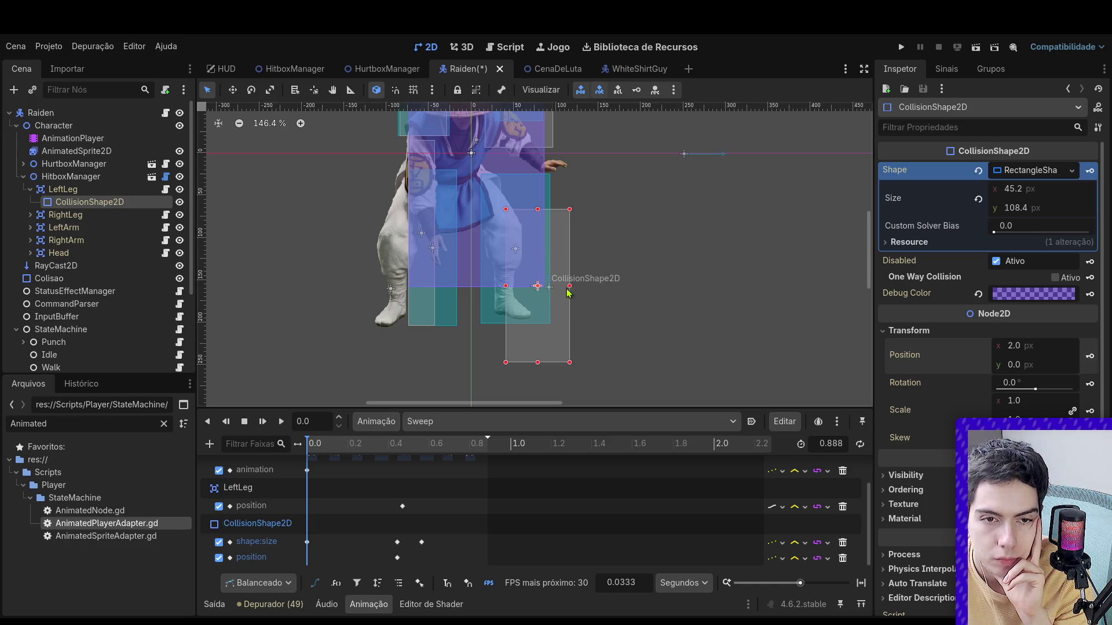
left_click(101, 190)
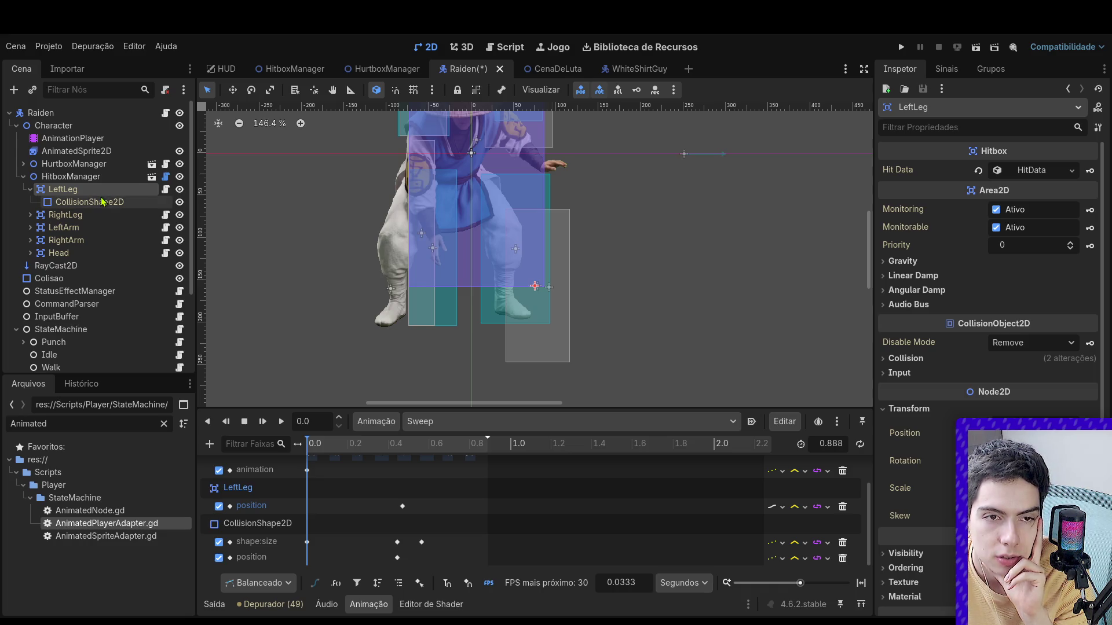
scroll(378, 515, "up", 2)
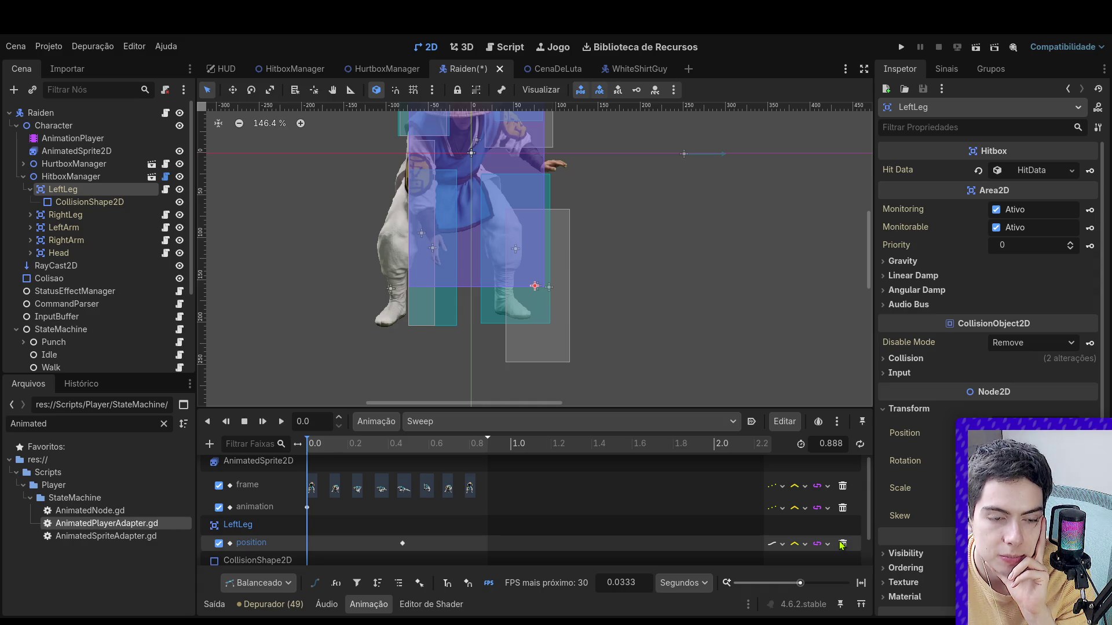
left_click(842, 545)
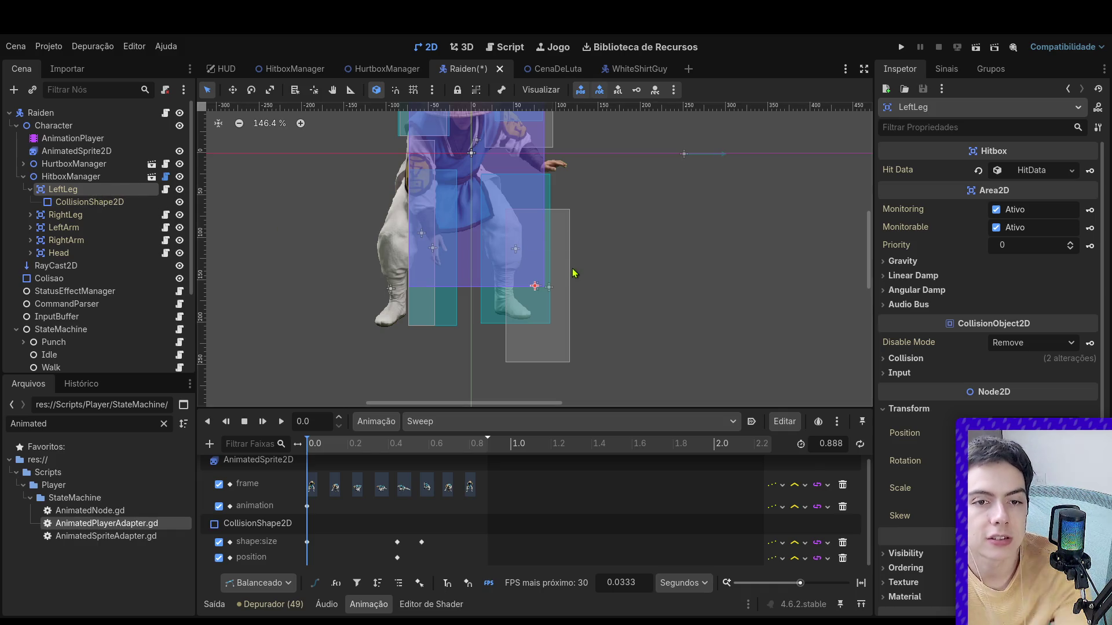
Step: Move the leg hitbox onto Raiden's leg and return the playhead to 0.4443
left_click_drag(537, 290, 513, 251)
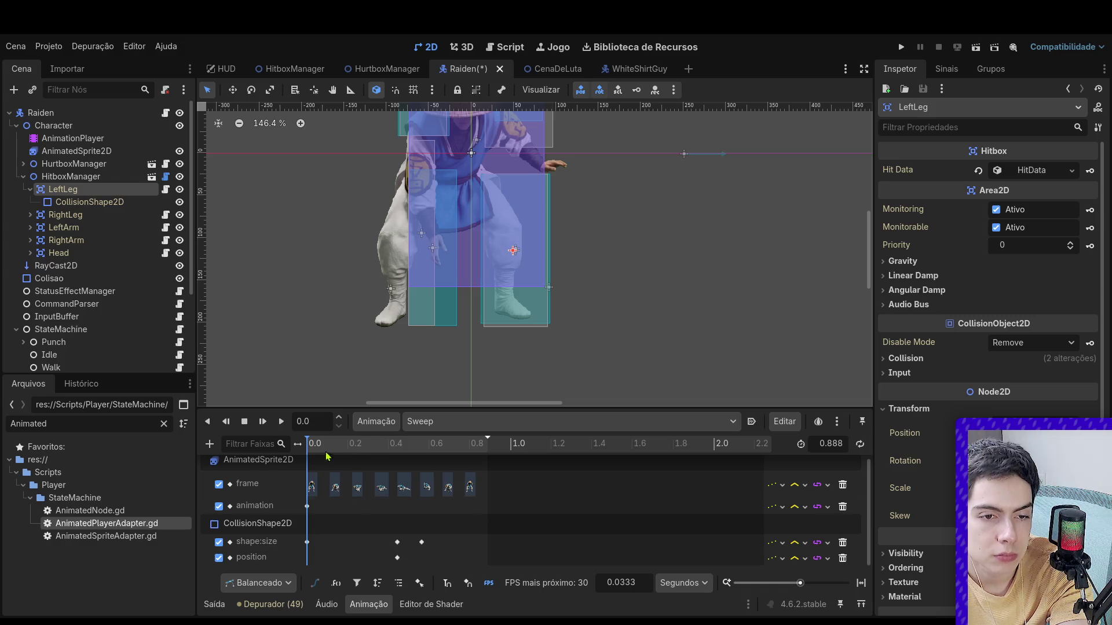
left_click_drag(328, 444, 415, 454)
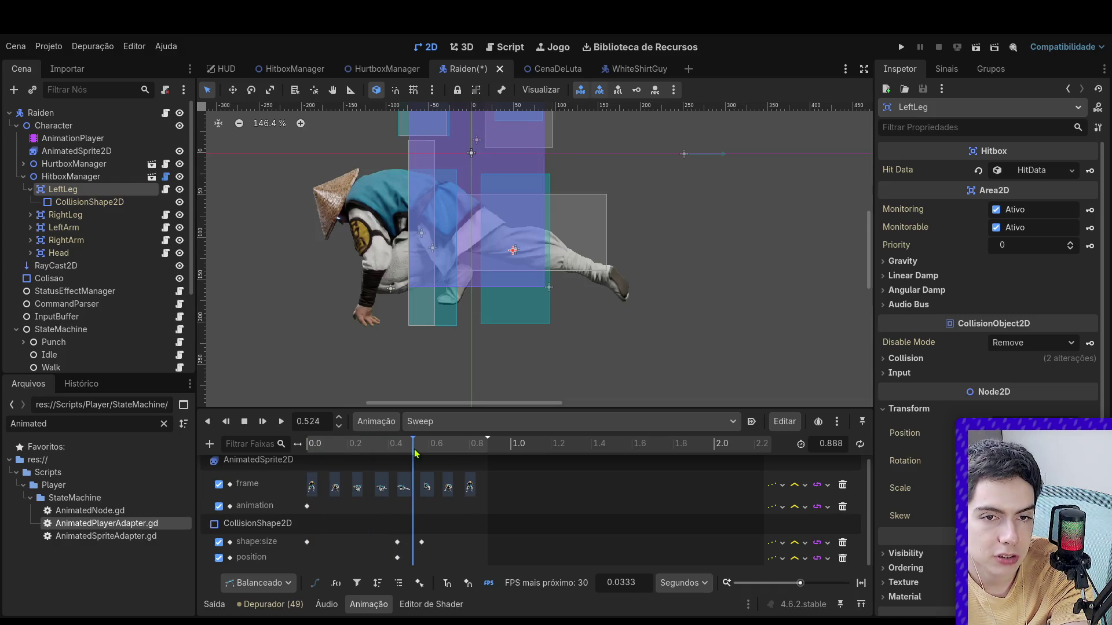
left_click(397, 557)
left_click(1024, 151)
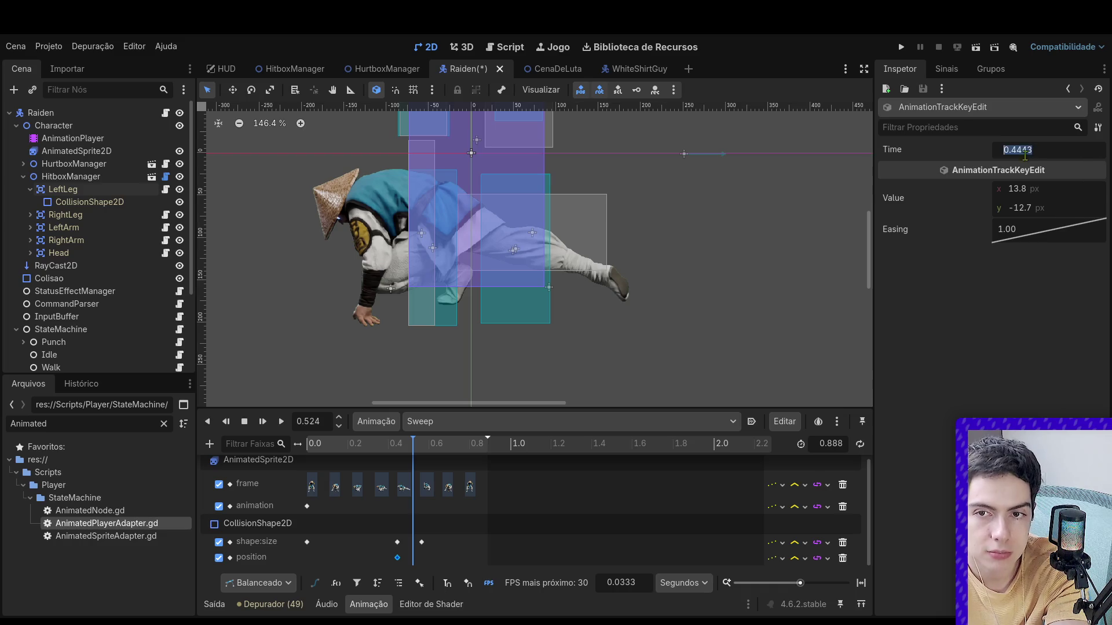
left_click(326, 422)
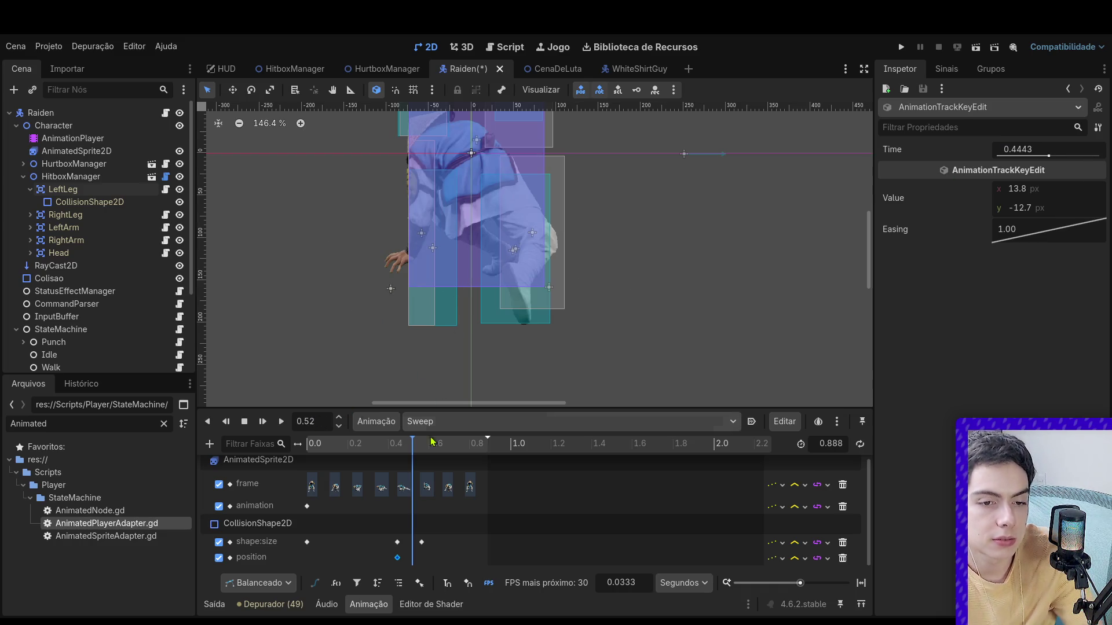
left_click_drag(405, 456, 401, 453)
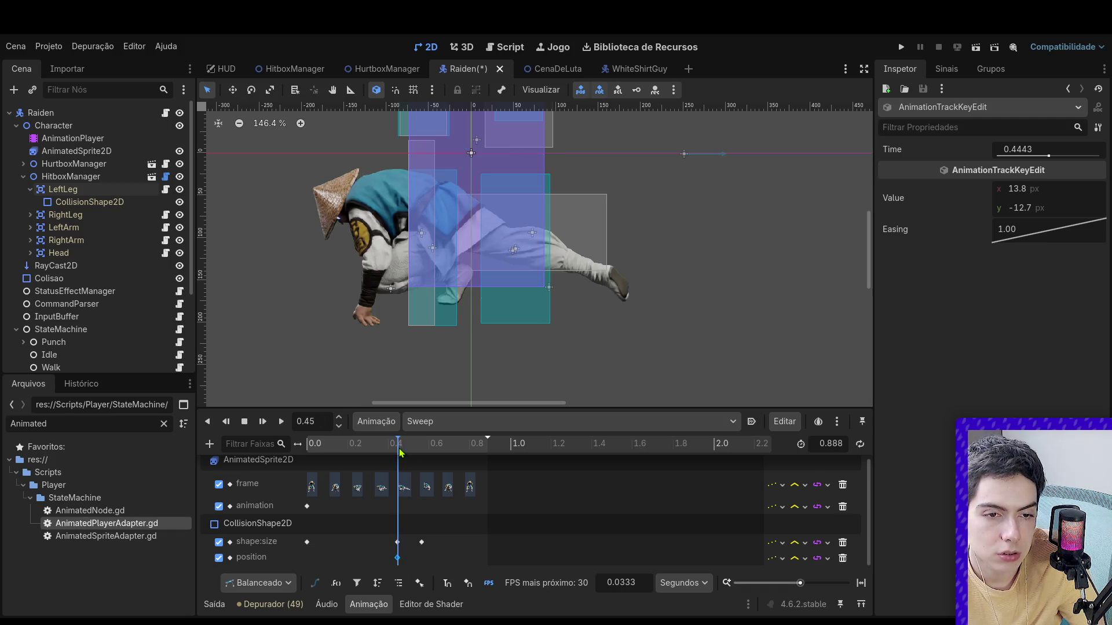
left_click(1019, 151)
key("Return")
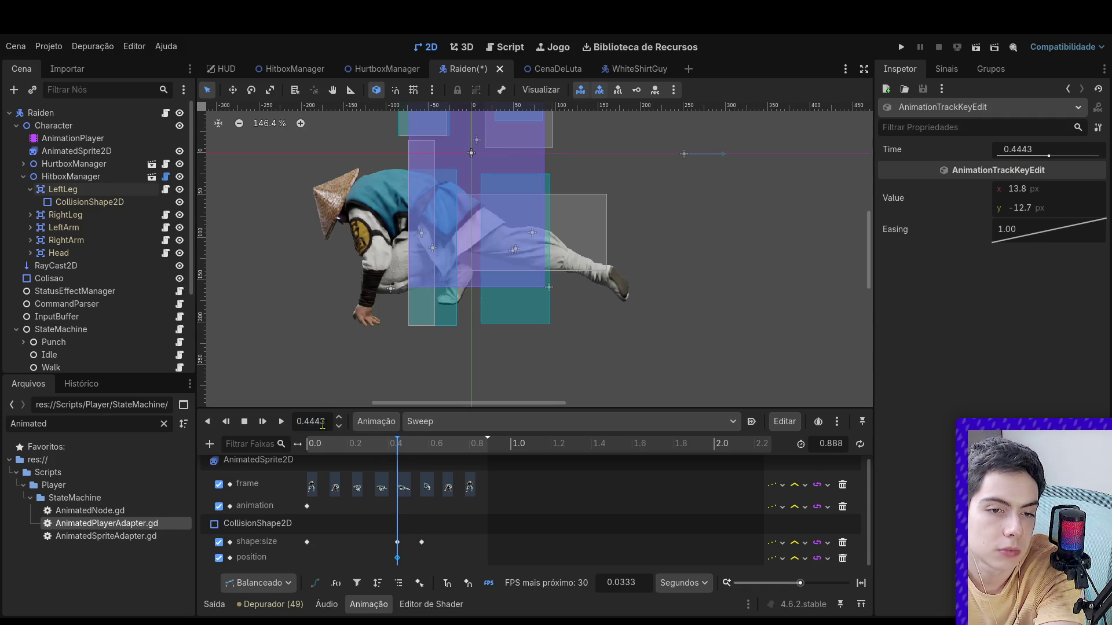
left_click(601, 237)
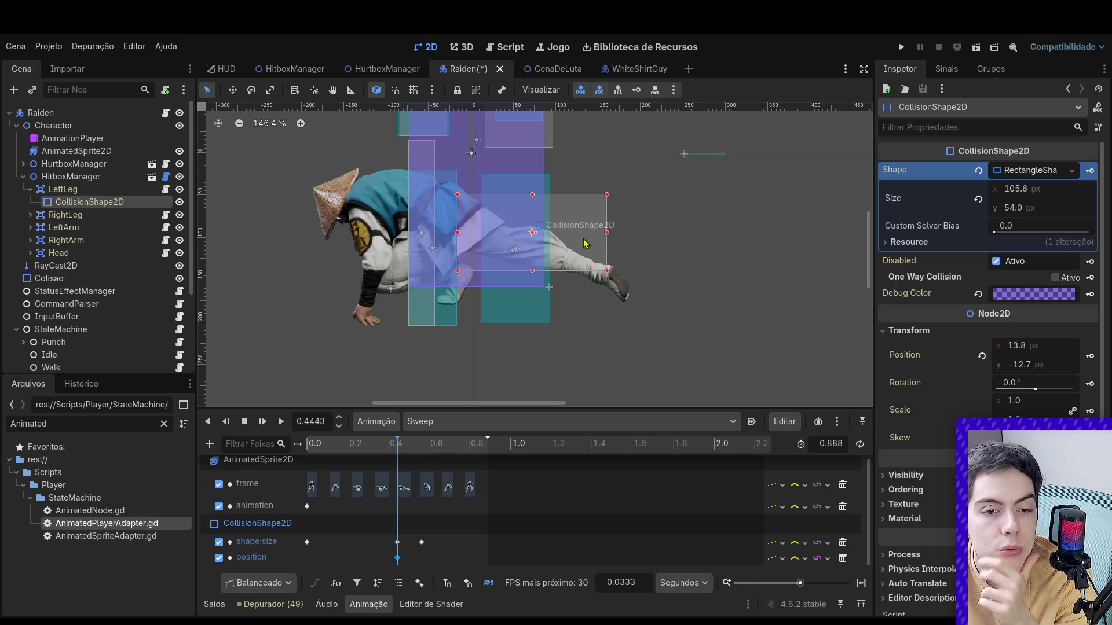
Step: Key the hitbox's starting position on Raiden's standing leg at 0.0
left_click_drag(584, 243, 611, 275)
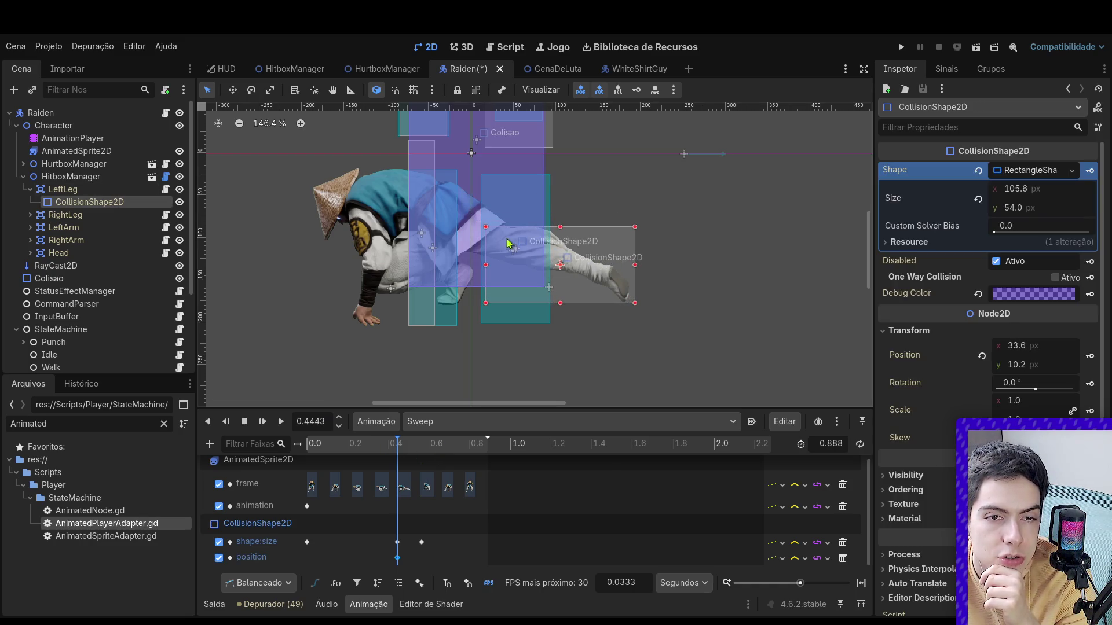
left_click_drag(486, 226, 470, 211)
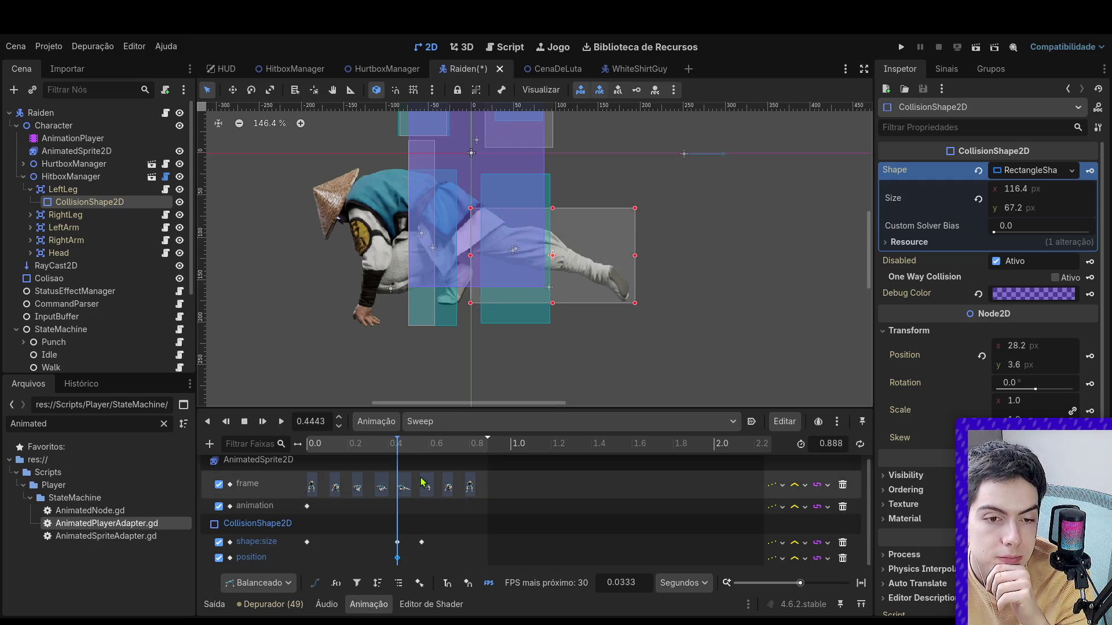
mouse_move(398, 449)
left_mouse_down()
mouse_move(301, 449)
mouse_move(415, 457)
mouse_move(280, 451)
left_mouse_up()
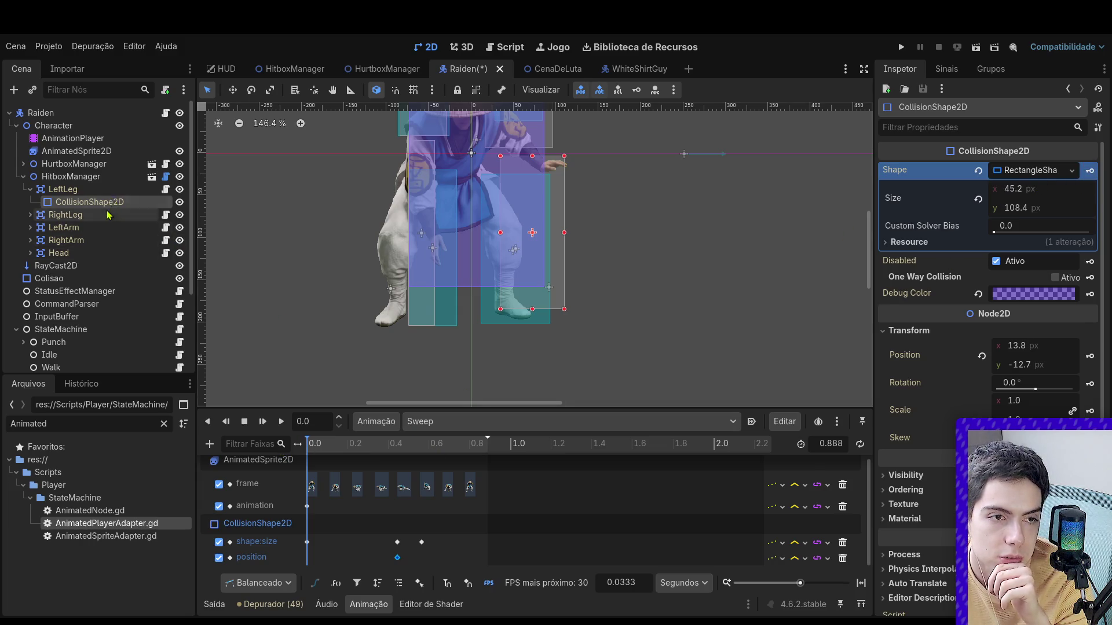
left_click_drag(561, 217, 543, 235)
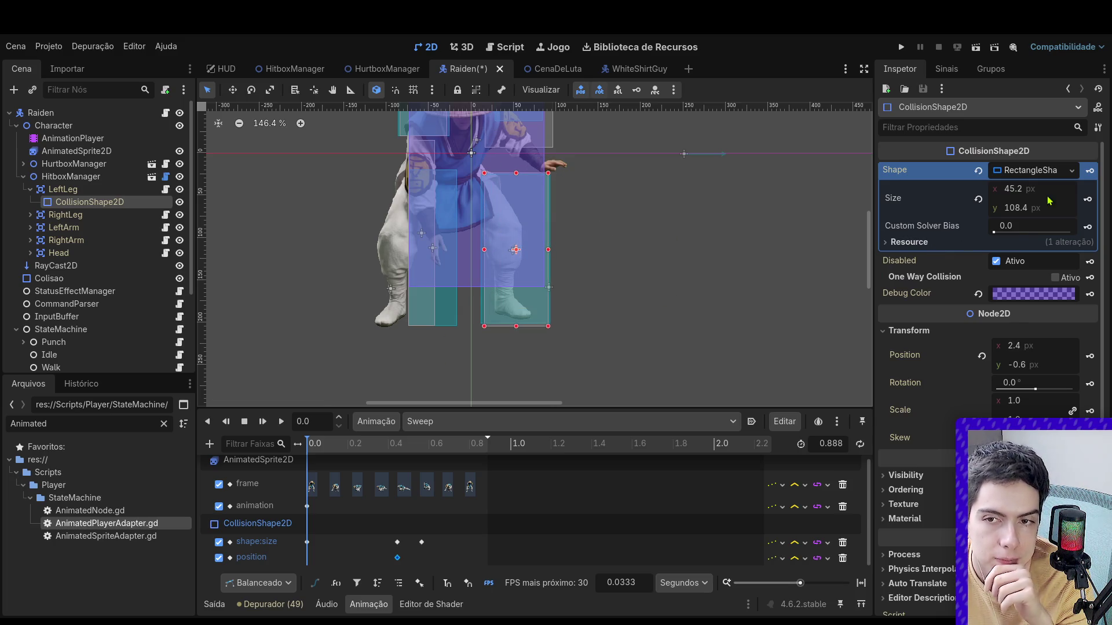
left_click(1088, 200)
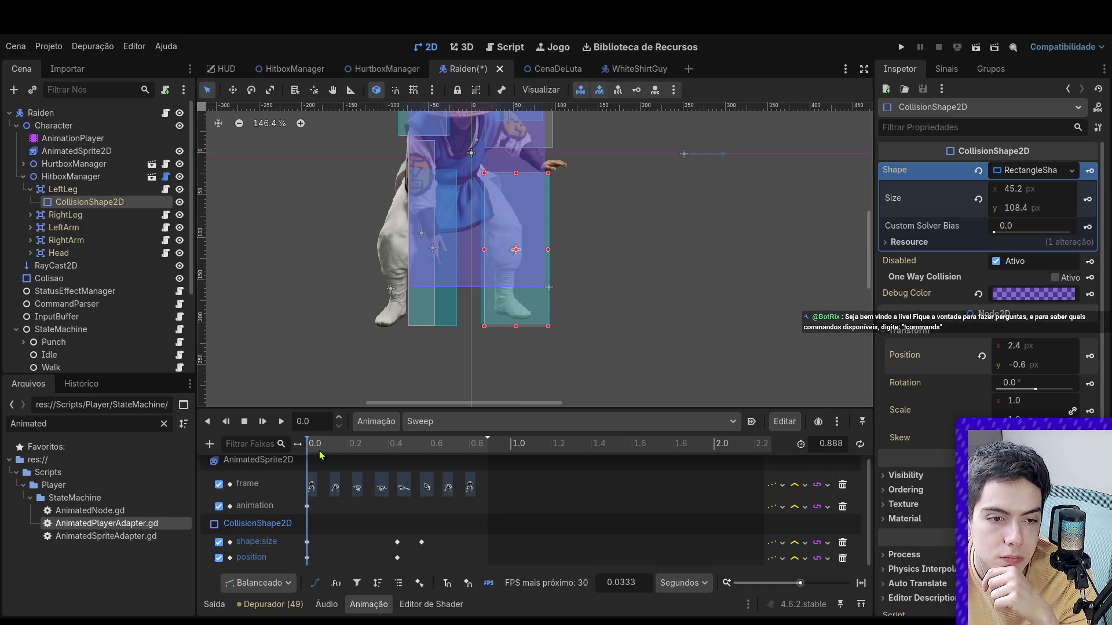
Step: At 0.4443, move the hitbox to (31.2, 10.2) over the extended foot
mouse_move(319, 456)
left_mouse_down()
mouse_move(413, 465)
mouse_move(401, 467)
left_mouse_up()
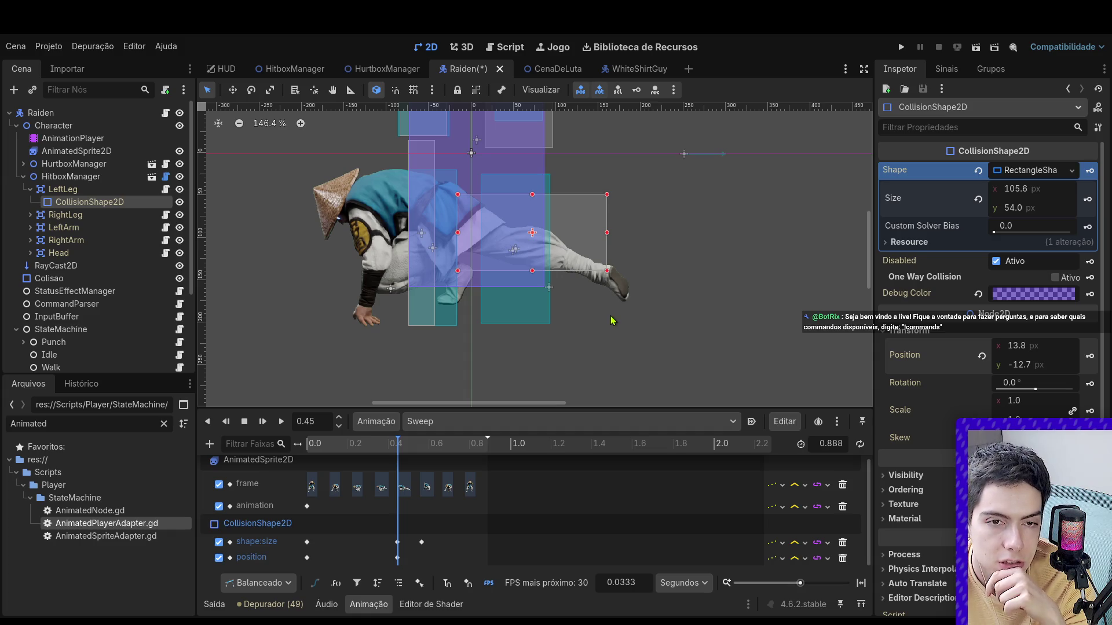
left_click(397, 558)
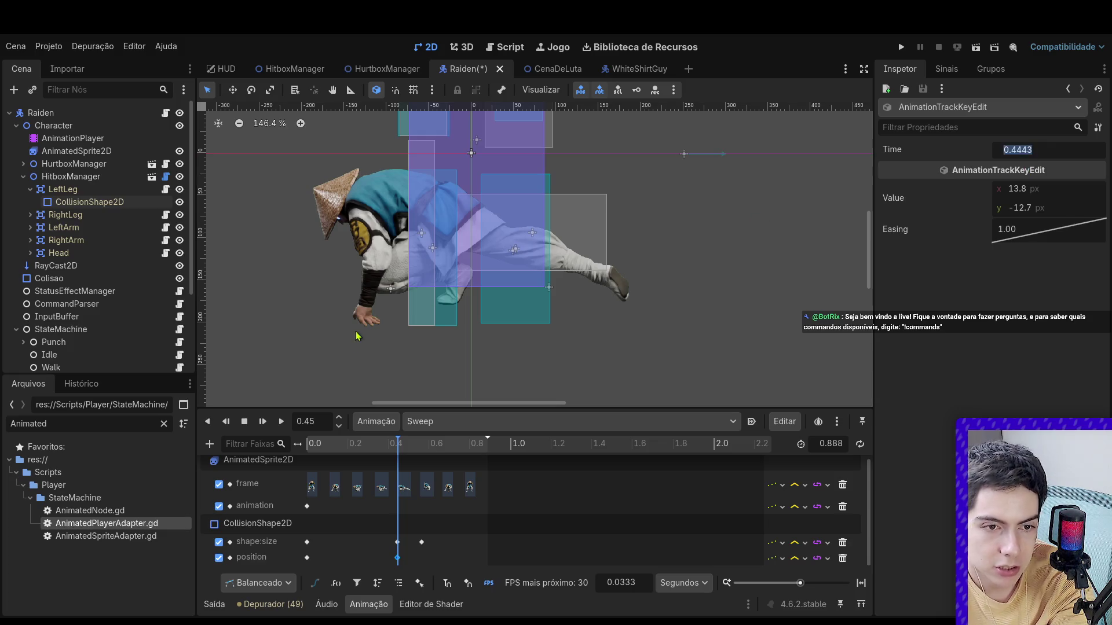
left_click(324, 419)
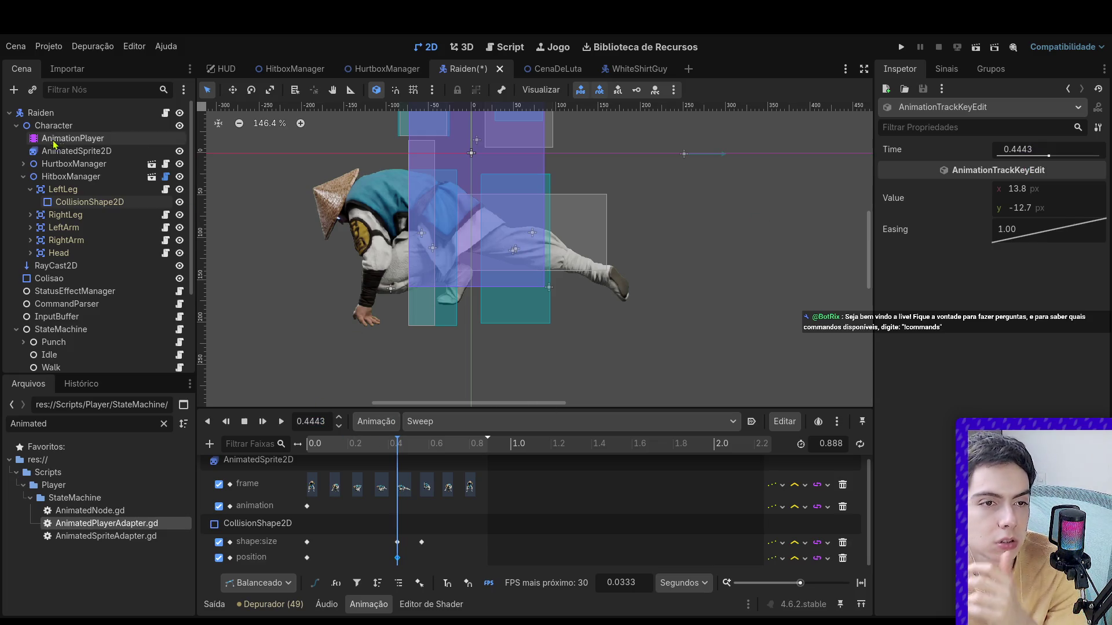
left_click(87, 202)
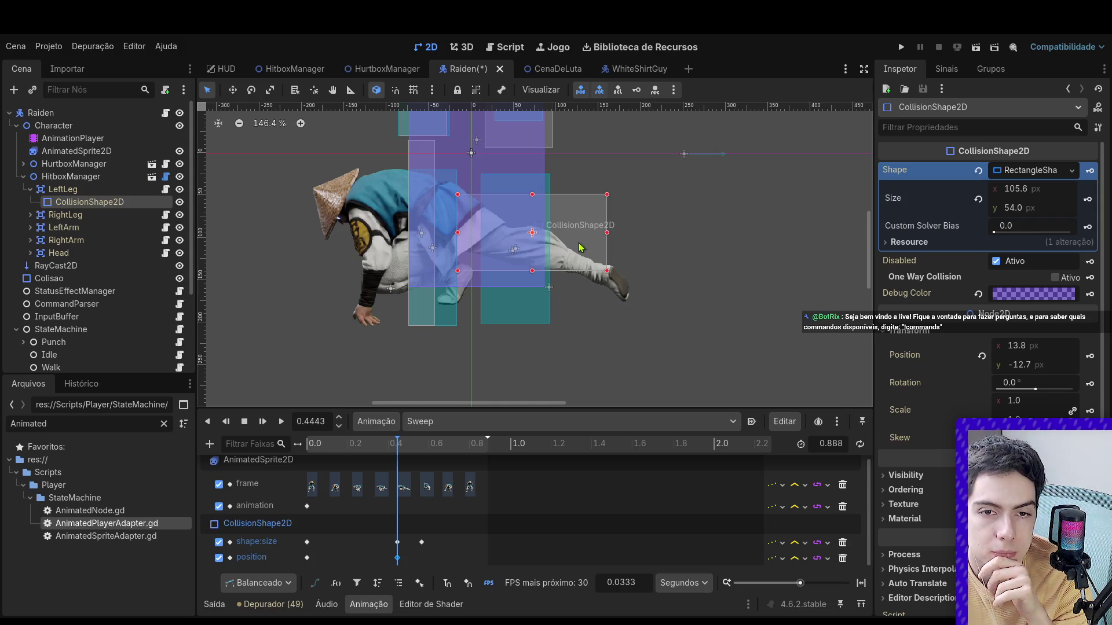
left_click_drag(580, 244, 605, 277)
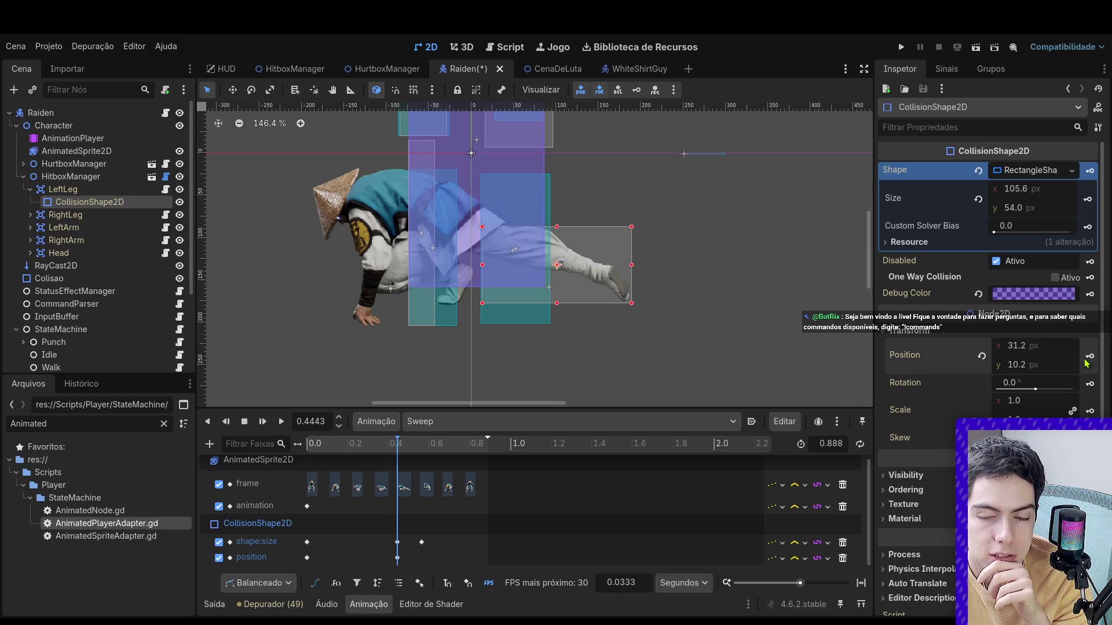
mouse_move(398, 445)
left_mouse_down()
mouse_move(340, 449)
mouse_move(427, 462)
left_mouse_up()
Step: Set the starting position key of the leg hitbox to (0, 0)
left_click(307, 558)
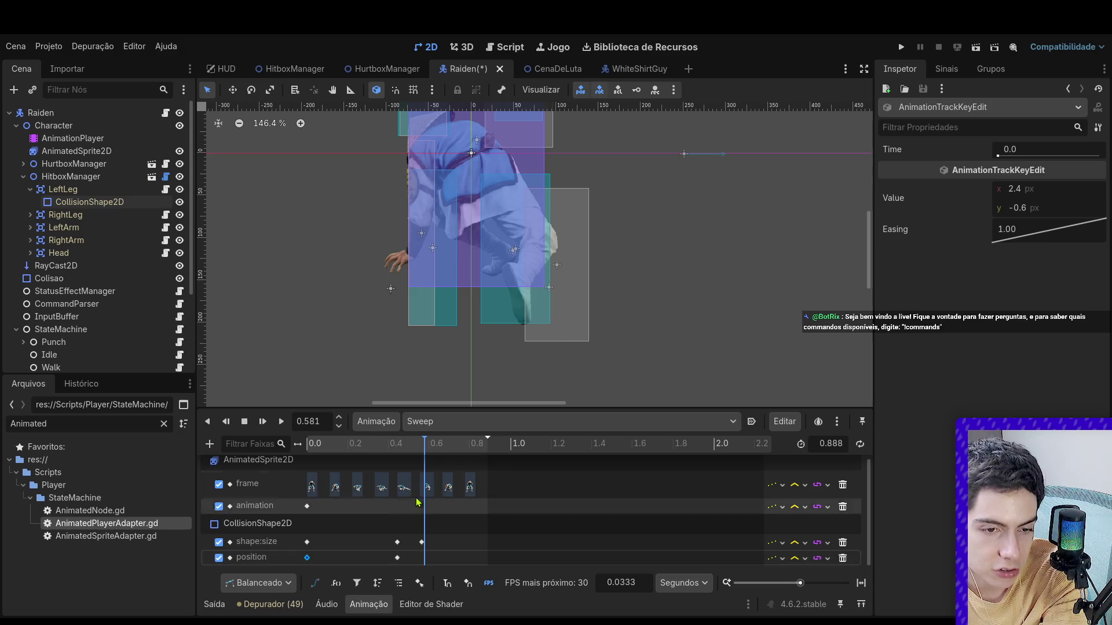
left_click_drag(317, 453, 301, 446)
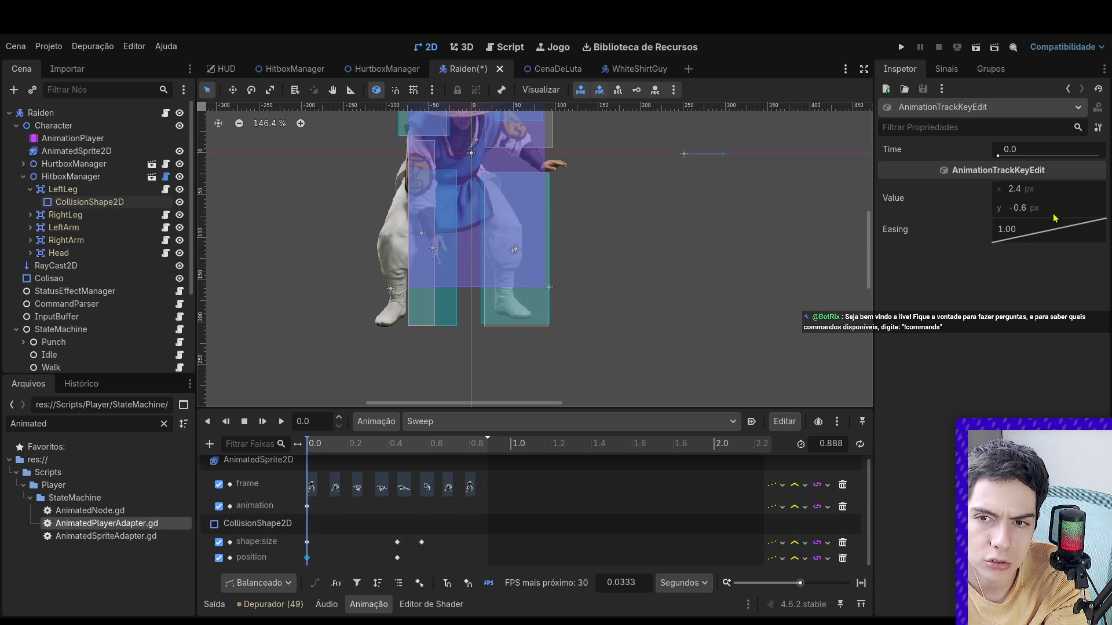
left_click(1048, 190)
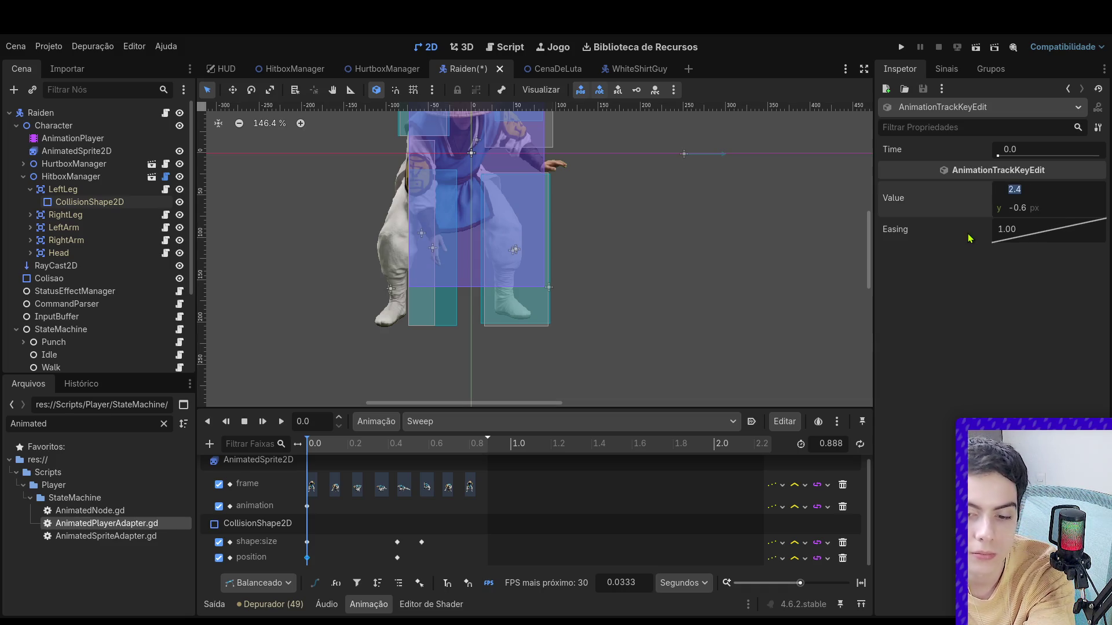
left_click(1035, 212)
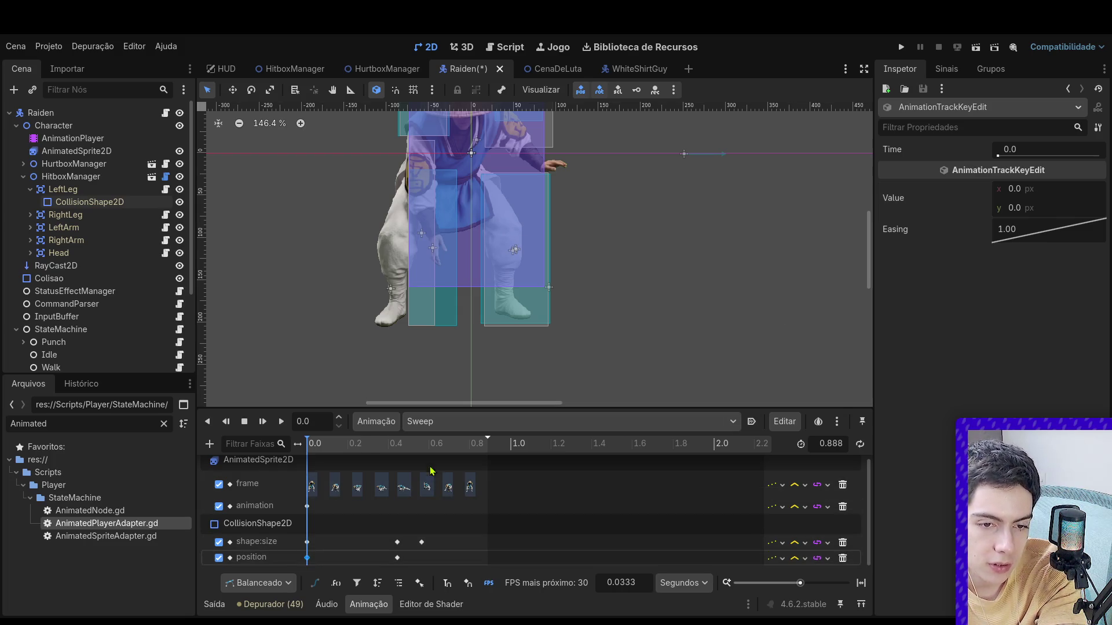
Step: Review the 0.56 s keys, preview Sweep, and select LeftLeg's CollisionShape2D
left_click(423, 451)
left_click(421, 542)
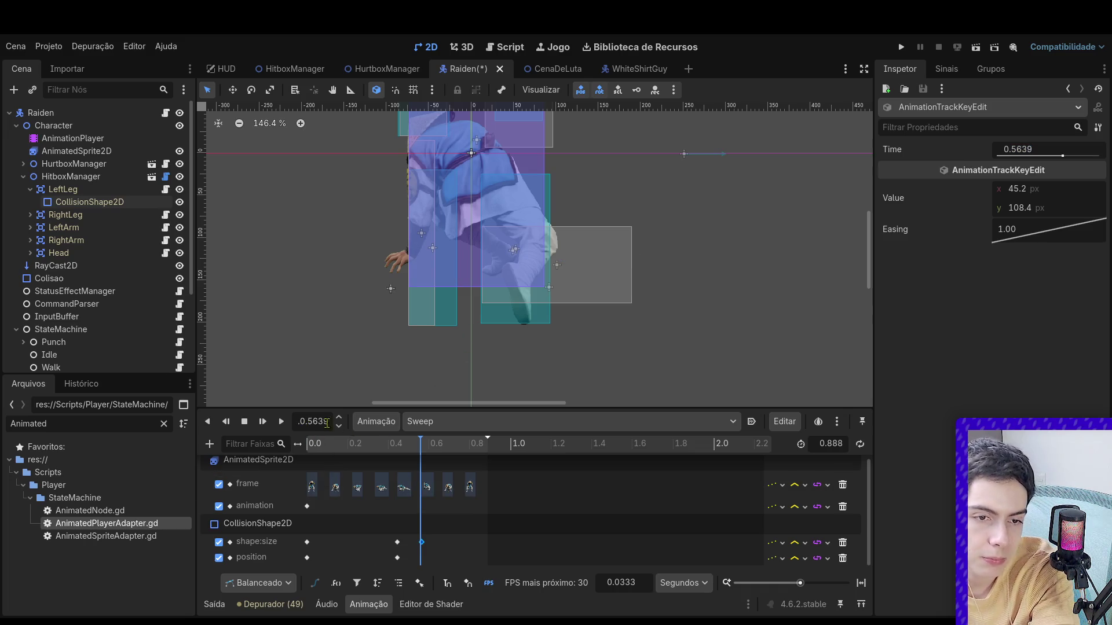
left_click(307, 557)
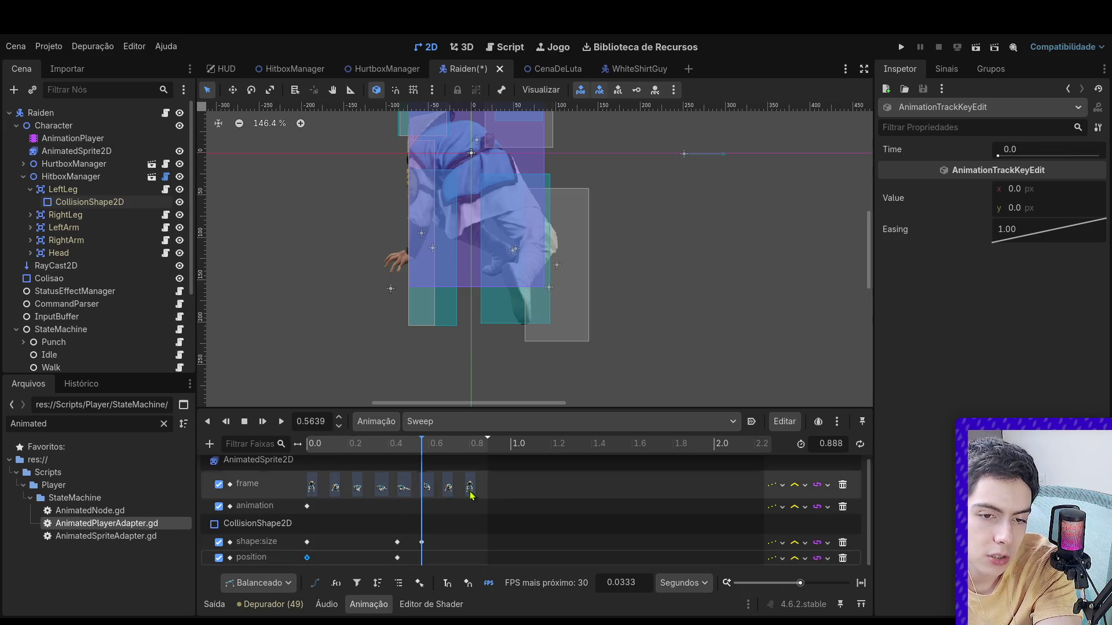
left_click(282, 422)
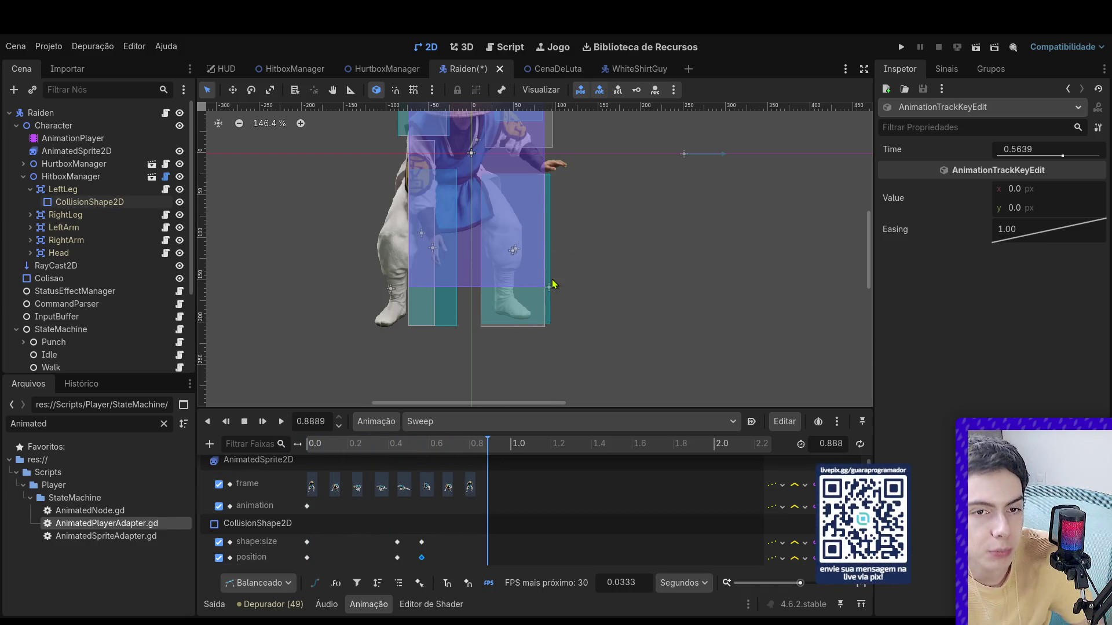
left_click(63, 190)
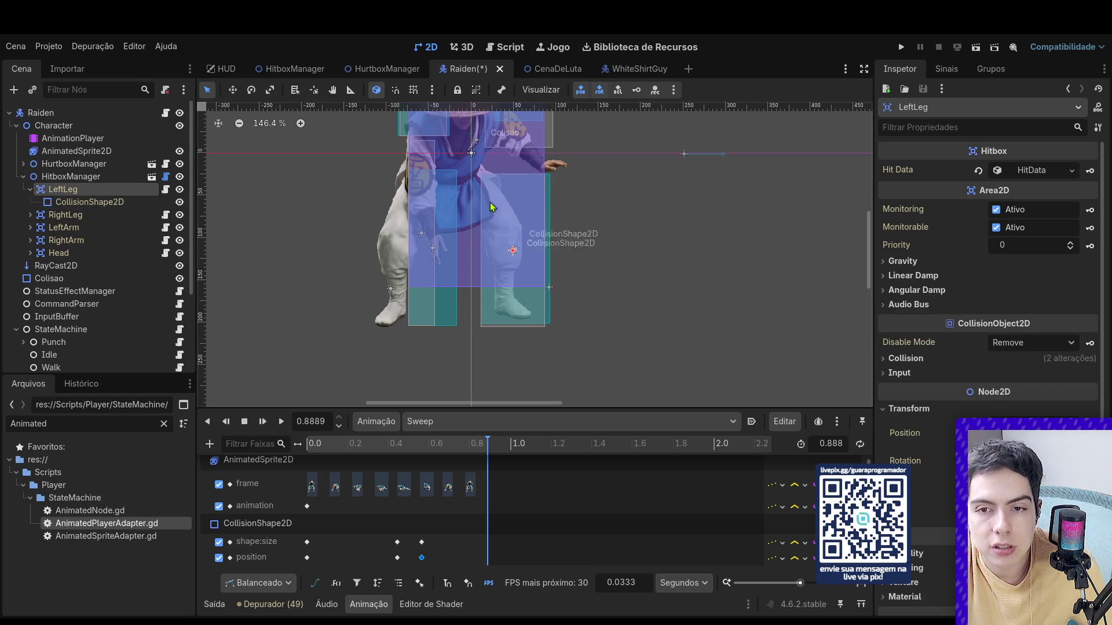
left_click(116, 206)
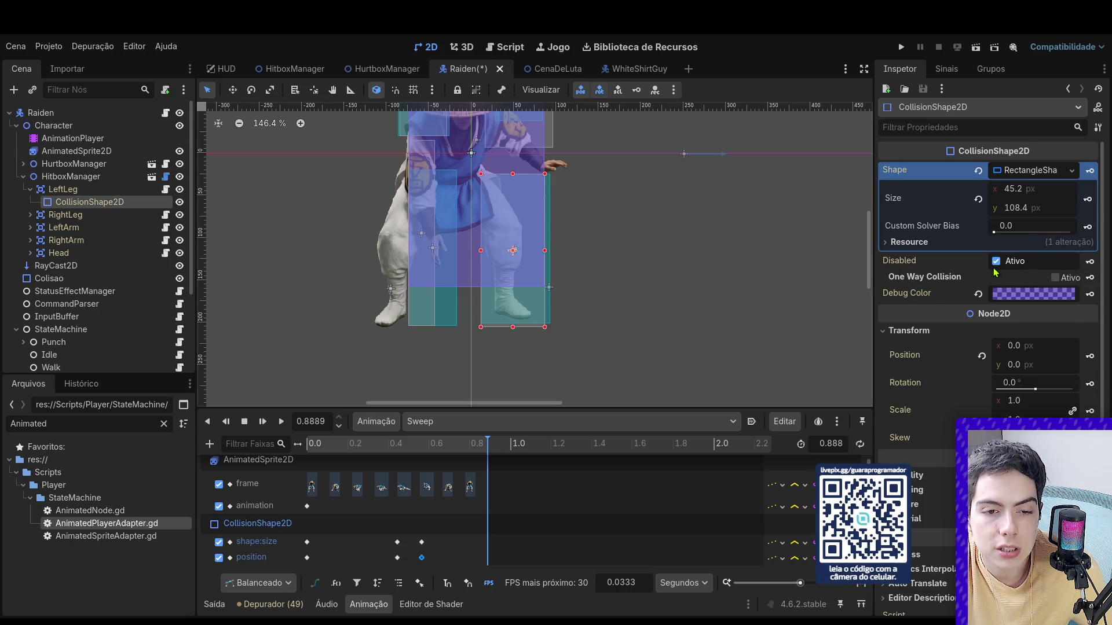
Step: Key the leg hitbox Disabled at 0.0 and enabled at 0.4443
key("a")
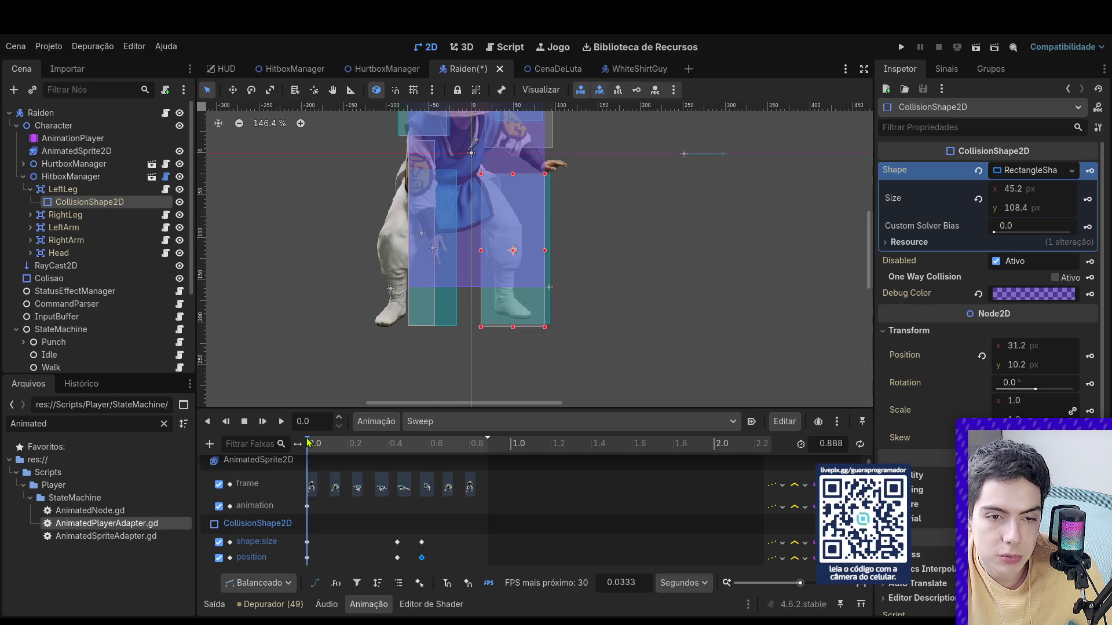
left_click(1066, 263)
left_click(1003, 265)
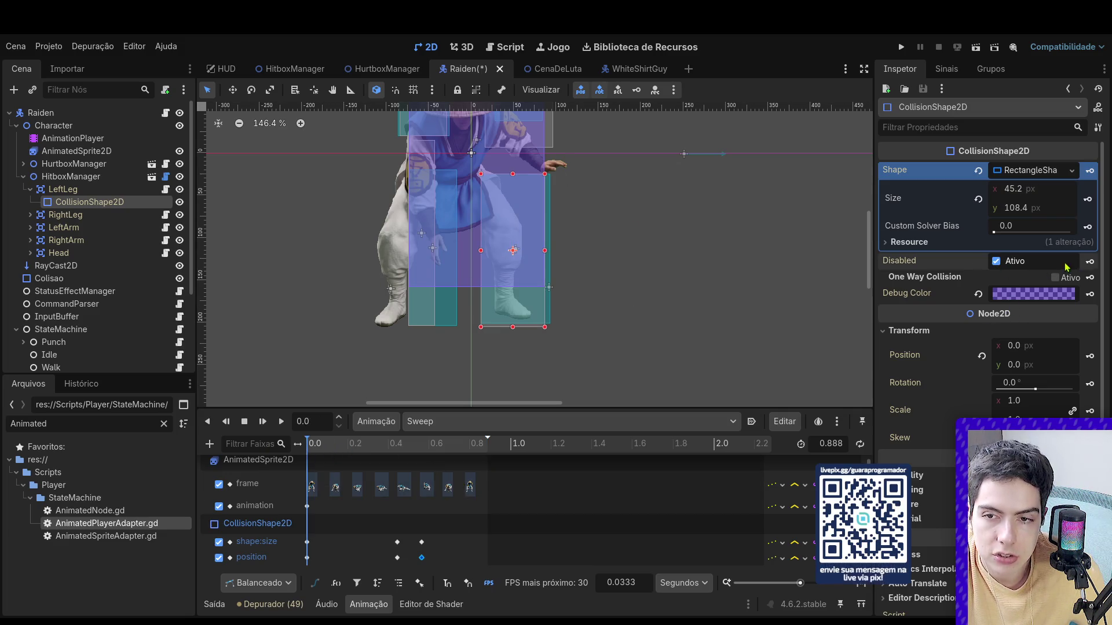
scroll(406, 521, "down", 1)
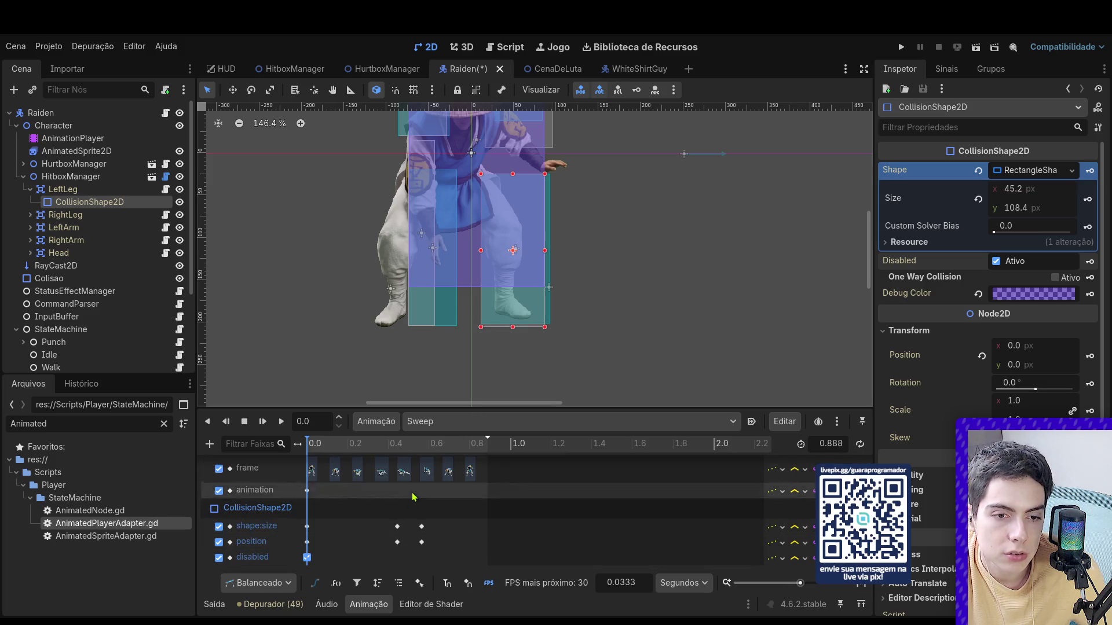
left_click(398, 542)
double_click(399, 543)
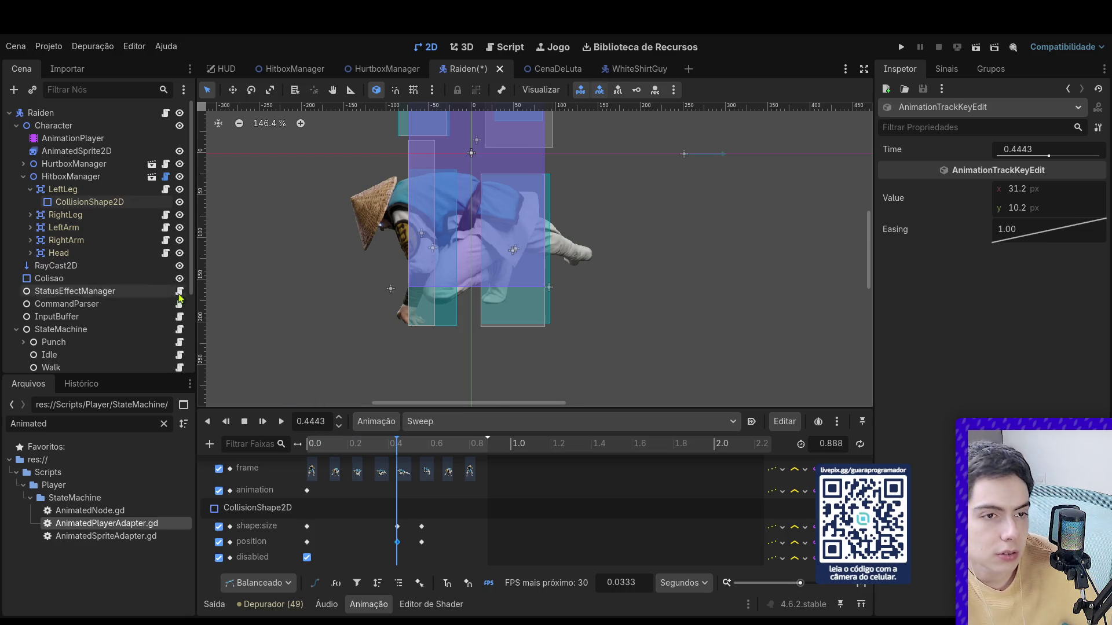
left_click(110, 202)
left_click(996, 262)
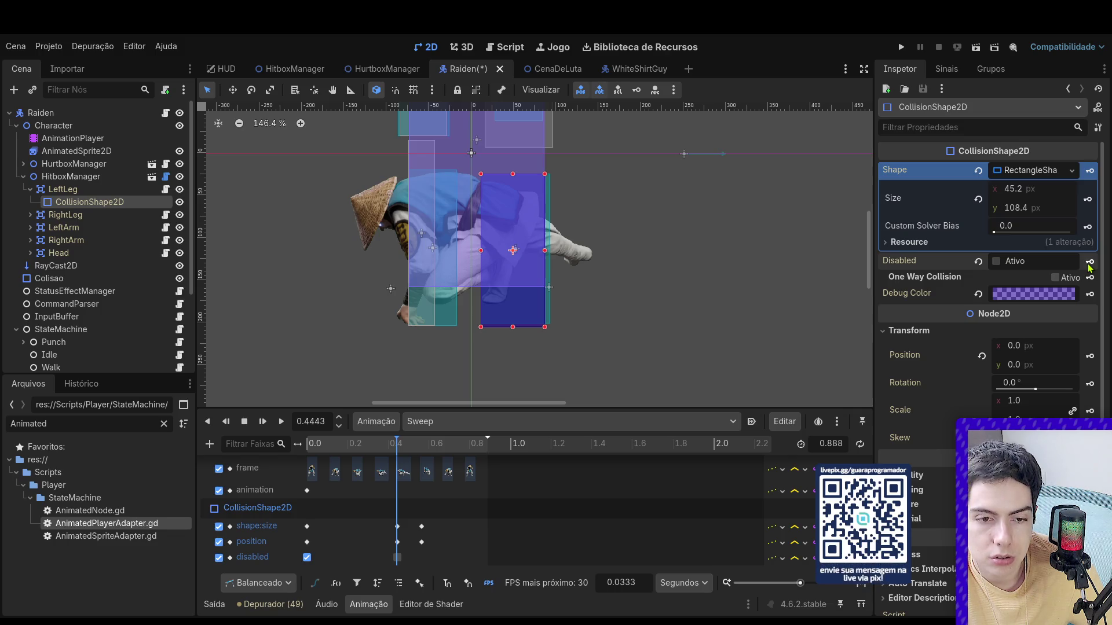
Step: Jump to 0.5639 and key the leg hitbox as disabled again
left_click(813, 588)
left_click_drag(813, 589, 822, 583)
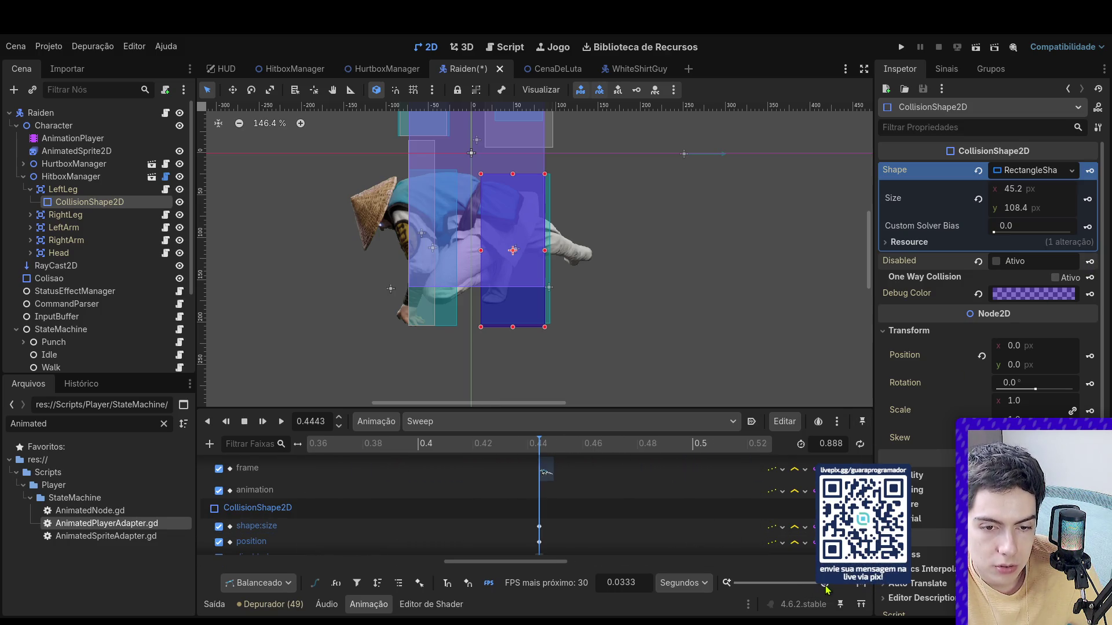
mouse_move(529, 443)
left_mouse_down()
mouse_move(509, 444)
mouse_move(571, 455)
mouse_move(413, 454)
mouse_move(638, 449)
left_mouse_up()
scroll(525, 475, "down", 1)
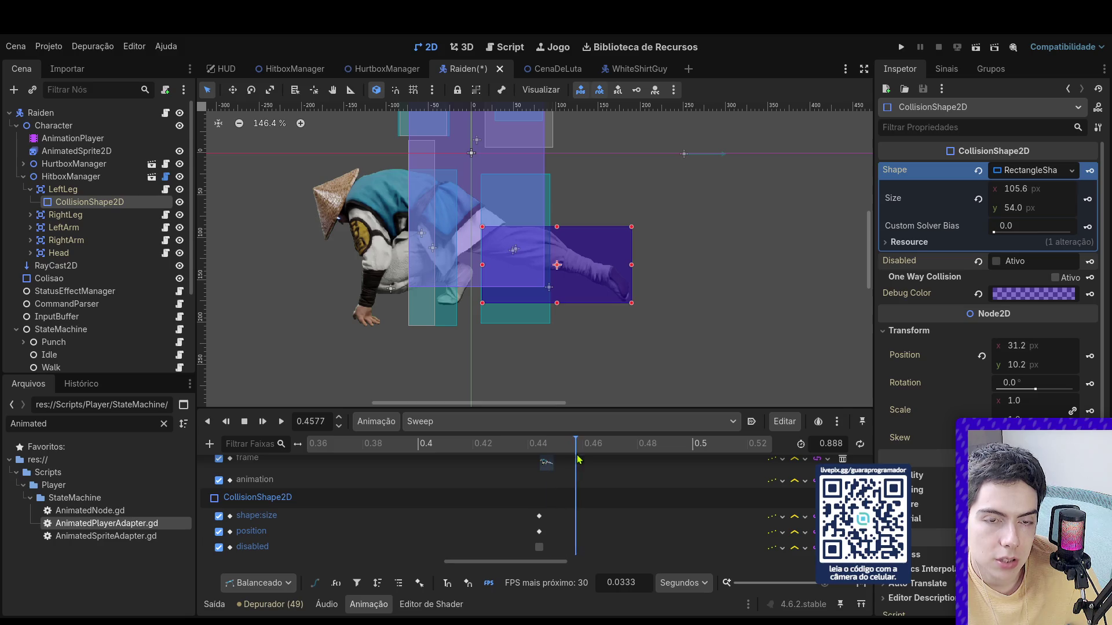
left_click_drag(822, 583, 812, 590)
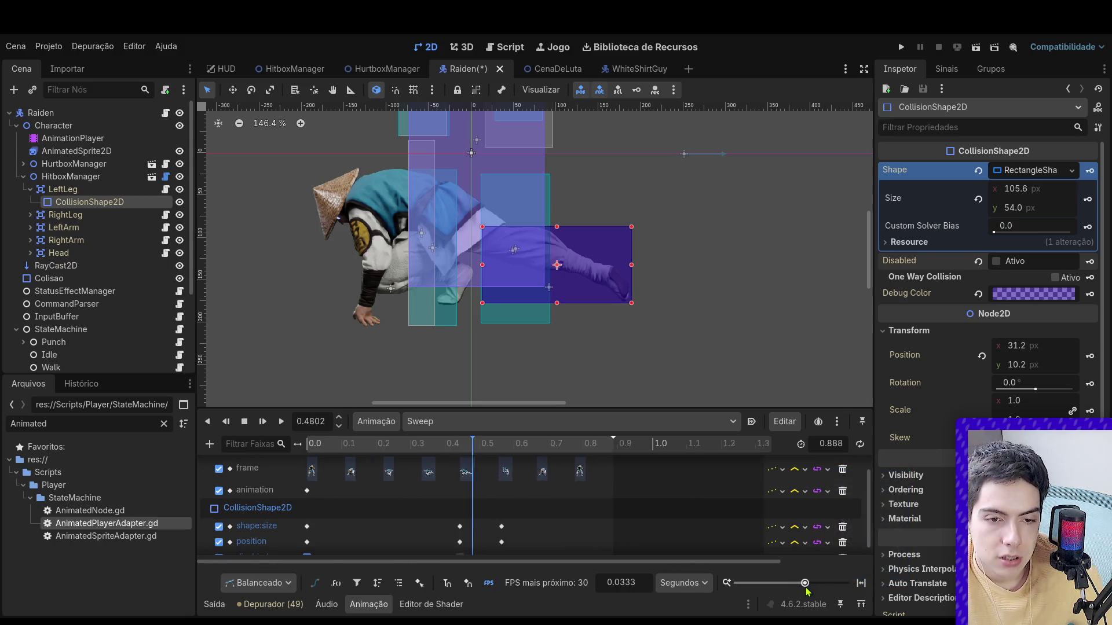
left_click(593, 532)
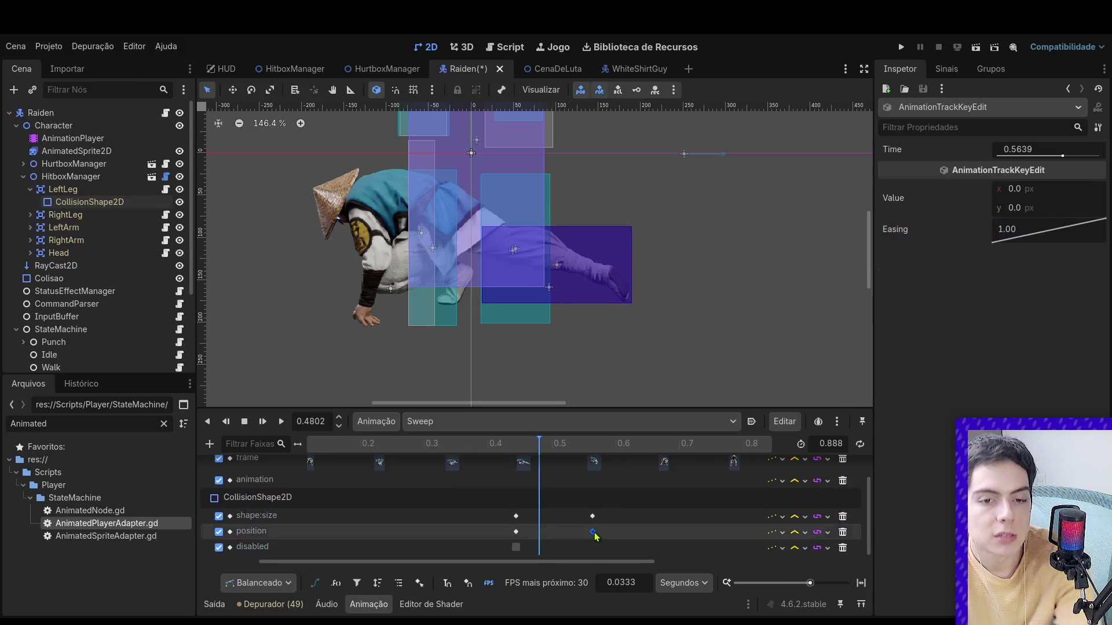
left_click(1045, 150)
left_click(311, 421)
type("0.5639")
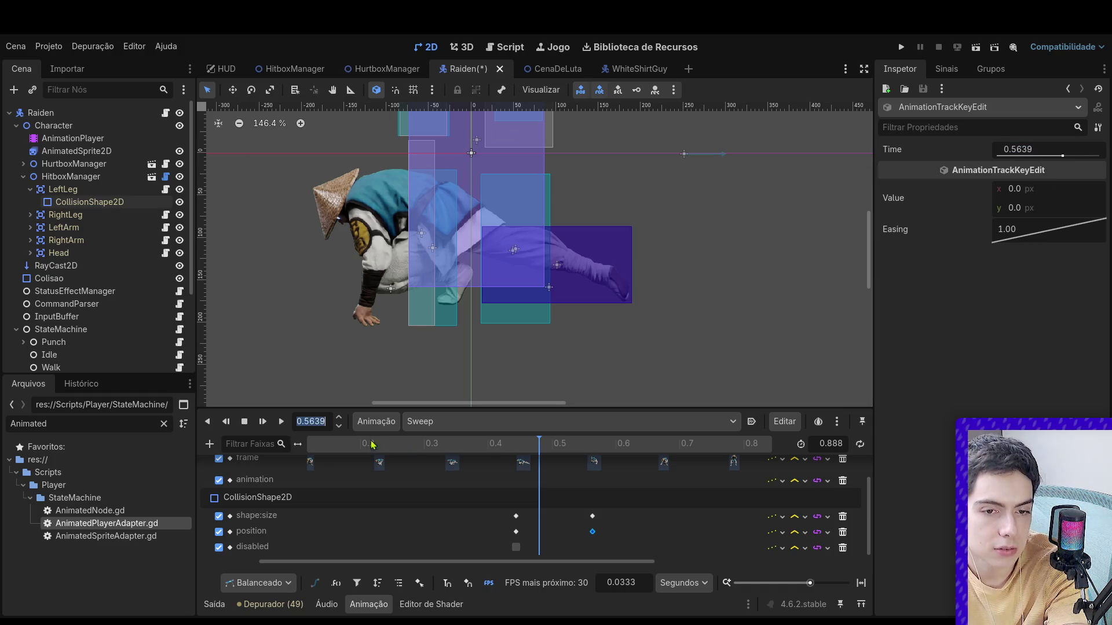
key("Return")
left_click(90, 201)
left_click(995, 261)
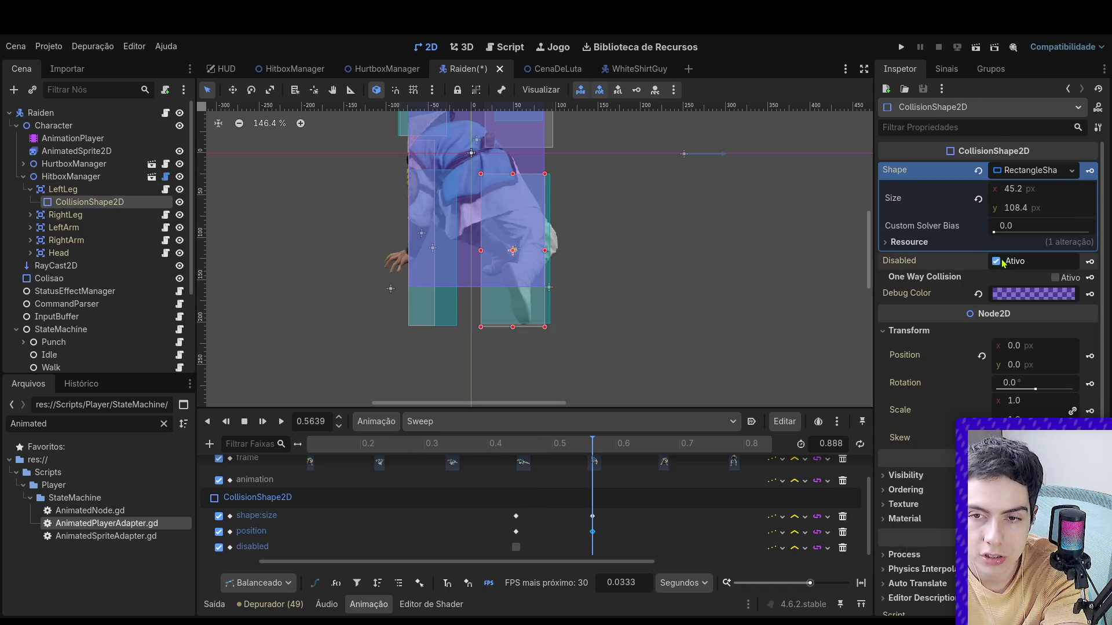
left_click(1090, 262)
Step: Play the whole Sweep animation twice to check the hitbox timing
scroll(801, 584, "down", 2)
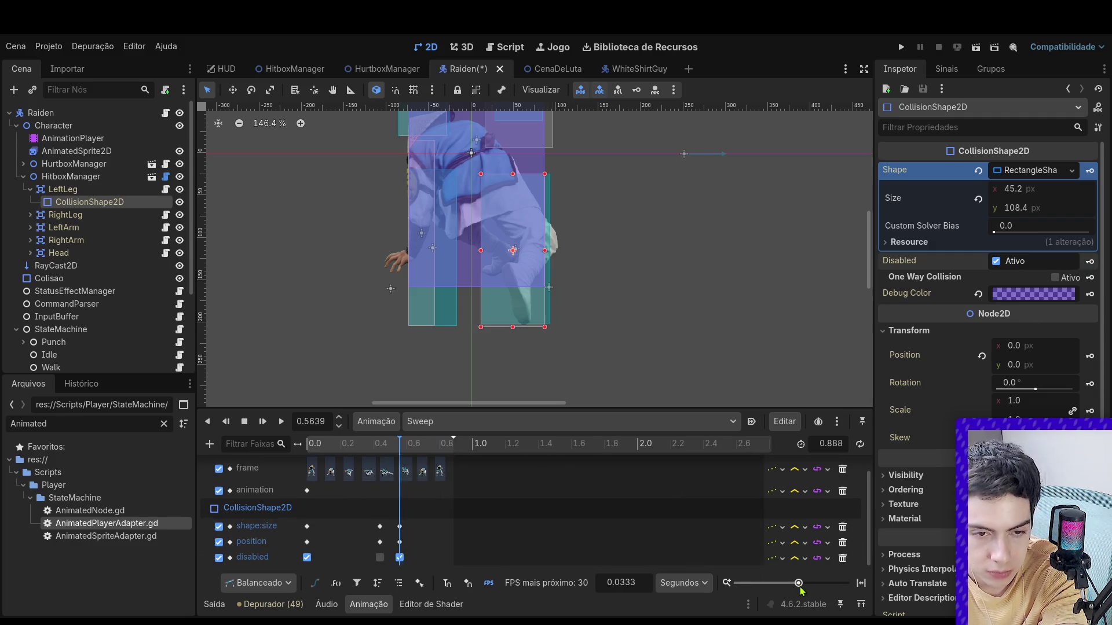
mouse_move(366, 444)
left_mouse_down()
mouse_move(290, 440)
mouse_move(304, 443)
left_mouse_up()
left_click(281, 421)
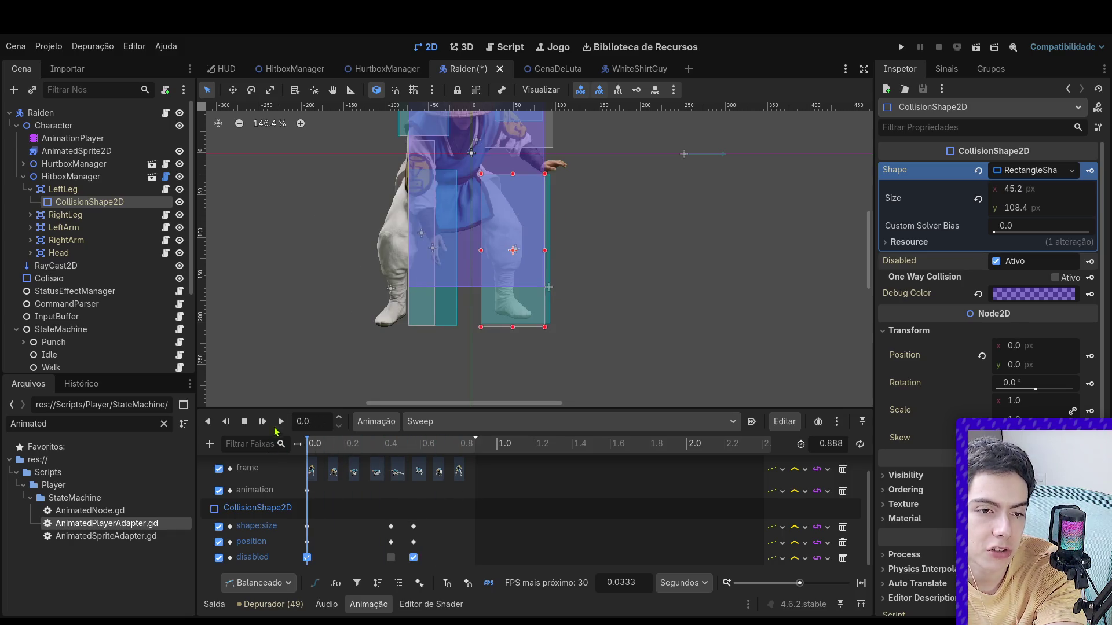
left_click(281, 421)
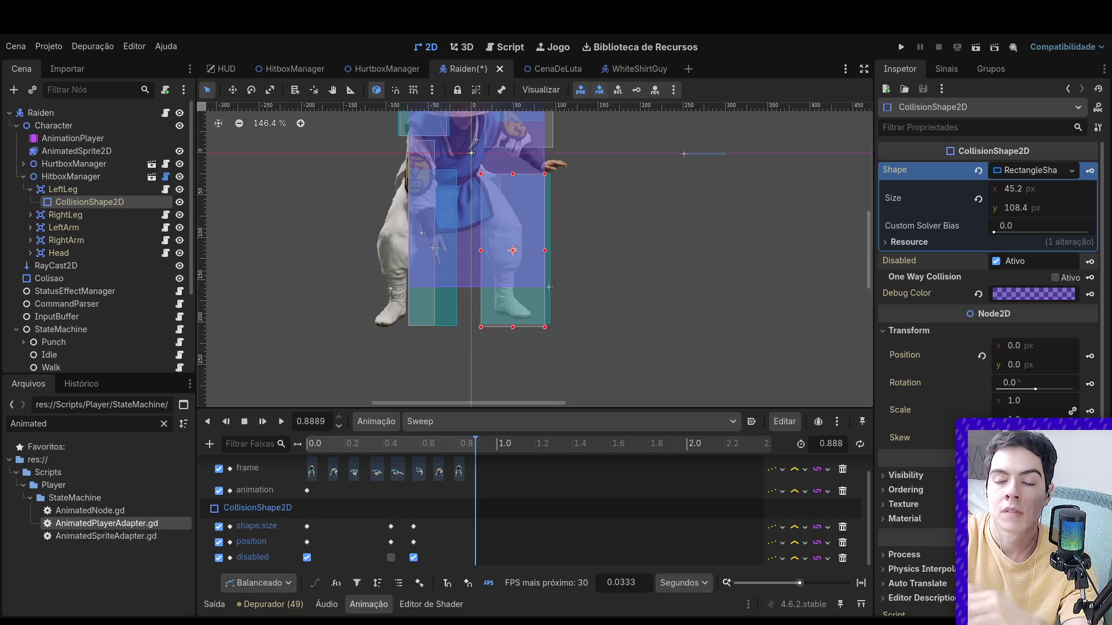
Step: Save Raiden, then run the CenaDeLuta fight scene to test the sweep hit
left_click(583, 334)
key("ctrl+s")
scroll(637, 301, "down", 5)
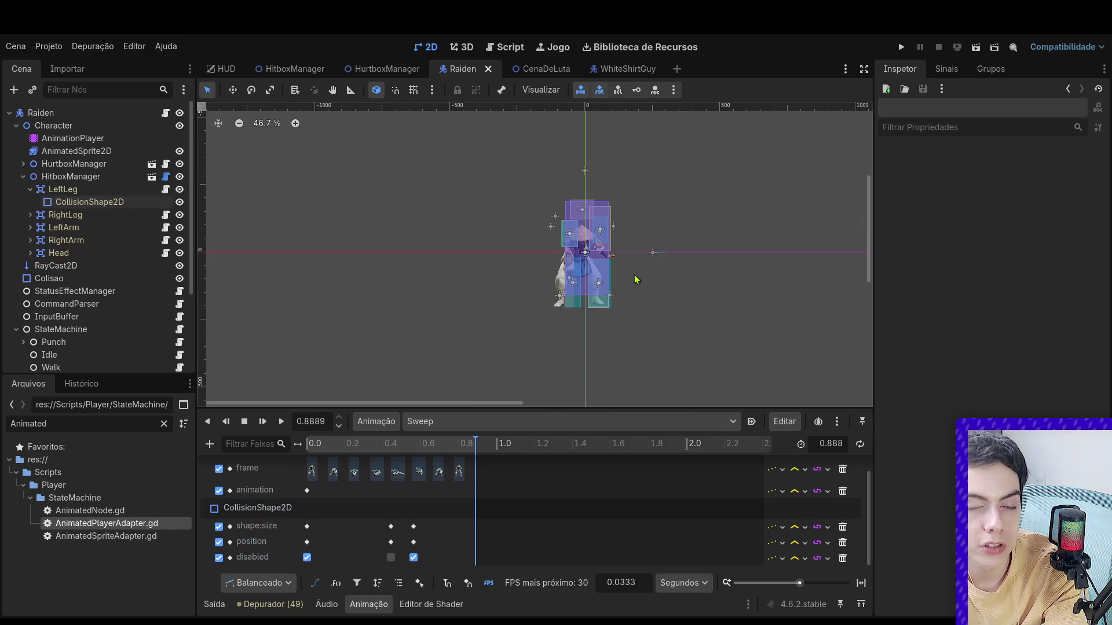
left_click(526, 67)
left_click(976, 47)
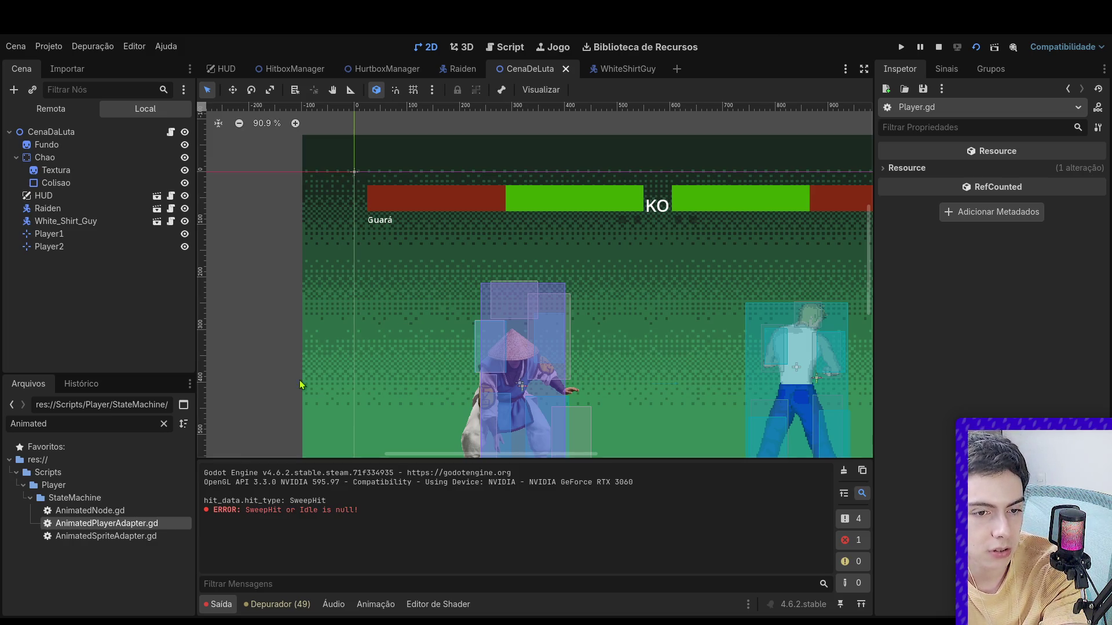
Step: Stop the game and save the WhiteShirtGuy scene with its Sweep state selected
left_click(938, 47)
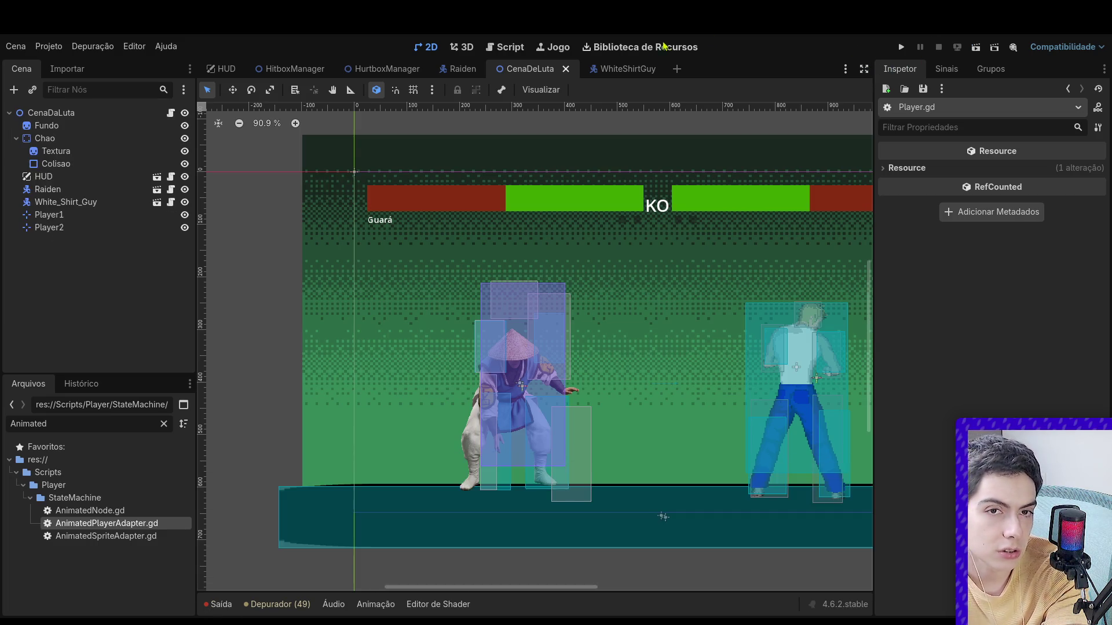
left_click(614, 69)
left_click(84, 343)
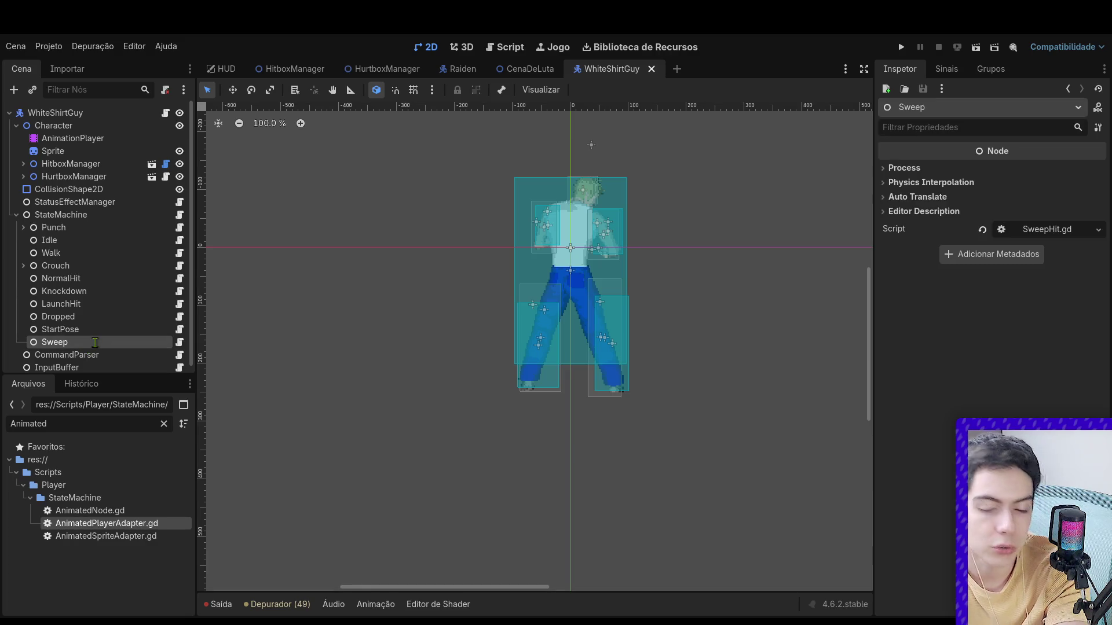
key("ctrl+s")
Step: Rerun CenaDeLuta to retest the SweepHit, then stop it
left_click(536, 69)
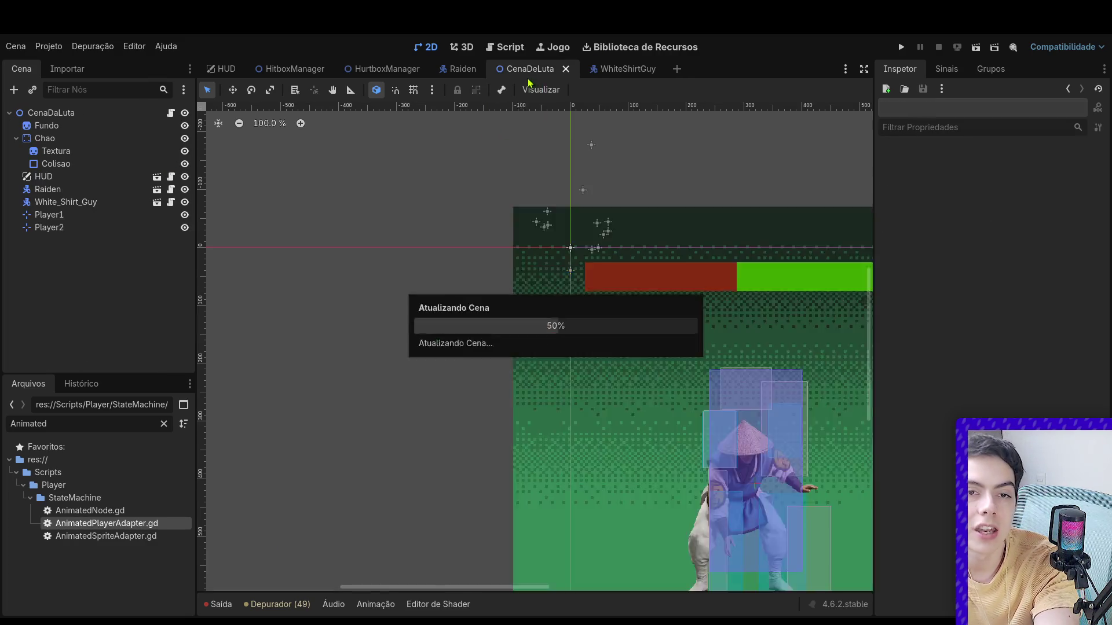
left_click(976, 47)
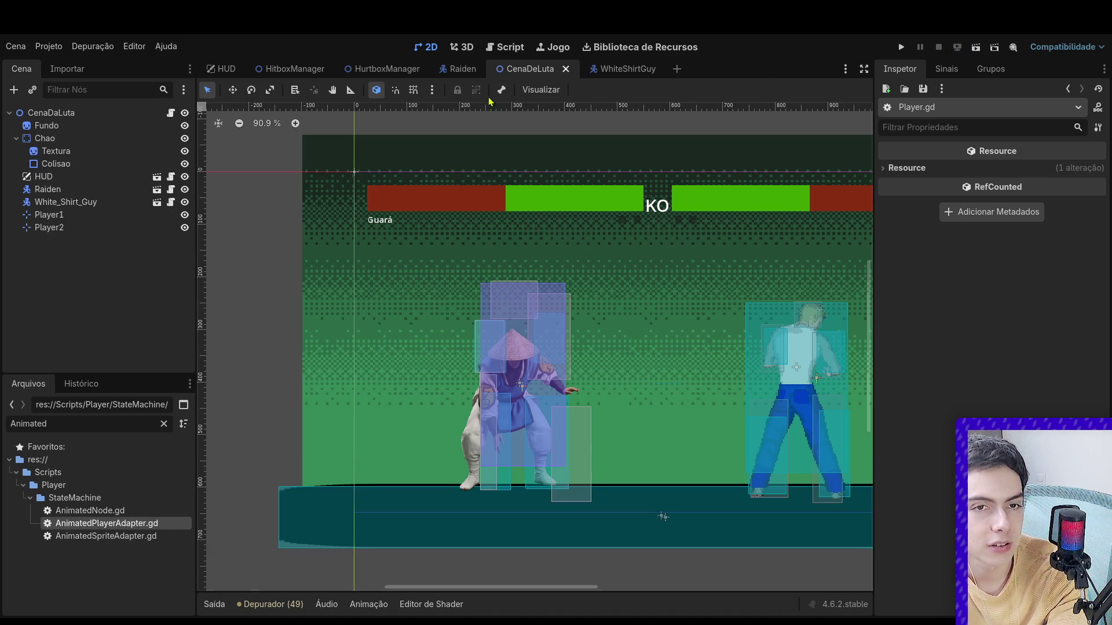
left_click(462, 68)
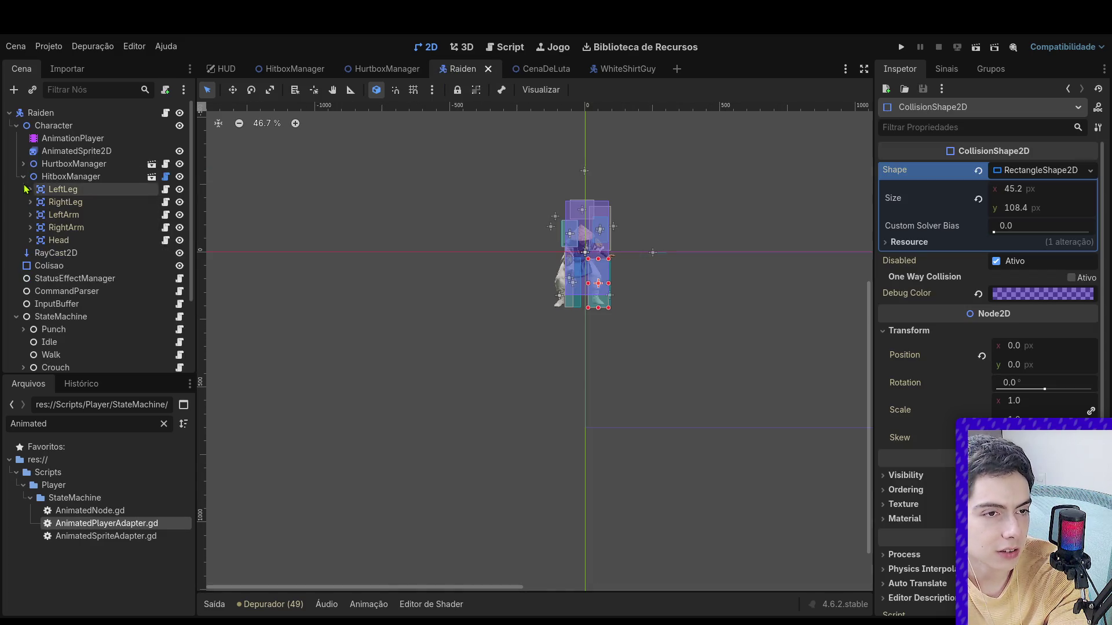
Step: Add set_hit_data(hit_data) as the first line of the Sweep script's _enter function
scroll(82, 278, "down", 4)
left_click(179, 347)
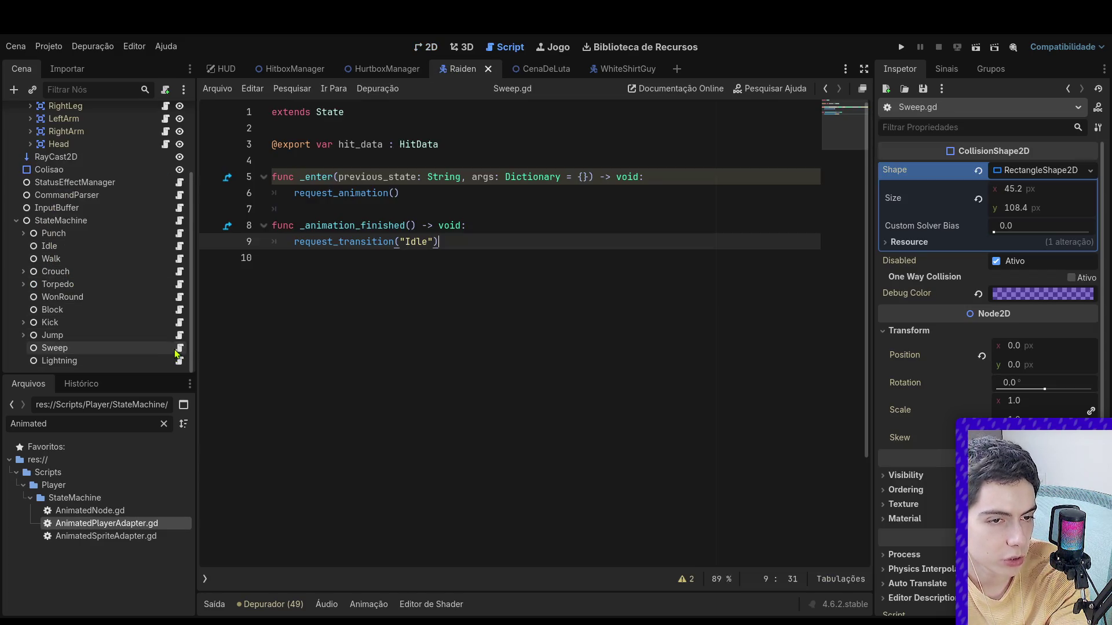
left_click(622, 189)
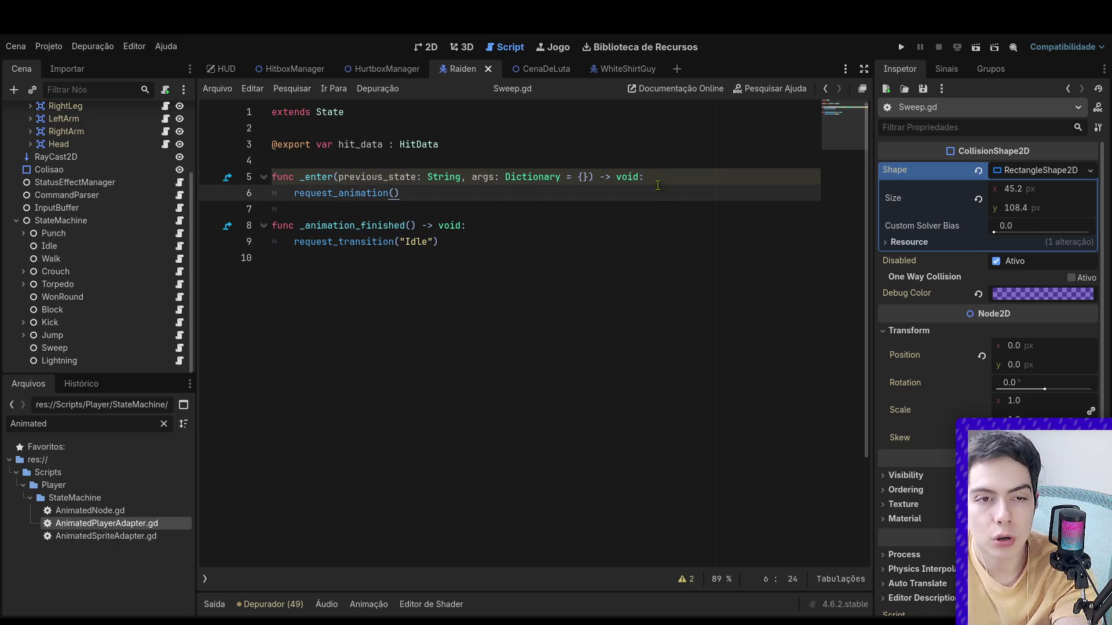
left_click(656, 173)
key("Return")
type("set_hit")
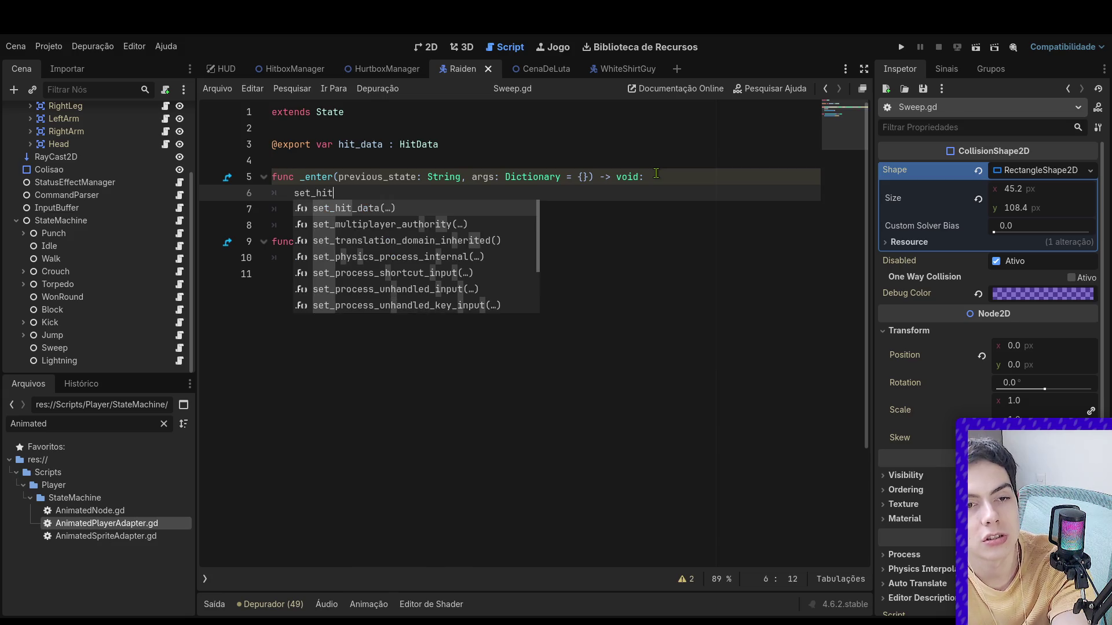
key("Return")
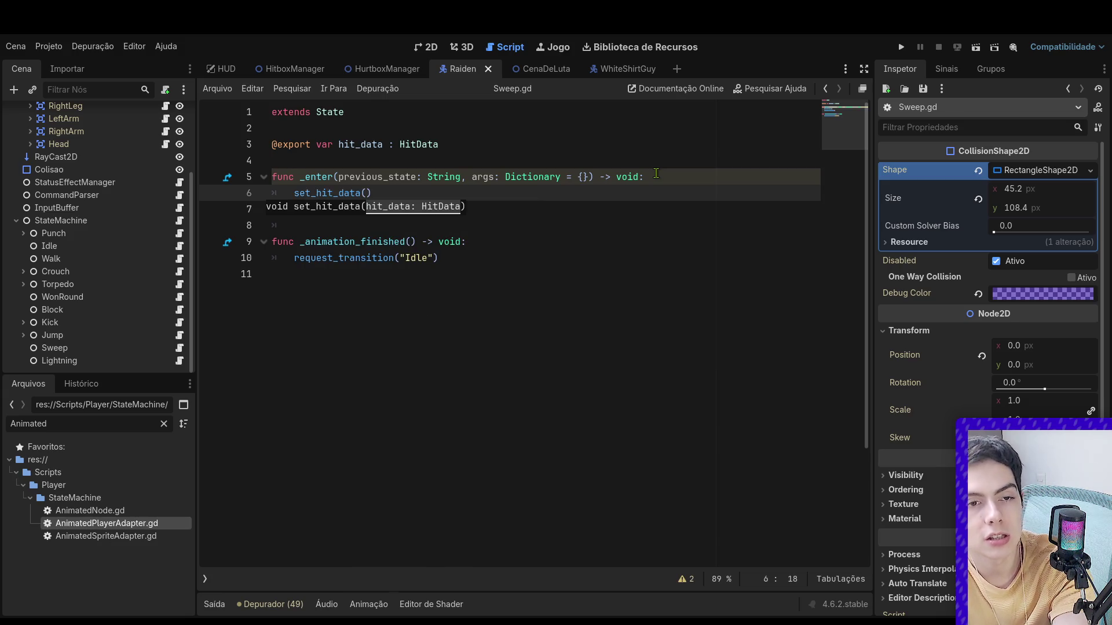
type("hit")
key("Return")
Step: Keep request_animation() on the line below, then return to the WhiteShirtGuy scene
key("End")
key("Return")
type("request_a")
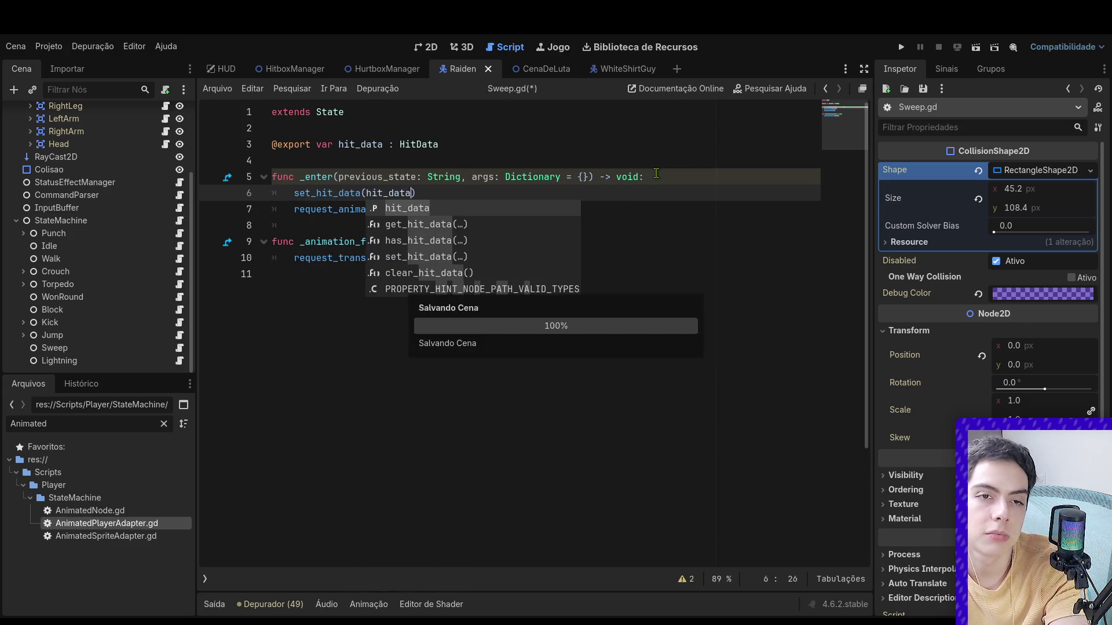
key("Return")
left_click(668, 177)
left_click(611, 74)
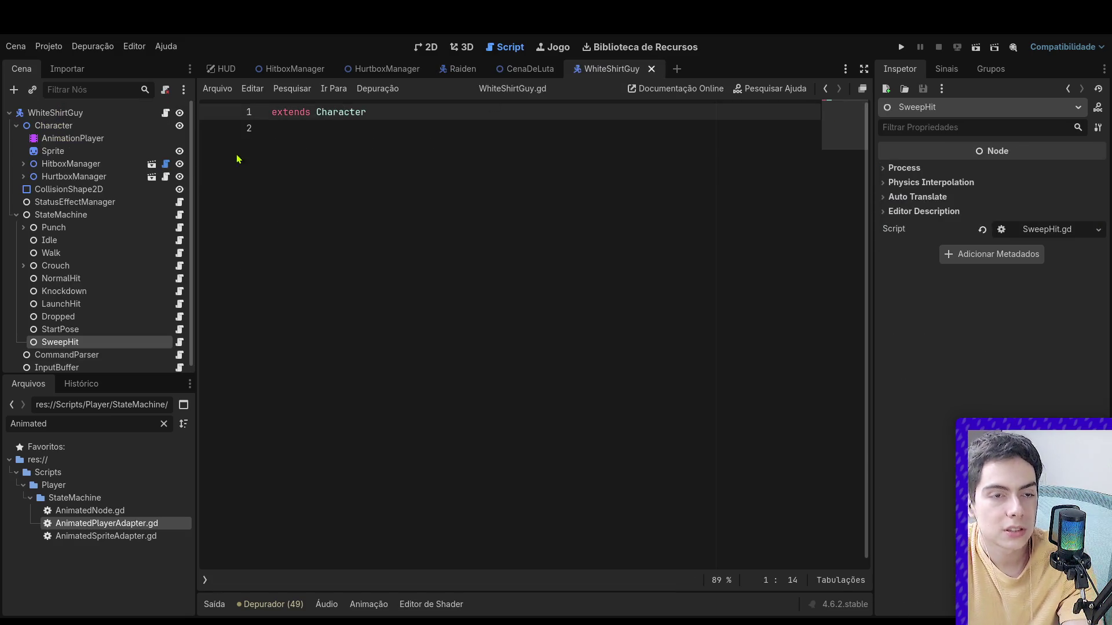
Step: Delete the offset track from White Shirt Guy's SweepHit animation and save the scene
left_click(156, 142)
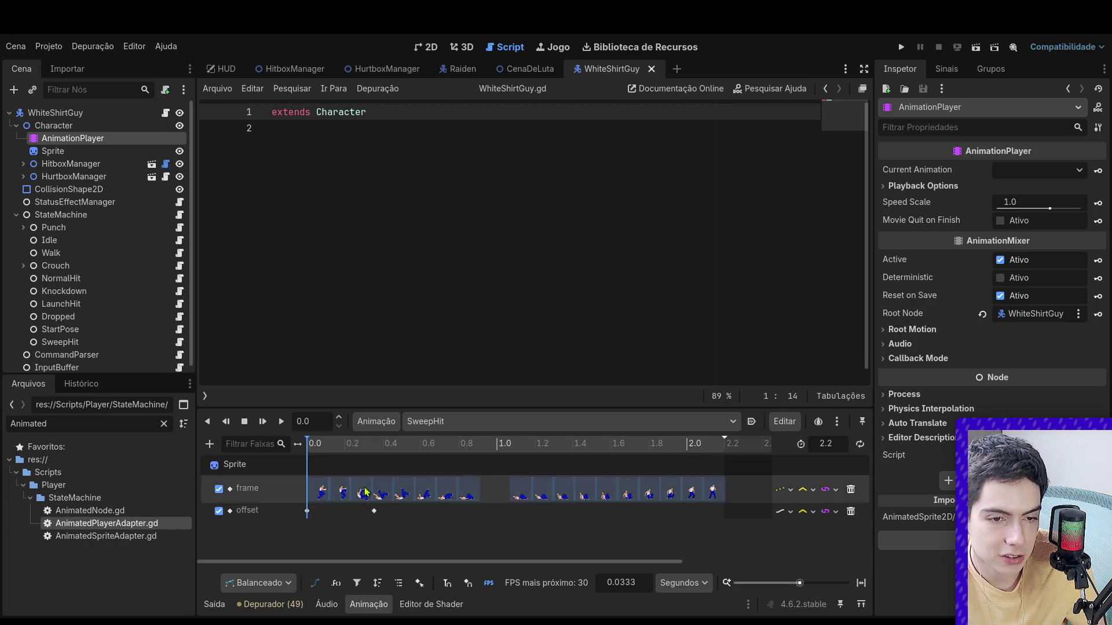
left_click(851, 512)
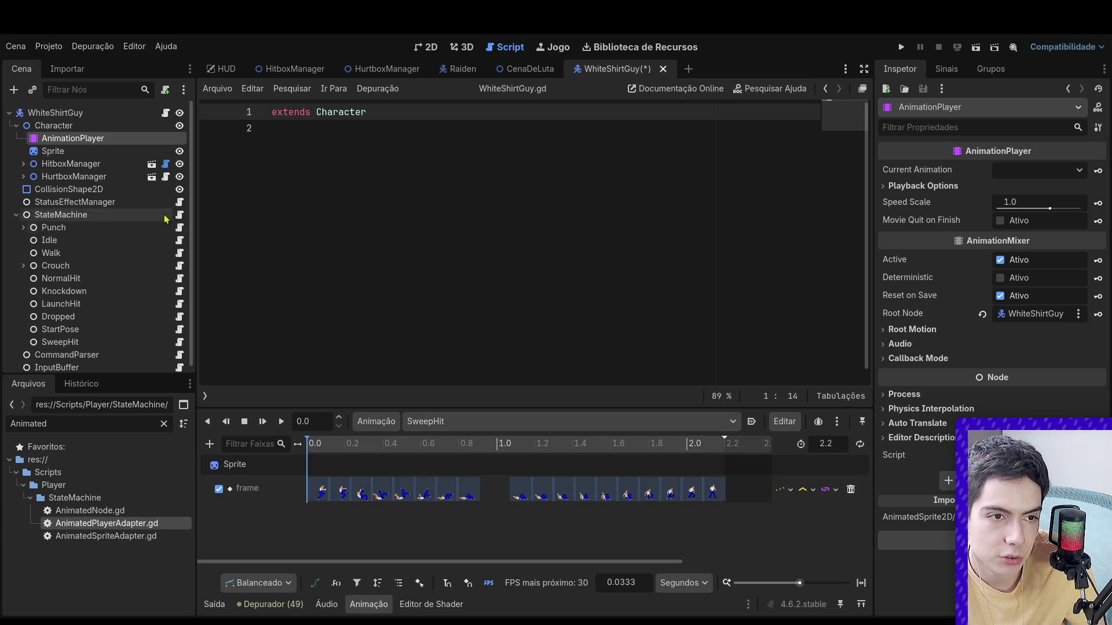
left_click(173, 152)
left_click(489, 199)
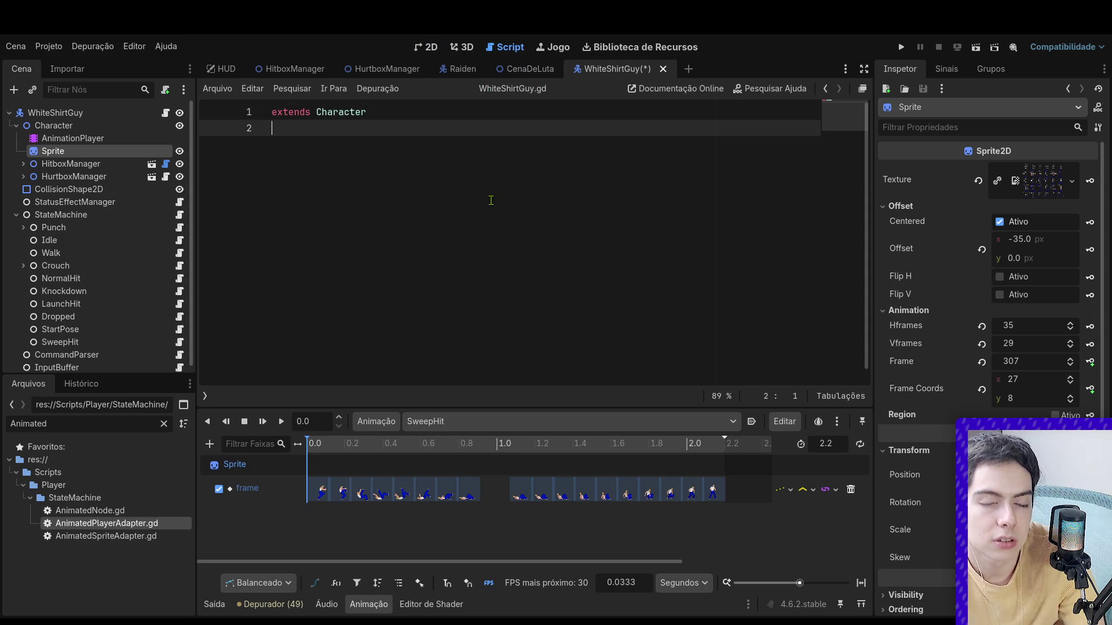
key("ctrl+s")
Step: Set the sprite's offset x to 0, save, and run the CenaDeLuta fight scene
left_click(428, 48)
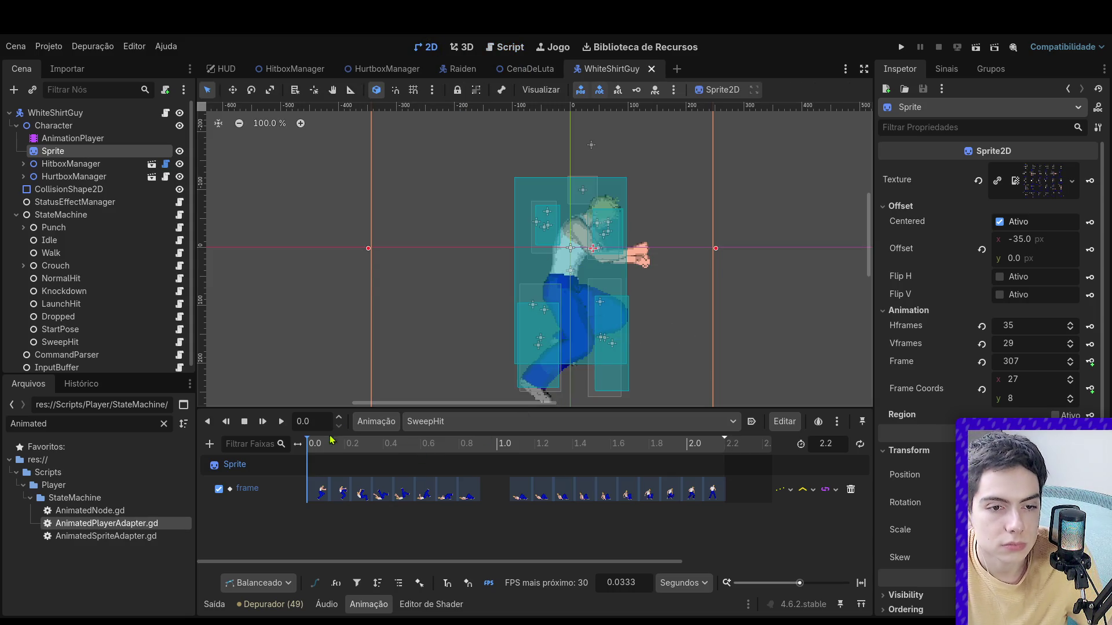
mouse_move(322, 443)
left_mouse_down()
mouse_move(470, 467)
mouse_move(230, 463)
mouse_move(729, 481)
left_mouse_up()
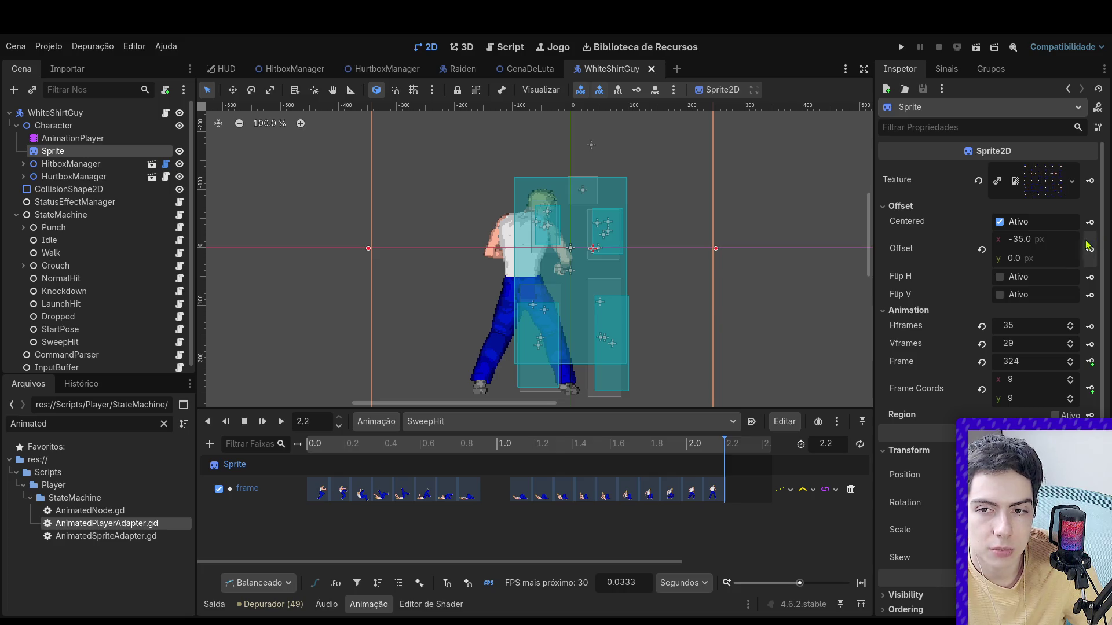
left_click(981, 249)
left_click_drag(432, 459, 214, 447)
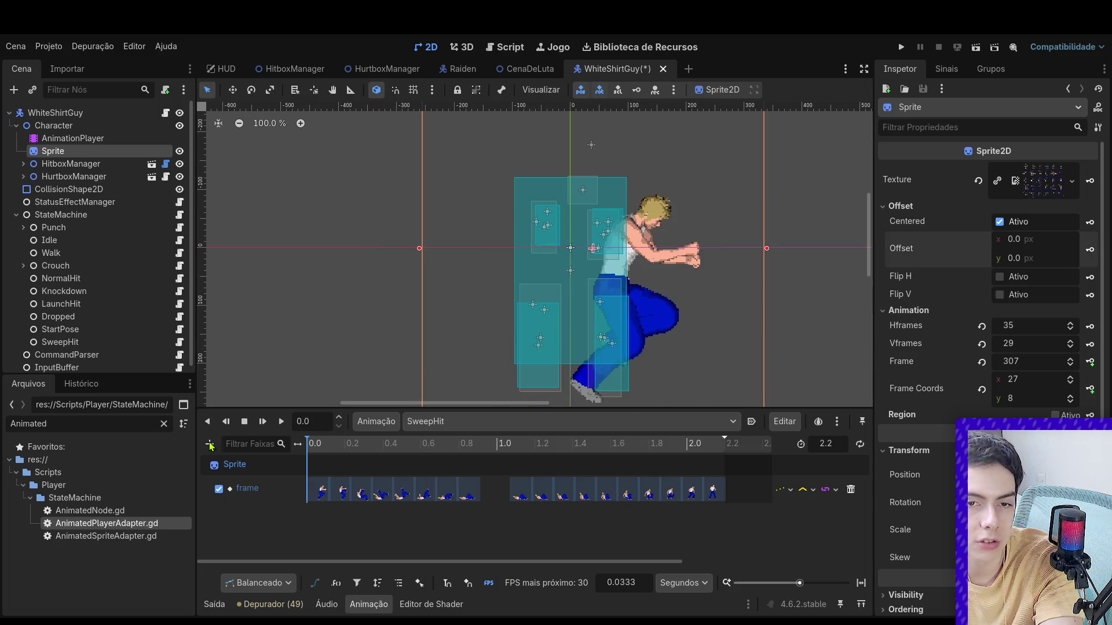
key("ctrl+s")
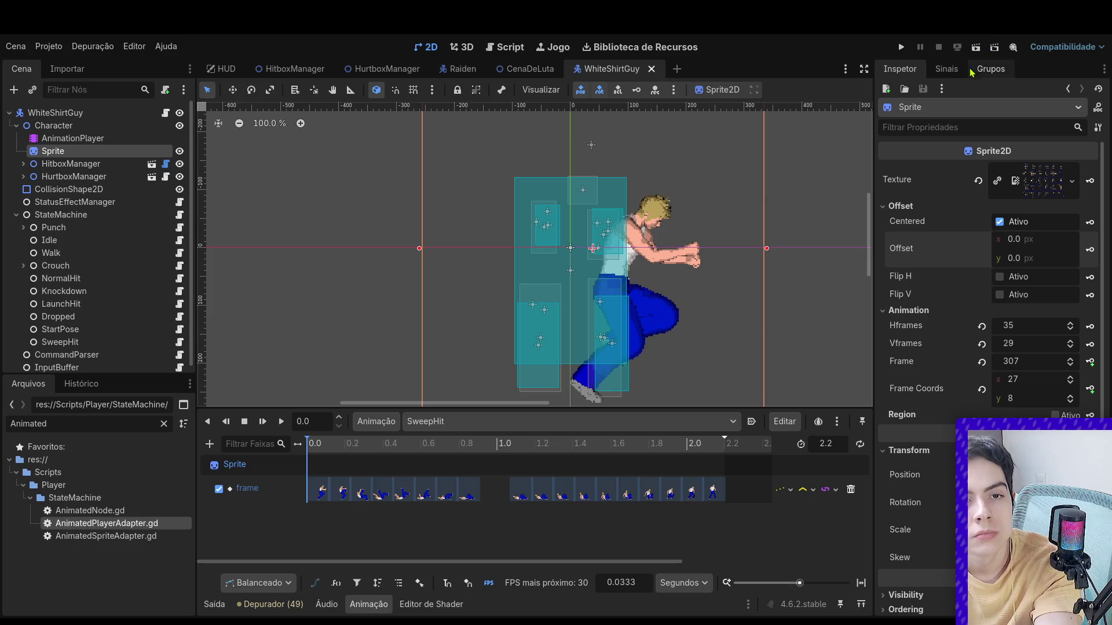
left_click(509, 68)
left_click(978, 49)
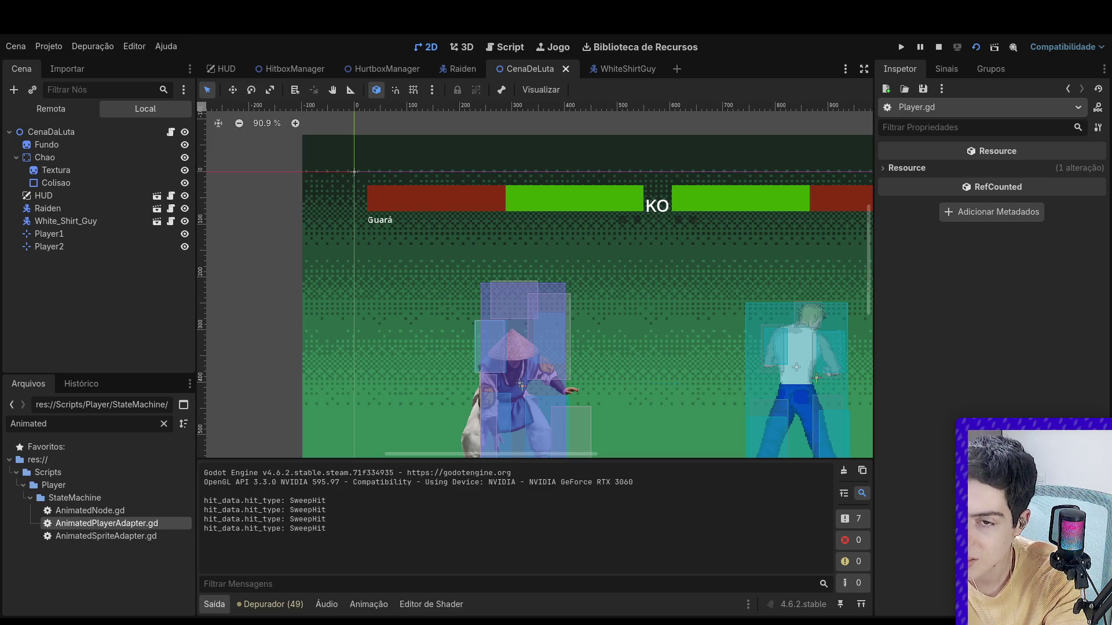
Step: Restart the game, walk Raiden to White Shirt Guy and sweep him down twice
key("F8")
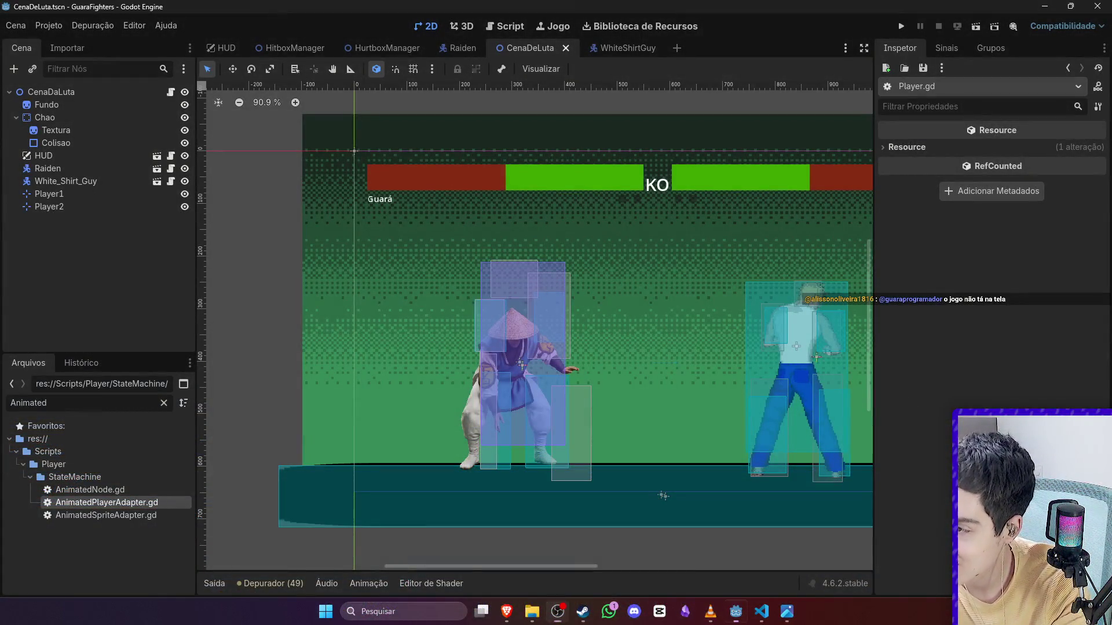
left_click(976, 27)
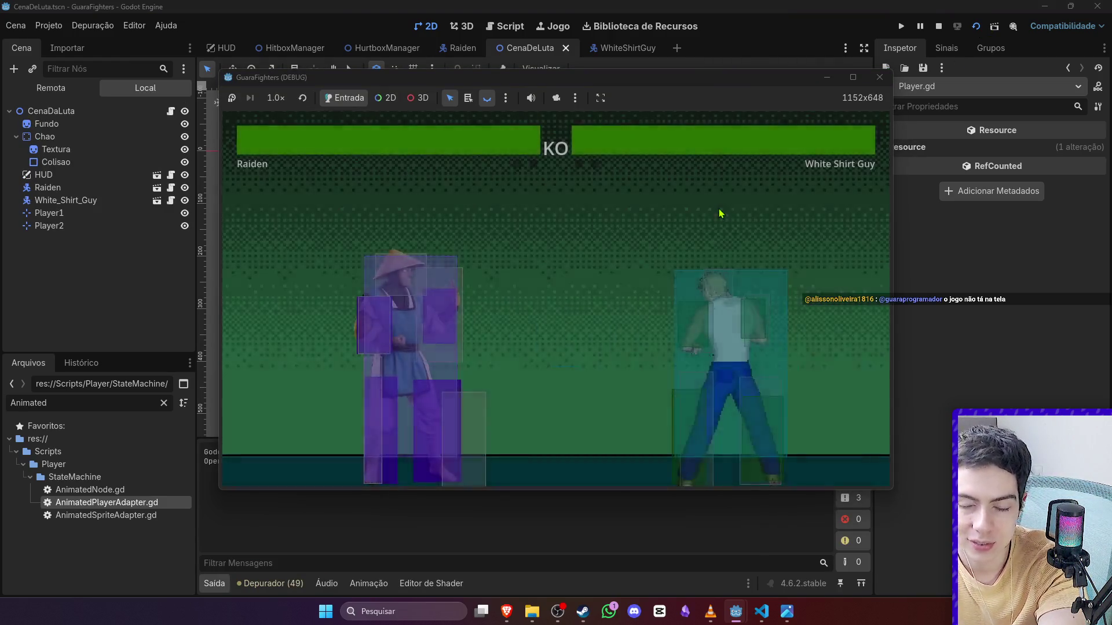
key("d")
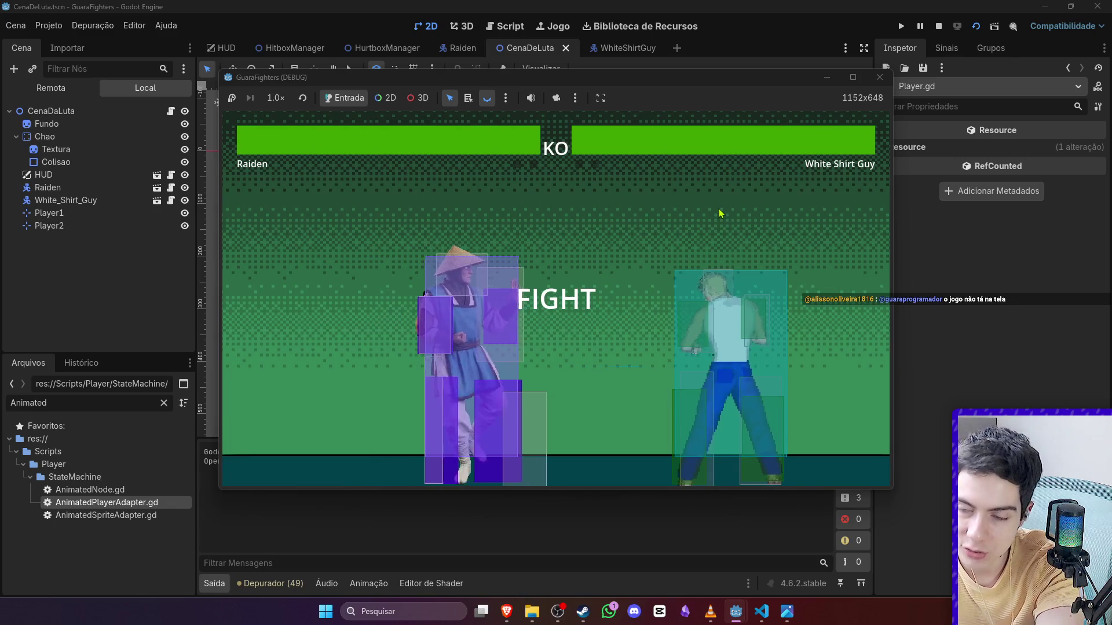
key("d")
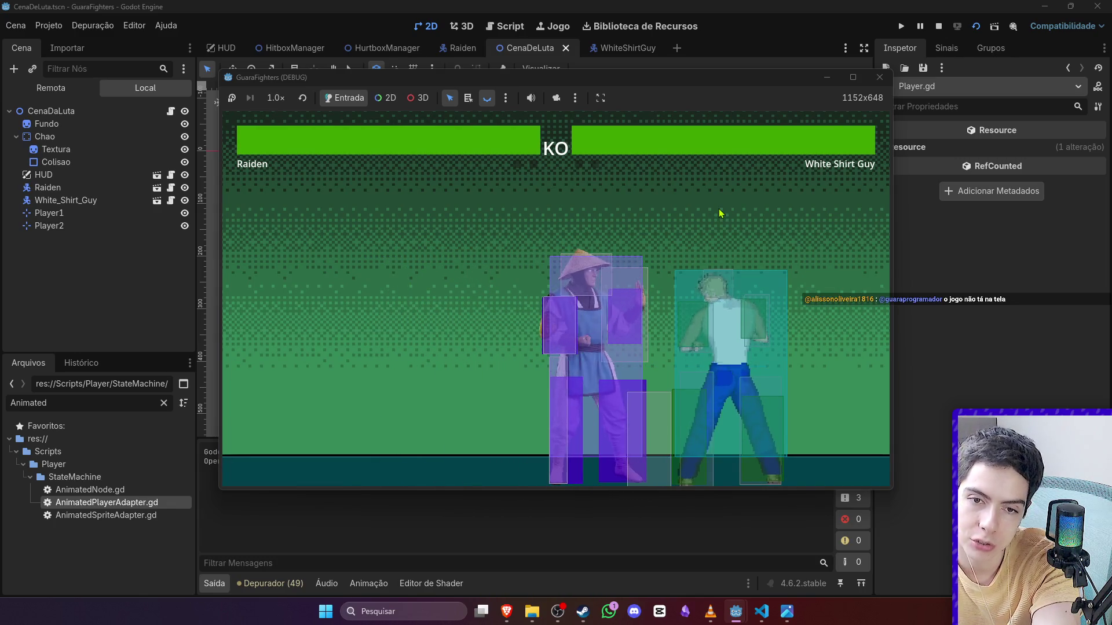
key("j")
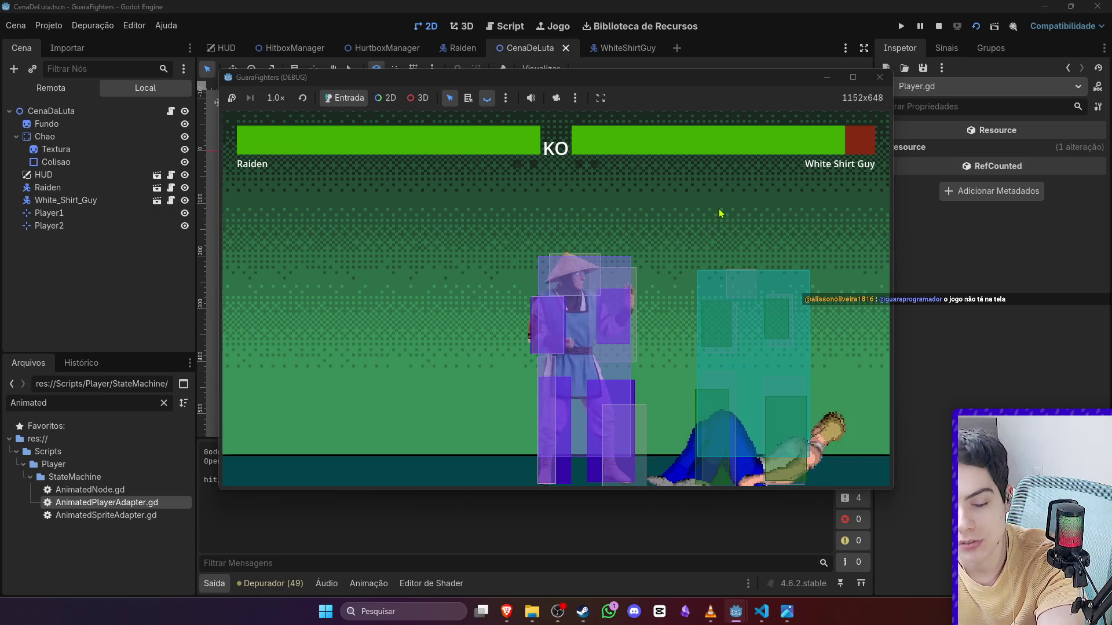
key("d")
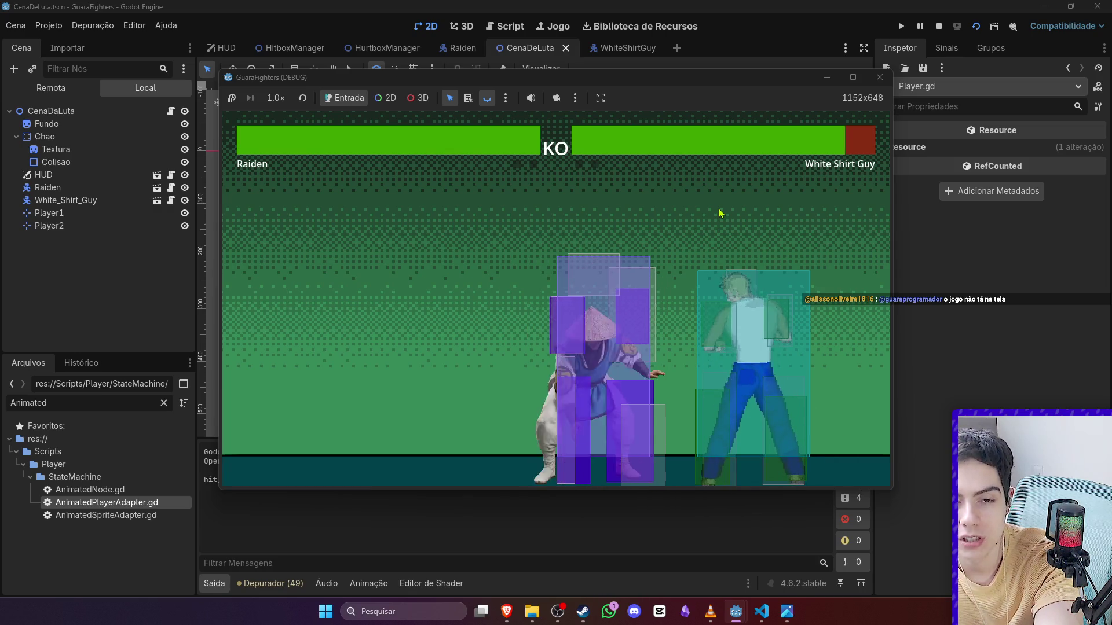
key("j")
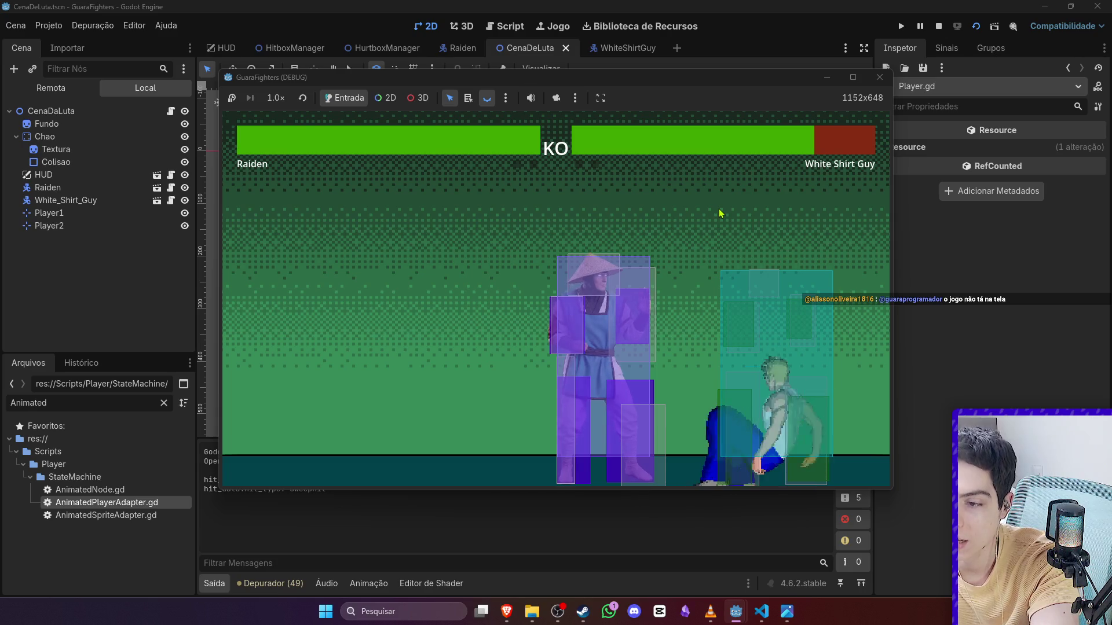
Step: Reposition Raiden, kick, punch and crouch-sweep White Shirt Guy, then stop the game
key("a")
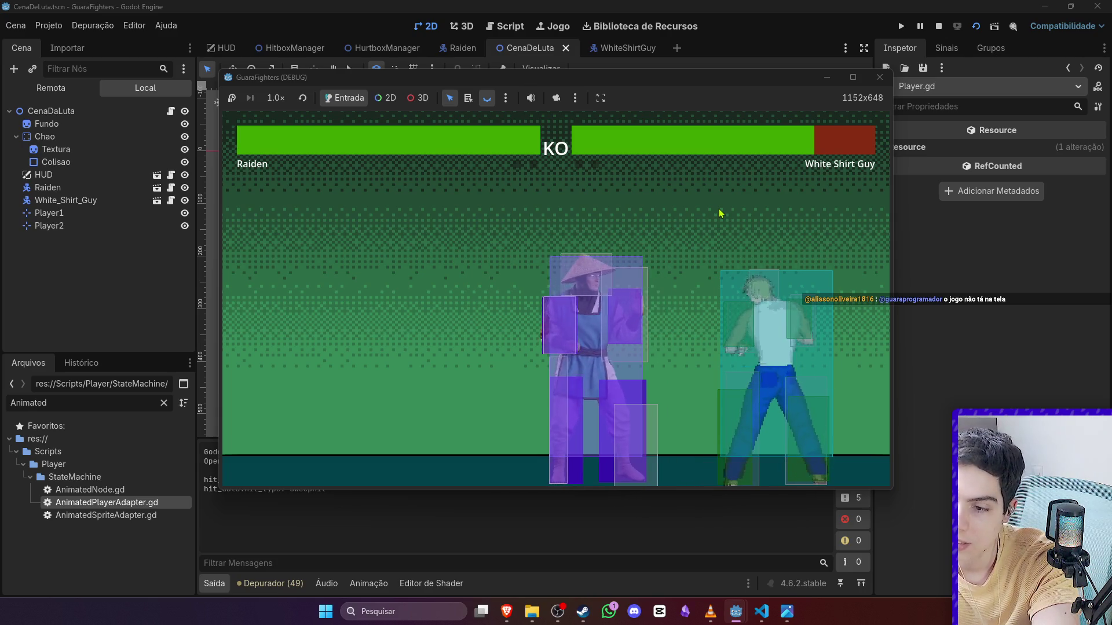
key("d")
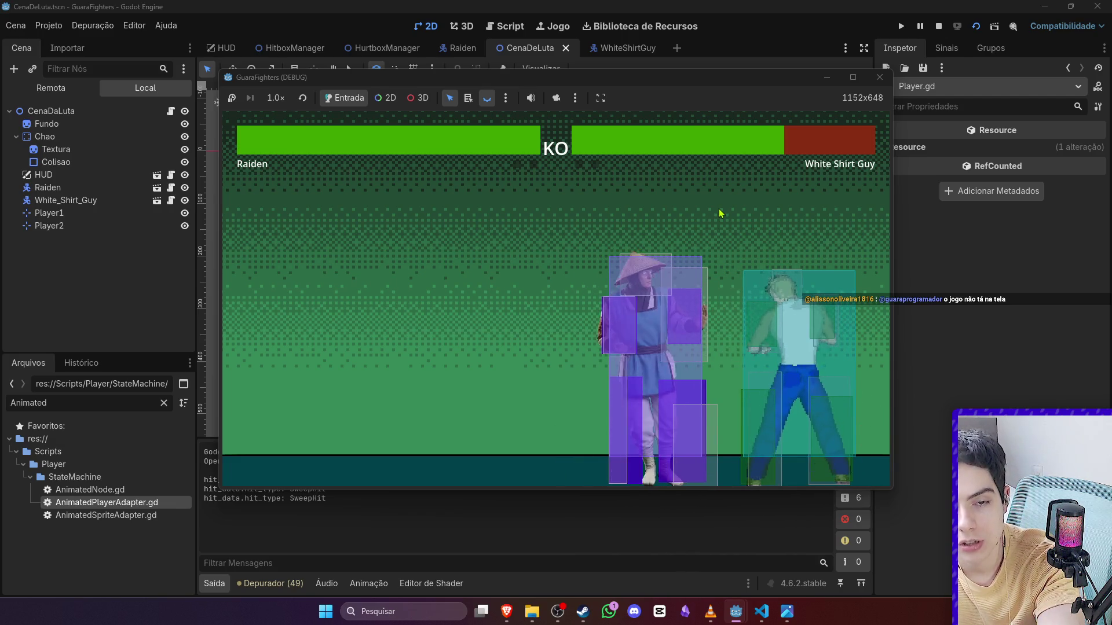
key("k")
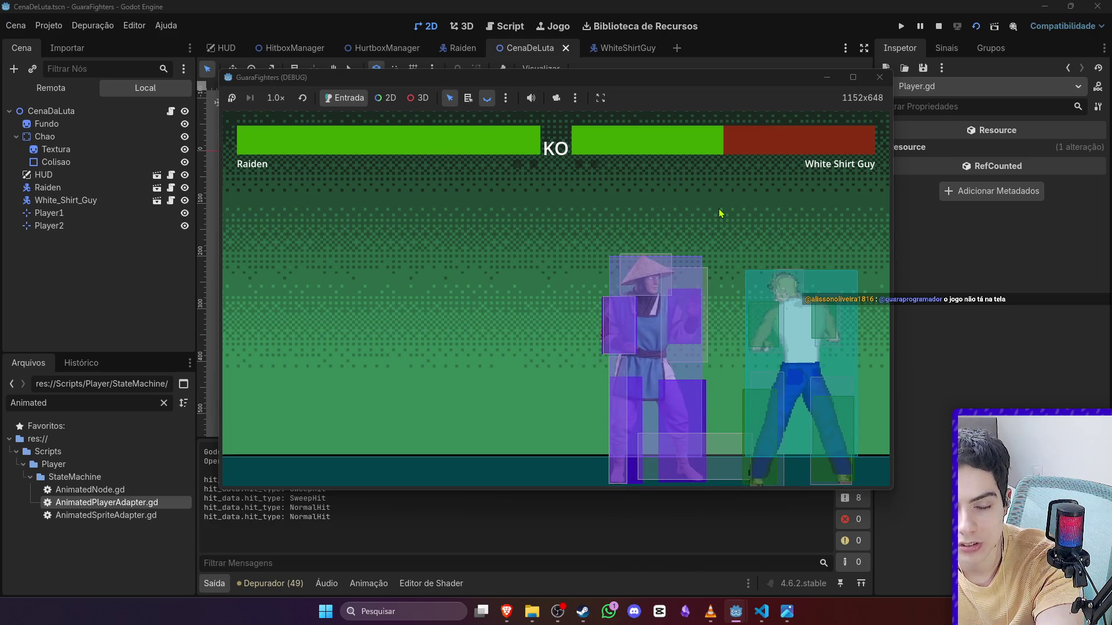
key("j")
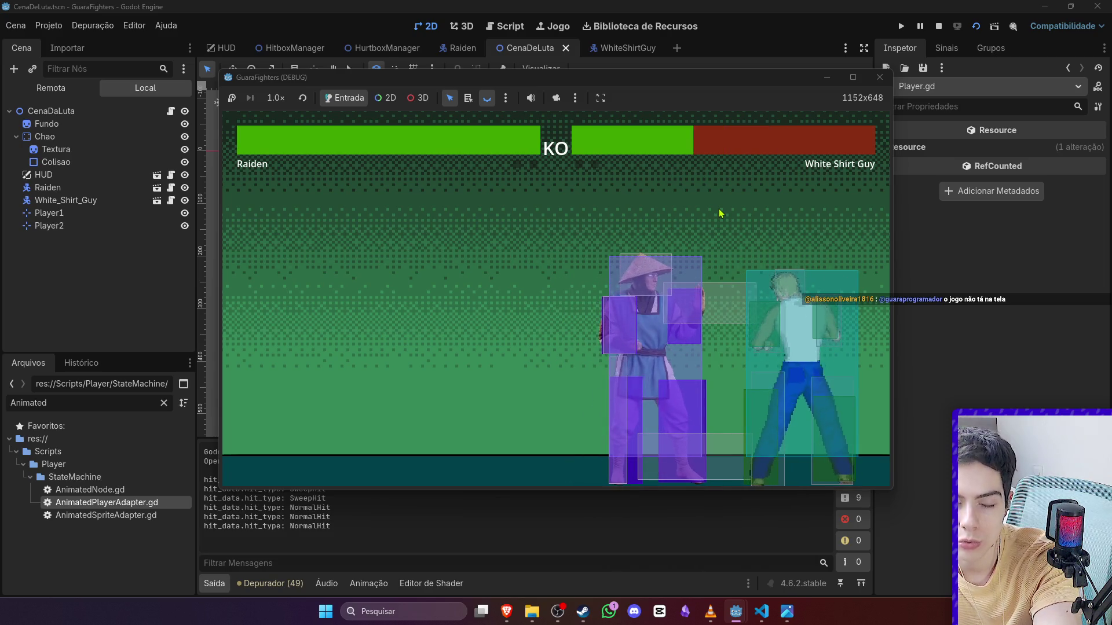
key("k")
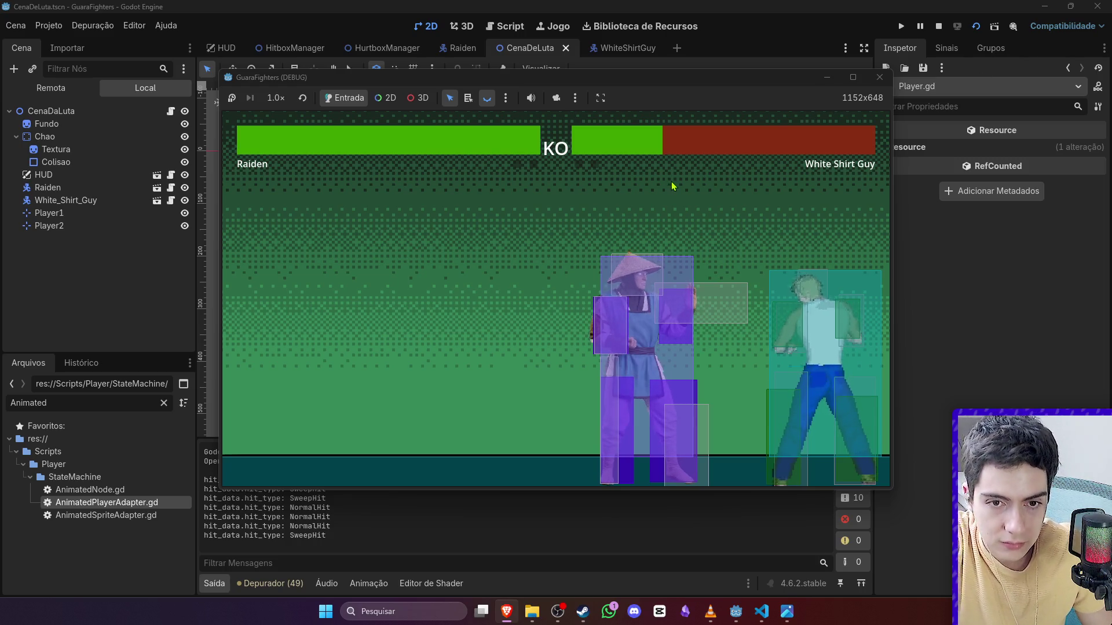
left_click(938, 27)
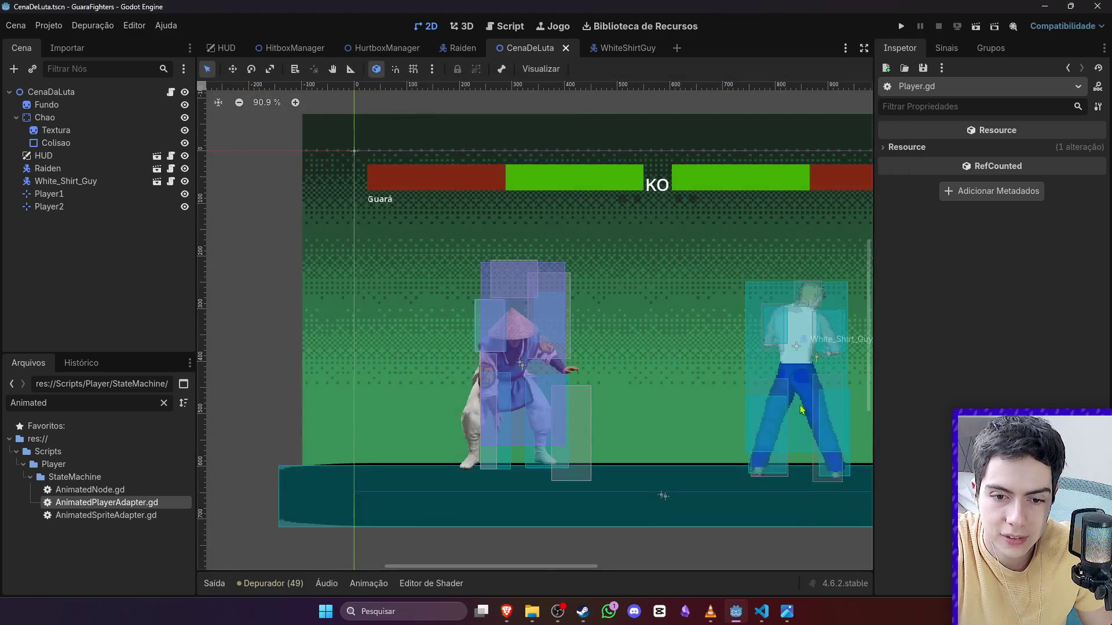
left_click(558, 614)
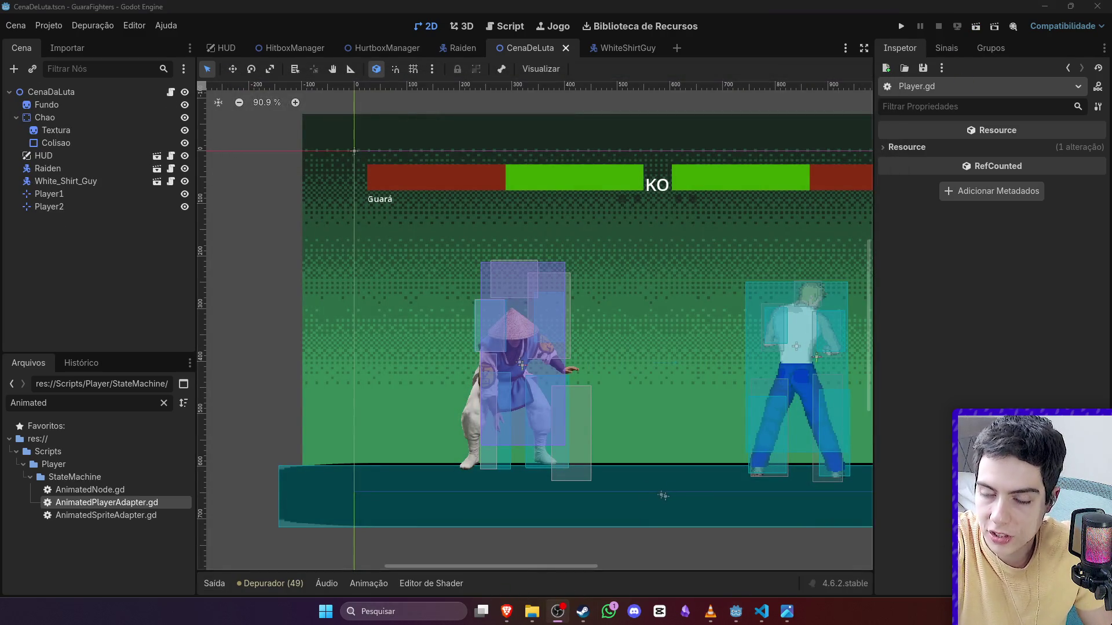
left_click(761, 611)
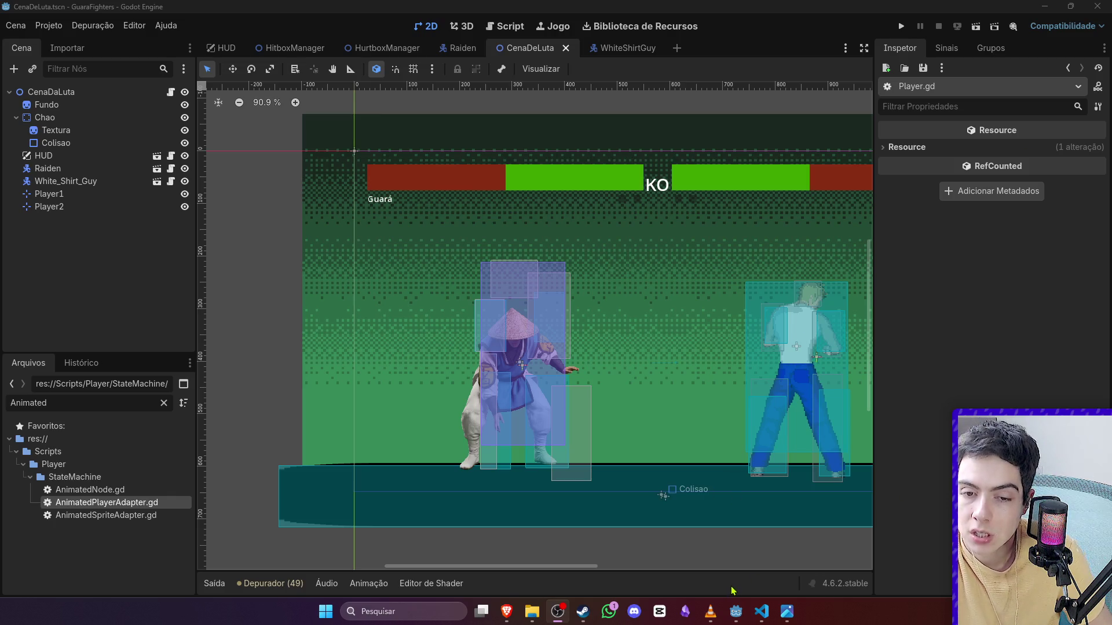
key("alt+Tab")
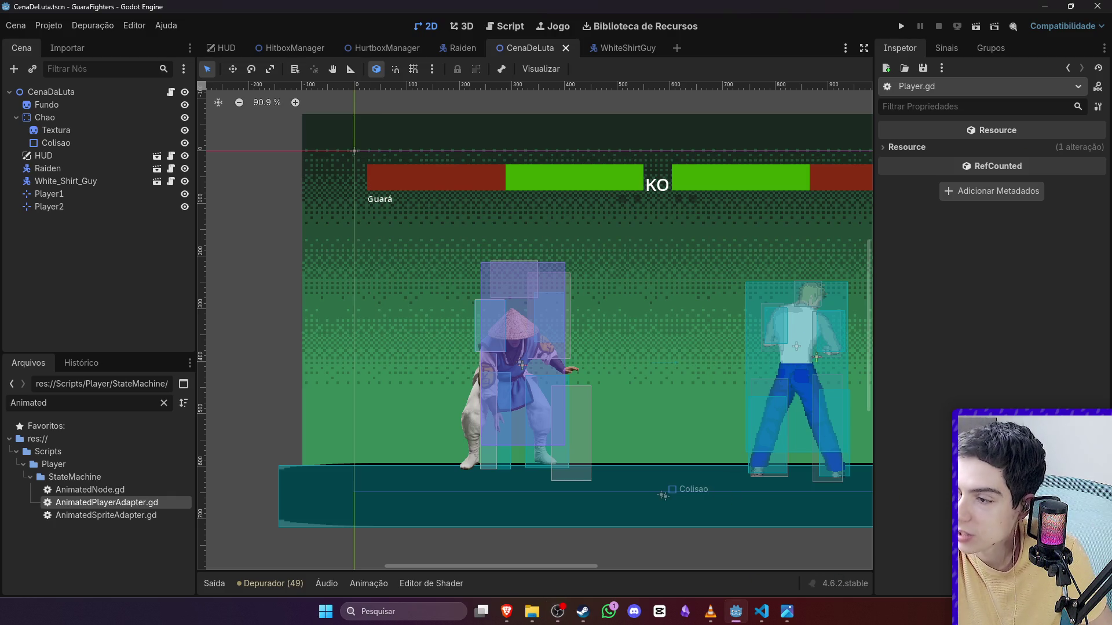